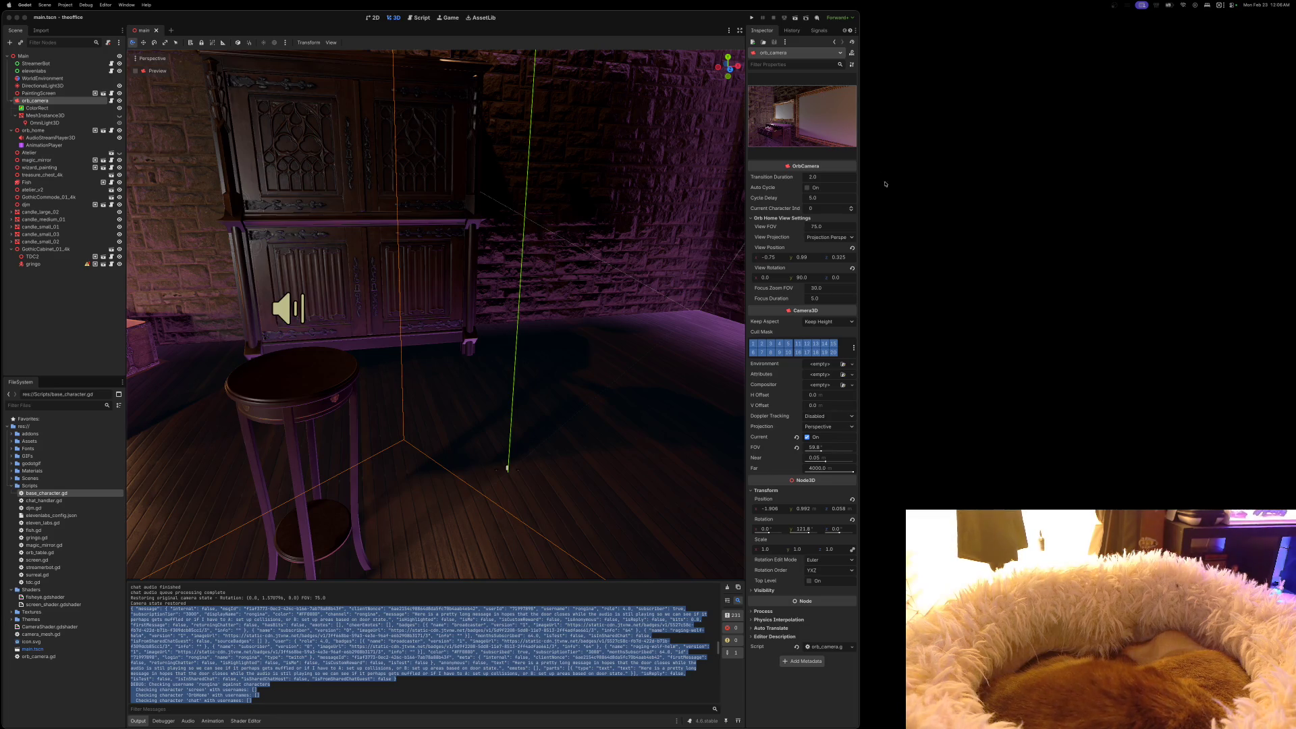
Run the project, then enlarge the theoffice (DEBUG) game window and move it top-left
{"action": "left_click", "coordinate": [752, 19]}
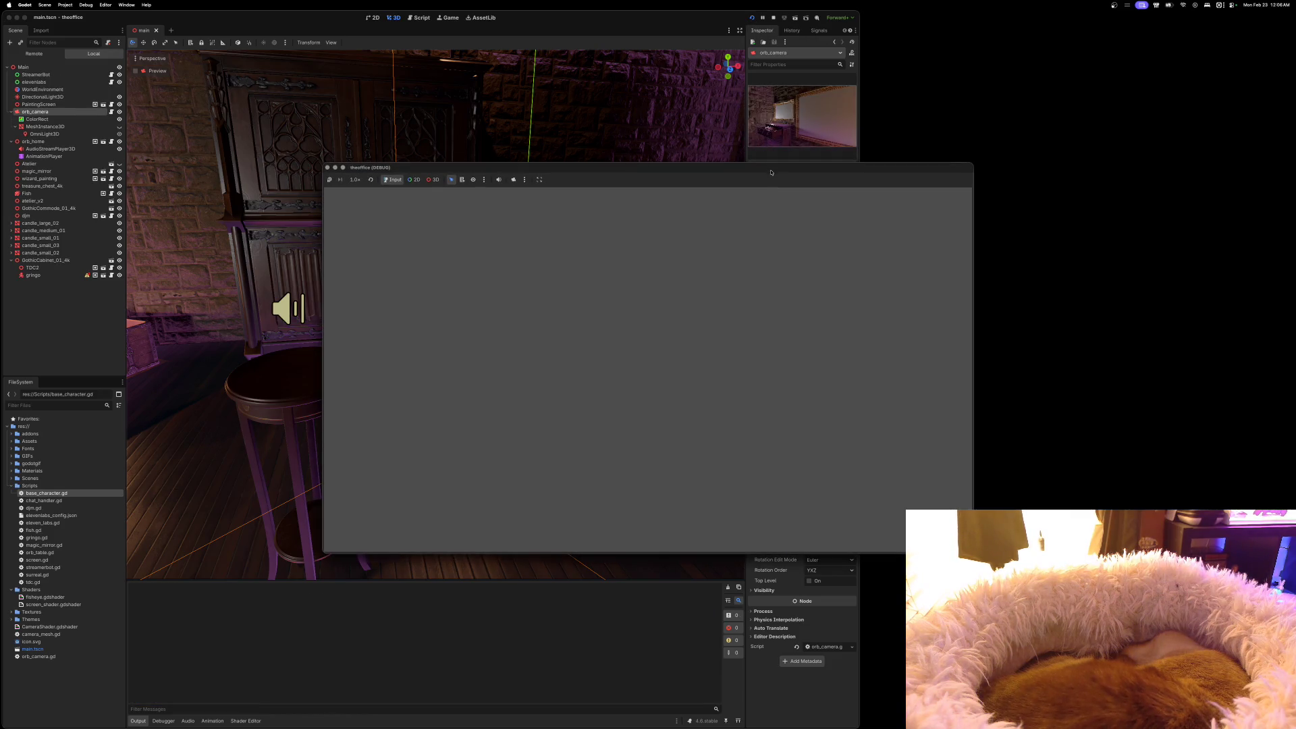
{"action": "left_click_drag", "start_coordinate": [751, 143], "coordinate": [699, 37]}
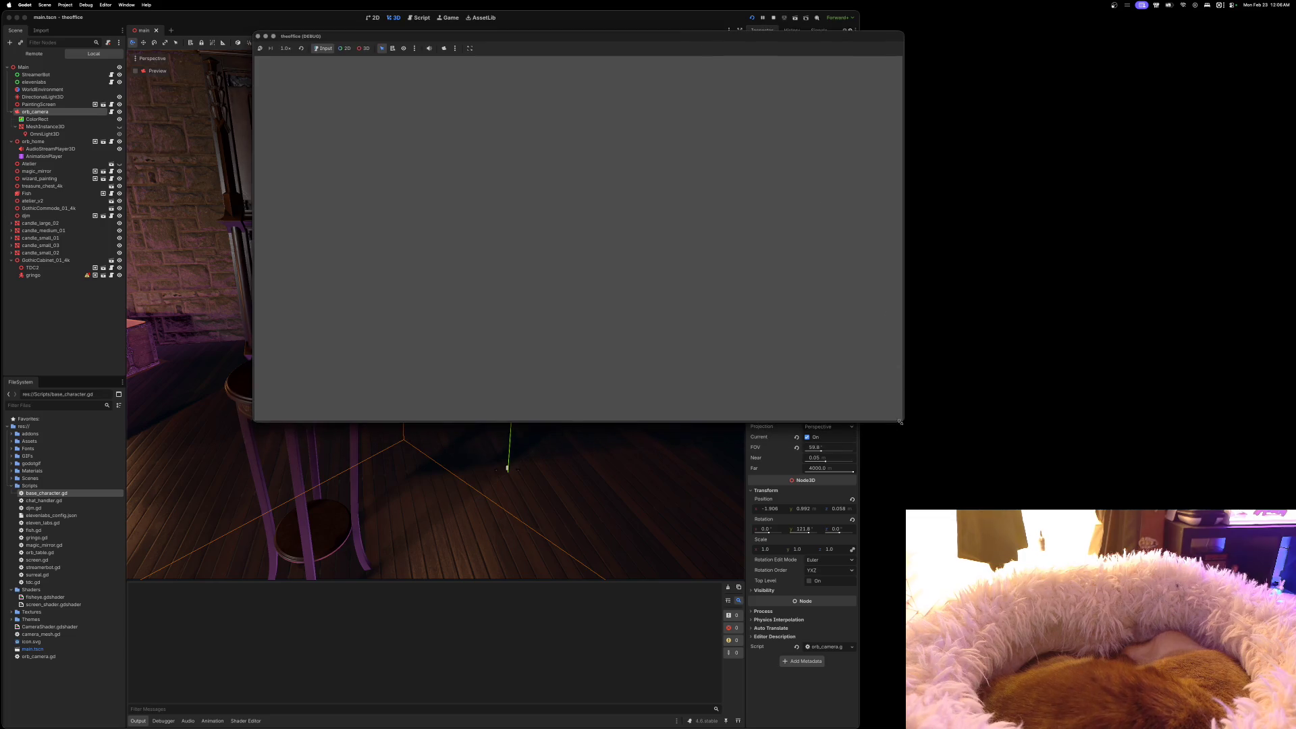
{"action": "mouse_move", "coordinate": [899, 421]}
{"action": "left_mouse_down"}
{"action": "mouse_move", "coordinate": [956, 497]}
{"action": "mouse_move", "coordinate": [1018, 509]}
{"action": "mouse_move", "coordinate": [1127, 594]}
{"action": "mouse_move", "coordinate": [1216, 614]}
{"action": "left_mouse_up"}
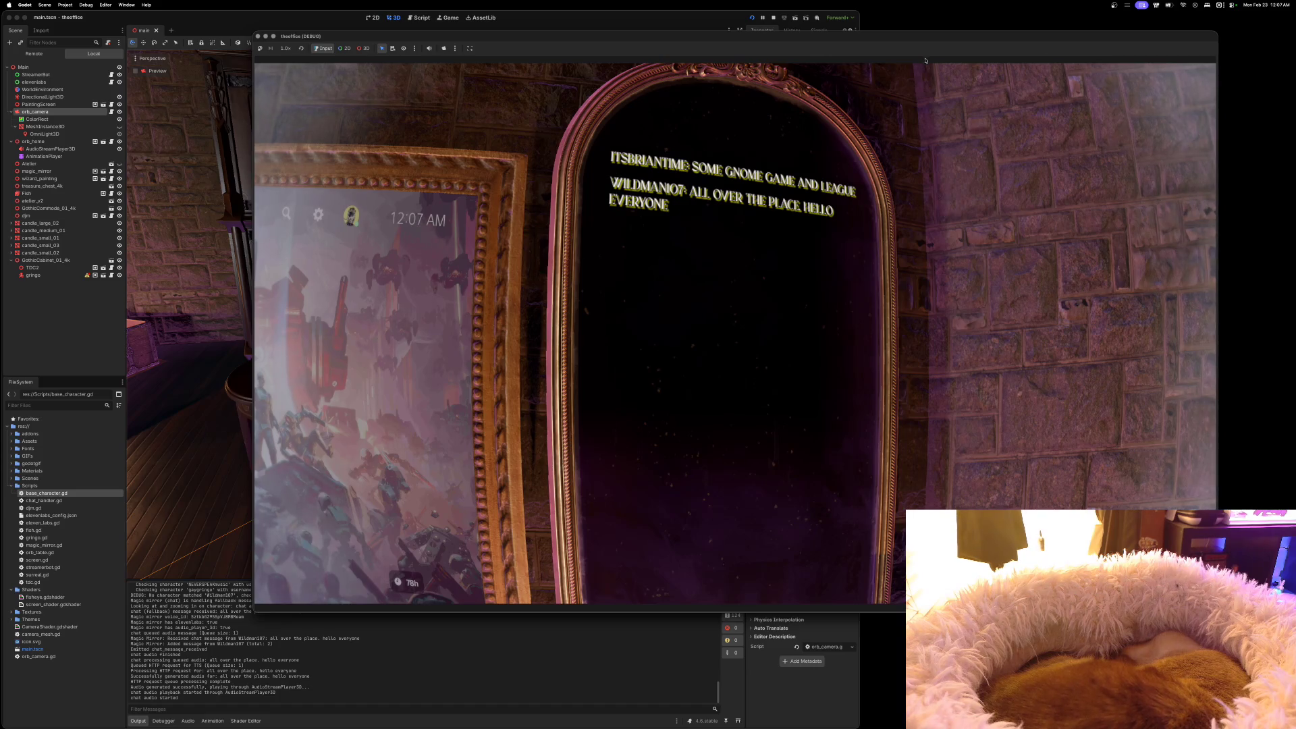
{"action": "left_click_drag", "start_coordinate": [925, 60], "coordinate": [740, 19]}
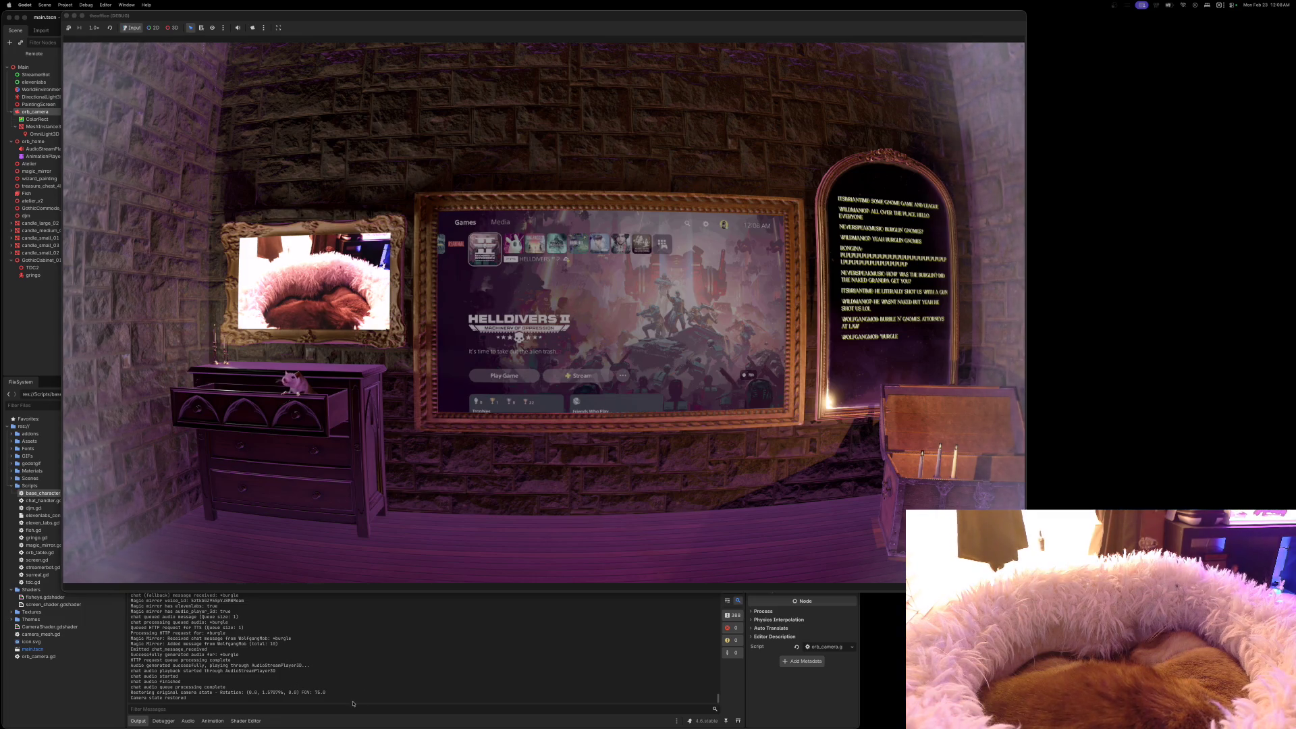
Bring the Godot editor back in front of the running game window
{"action": "left_click", "coordinate": [196, 687]}
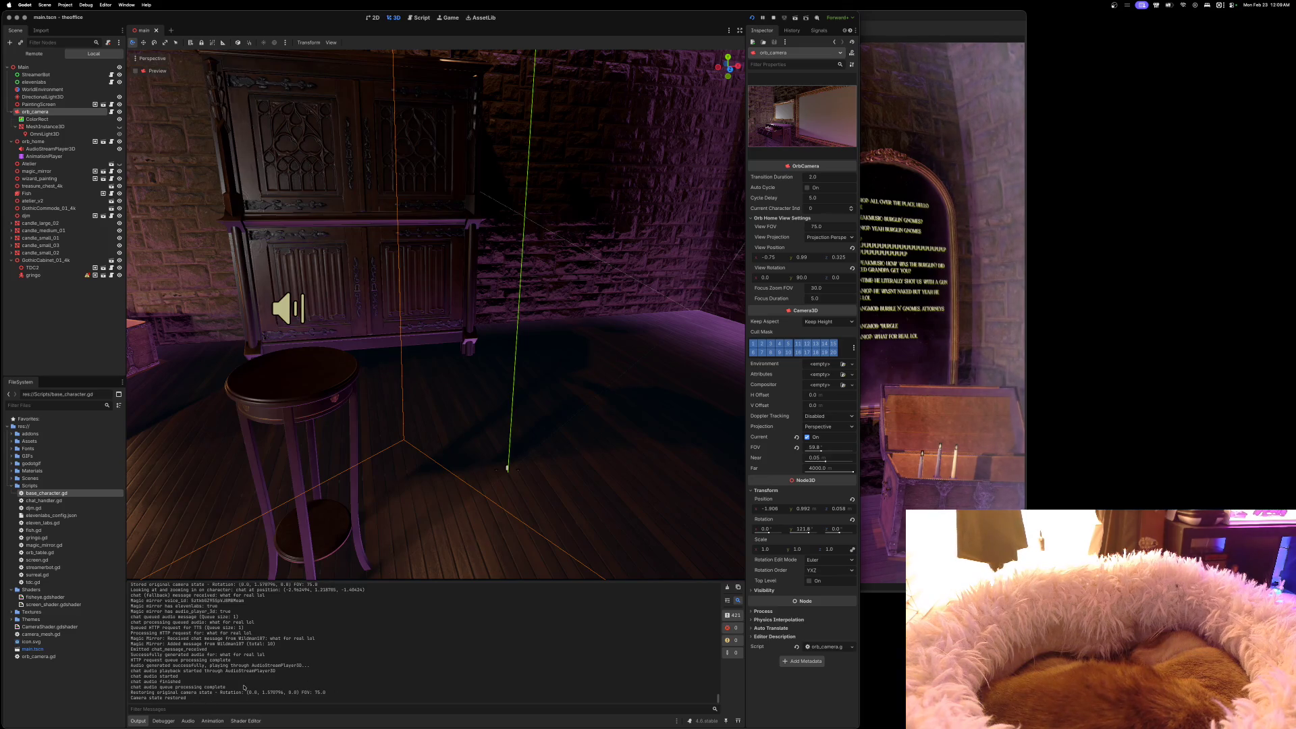
Scroll up through the Output log to review the recent chat messages
{"action": "scroll", "coordinate": [244, 687], "scroll_direction": "up", "scroll_amount": 5}
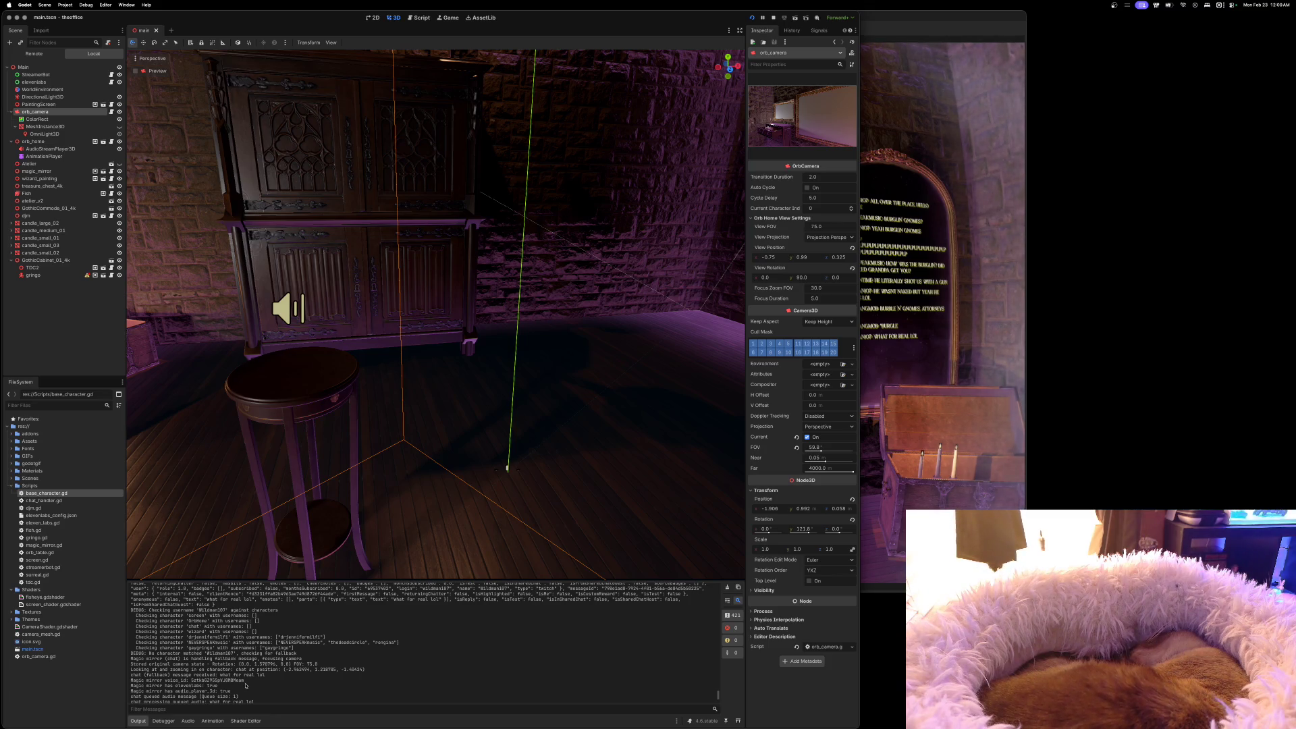
{"action": "scroll", "coordinate": [245, 686], "scroll_direction": "up", "scroll_amount": 1}
{"action": "scroll", "coordinate": [245, 685], "scroll_direction": "up", "scroll_amount": 1}
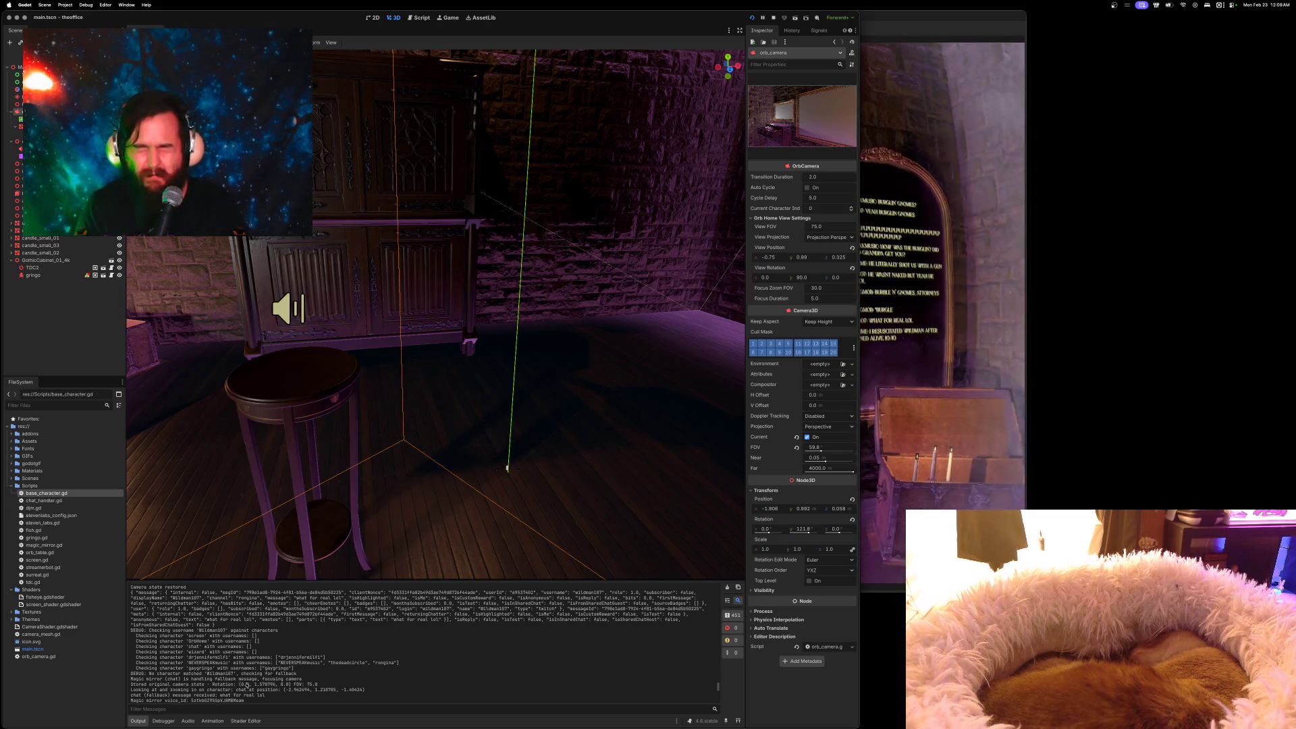
{"action": "scroll", "coordinate": [246, 683], "scroll_direction": "up", "scroll_amount": 2}
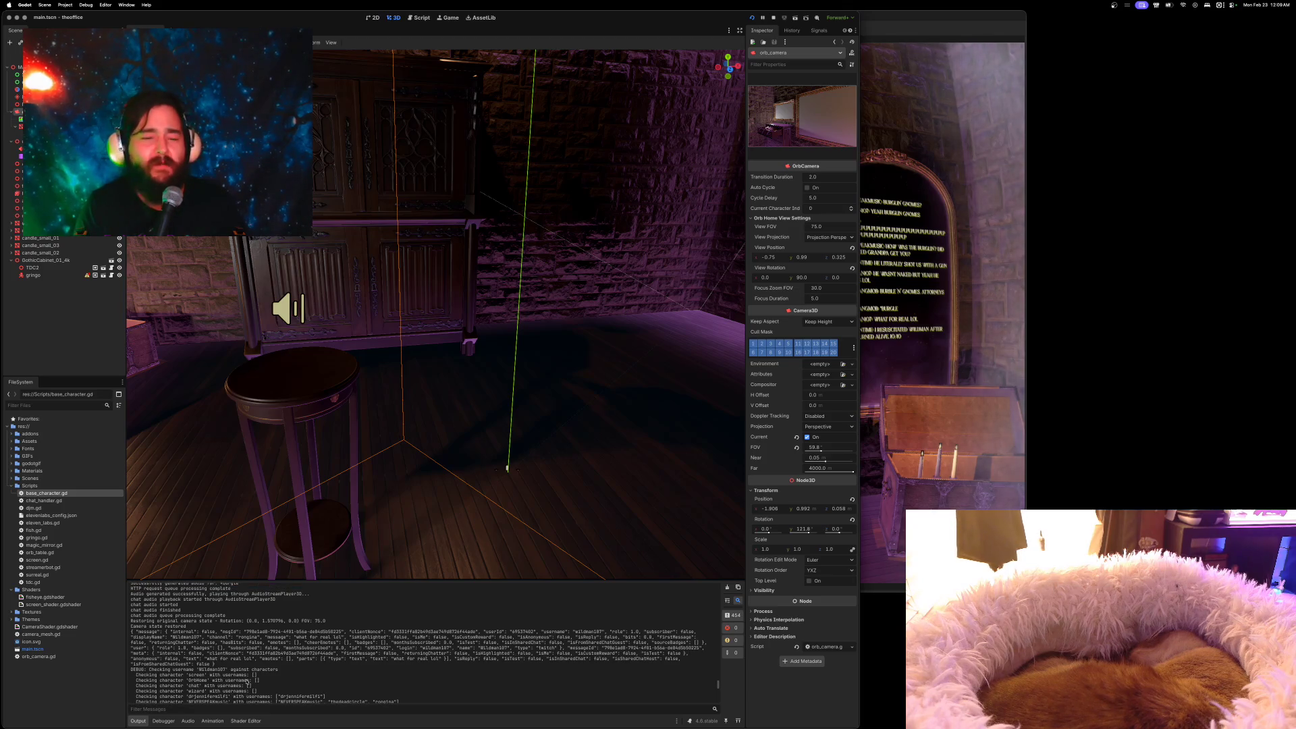
{"action": "scroll", "coordinate": [237, 674], "scroll_direction": "up", "scroll_amount": 1}
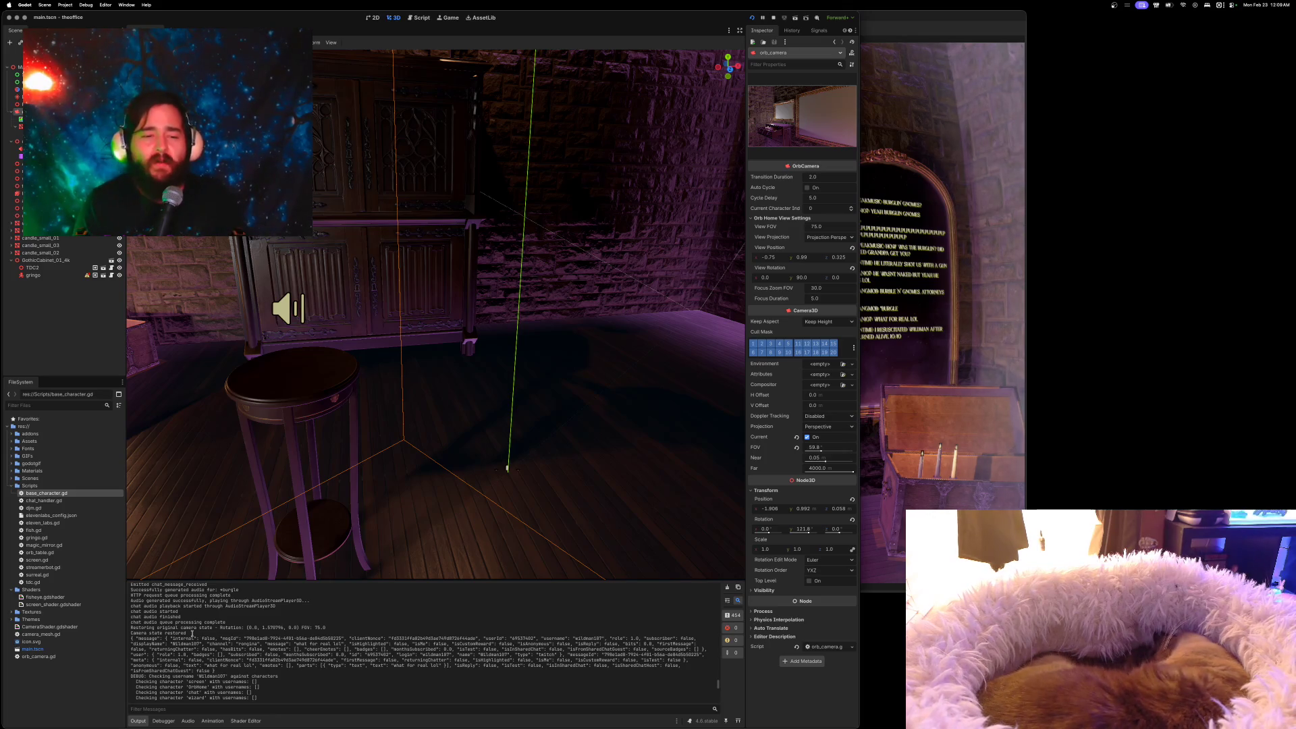
{"action": "scroll", "coordinate": [195, 637], "scroll_direction": "down", "scroll_amount": 5}
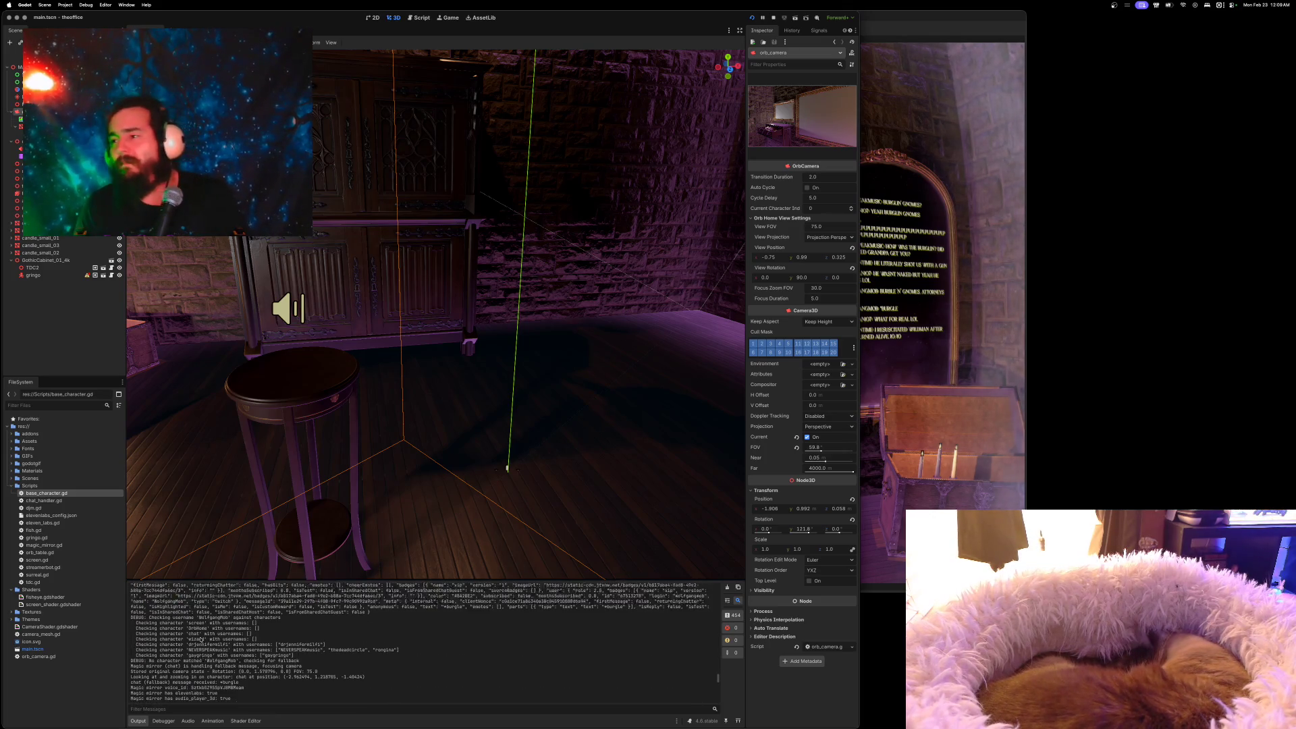
{"action": "scroll", "coordinate": [201, 639], "scroll_direction": "down", "scroll_amount": 6}
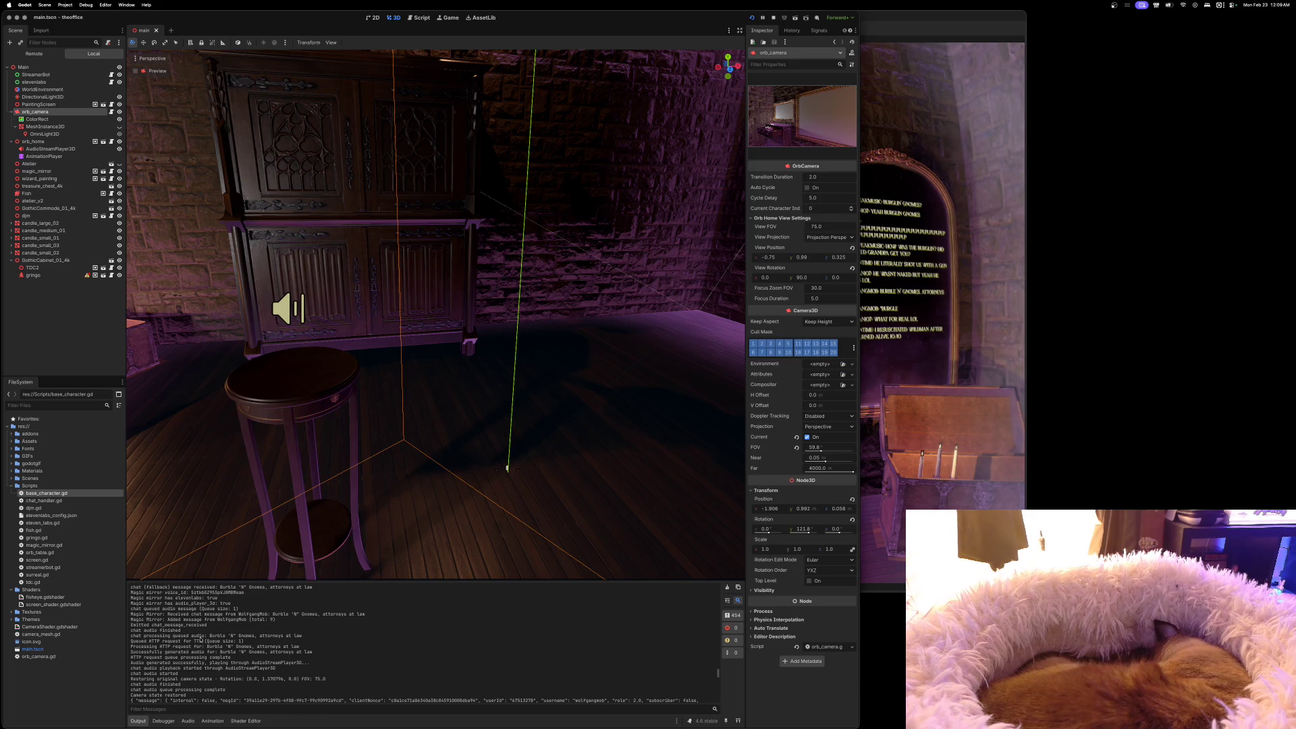
{"action": "scroll", "coordinate": [200, 639], "scroll_direction": "down", "scroll_amount": 5}
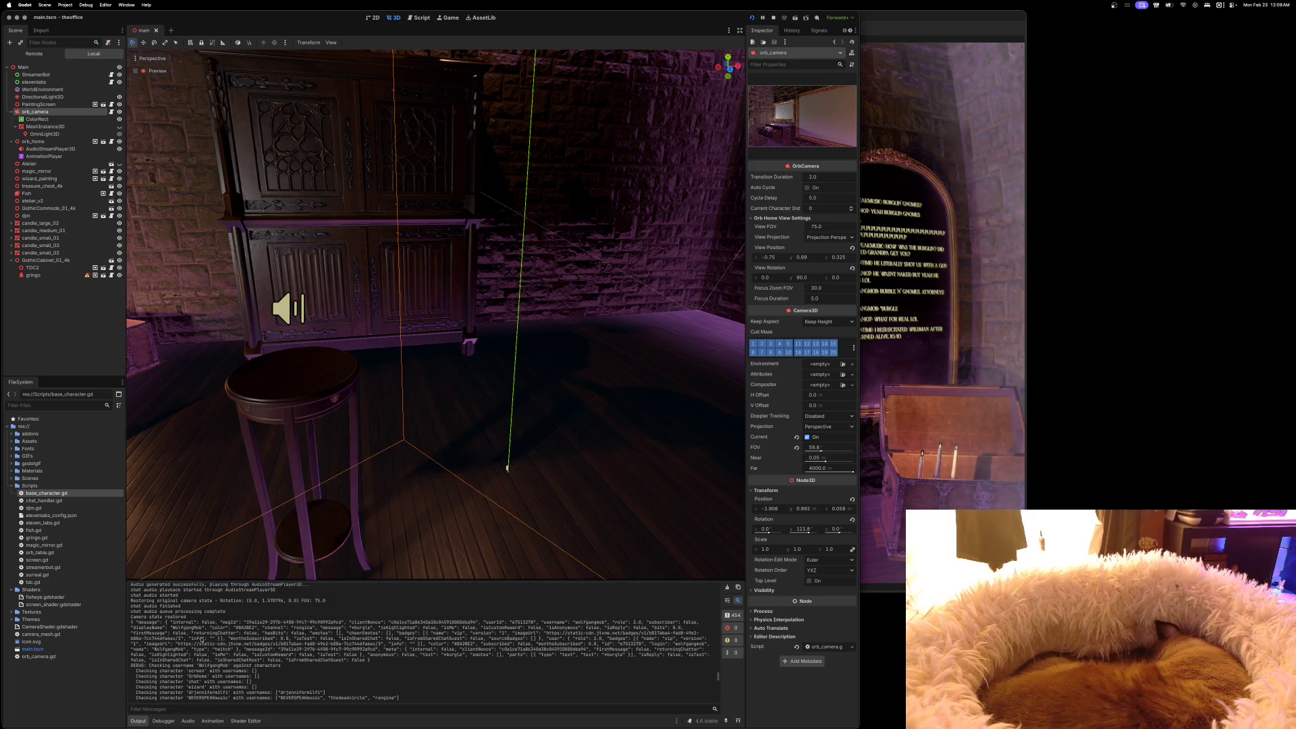
{"action": "scroll", "coordinate": [200, 639], "scroll_direction": "up", "scroll_amount": 2}
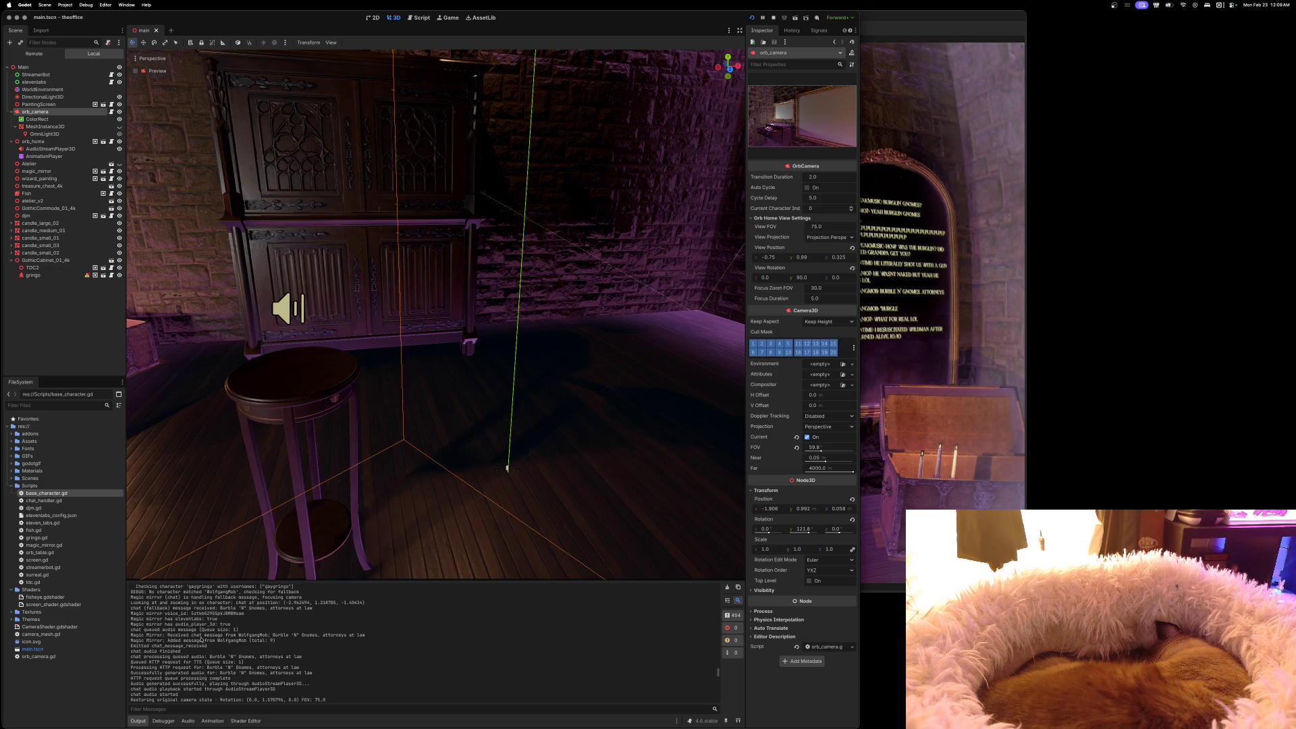
{"action": "scroll", "coordinate": [201, 639], "scroll_direction": "up", "scroll_amount": 3}
{"action": "scroll", "coordinate": [201, 639], "scroll_direction": "down", "scroll_amount": 5}
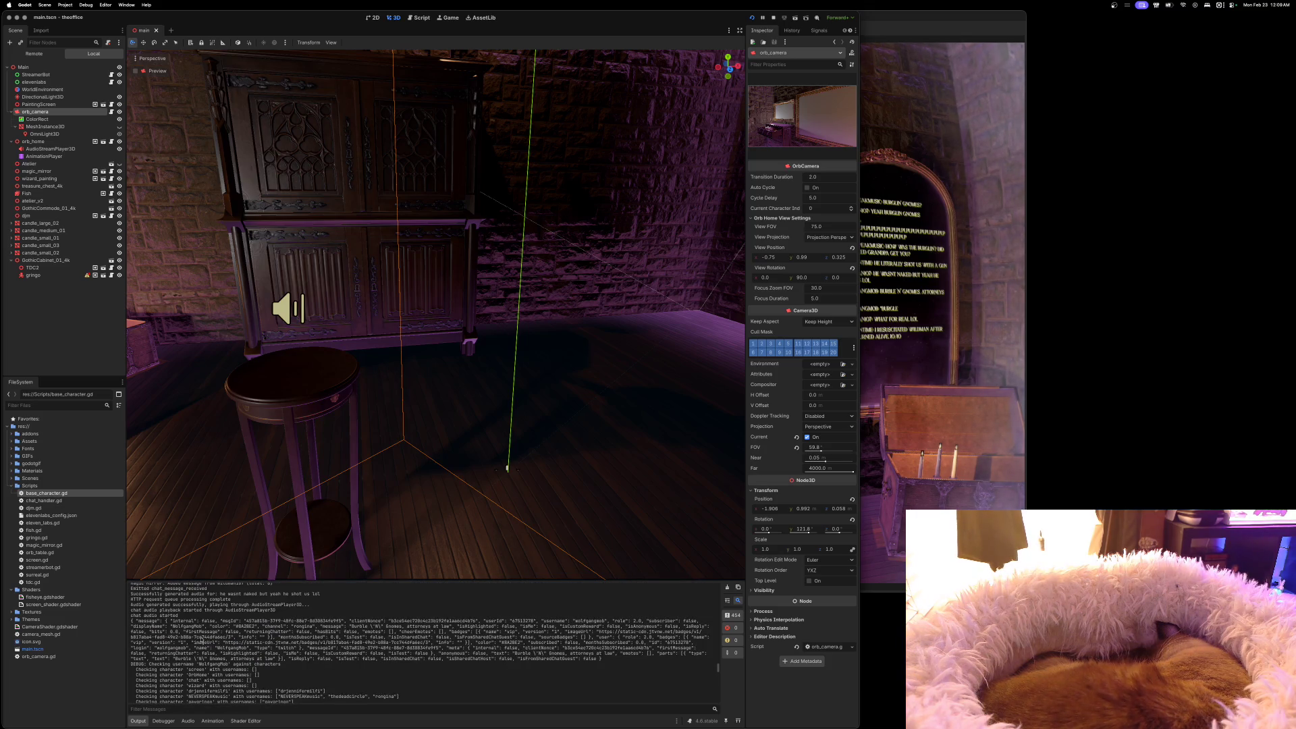
{"action": "scroll", "coordinate": [201, 639], "scroll_direction": "up", "scroll_amount": 1}
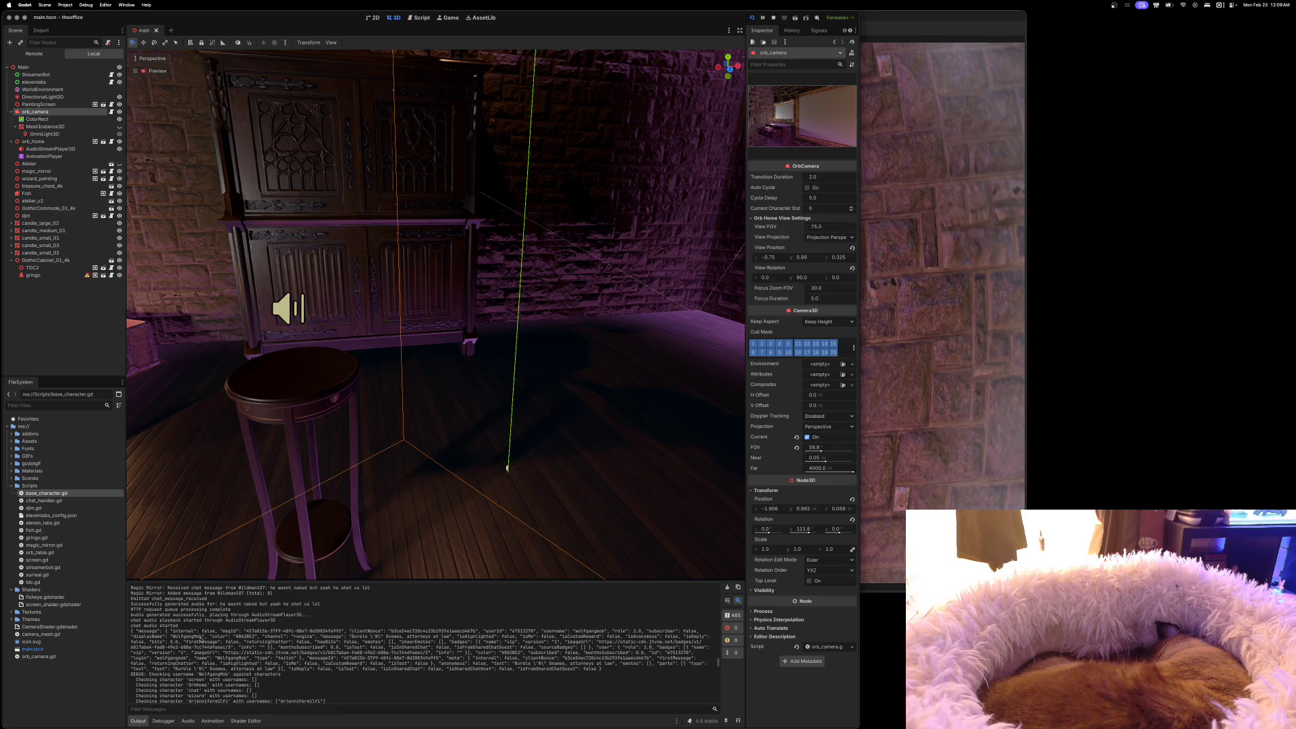
{"action": "scroll", "coordinate": [201, 639], "scroll_direction": "up", "scroll_amount": 3}
{"action": "scroll", "coordinate": [201, 638], "scroll_direction": "up", "scroll_amount": 6}
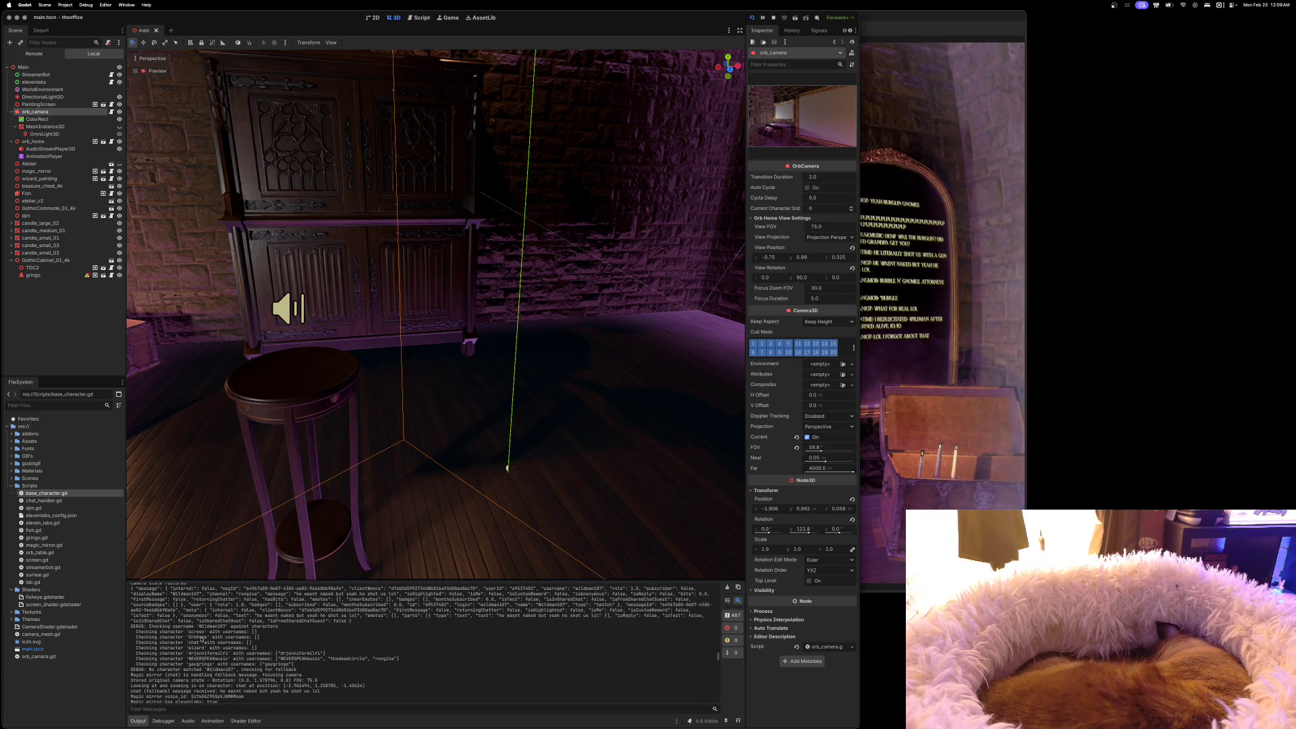
{"action": "scroll", "coordinate": [201, 639], "scroll_direction": "up", "scroll_amount": 2}
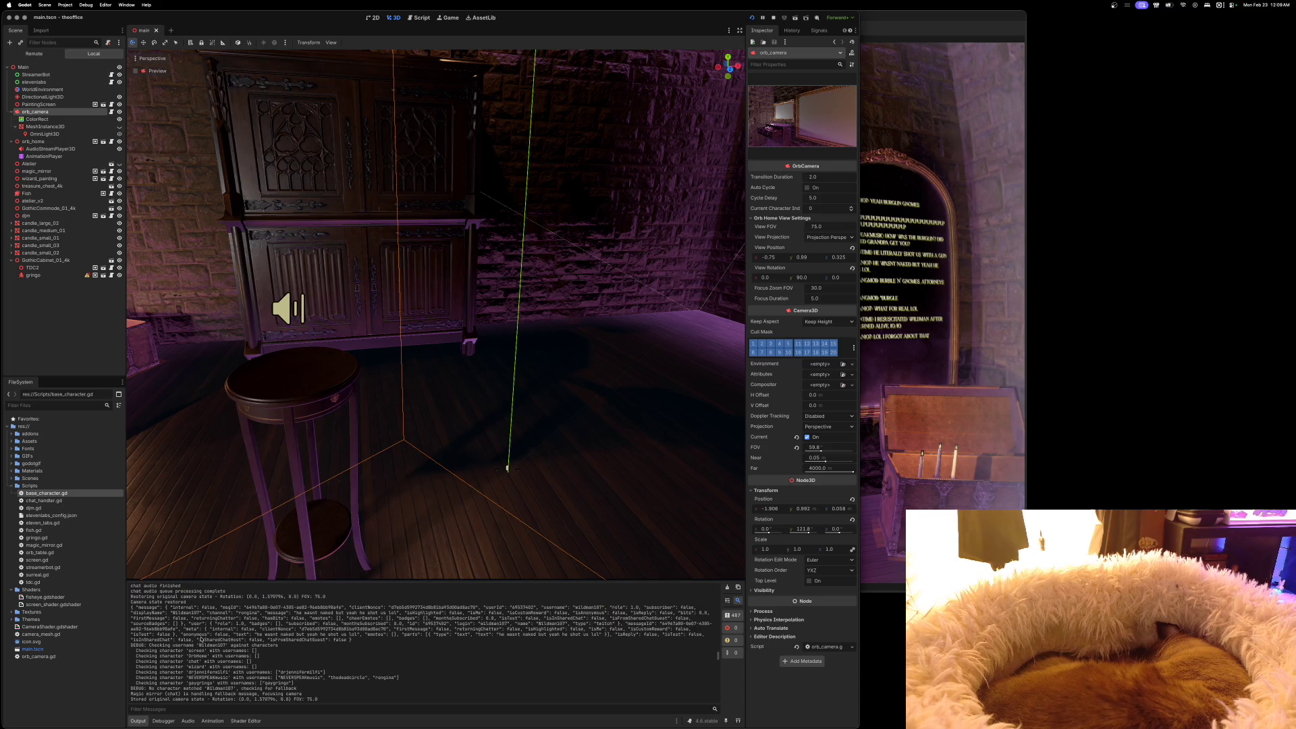
{"action": "scroll", "coordinate": [201, 639], "scroll_direction": "up", "scroll_amount": 4}
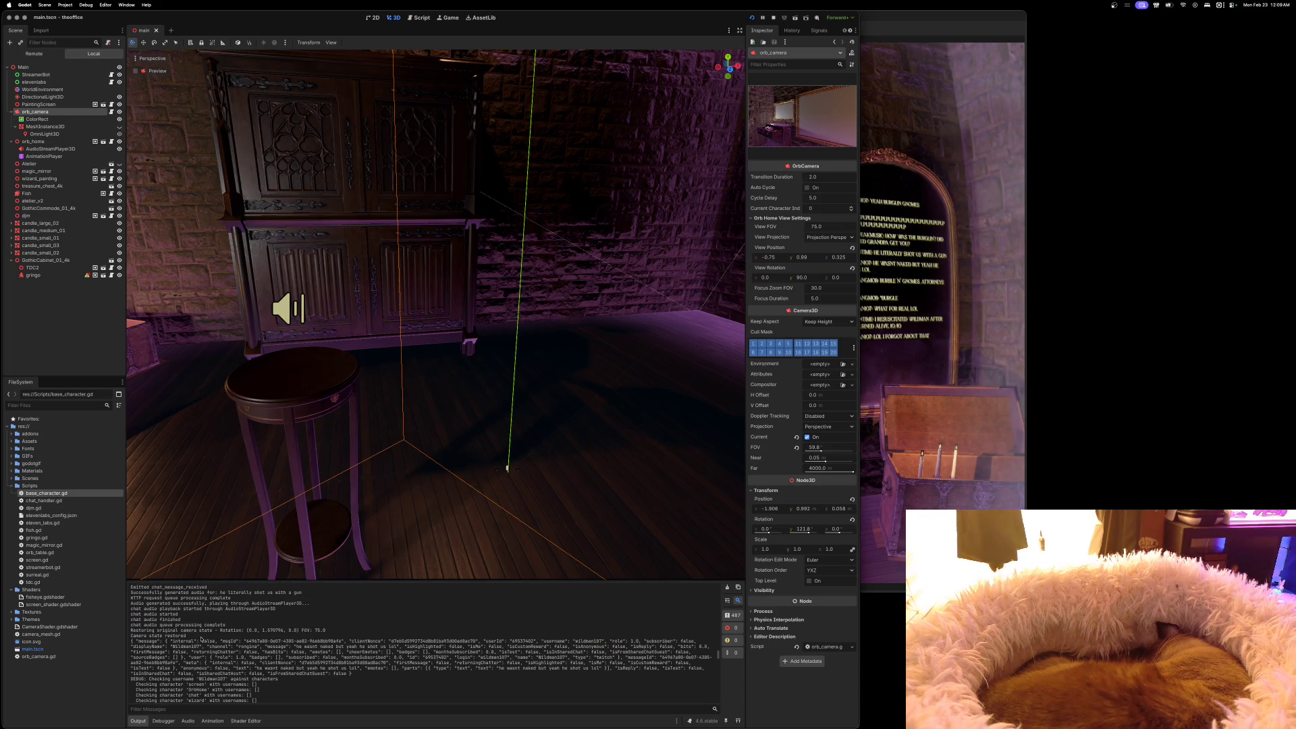
{"action": "scroll", "coordinate": [201, 638], "scroll_direction": "up", "scroll_amount": 2}
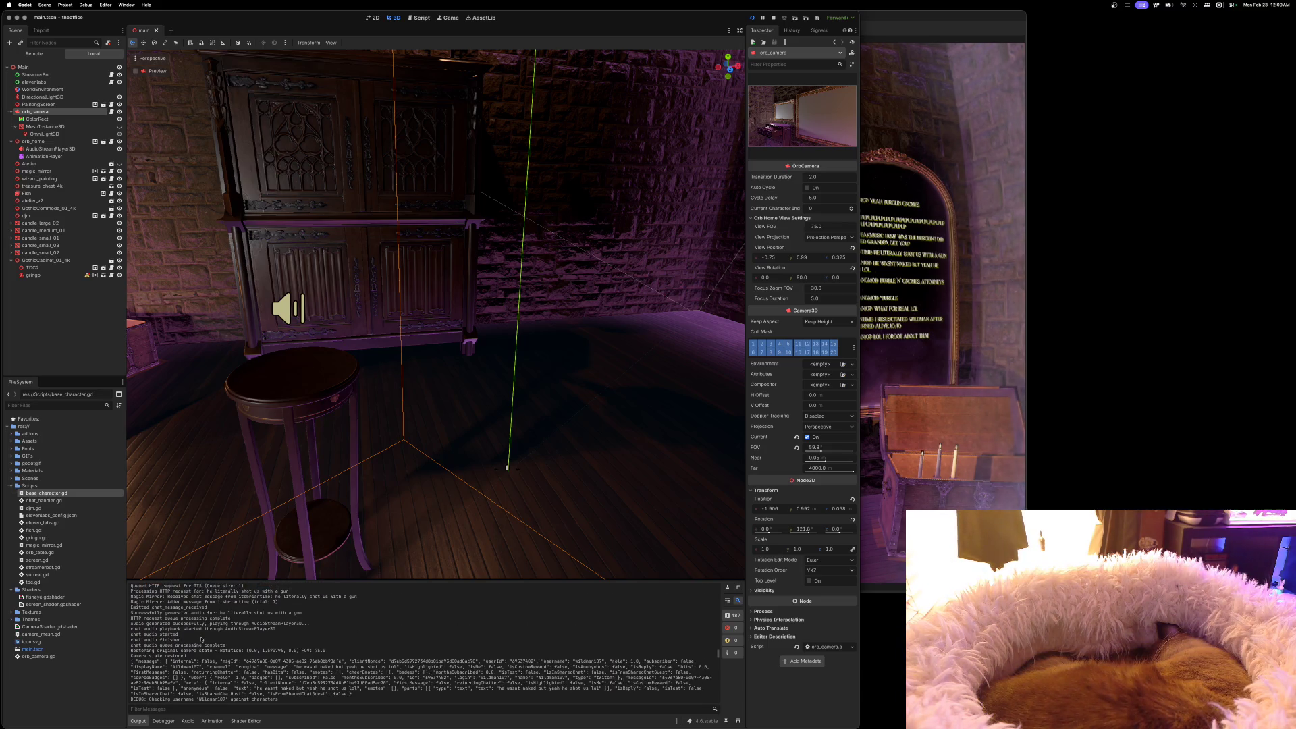
{"action": "scroll", "coordinate": [201, 638], "scroll_direction": "up", "scroll_amount": 1}
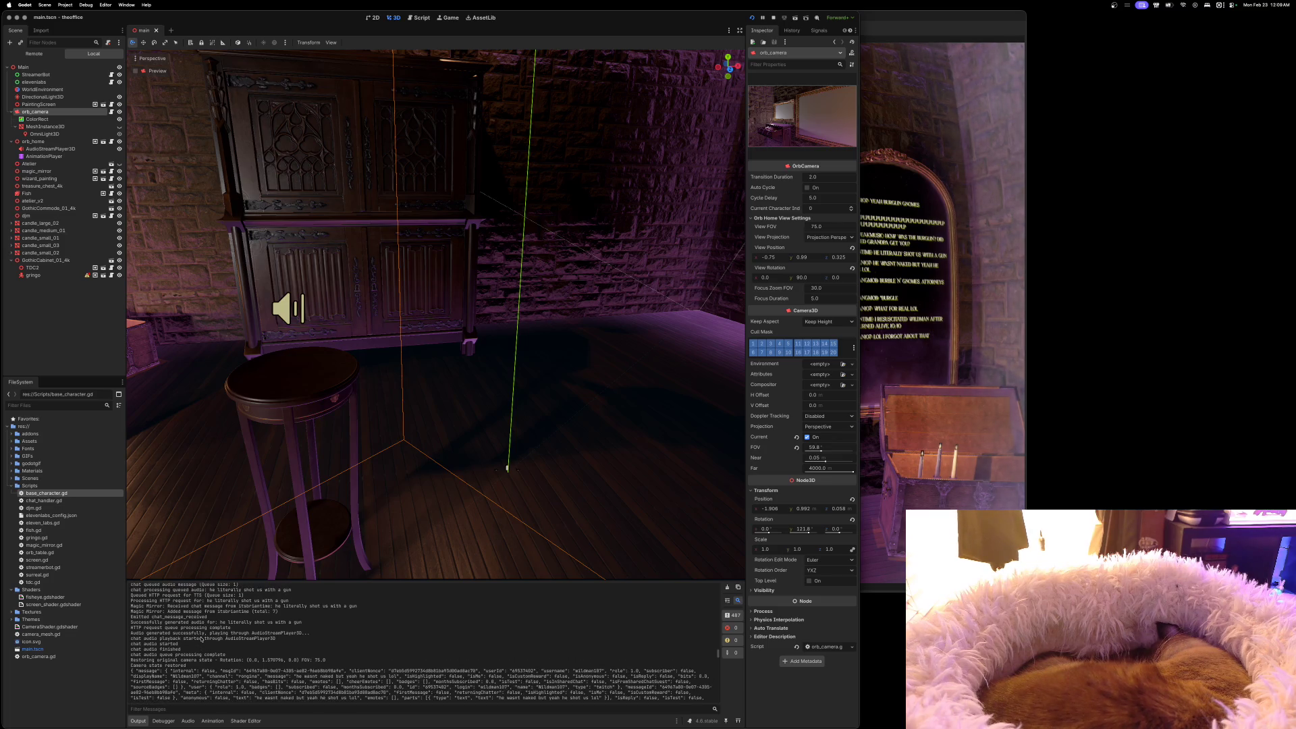
{"action": "scroll", "coordinate": [201, 638], "scroll_direction": "up", "scroll_amount": 6}
{"action": "scroll", "coordinate": [201, 638], "scroll_direction": "up", "scroll_amount": 4}
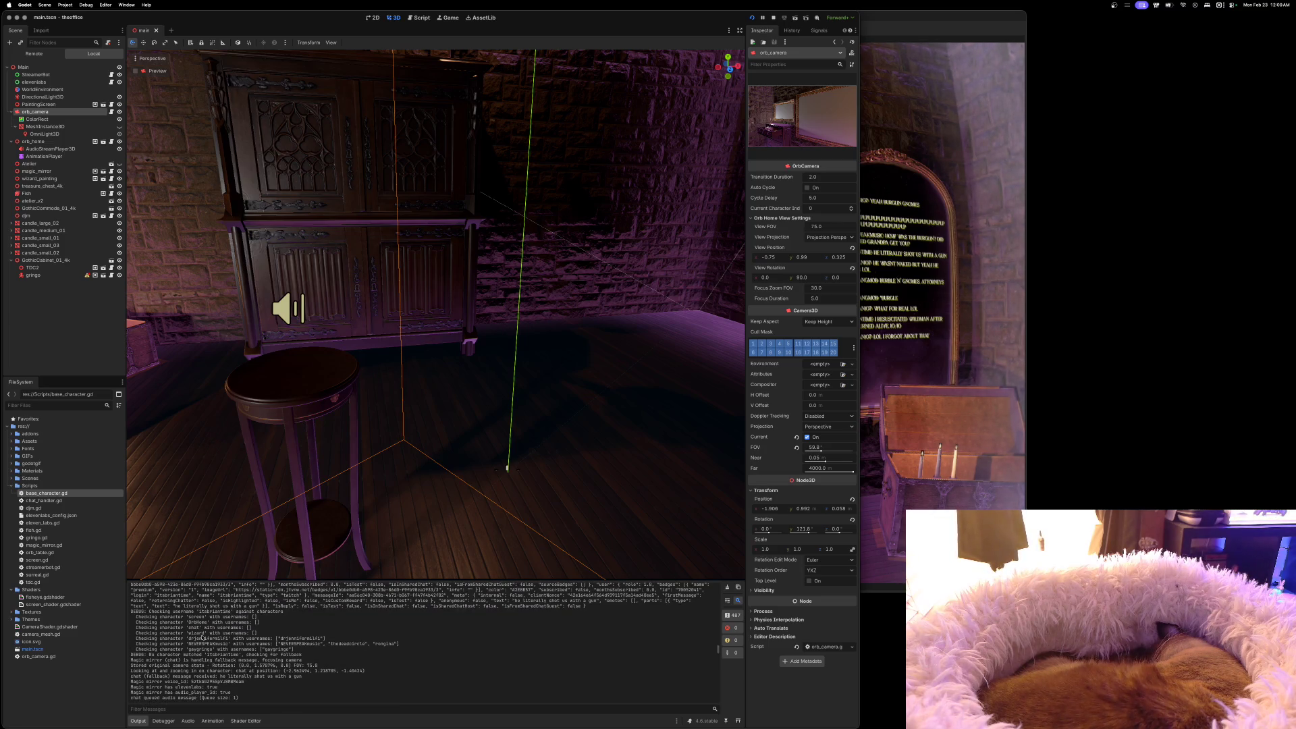
{"action": "scroll", "coordinate": [201, 637], "scroll_direction": "up", "scroll_amount": 3}
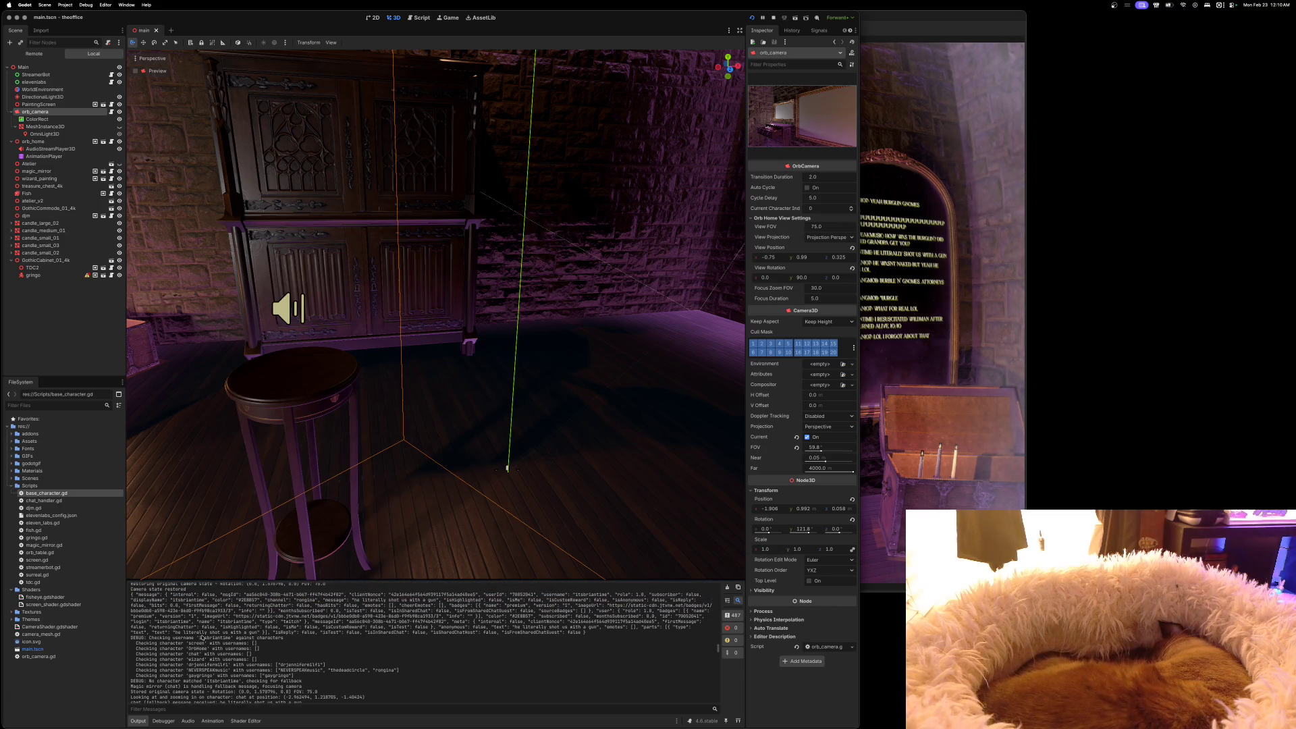
{"action": "scroll", "coordinate": [201, 637], "scroll_direction": "up", "scroll_amount": 2}
{"action": "scroll", "coordinate": [202, 637], "scroll_direction": "up", "scroll_amount": 2}
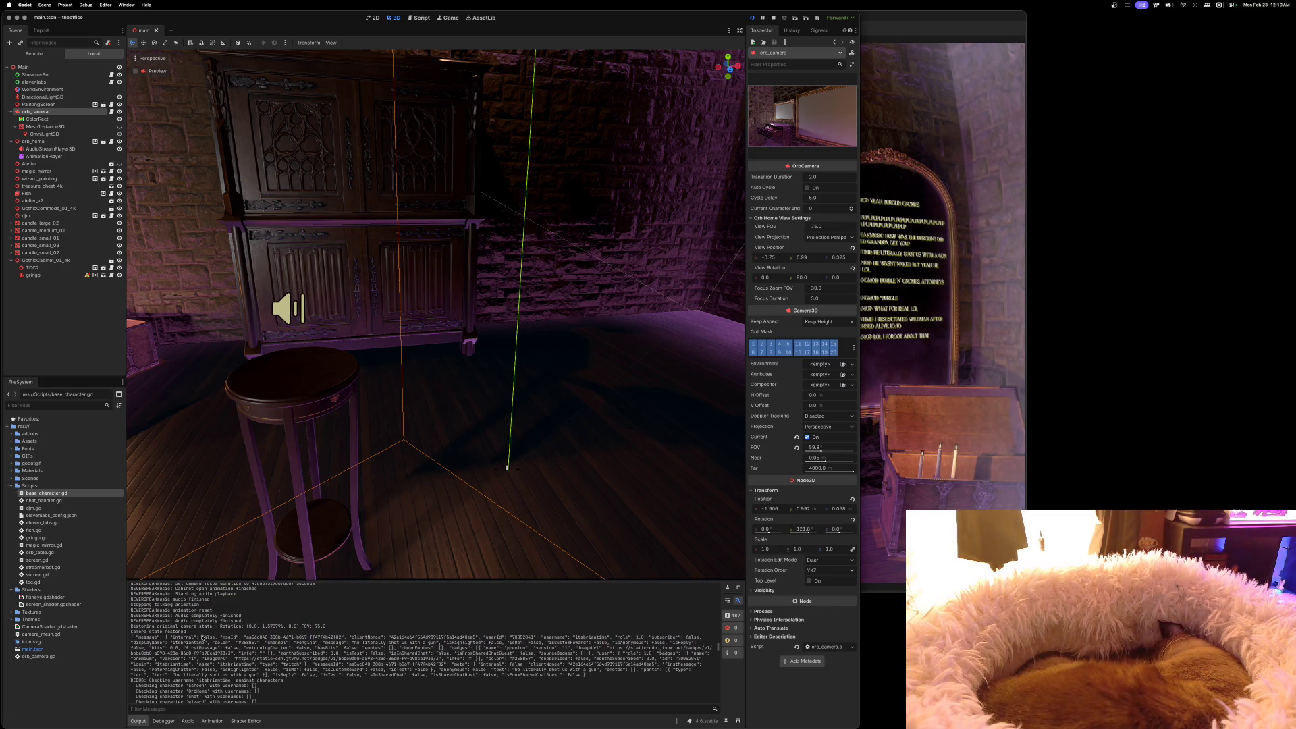
{"action": "scroll", "coordinate": [201, 637], "scroll_direction": "up", "scroll_amount": 2}
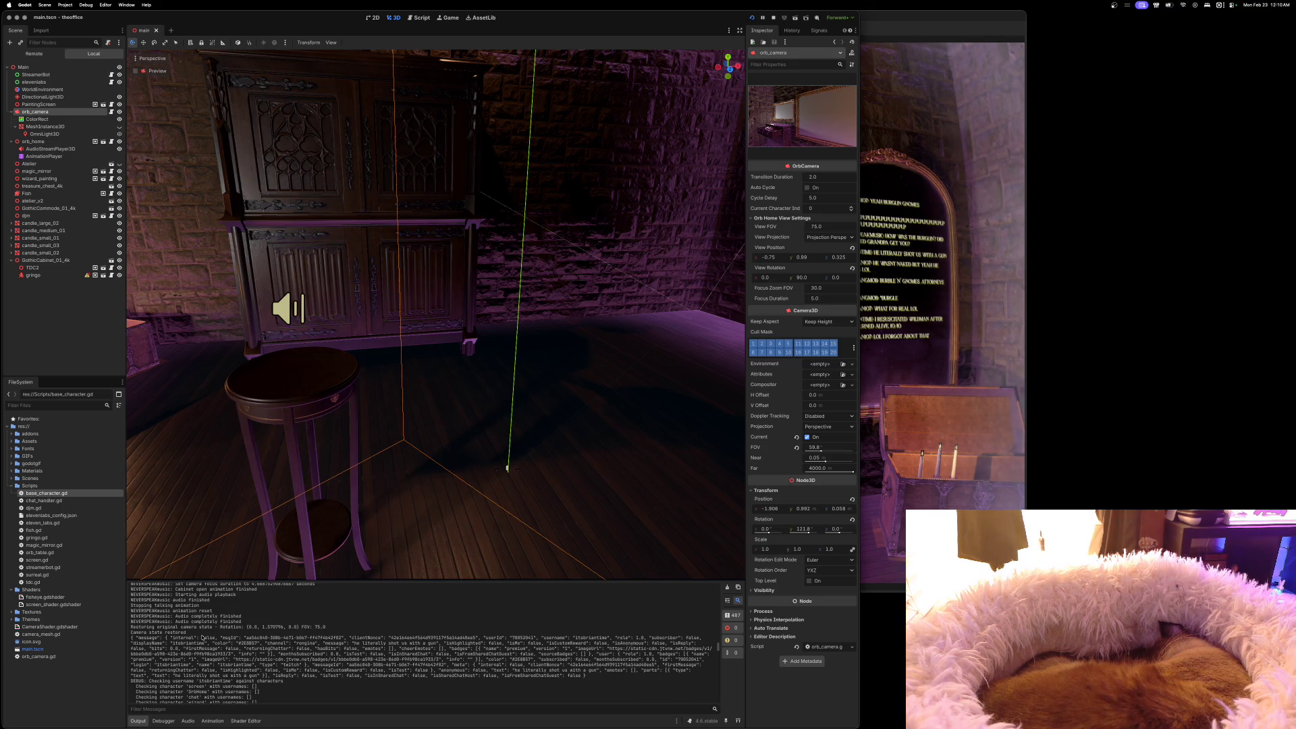
{"action": "scroll", "coordinate": [201, 637], "scroll_direction": "up", "scroll_amount": 6}
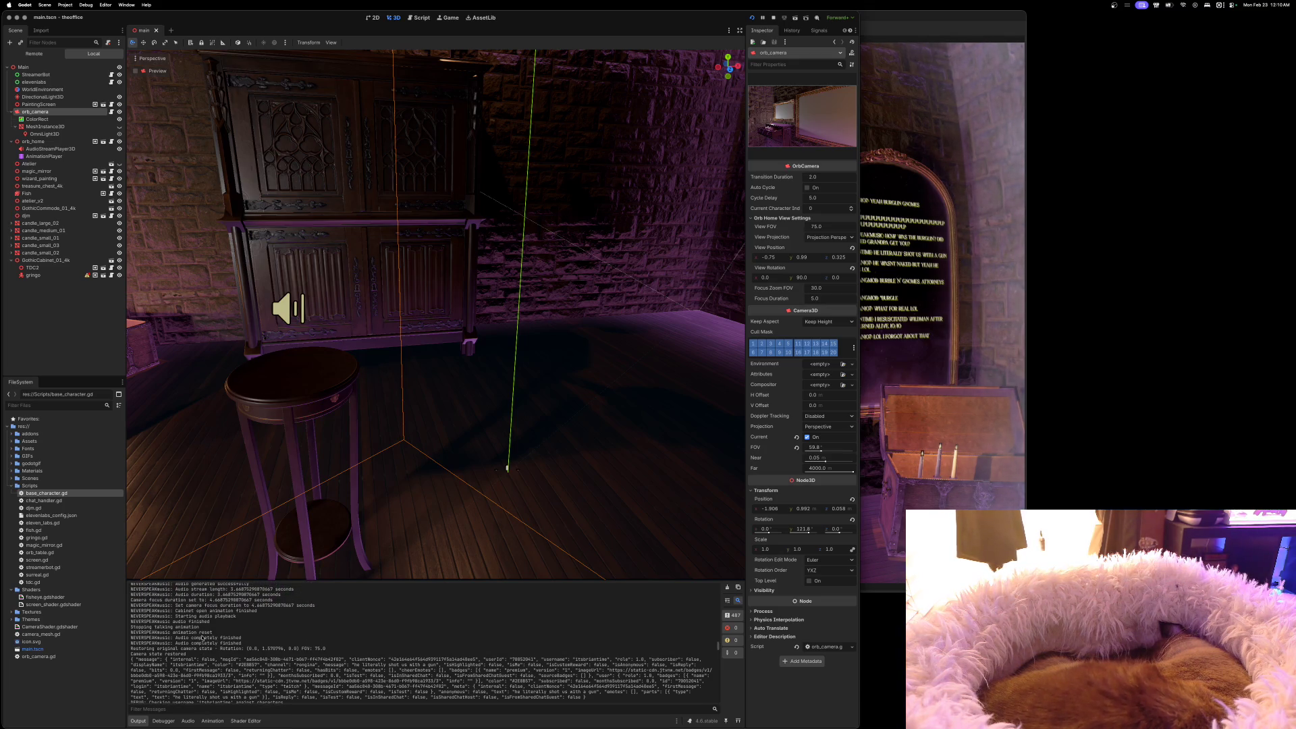
{"action": "scroll", "coordinate": [202, 637], "scroll_direction": "up", "scroll_amount": 3}
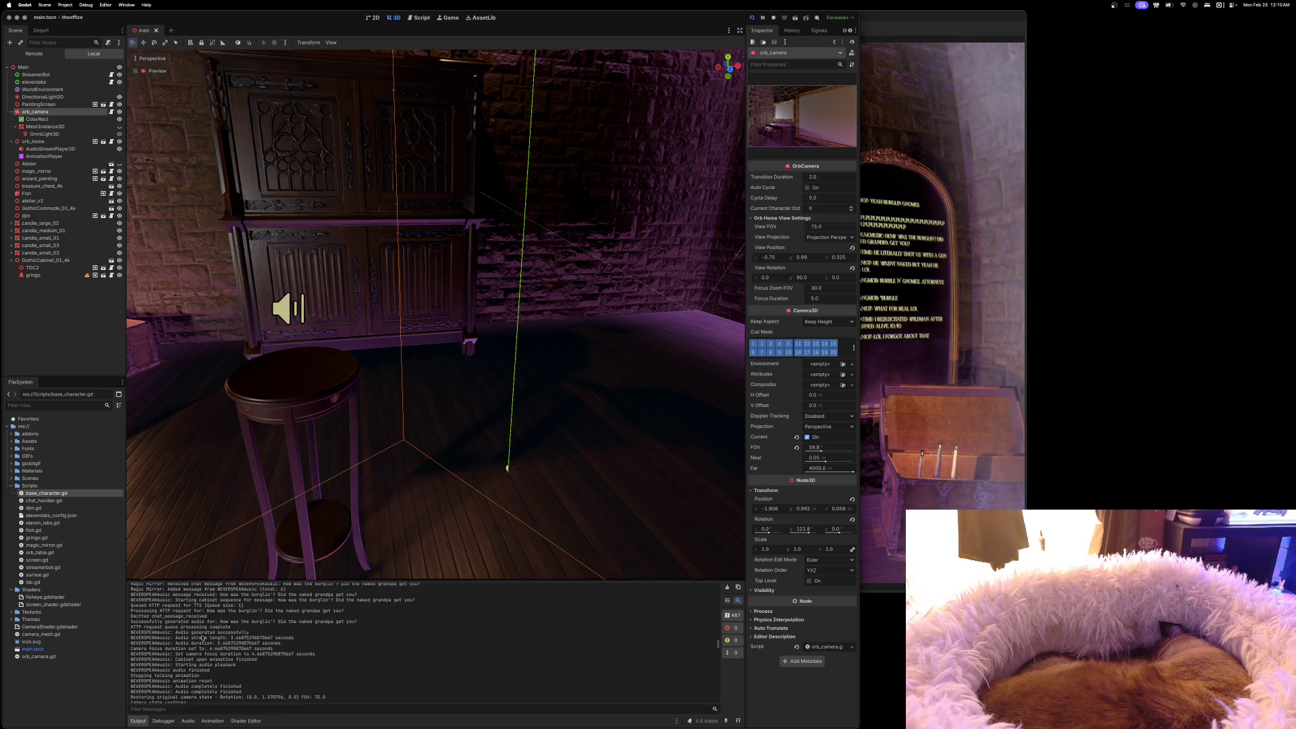
{"action": "scroll", "coordinate": [202, 637], "scroll_direction": "up", "scroll_amount": 2}
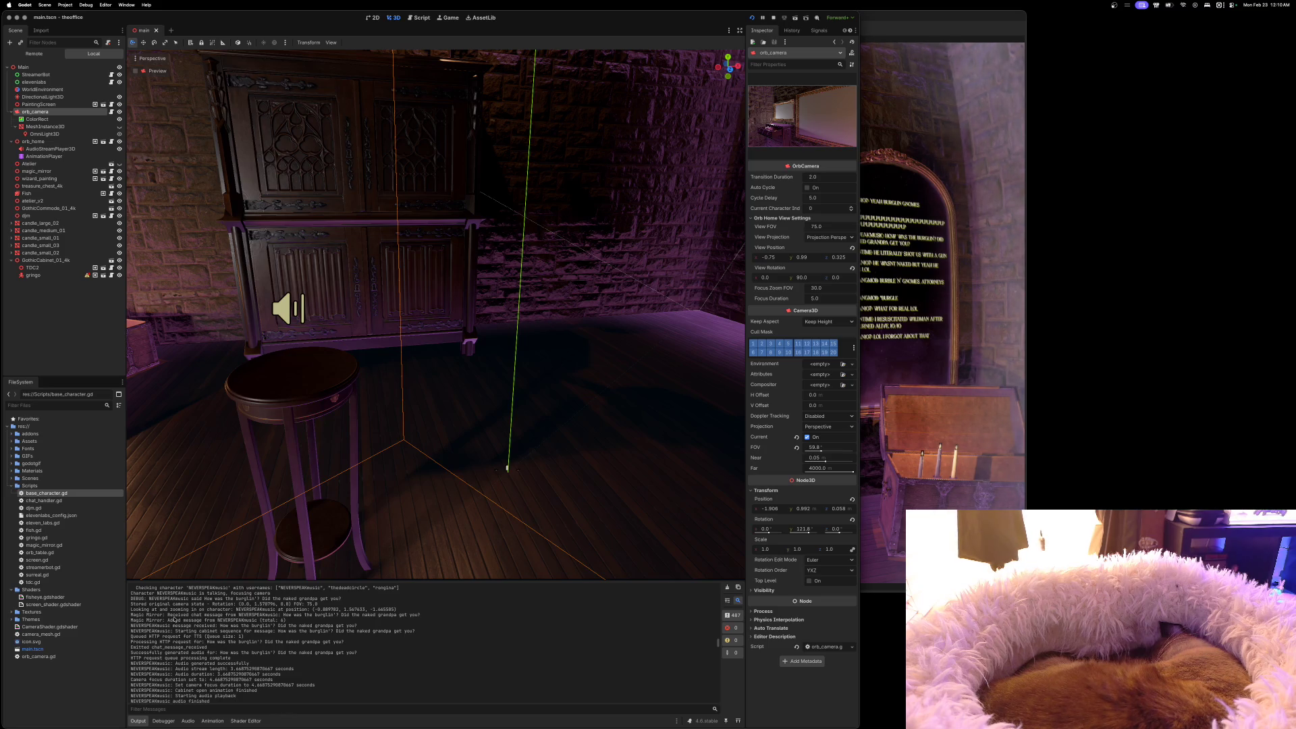
{"action": "scroll", "coordinate": [171, 619], "scroll_direction": "up", "scroll_amount": 2}
{"action": "scroll", "coordinate": [168, 631], "scroll_direction": "up", "scroll_amount": 1}
{"action": "scroll", "coordinate": [168, 631], "scroll_direction": "up", "scroll_amount": 2}
{"action": "scroll", "coordinate": [168, 631], "scroll_direction": "up", "scroll_amount": 2}
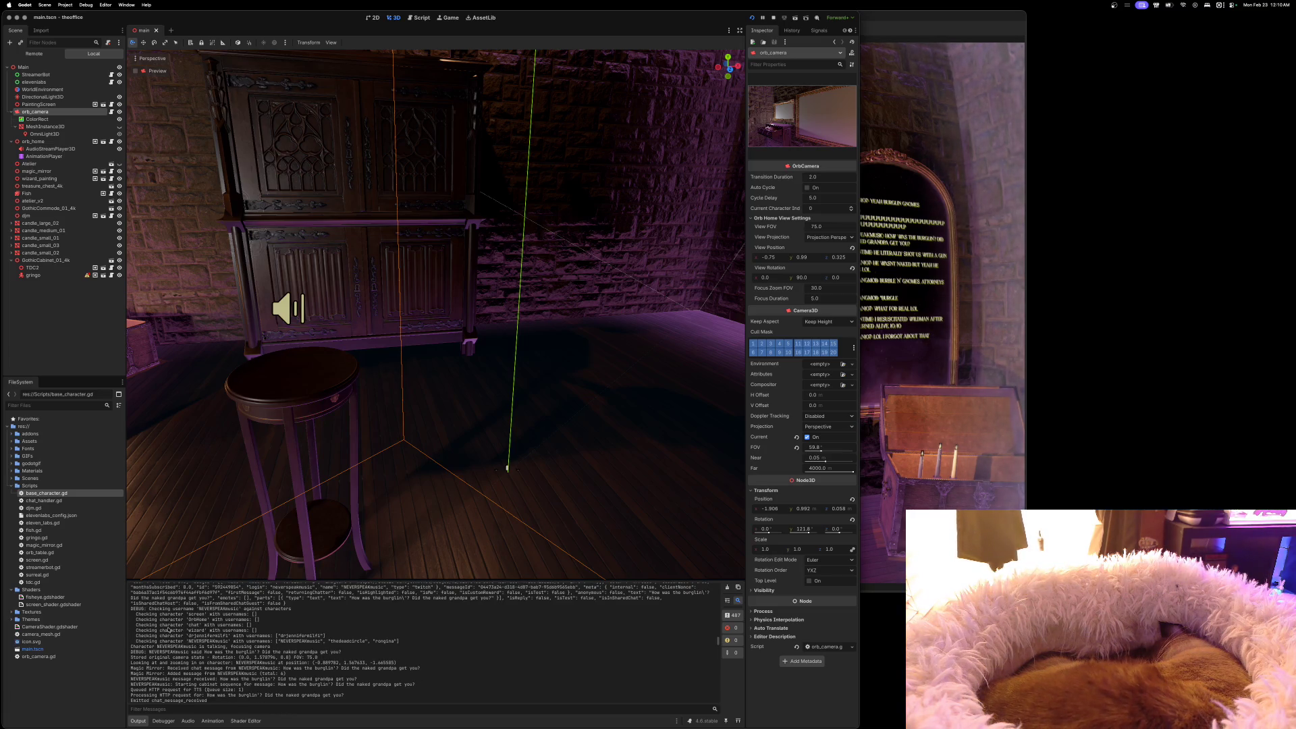
{"action": "scroll", "coordinate": [171, 630], "scroll_direction": "up", "scroll_amount": 5}
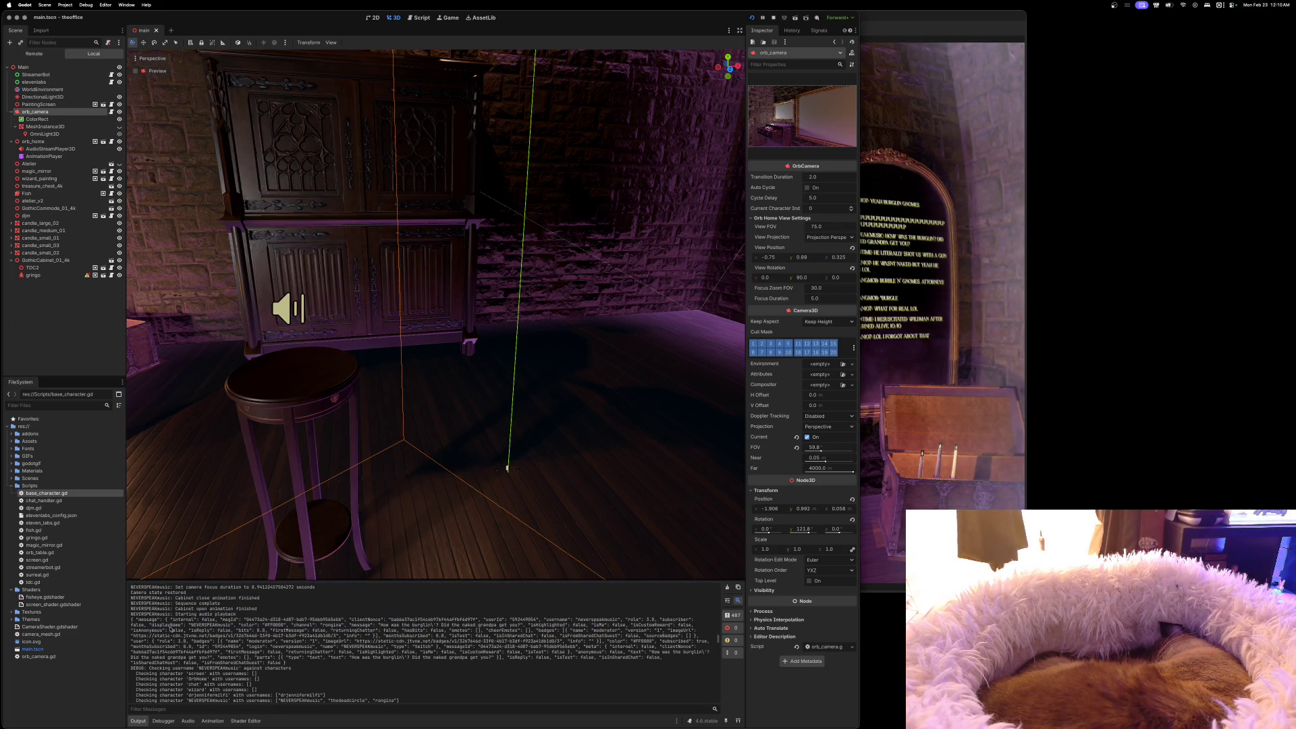
{"action": "scroll", "coordinate": [162, 628], "scroll_direction": "up", "scroll_amount": 1}
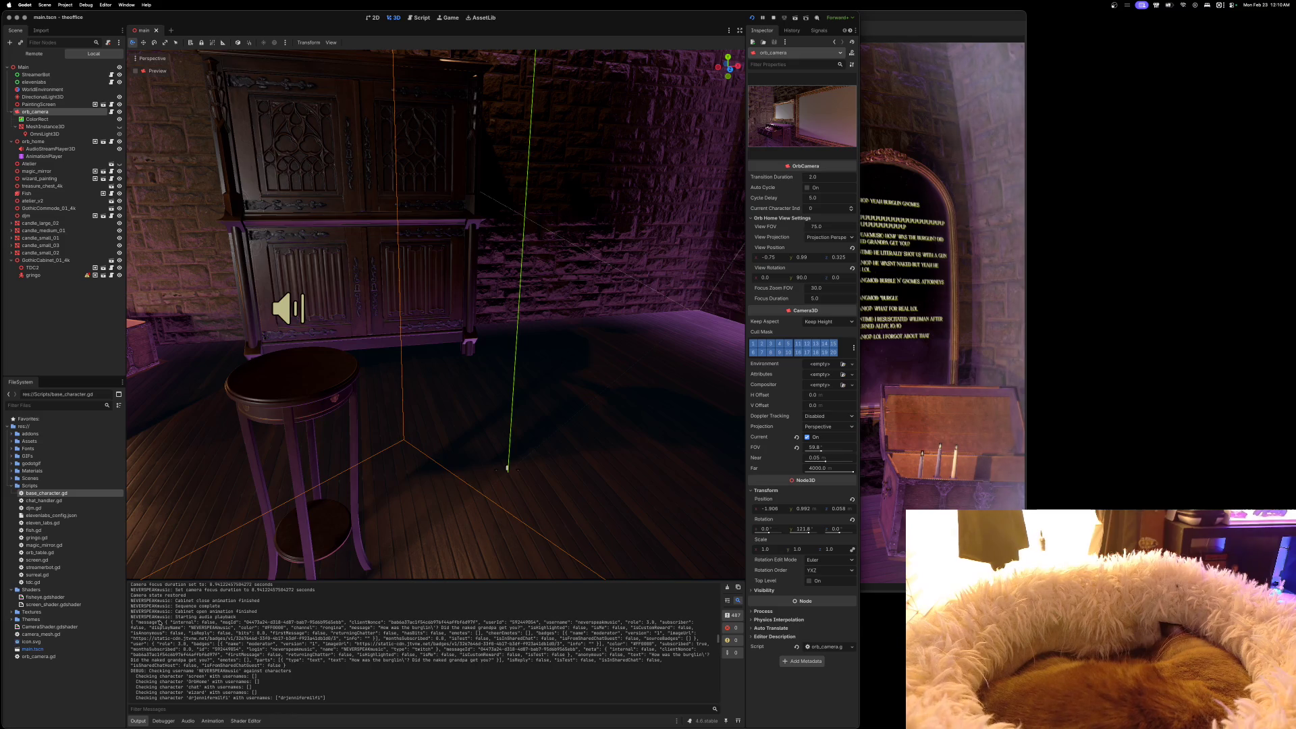
{"action": "scroll", "coordinate": [156, 617], "scroll_direction": "up", "scroll_amount": 2}
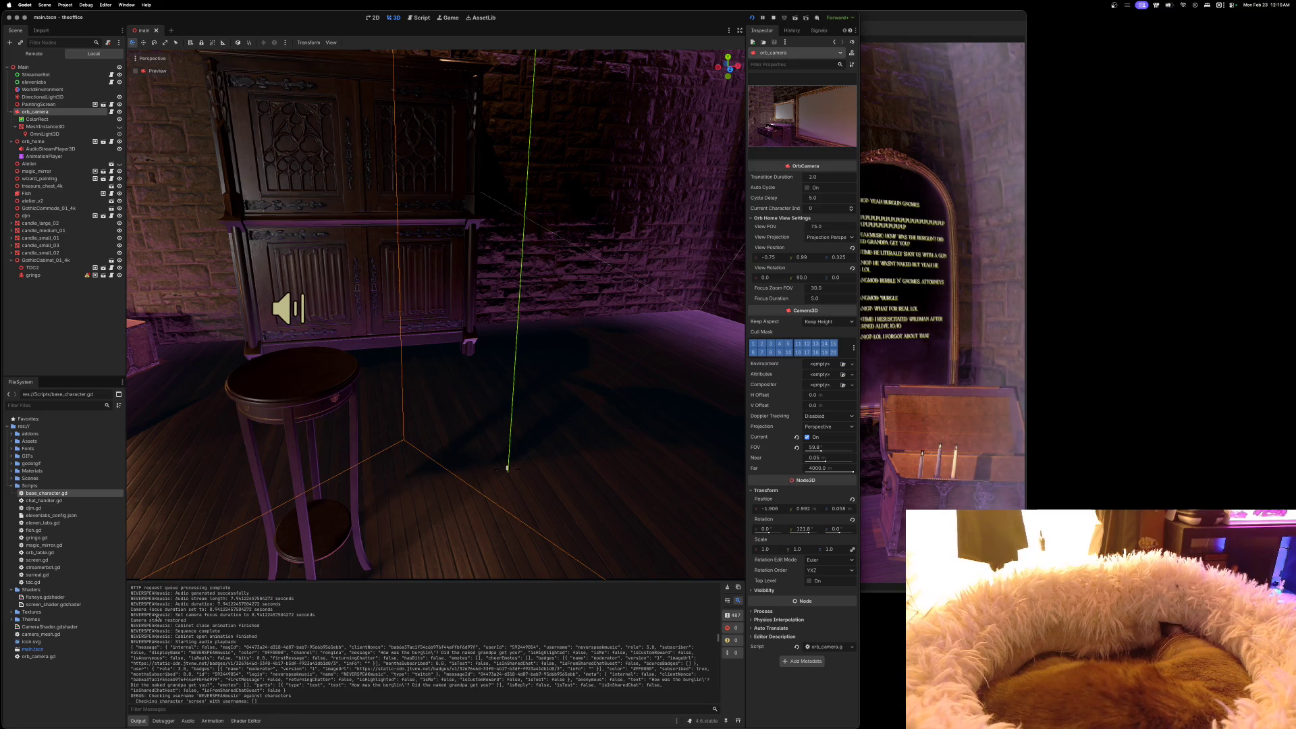
{"action": "scroll", "coordinate": [156, 617], "scroll_direction": "up", "scroll_amount": 2}
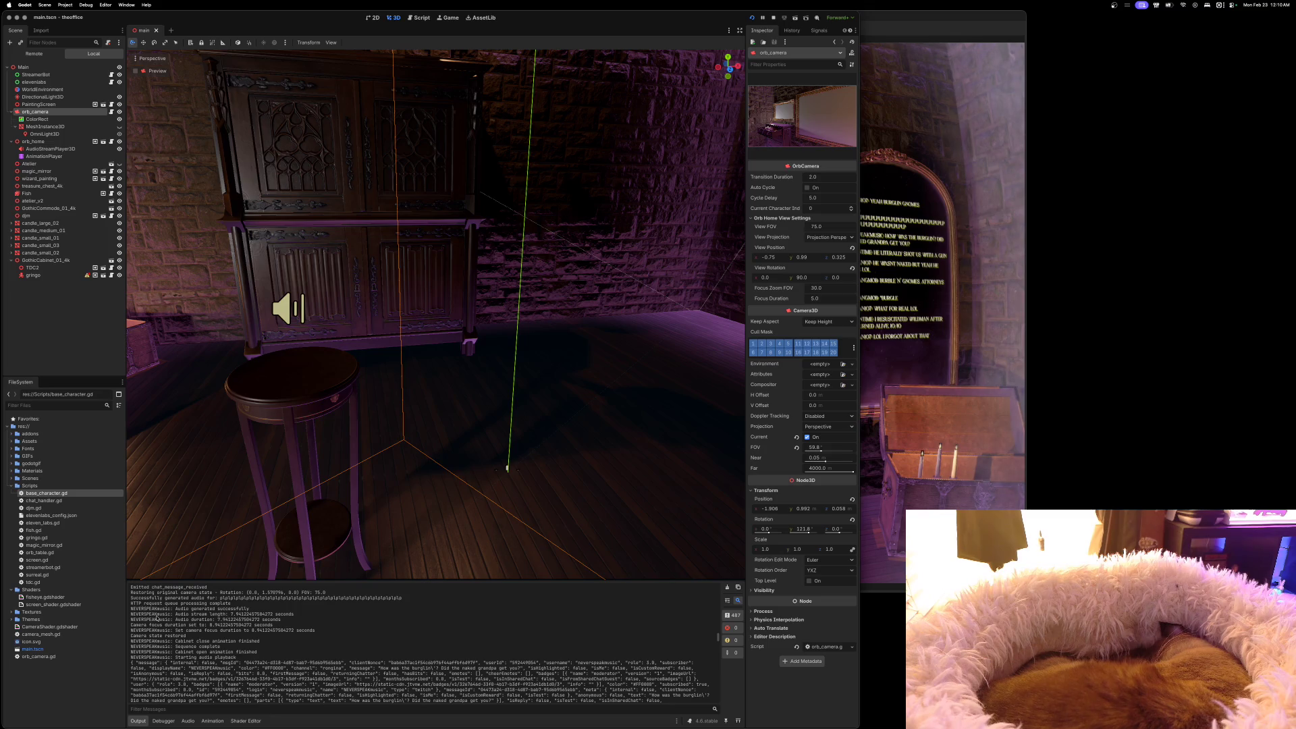
{"action": "scroll", "coordinate": [156, 617], "scroll_direction": "down", "scroll_amount": 5}
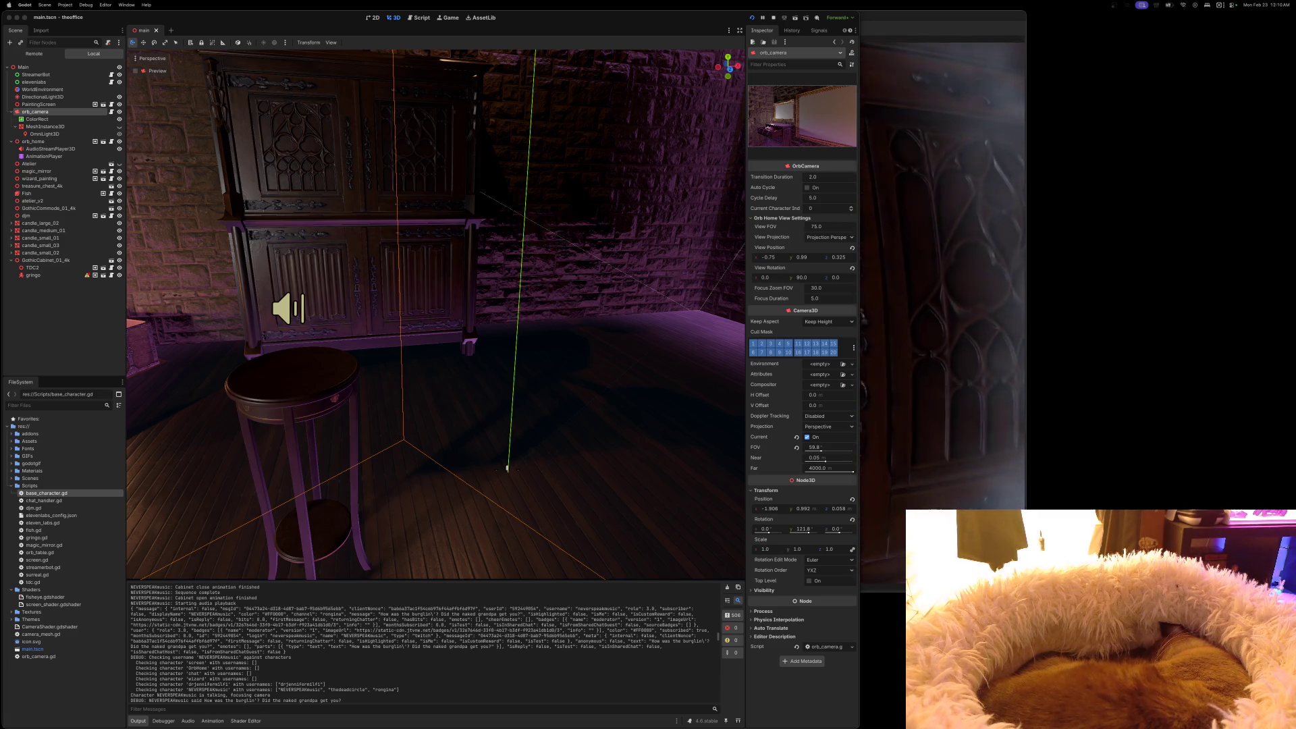
{"action": "left_click", "coordinate": [973, 22]}
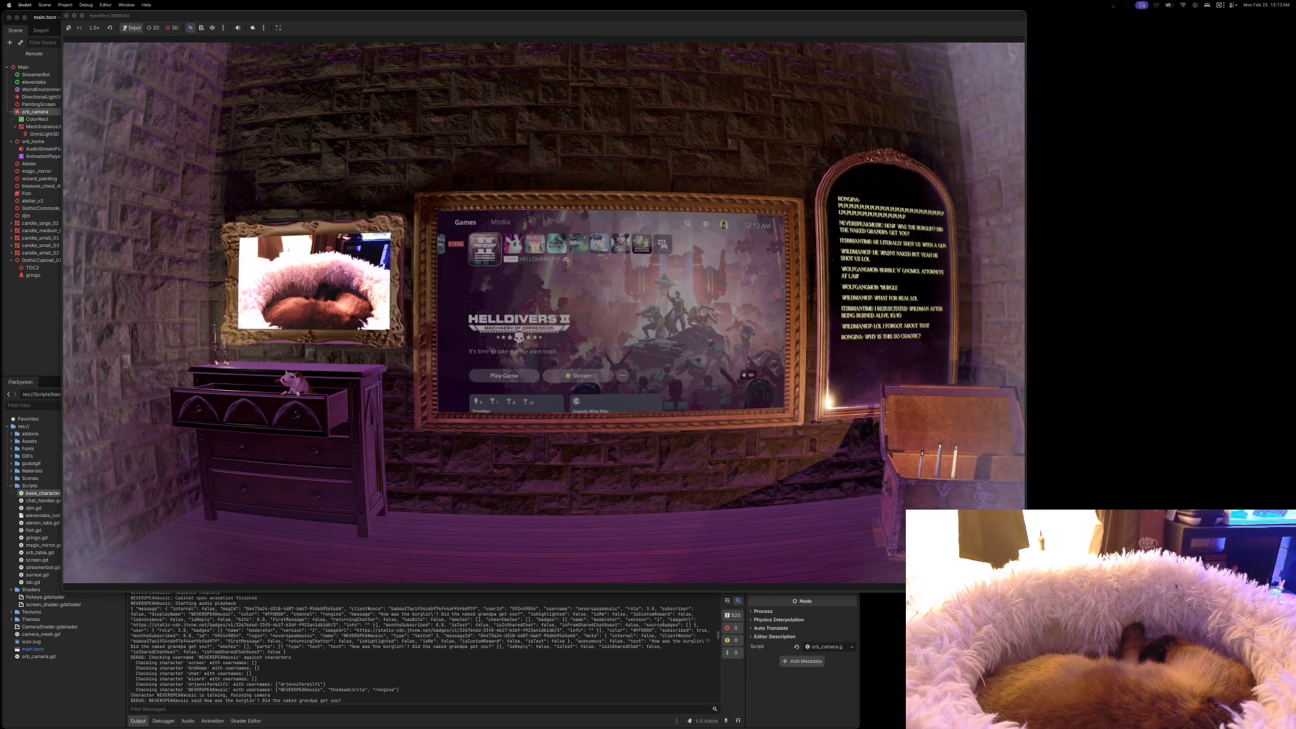
Return to the editor, scroll the Output log up, and select a log line
{"action": "left_click", "coordinate": [488, 653]}
{"action": "scroll", "coordinate": [379, 673], "scroll_direction": "up", "scroll_amount": 5}
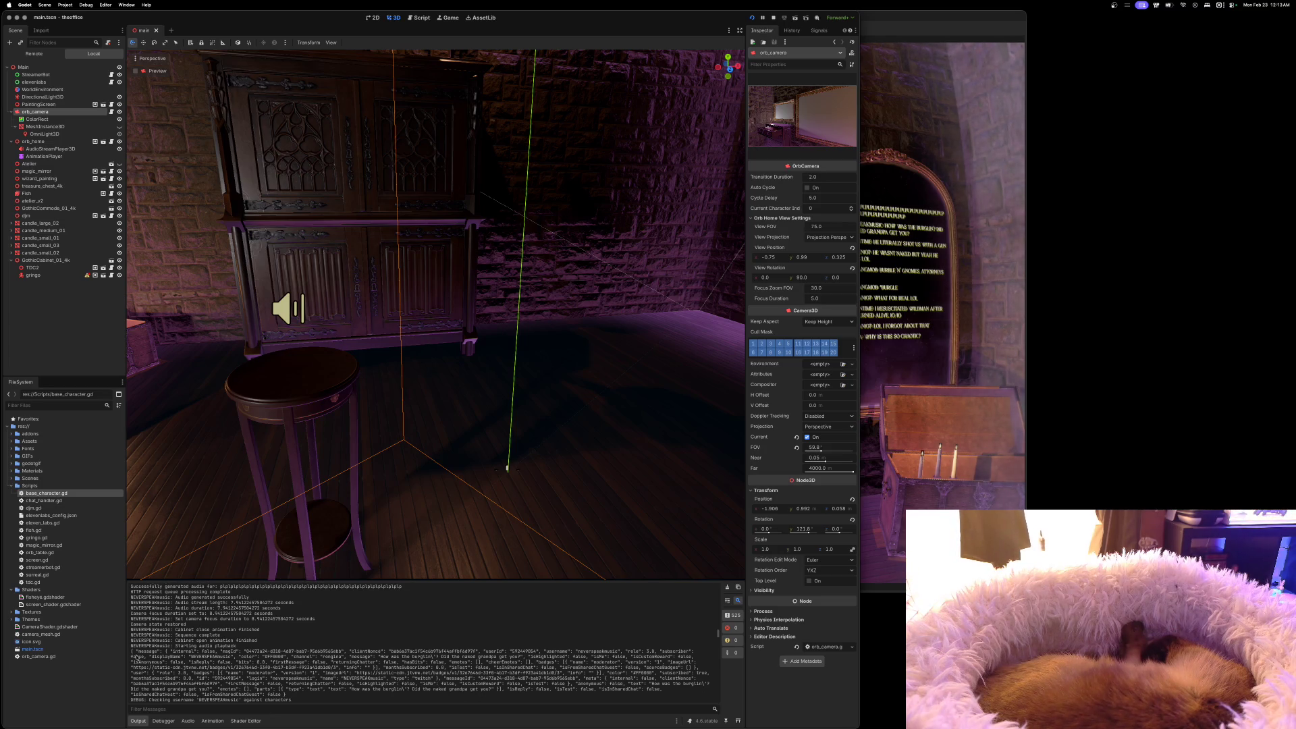
{"action": "mouse_move", "coordinate": [131, 650]}
{"action": "left_mouse_down"}
{"action": "mouse_move", "coordinate": [304, 670]}
{"action": "mouse_move", "coordinate": [314, 652]}
{"action": "mouse_move", "coordinate": [344, 671]}
{"action": "left_mouse_up"}
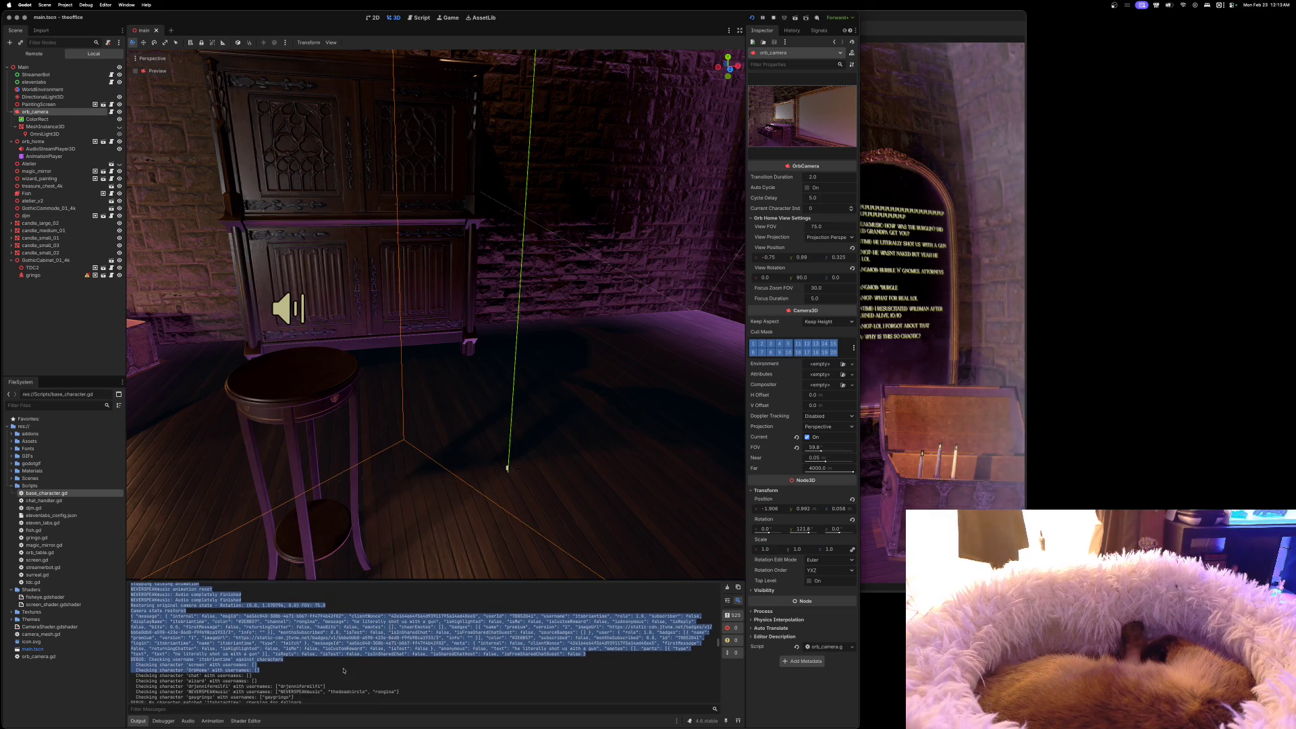
Clear the log selection and select the lines from the cabinet animation onward
{"action": "left_click", "coordinate": [344, 670]}
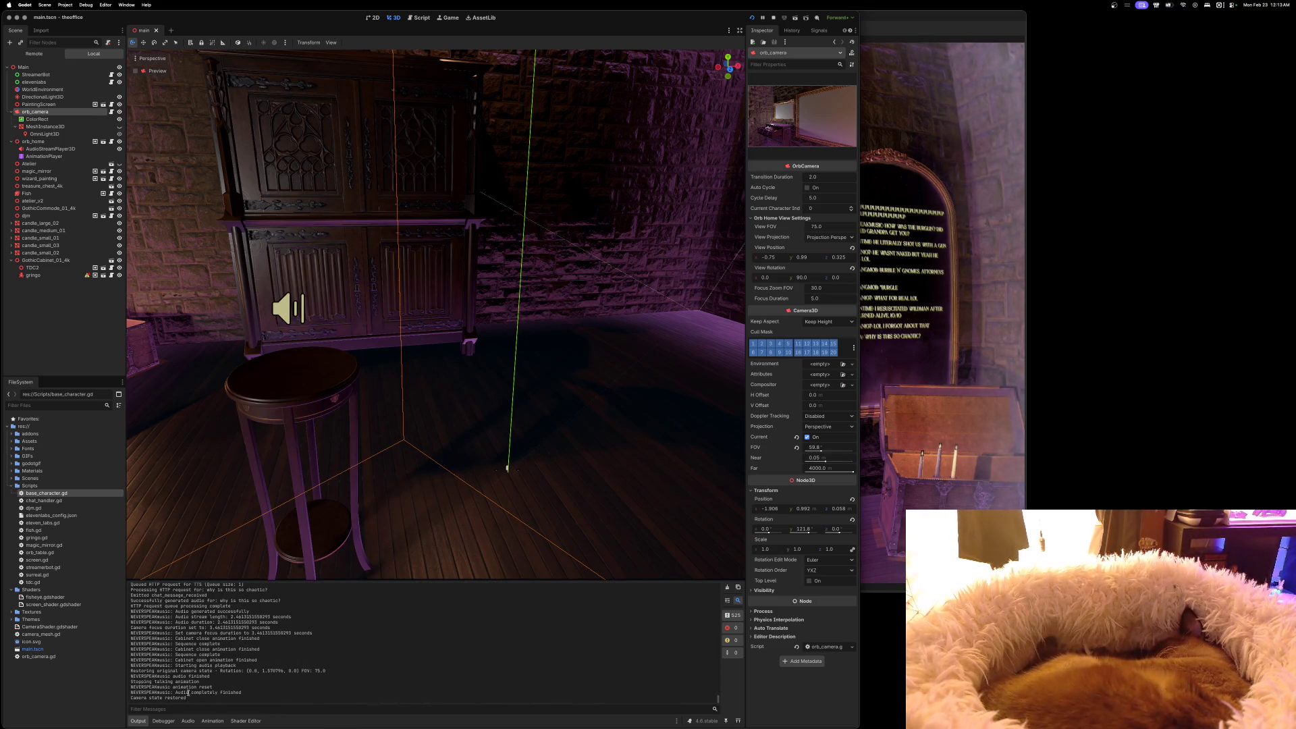
{"action": "left_click_drag", "start_coordinate": [171, 666], "coordinate": [125, 597]}
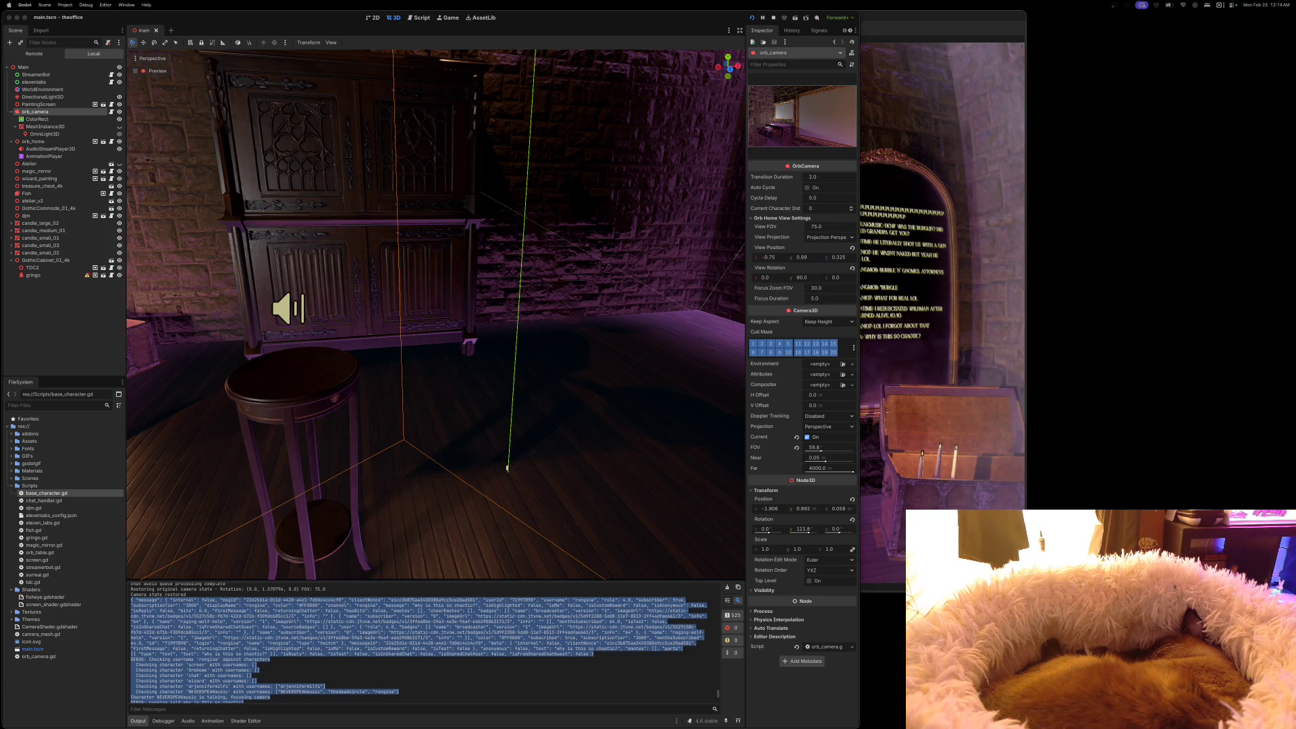
Stop the game, run it again, and enlarge the new game window
{"action": "double_click", "coordinate": [908, 23]}
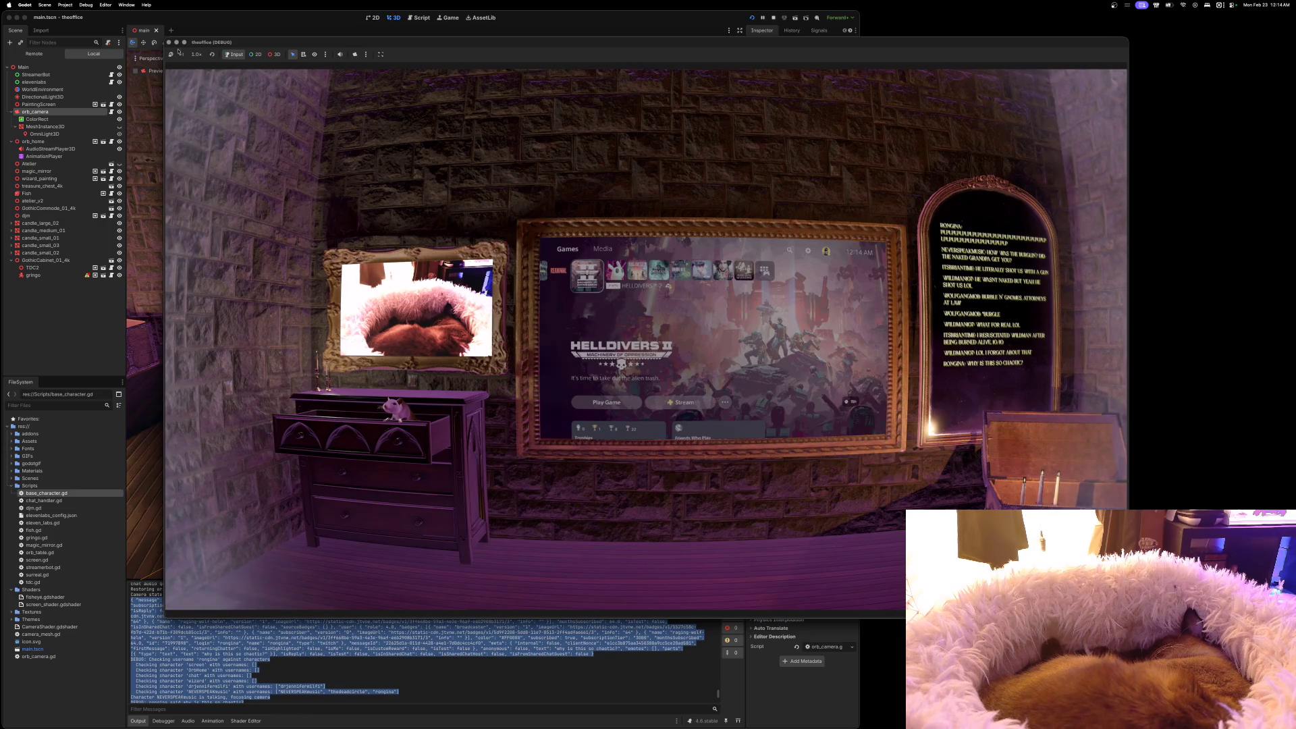
{"action": "key", "text": "super+q"}
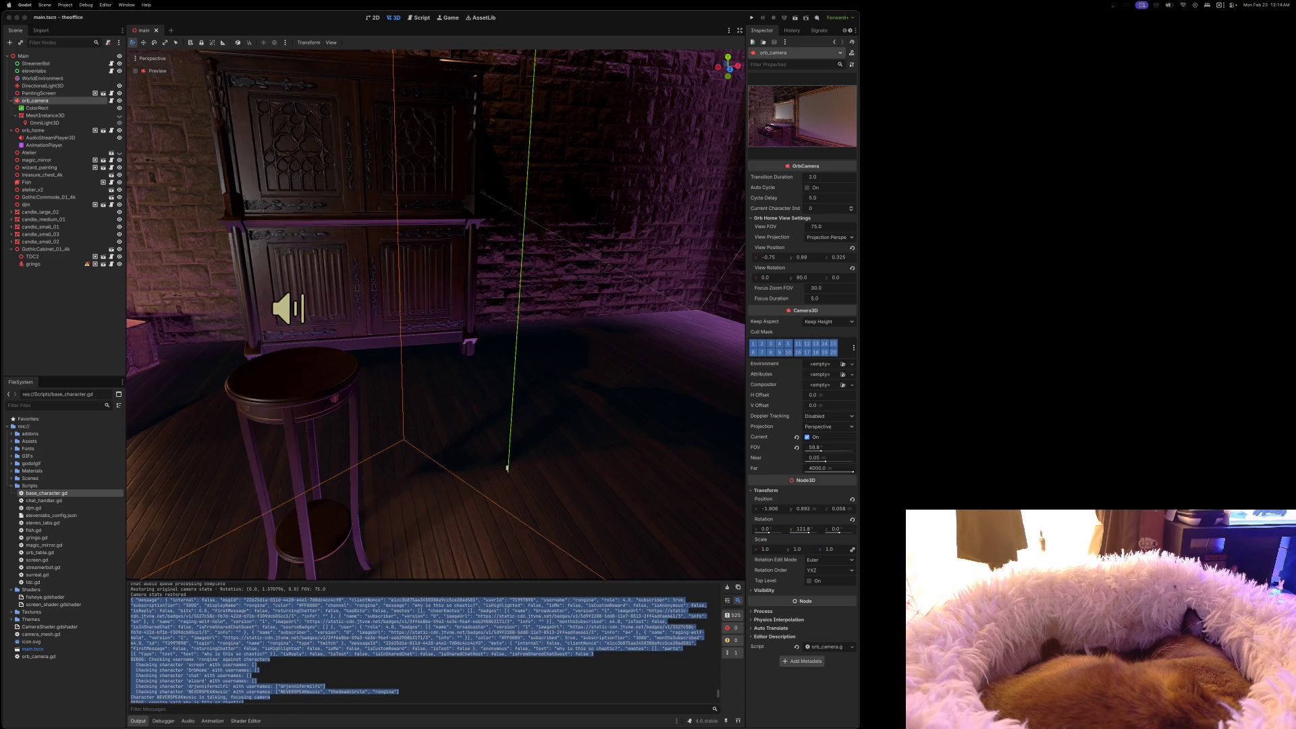
{"action": "left_click", "coordinate": [752, 18]}
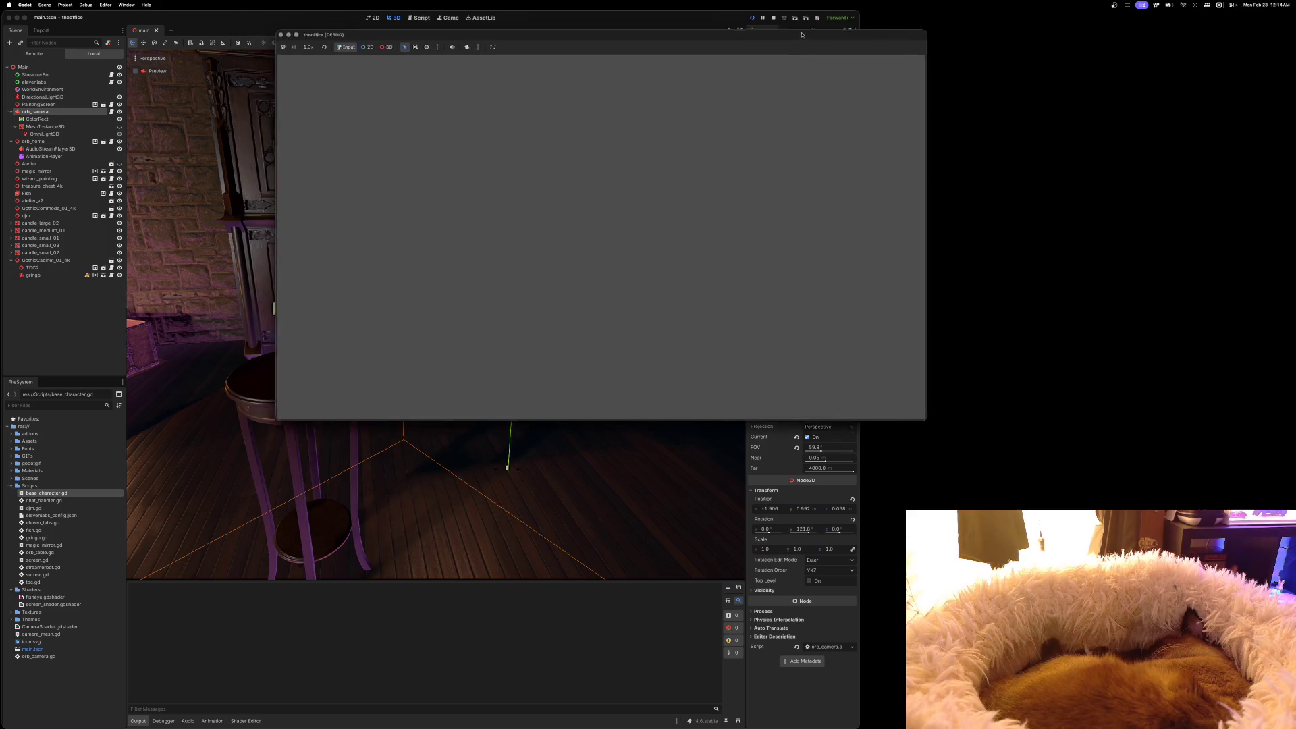
{"action": "left_click_drag", "start_coordinate": [927, 424], "coordinate": [1256, 651]}
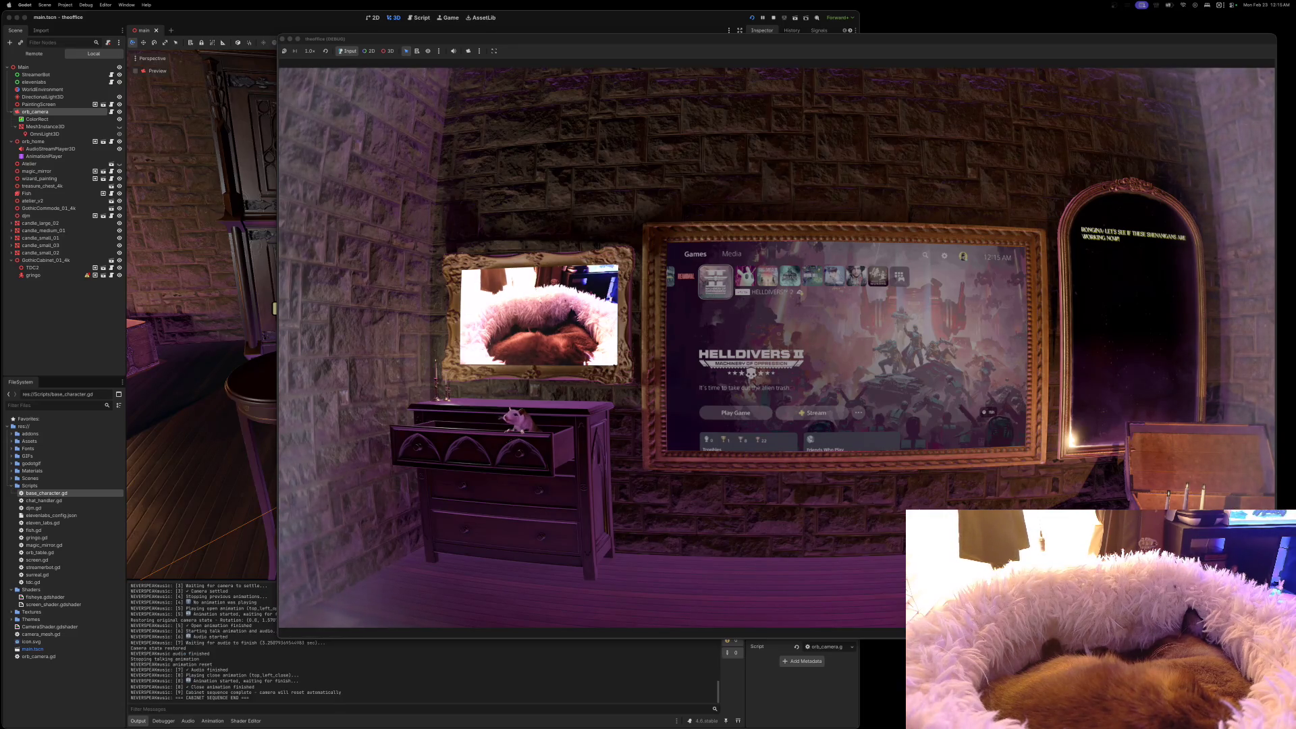
Return to the editor, review the Output log, and clear all its messages
{"action": "left_click", "coordinate": [303, 700]}
{"action": "scroll", "coordinate": [277, 677], "scroll_direction": "up", "scroll_amount": 2}
{"action": "scroll", "coordinate": [277, 677], "scroll_direction": "up", "scroll_amount": 6}
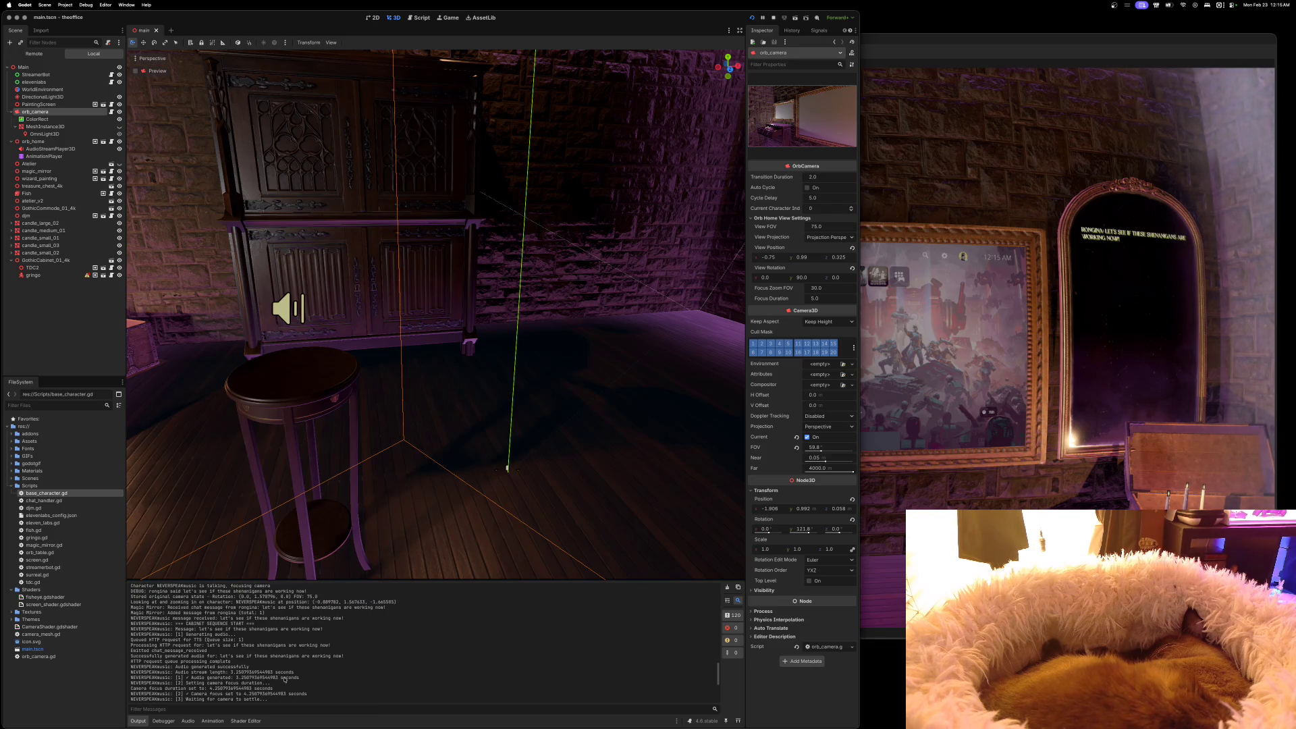
{"action": "scroll", "coordinate": [284, 679], "scroll_direction": "up", "scroll_amount": 5}
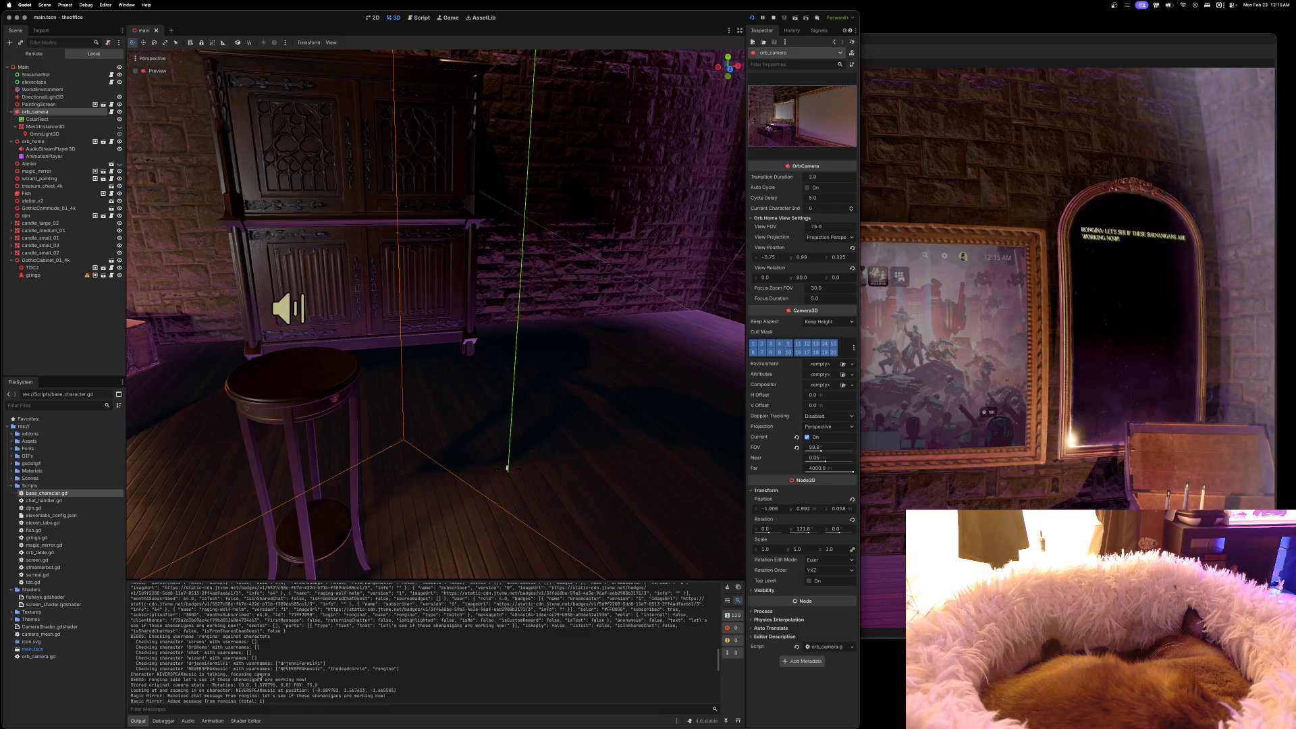
{"action": "scroll", "coordinate": [260, 676], "scroll_direction": "up", "scroll_amount": 3}
{"action": "scroll", "coordinate": [260, 677], "scroll_direction": "down", "scroll_amount": 10}
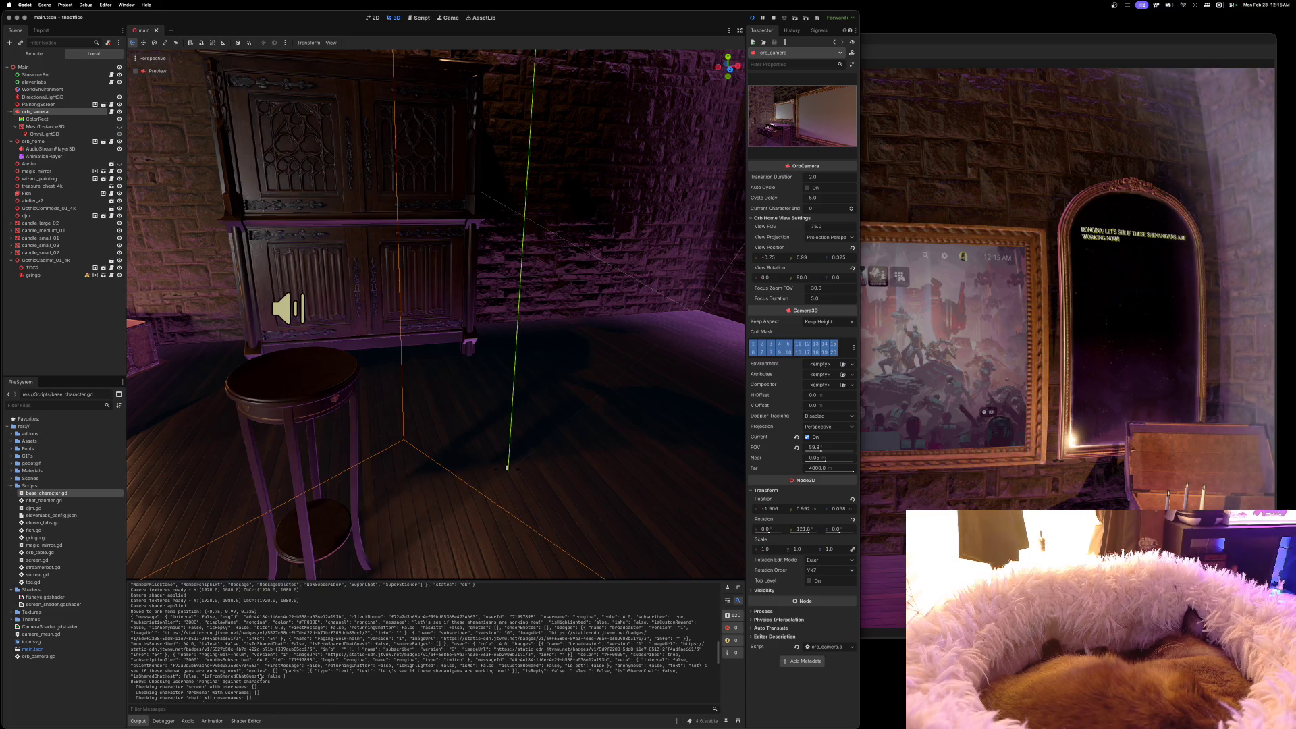
{"action": "scroll", "coordinate": [260, 676], "scroll_direction": "down", "scroll_amount": 2}
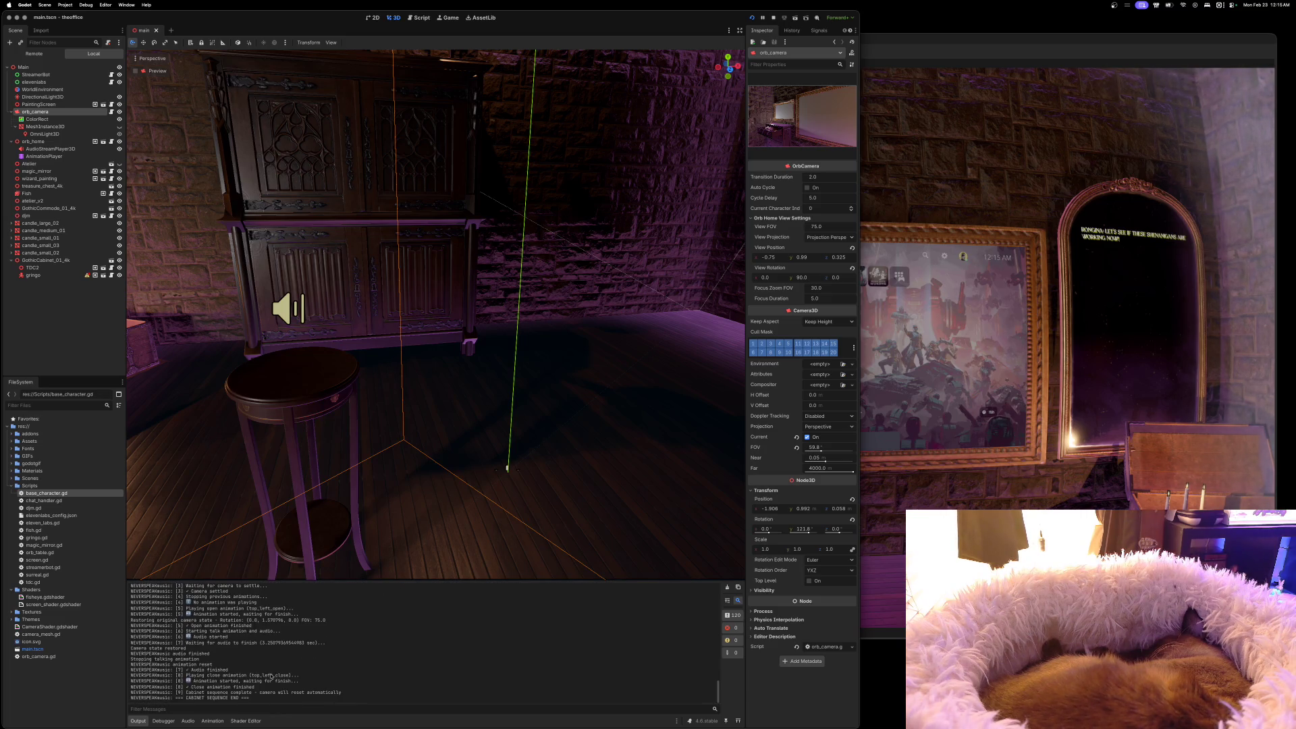
{"action": "left_click", "coordinate": [727, 588]}
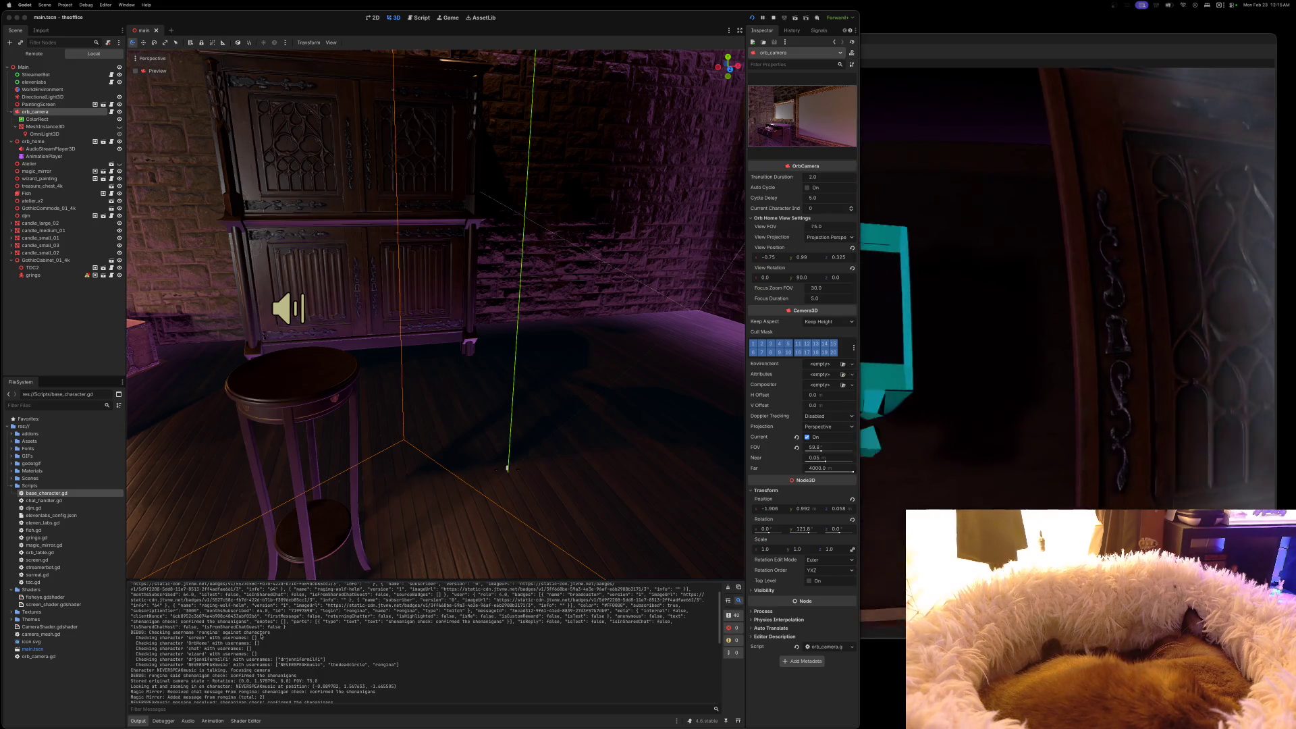
Select the new log lines through the username check, then heighten the Output panel to read more
{"action": "mouse_move", "coordinate": [132, 589]}
{"action": "left_mouse_down"}
{"action": "mouse_move", "coordinate": [337, 604]}
{"action": "mouse_move", "coordinate": [405, 628]}
{"action": "mouse_move", "coordinate": [457, 670]}
{"action": "mouse_move", "coordinate": [428, 699]}
{"action": "left_mouse_up"}
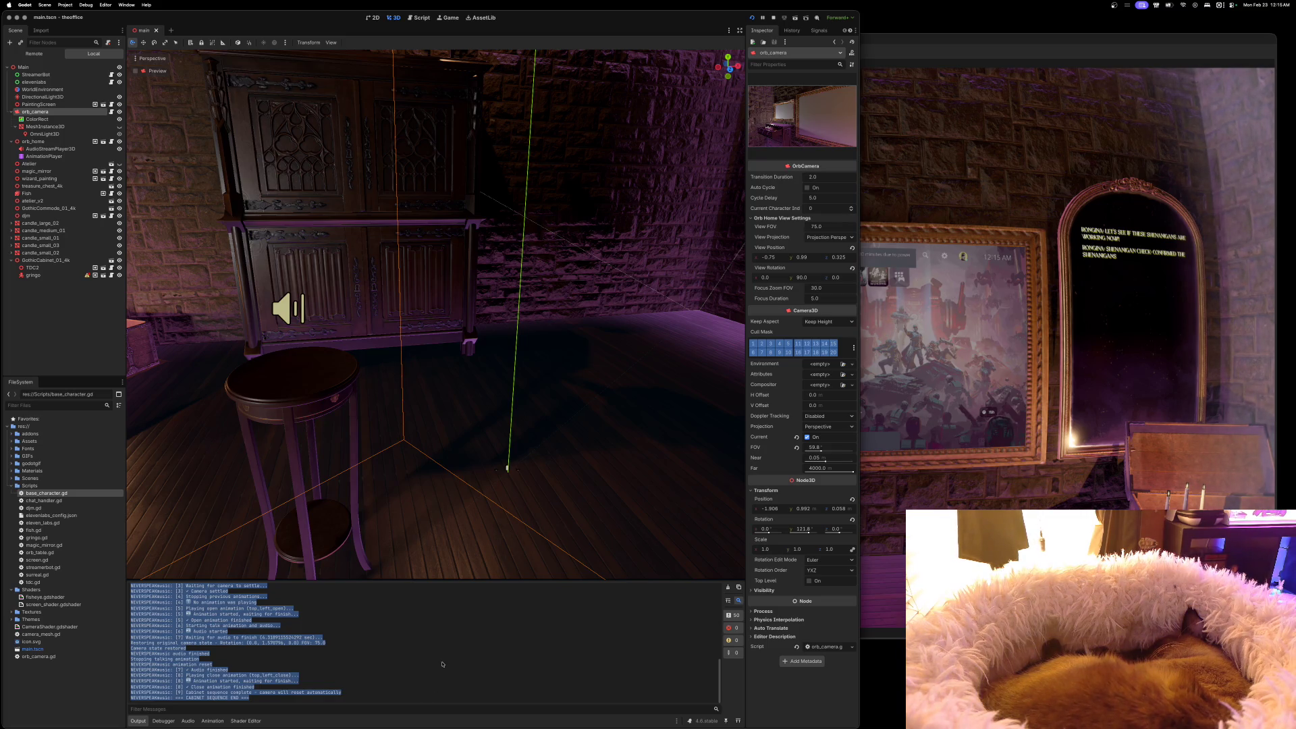
{"action": "scroll", "coordinate": [431, 634], "scroll_direction": "up", "scroll_amount": 8}
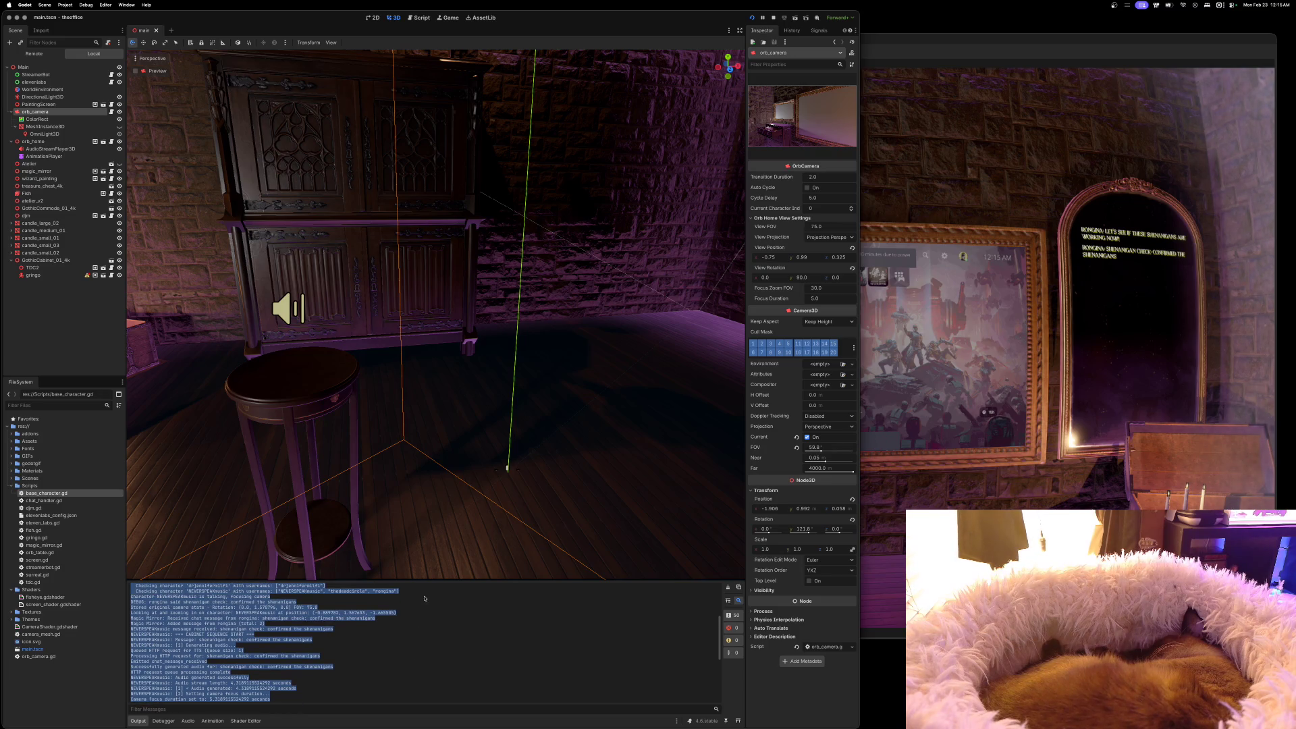
{"action": "left_click_drag", "start_coordinate": [436, 581], "coordinate": [436, 456]}
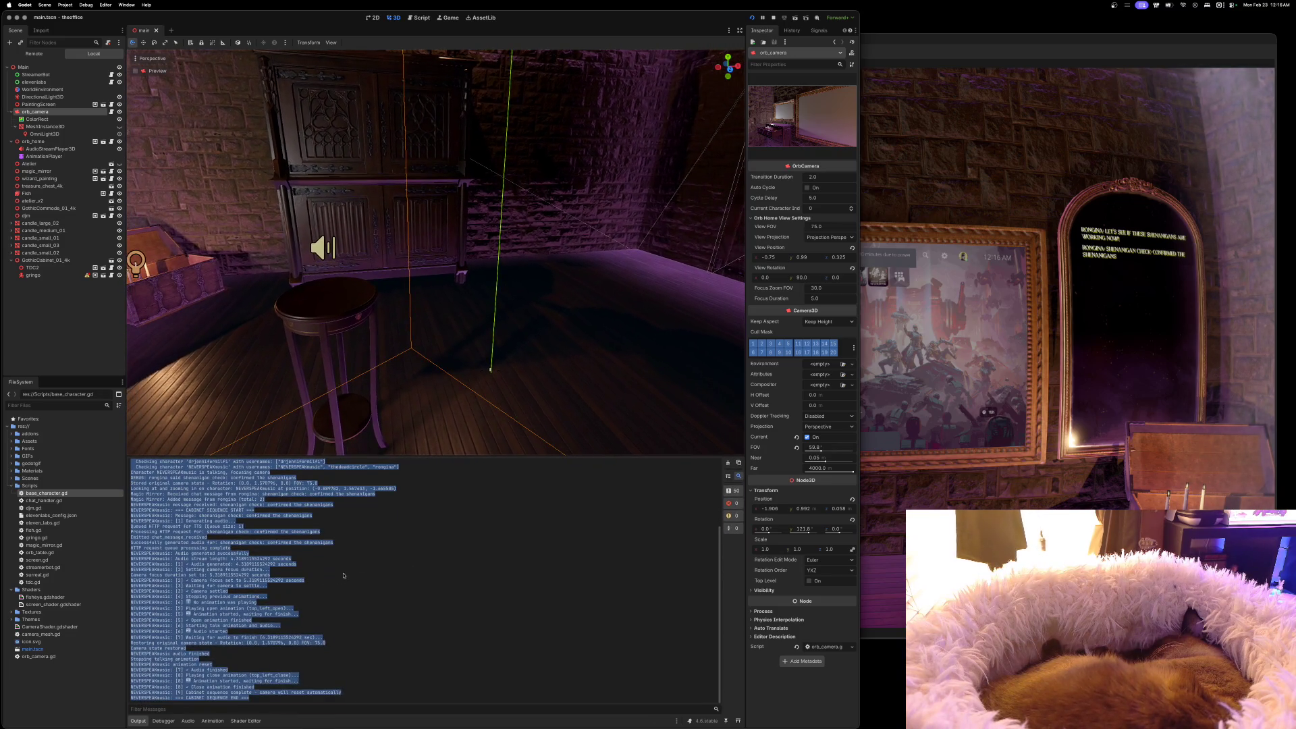
{"action": "scroll", "coordinate": [343, 575], "scroll_direction": "up", "scroll_amount": 5}
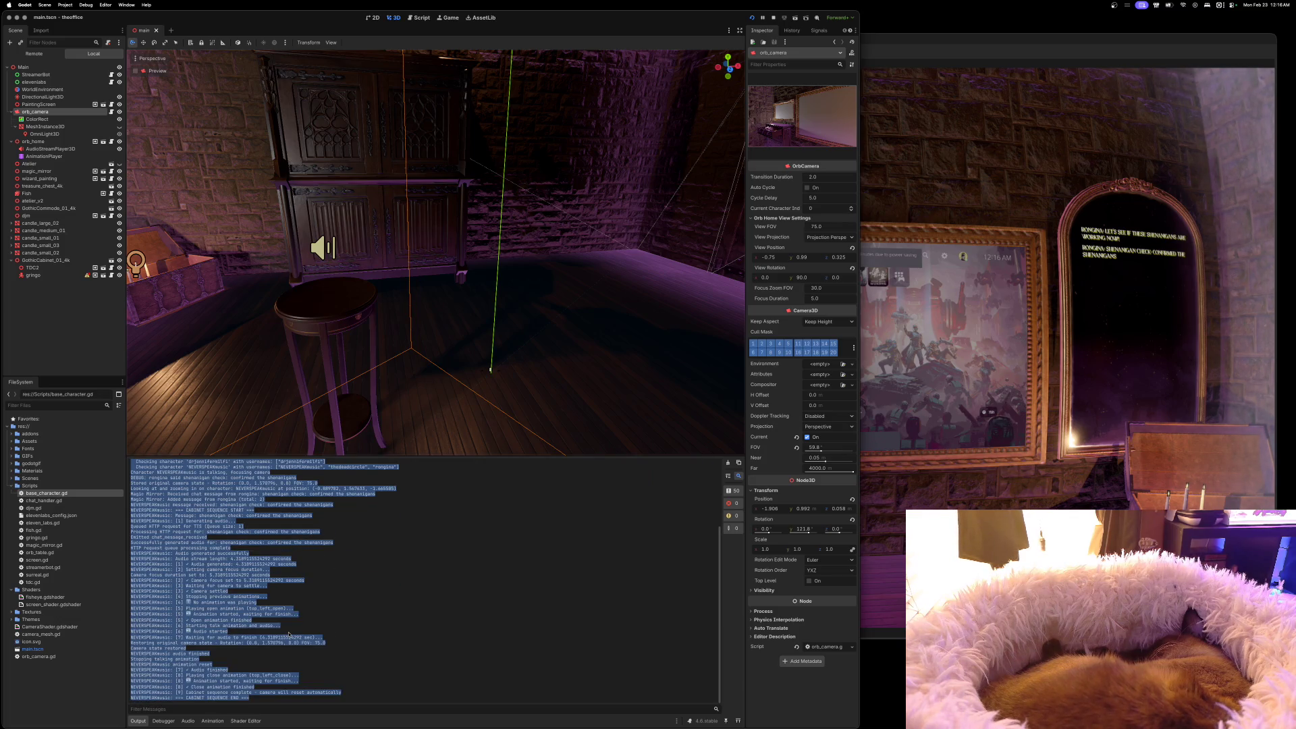
{"action": "scroll", "coordinate": [288, 635], "scroll_direction": "down", "scroll_amount": 5}
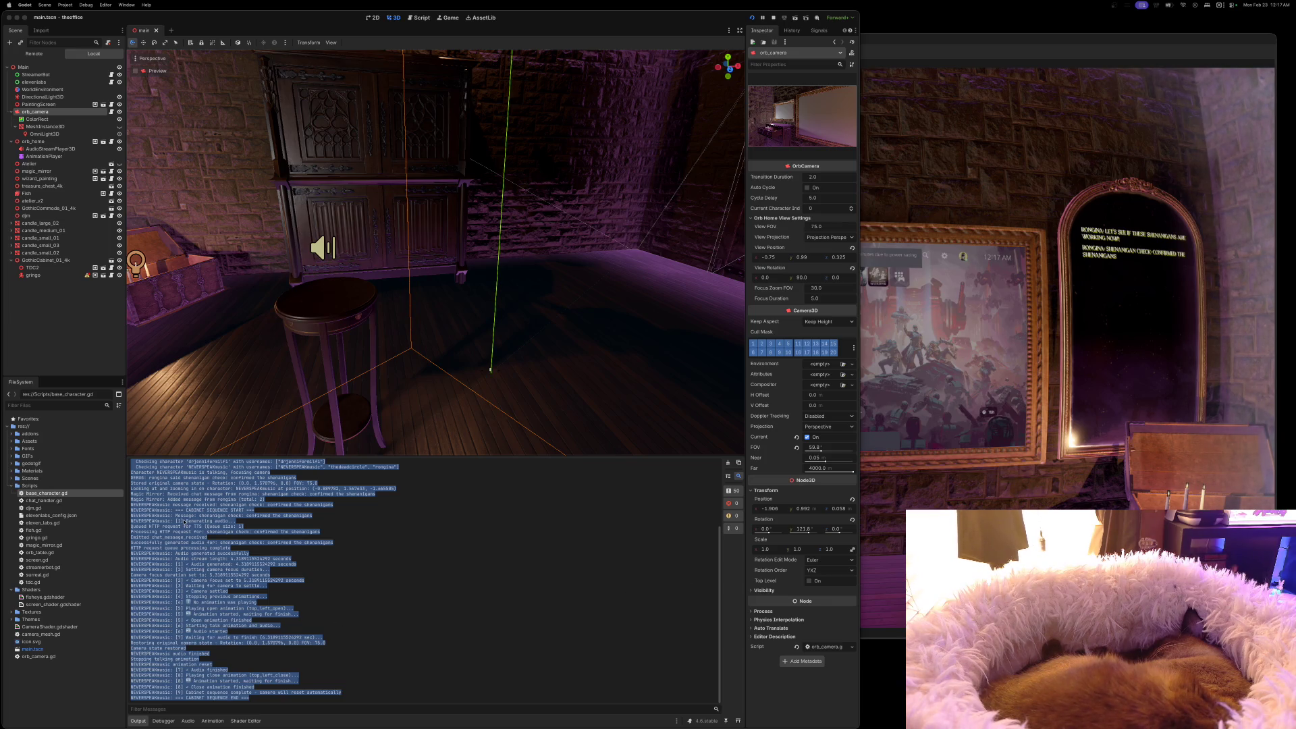
{"action": "scroll", "coordinate": [189, 522], "scroll_direction": "up", "scroll_amount": 3}
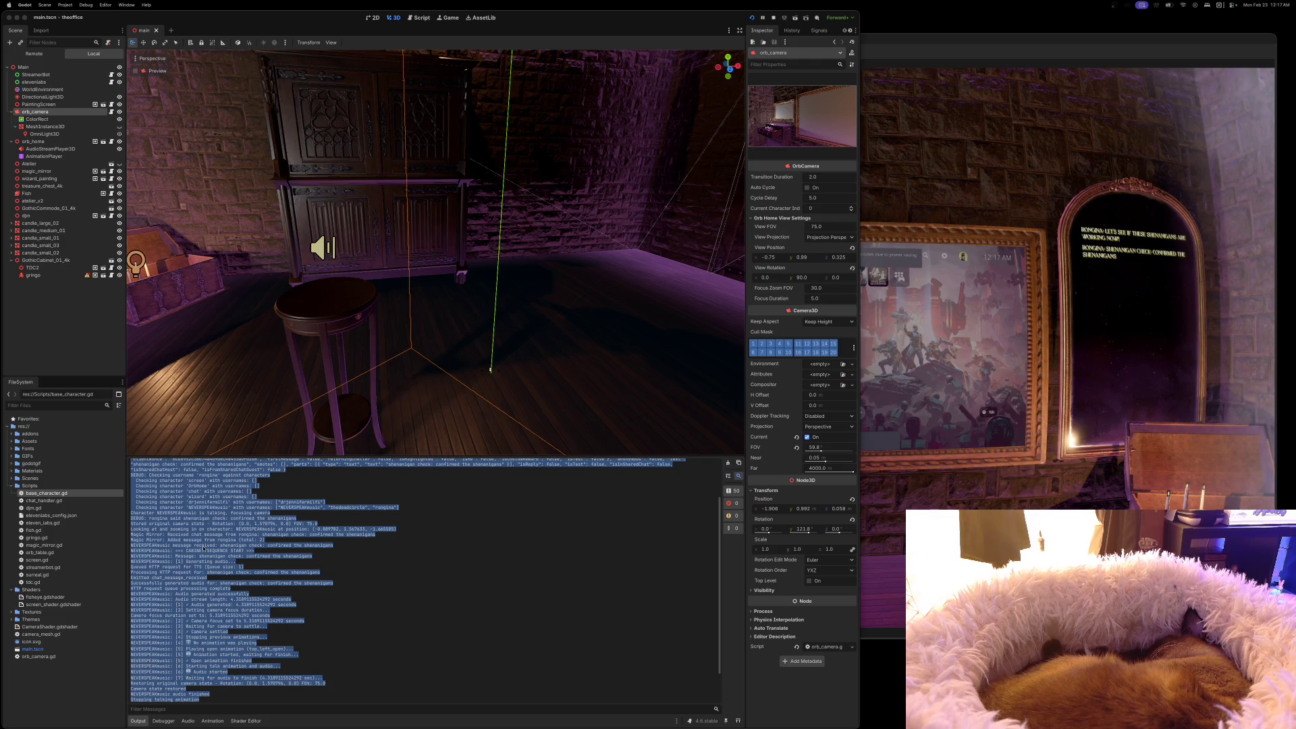
{"action": "scroll", "coordinate": [203, 549], "scroll_direction": "up", "scroll_amount": 3}
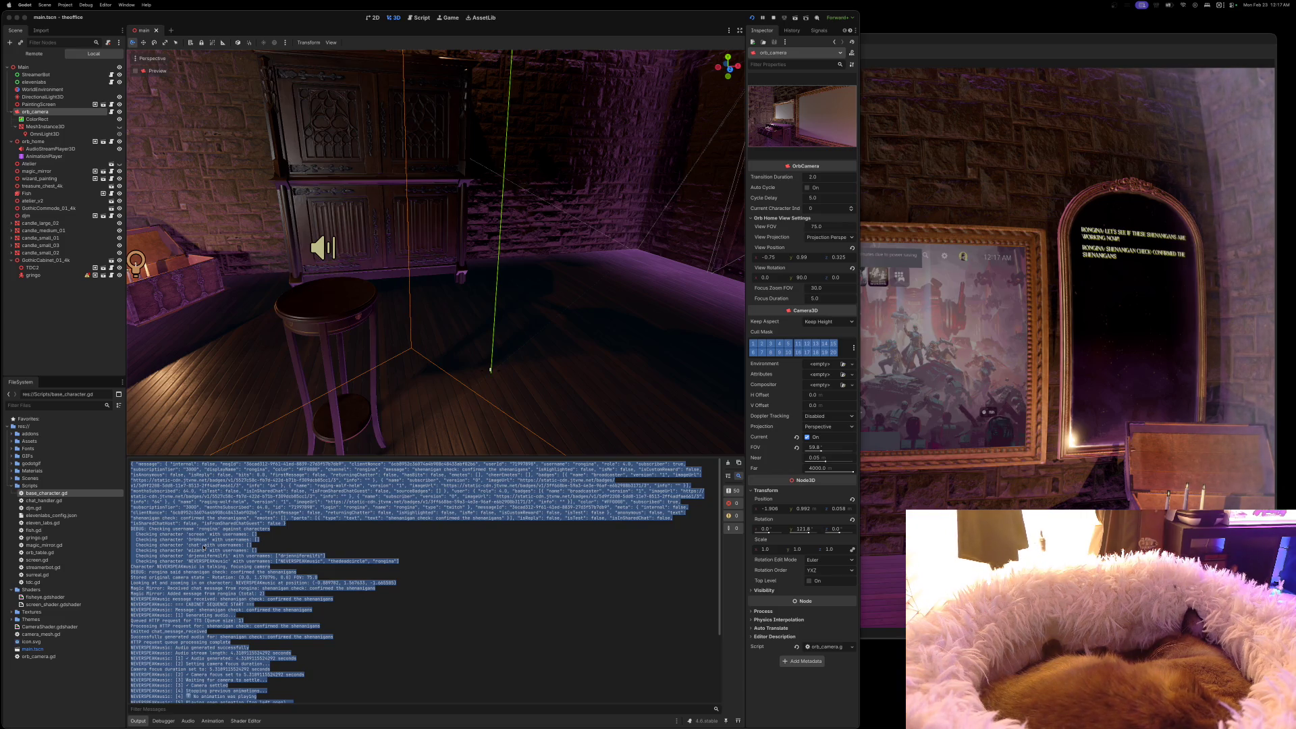
{"action": "scroll", "coordinate": [203, 548], "scroll_direction": "down", "scroll_amount": 5}
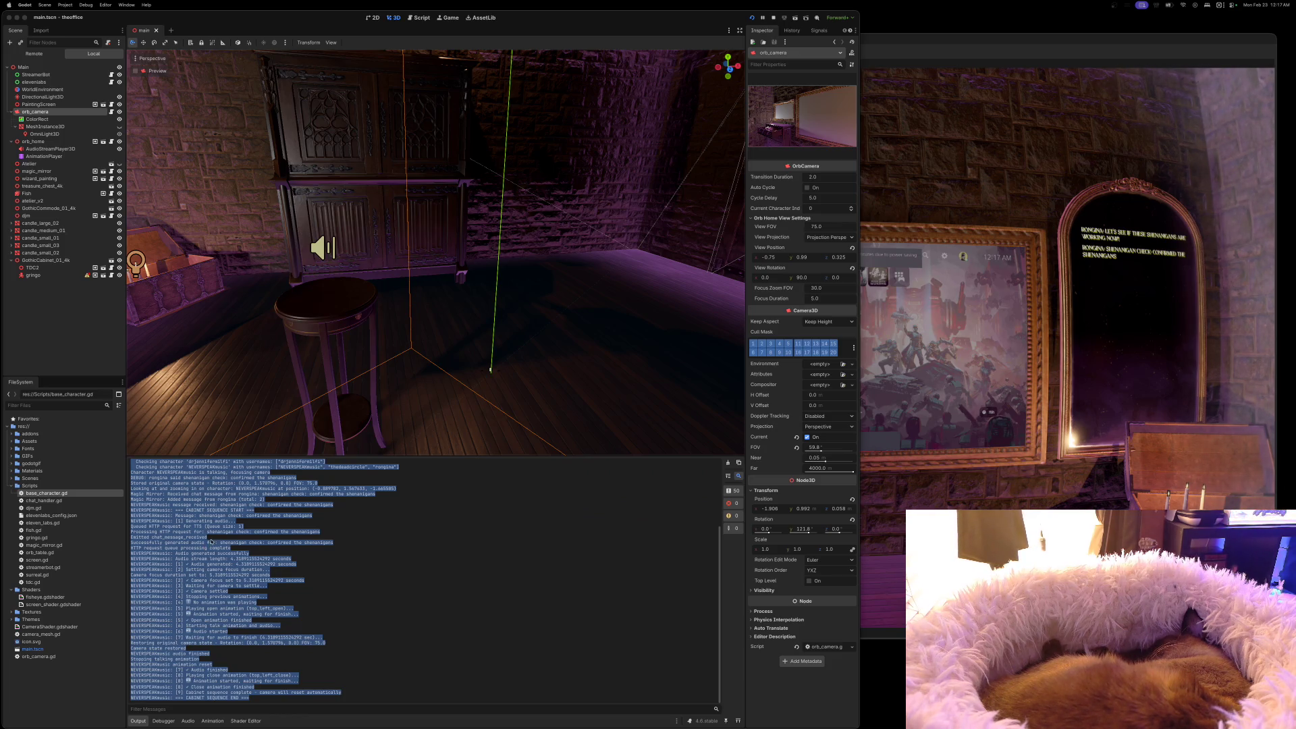
{"action": "left_click", "coordinate": [247, 648]}
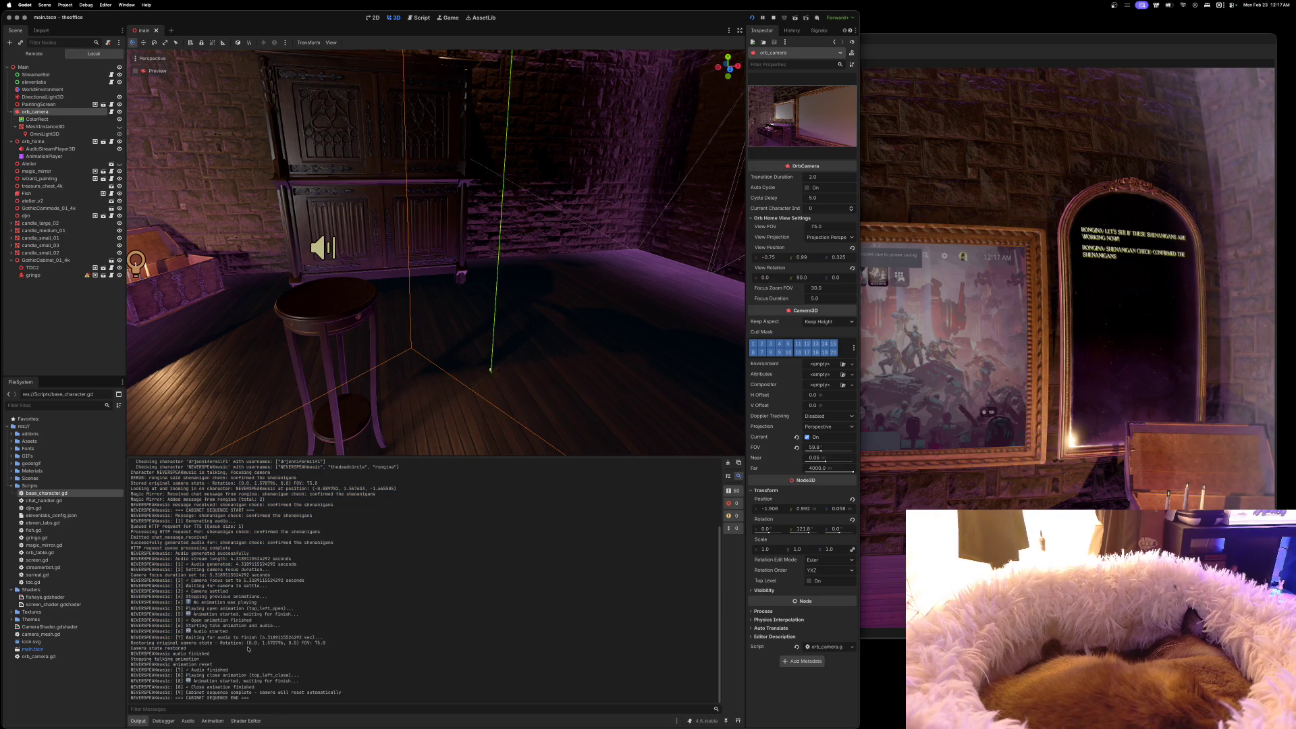
{"action": "left_click_drag", "start_coordinate": [162, 644], "coordinate": [311, 647]}
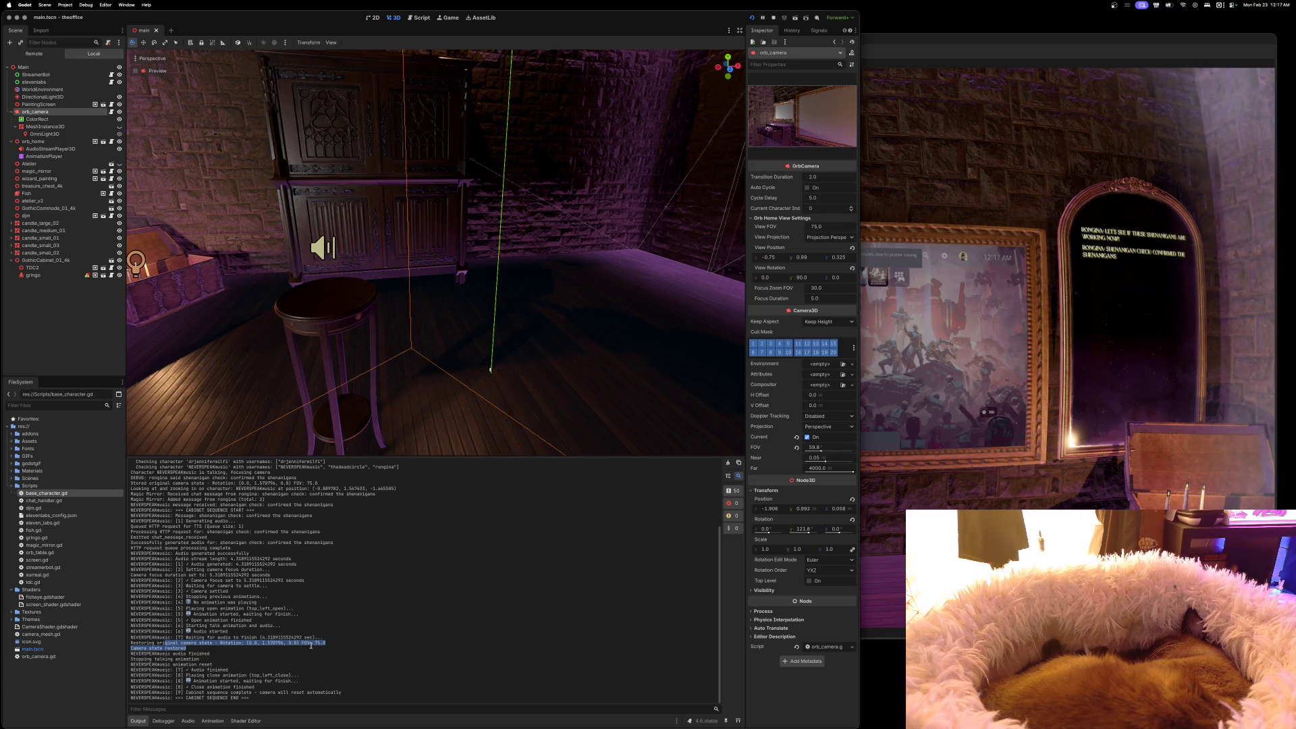
{"action": "left_click", "coordinate": [266, 669]}
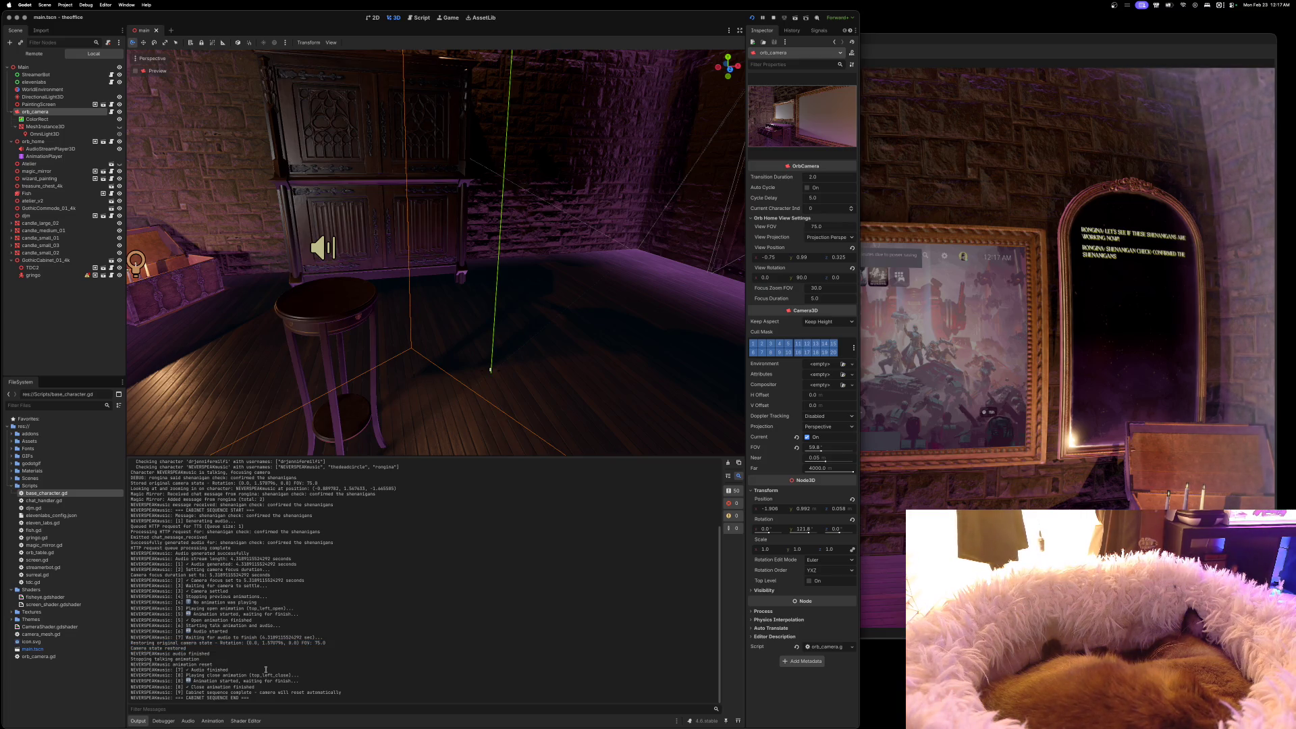
{"action": "left_click_drag", "start_coordinate": [216, 681], "coordinate": [256, 681]}
{"action": "double_click", "coordinate": [234, 687]}
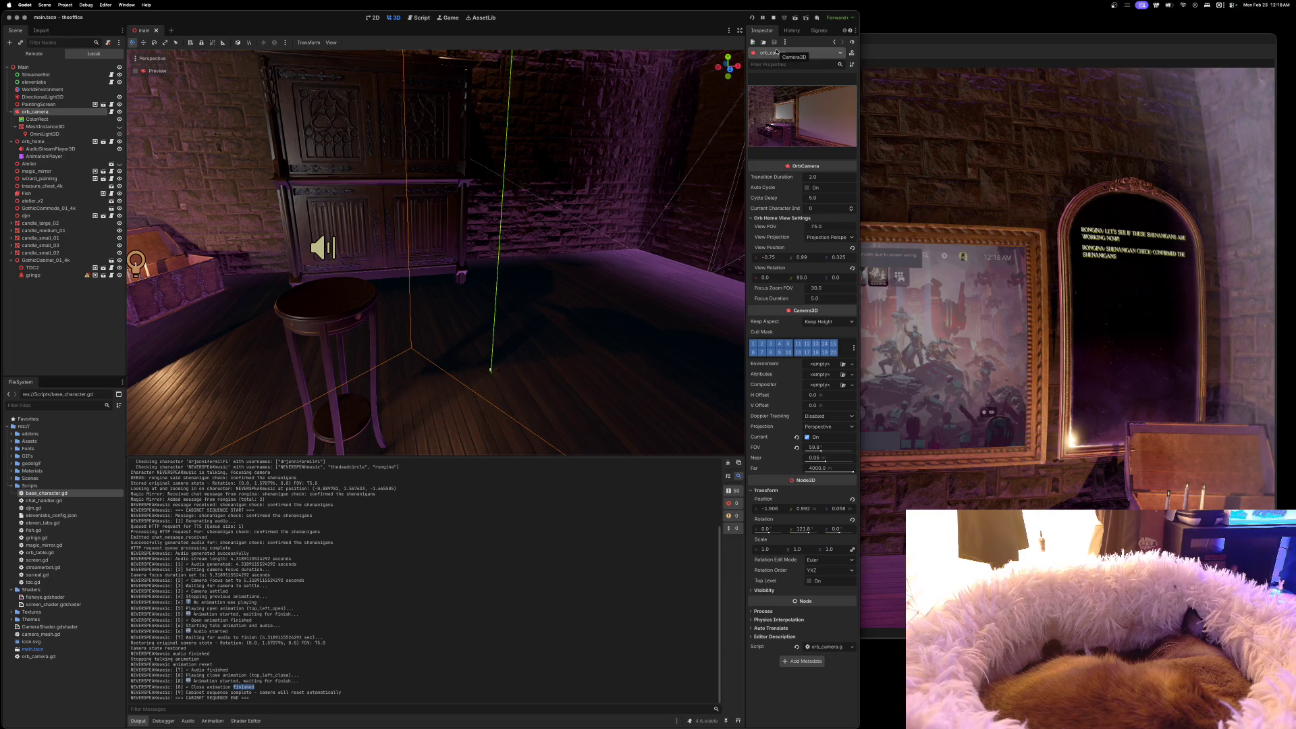
{"action": "left_click", "coordinate": [763, 18]}
Restart the game, move its debug window up and right, then stop it
{"action": "left_click", "coordinate": [763, 19]}
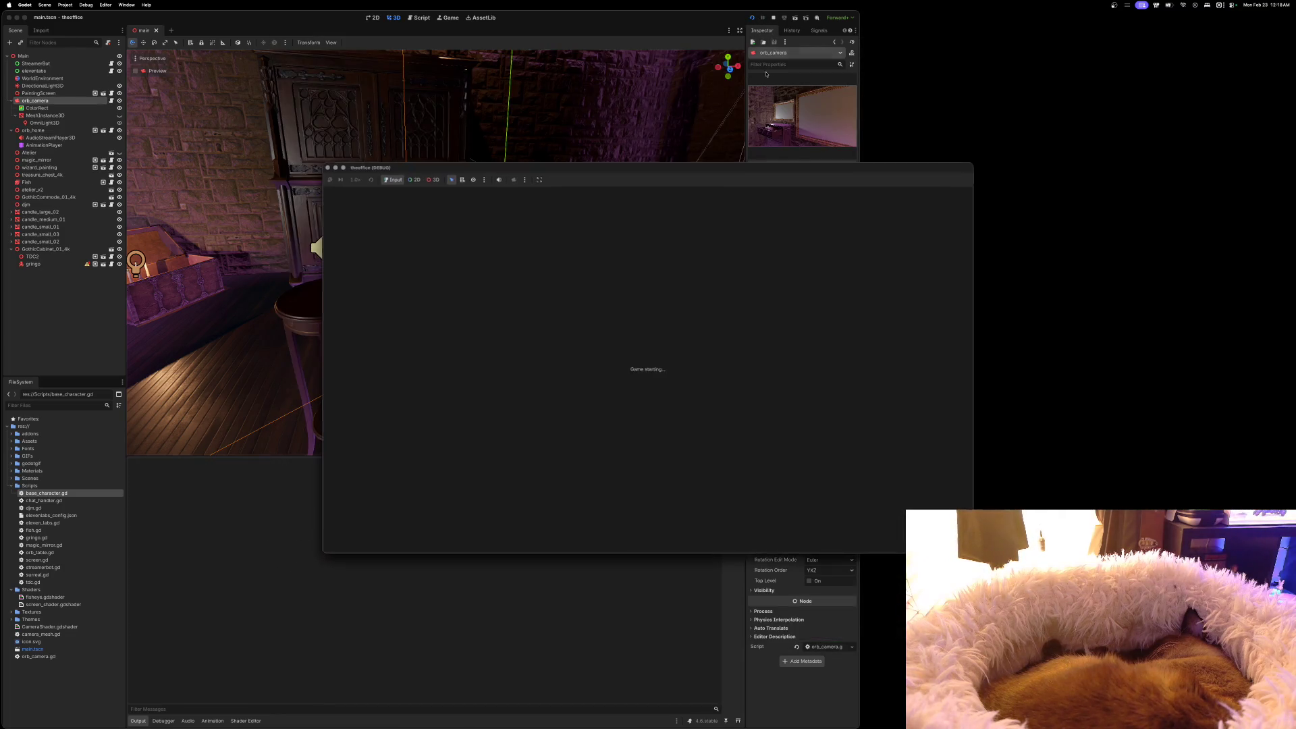
{"action": "mouse_move", "coordinate": [743, 166]}
{"action": "left_mouse_down"}
{"action": "mouse_move", "coordinate": [965, 48]}
{"action": "mouse_move", "coordinate": [1037, 50]}
{"action": "left_mouse_up"}
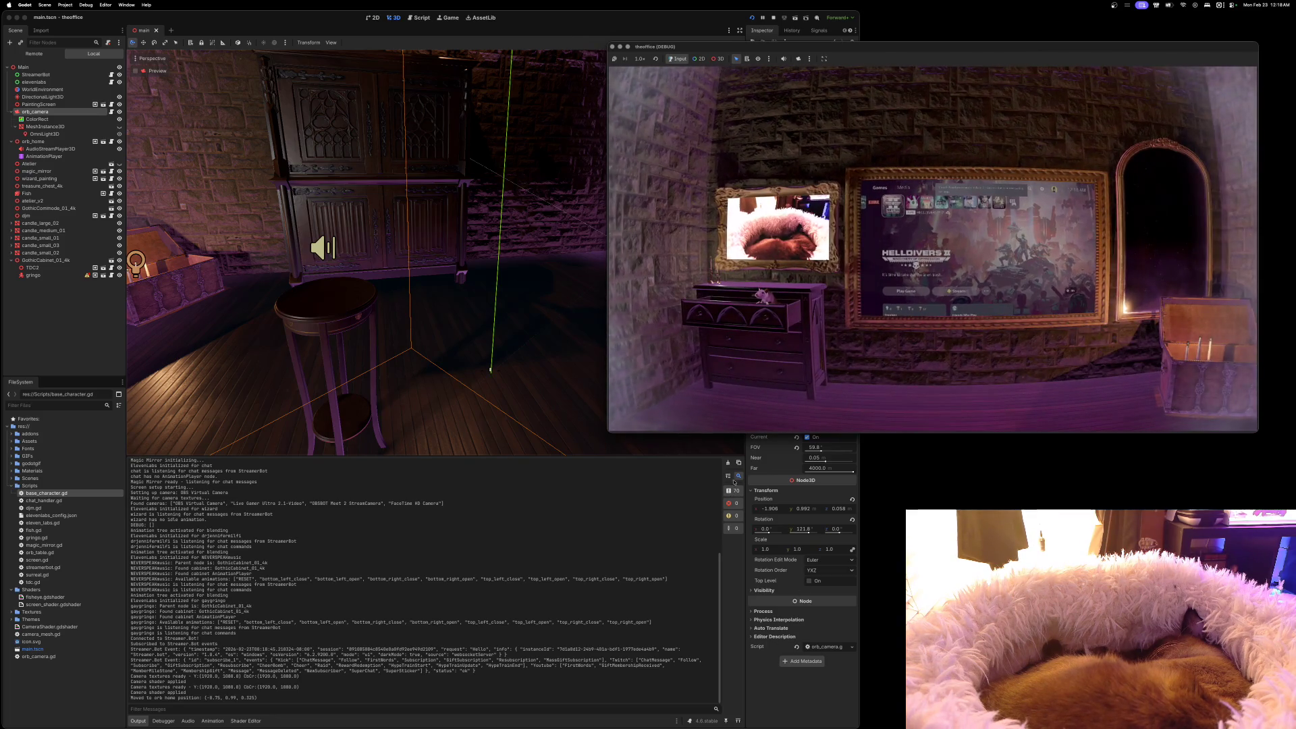
{"action": "left_click", "coordinate": [774, 434]}
{"action": "left_click", "coordinate": [1002, 416]}
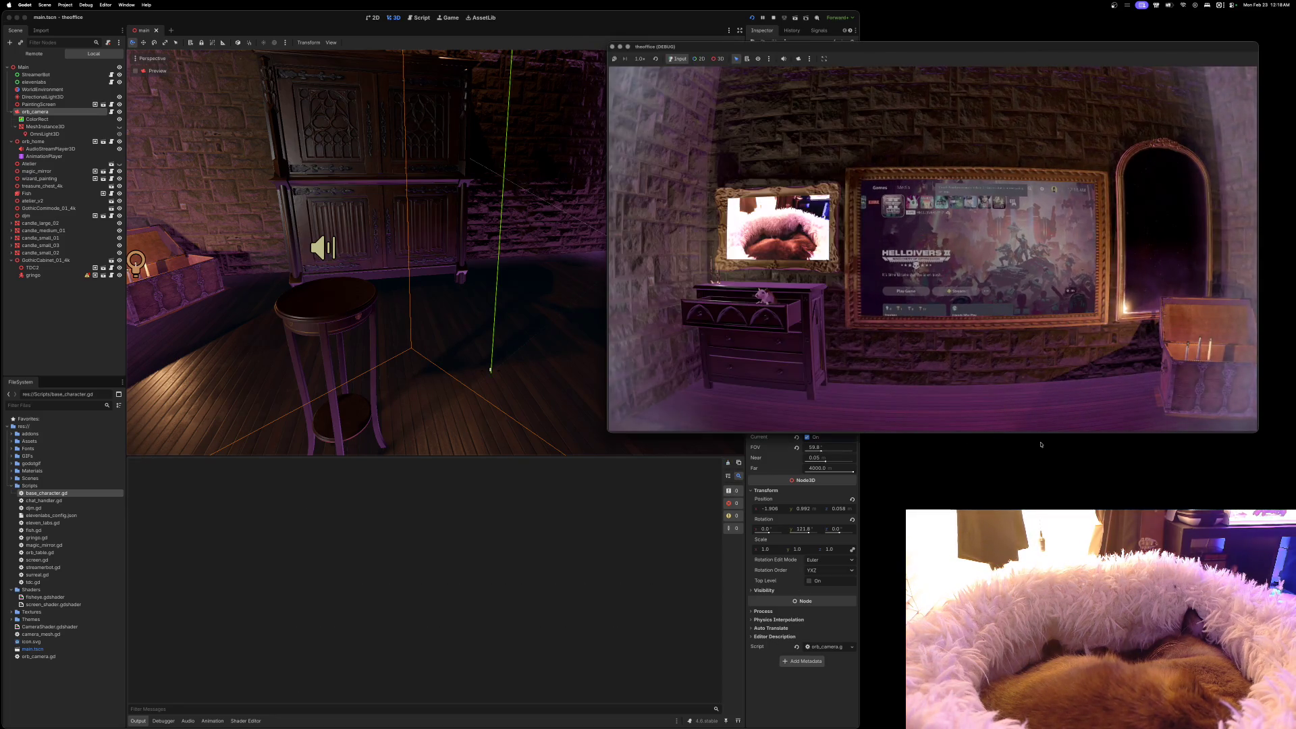
{"action": "left_click", "coordinate": [776, 439]}
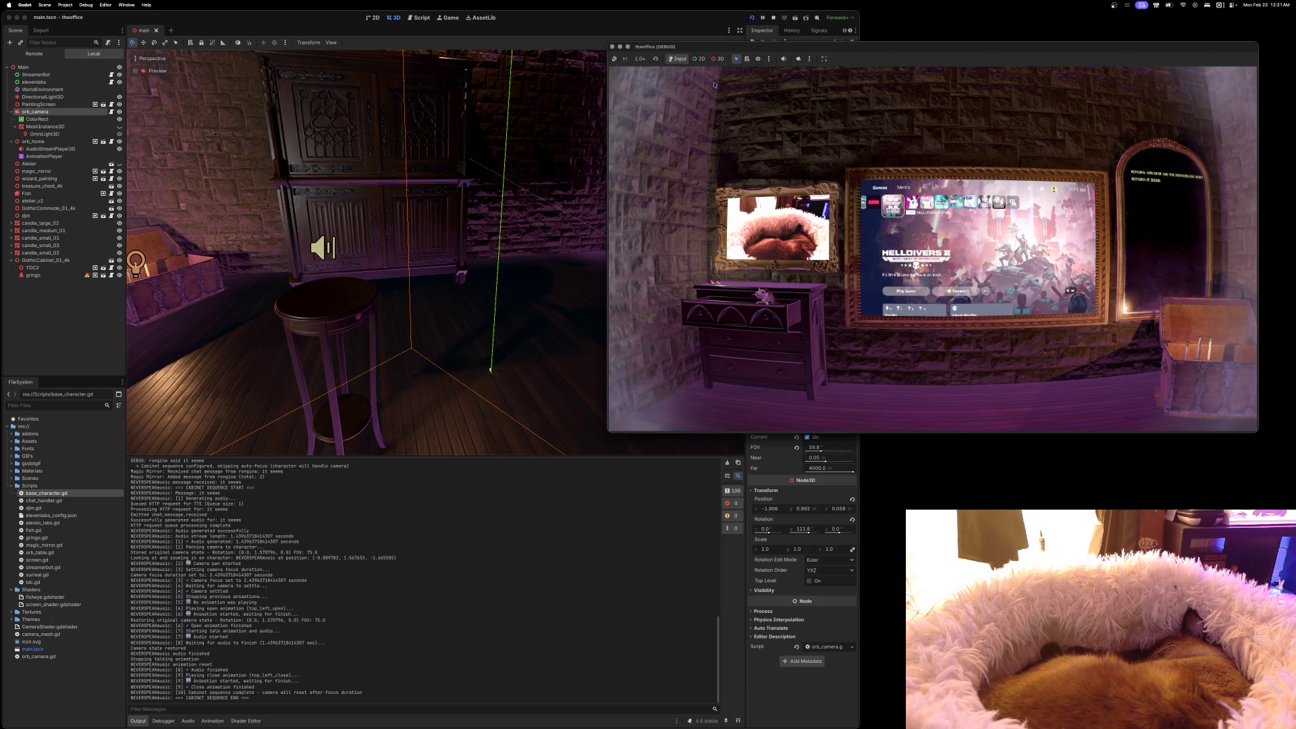
{"action": "left_click", "coordinate": [773, 18]}
Relaunch the game and move its new debug window up and right
{"action": "left_click", "coordinate": [750, 18]}
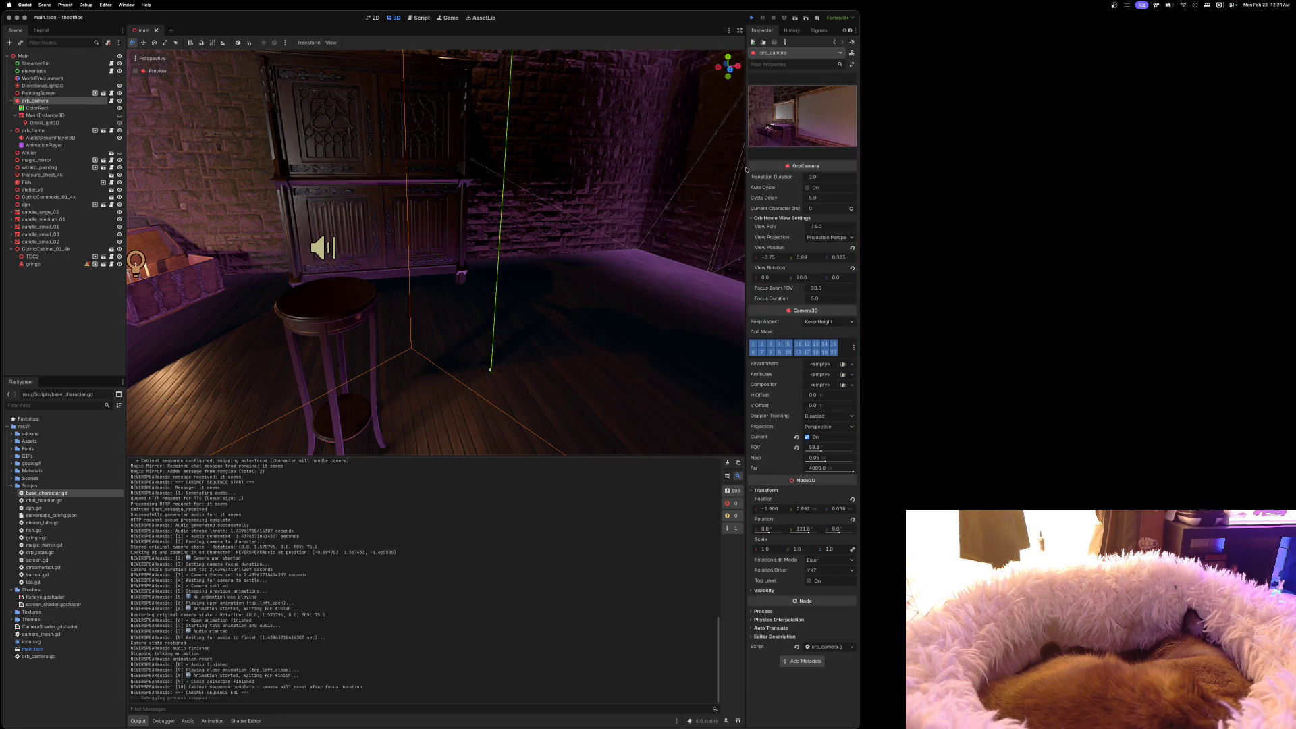
{"action": "mouse_move", "coordinate": [785, 171]}
{"action": "left_mouse_down"}
{"action": "mouse_move", "coordinate": [856, 118]}
{"action": "mouse_move", "coordinate": [869, 88]}
{"action": "left_mouse_up"}
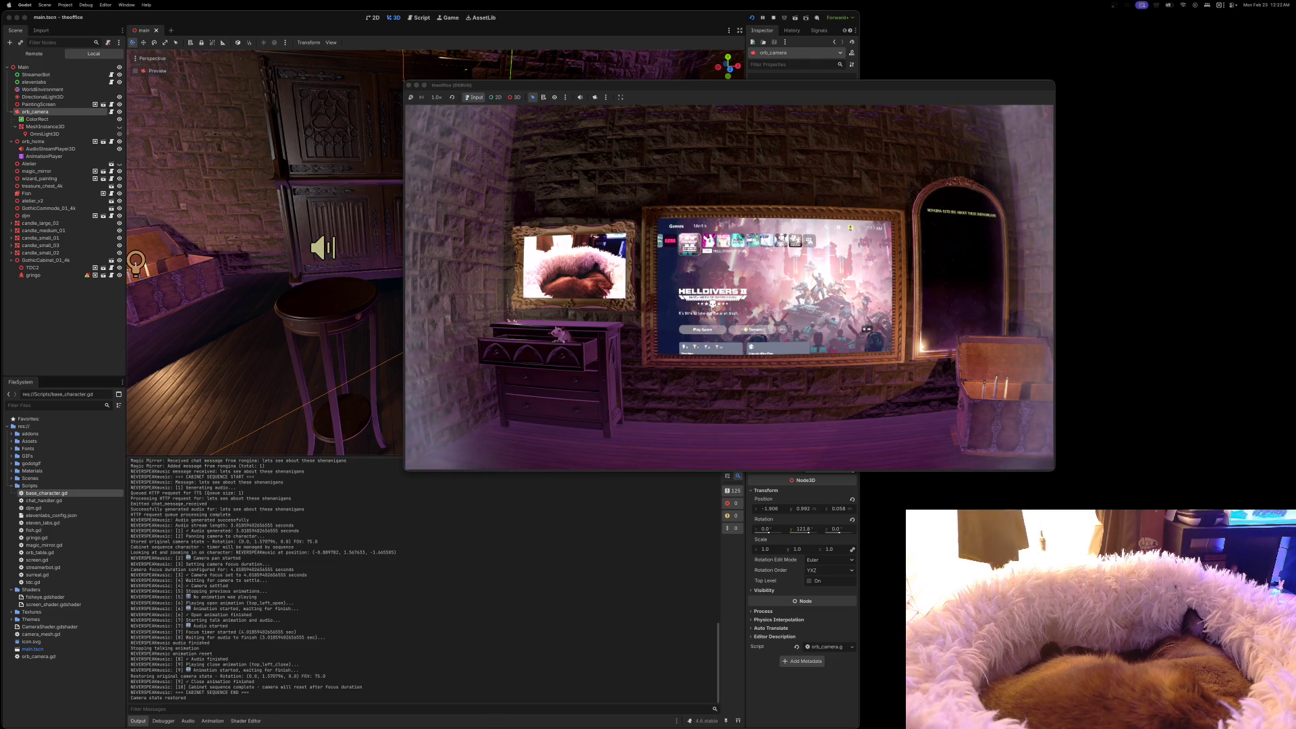
Shift the running game window further right, then back toward the screen centre
{"action": "left_click_drag", "start_coordinate": [770, 86], "coordinate": [941, 98]}
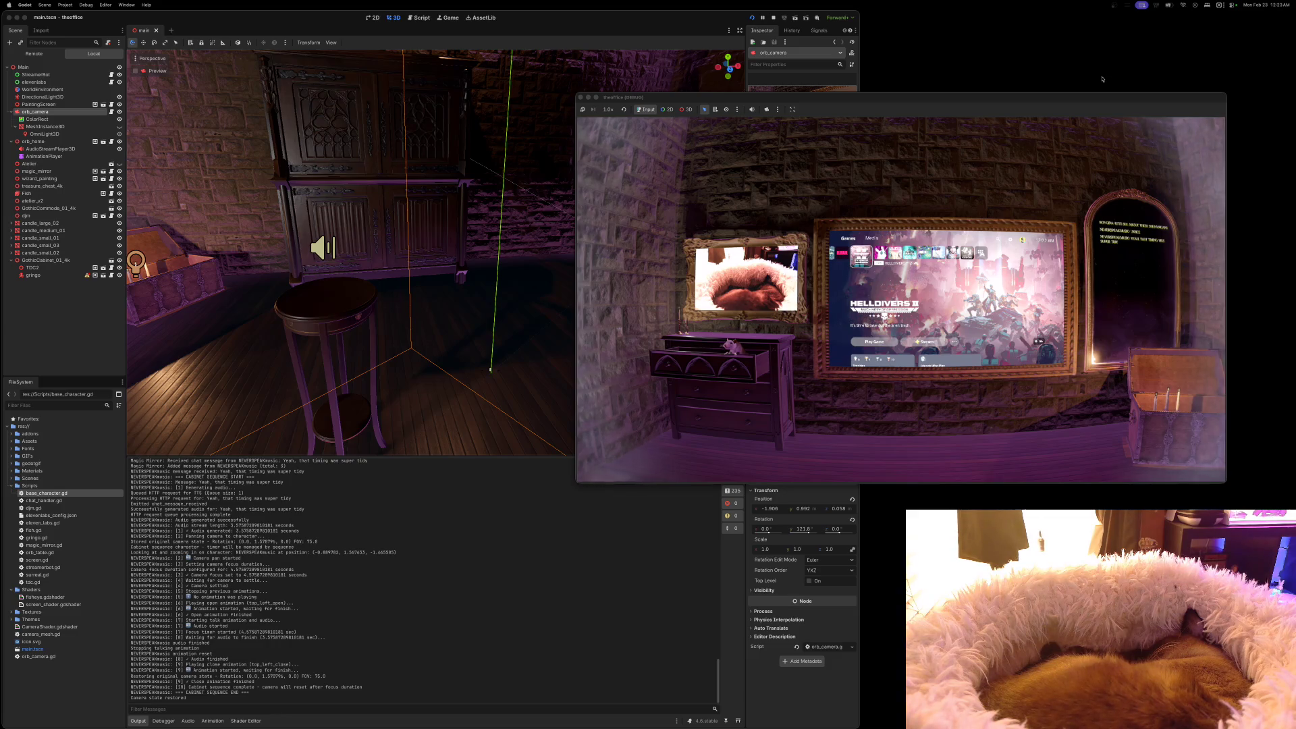
{"action": "left_click_drag", "start_coordinate": [708, 104], "coordinate": [470, 60]}
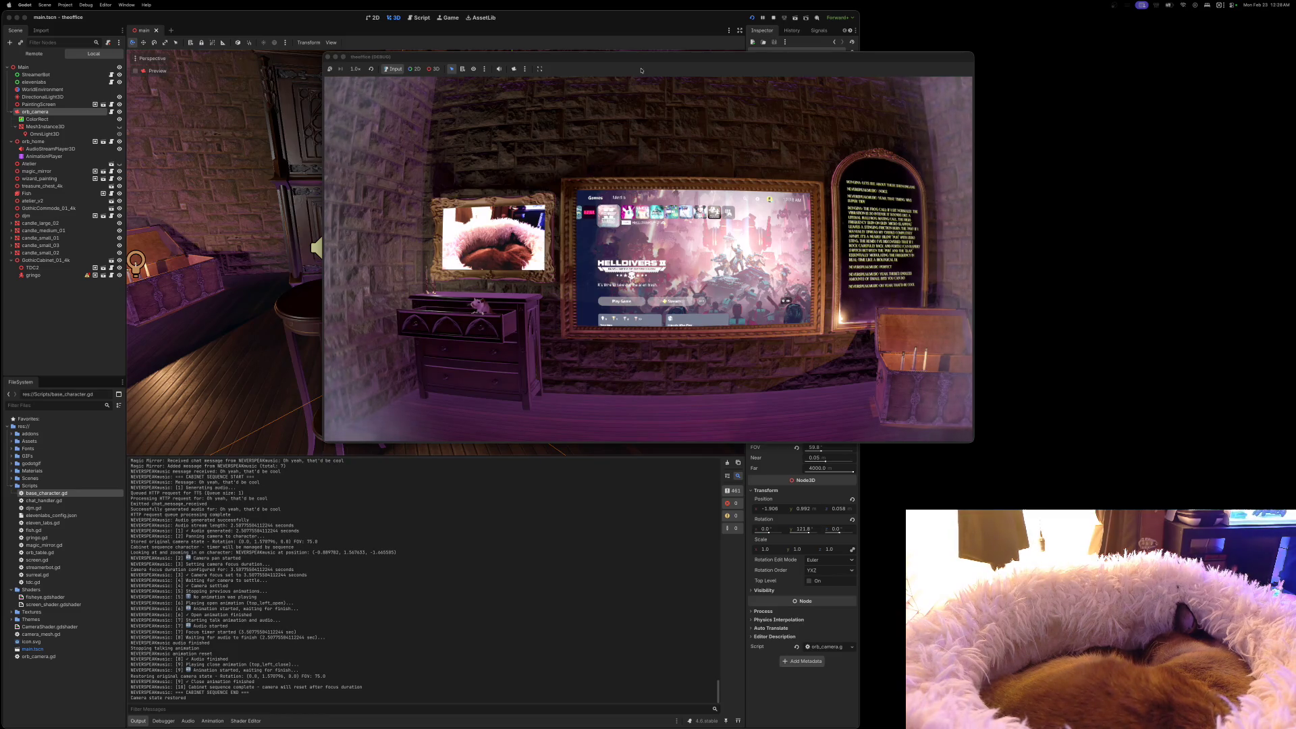
Drag the running game window aside so the editor shows again
{"action": "left_click_drag", "start_coordinate": [611, 57], "coordinate": [755, 160]}
{"action": "left_click", "coordinate": [673, 25]}
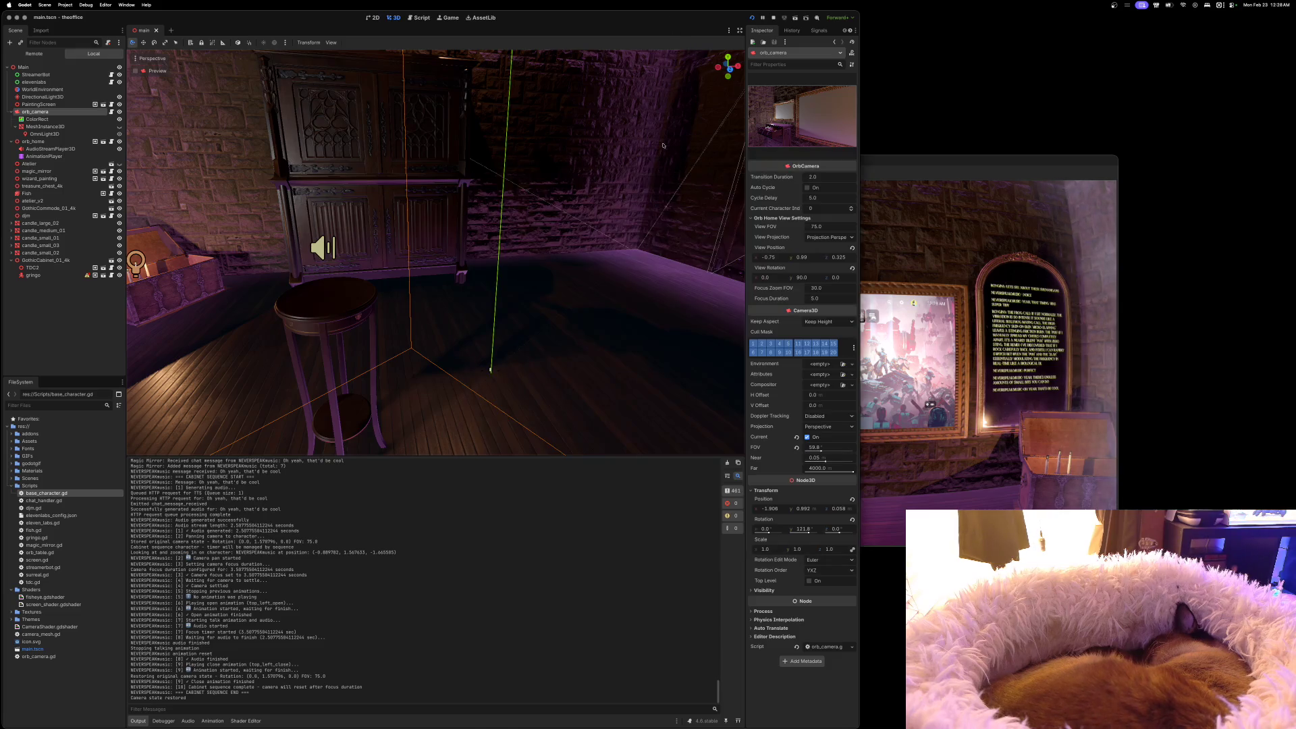
{"action": "key", "text": "f"}
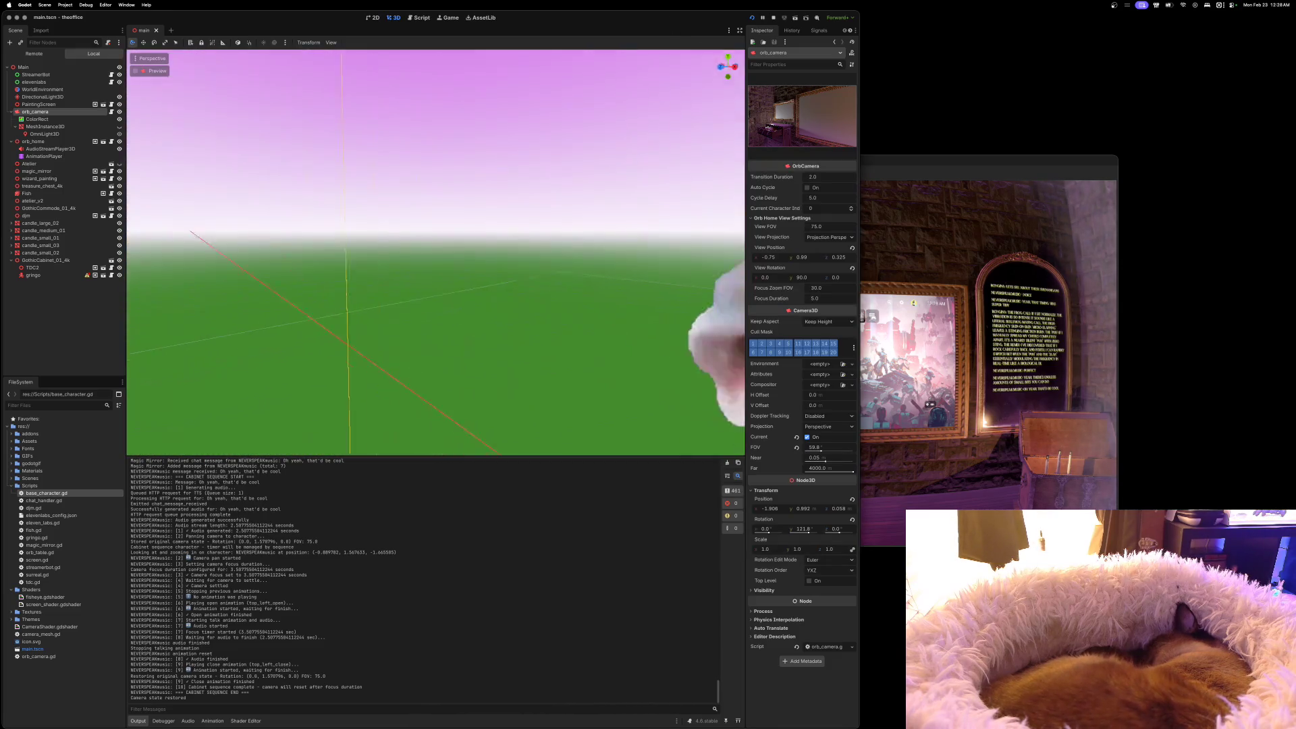
{"action": "scroll", "coordinate": [435, 252], "scroll_direction": "left", "scroll_amount": 10}
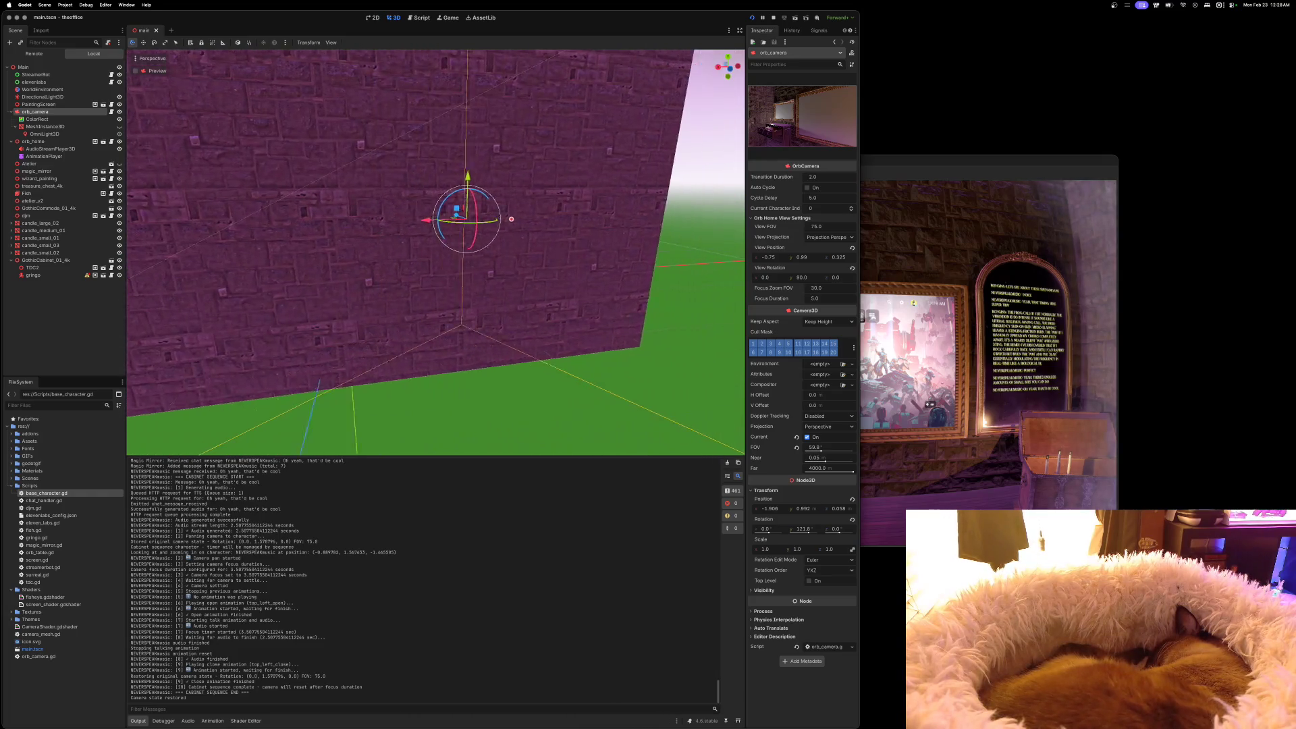
{"action": "scroll", "coordinate": [435, 252], "scroll_direction": "left", "scroll_amount": 5}
{"action": "scroll", "coordinate": [447, 246], "scroll_direction": "right", "scroll_amount": 5}
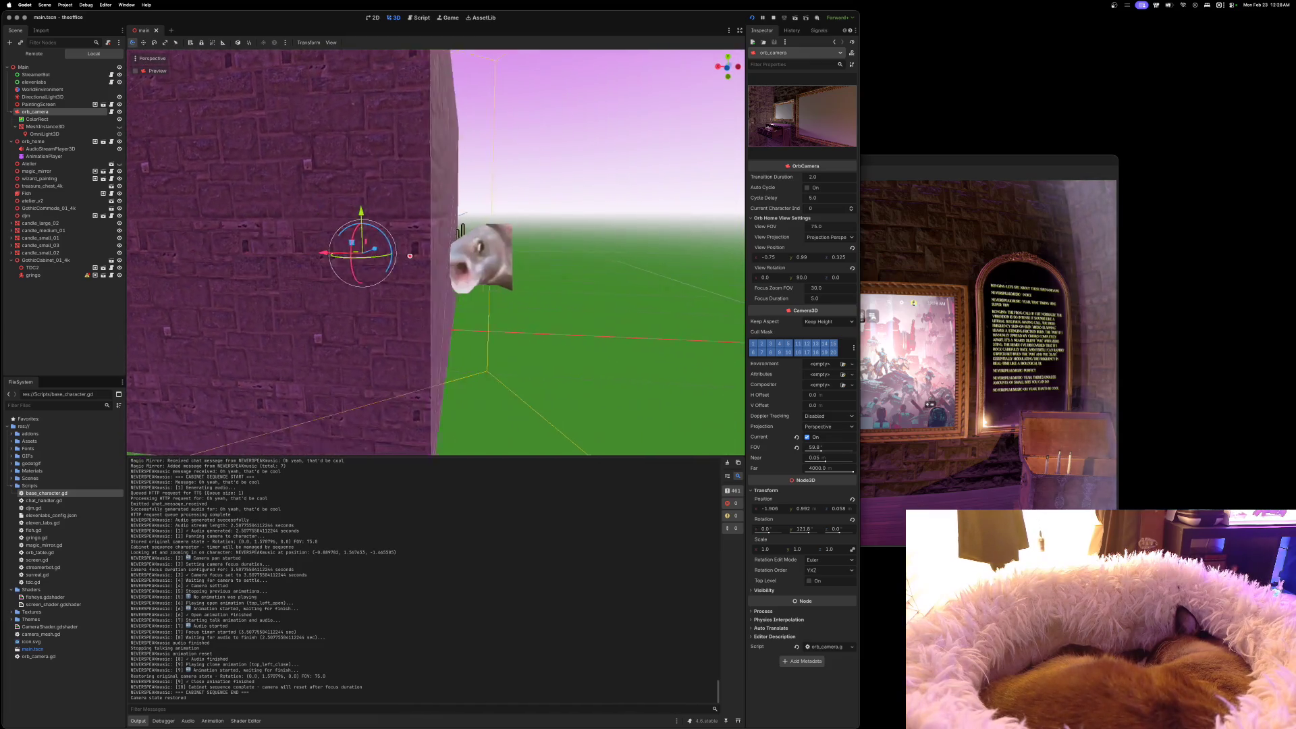
{"action": "scroll", "coordinate": [408, 232], "scroll_direction": "right", "scroll_amount": 5}
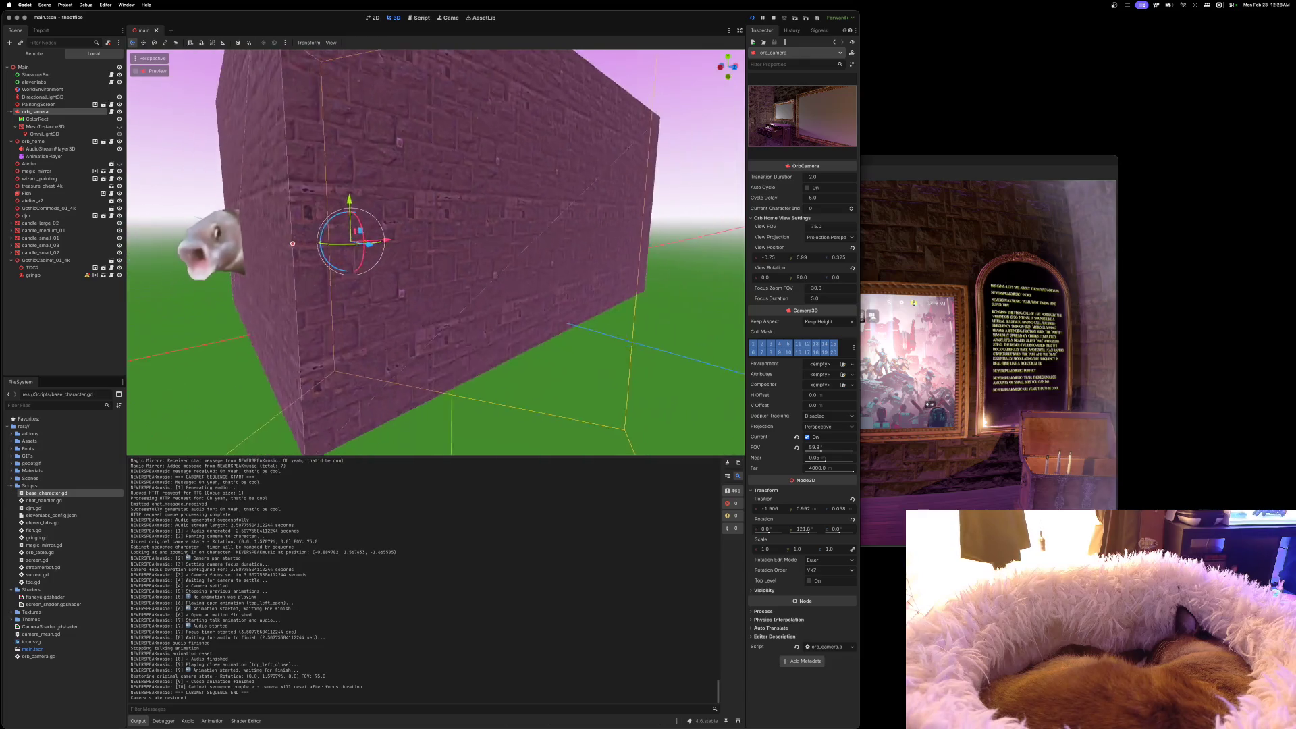
{"action": "scroll", "coordinate": [435, 252], "scroll_direction": "up", "scroll_amount": 5}
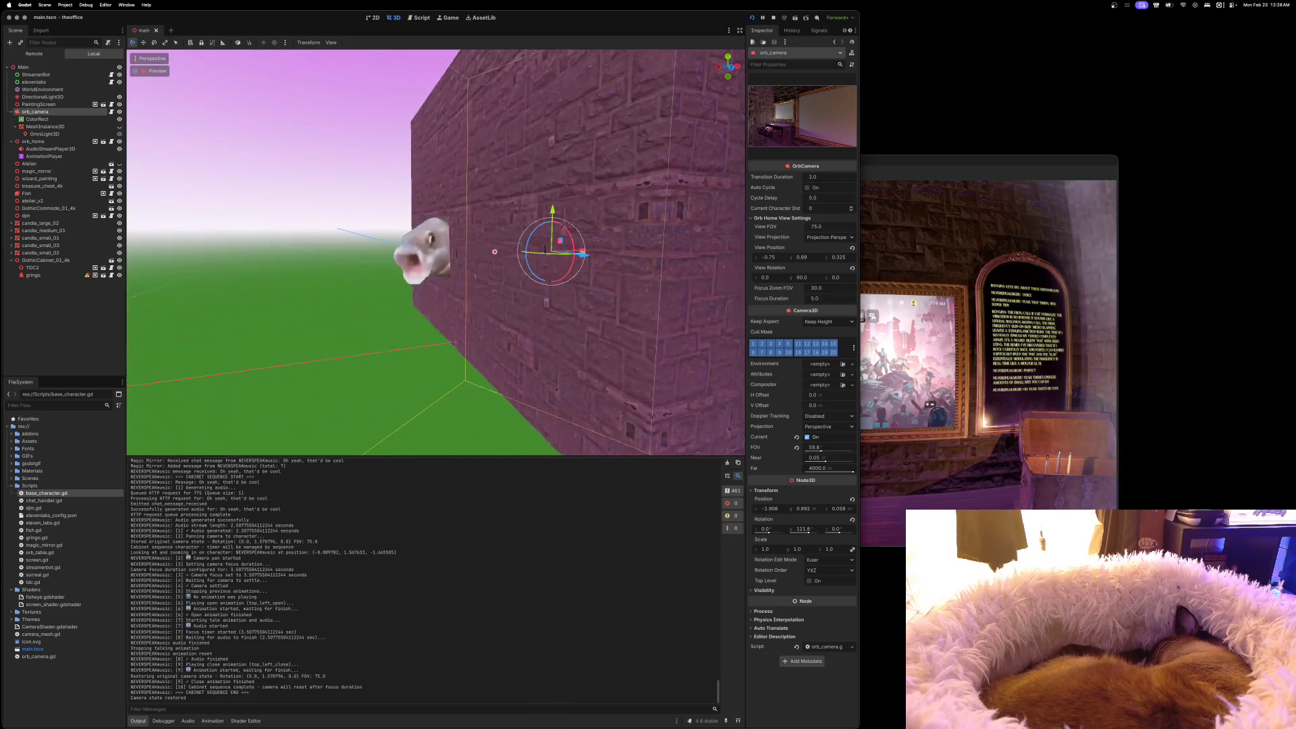
{"action": "scroll", "coordinate": [435, 252], "scroll_direction": "right", "scroll_amount": 5}
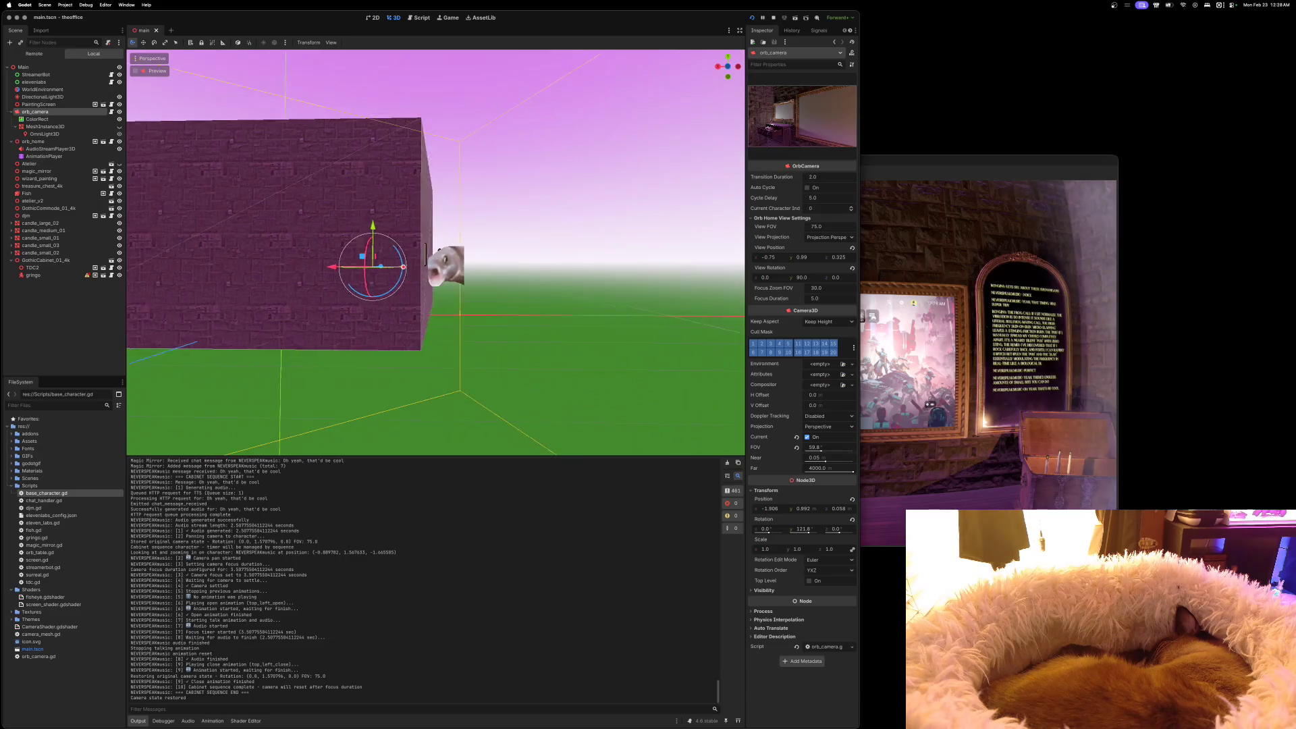
{"action": "scroll", "coordinate": [435, 252], "scroll_direction": "down", "scroll_amount": 5}
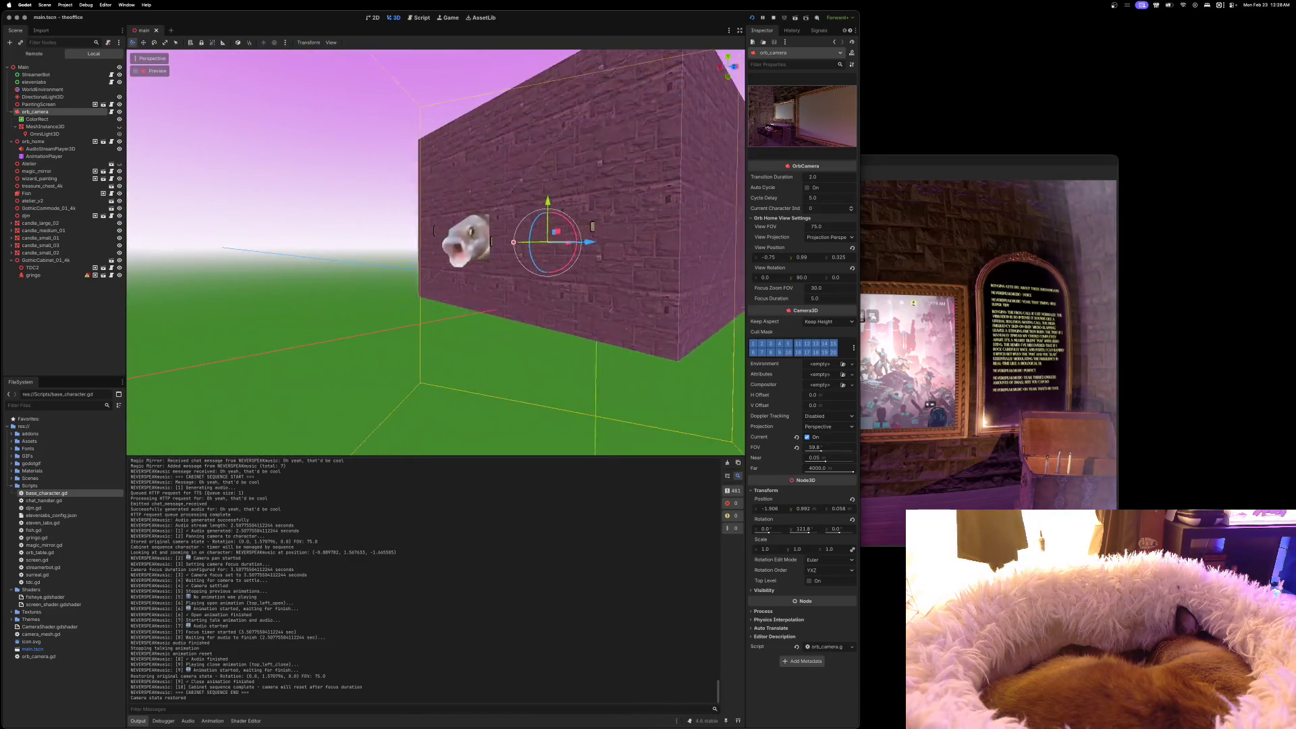
{"action": "scroll", "coordinate": [435, 252], "scroll_direction": "up", "scroll_amount": 10}
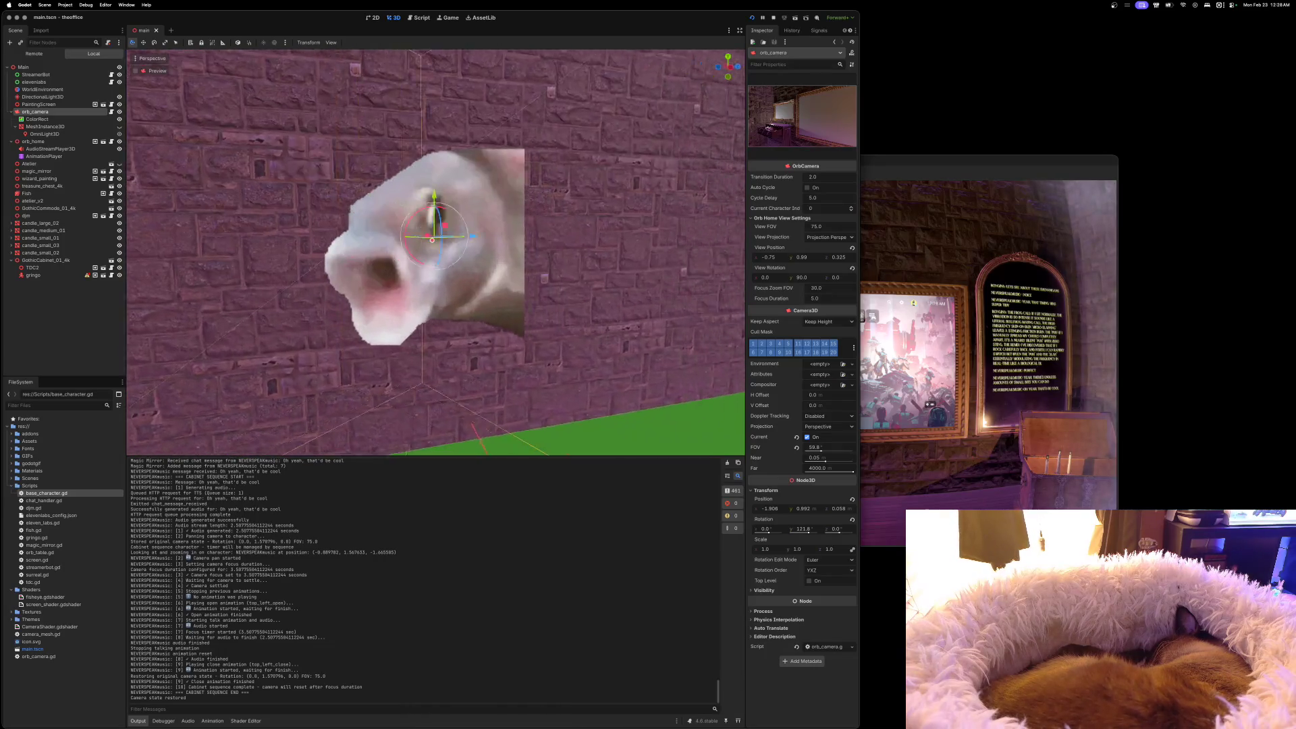
{"action": "scroll", "coordinate": [436, 252], "scroll_direction": "down", "scroll_amount": 5}
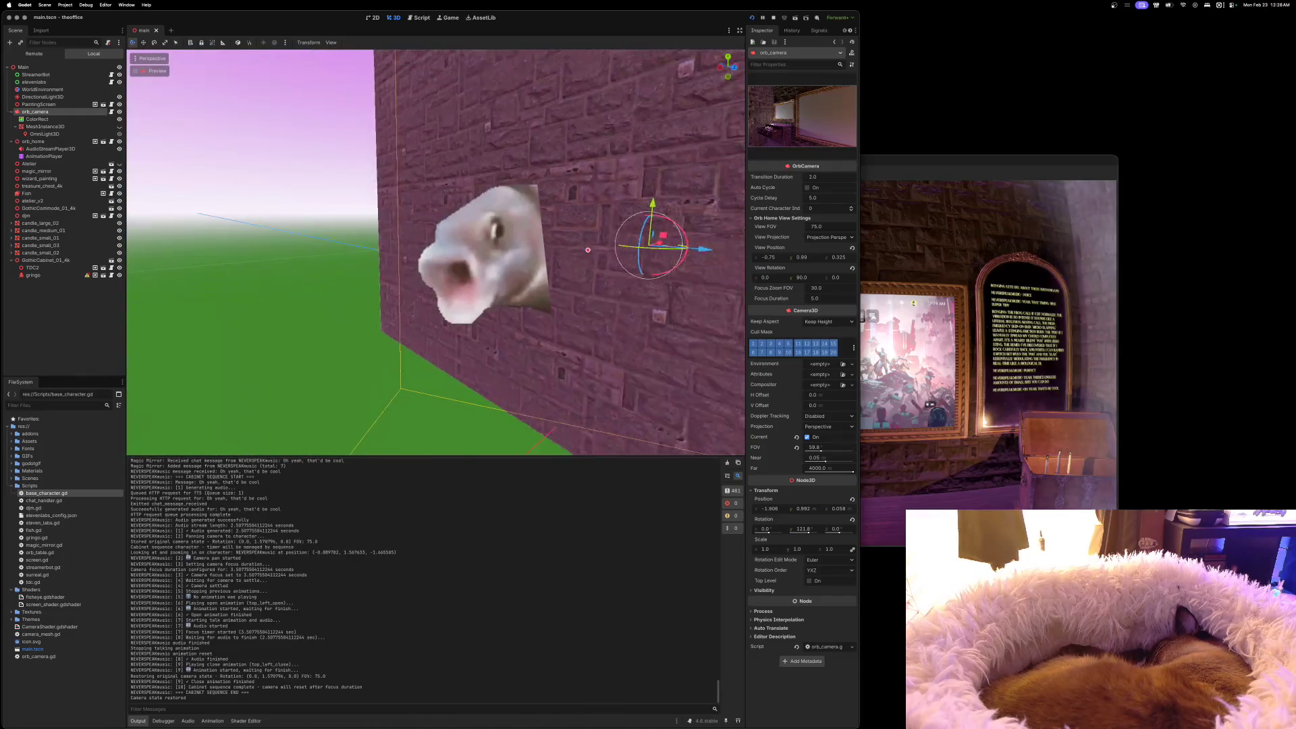
{"action": "scroll", "coordinate": [435, 252], "scroll_direction": "down", "scroll_amount": 5}
{"action": "scroll", "coordinate": [435, 251], "scroll_direction": "up", "scroll_amount": 10}
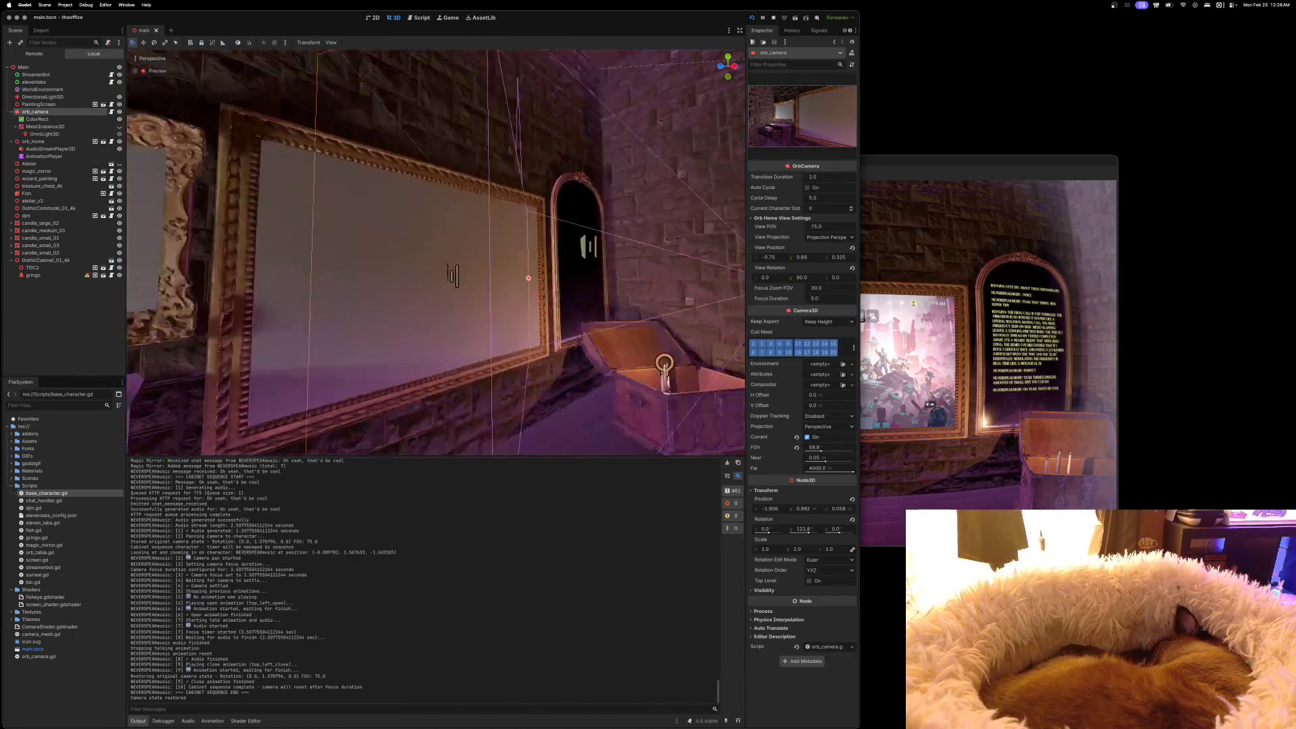
{"action": "scroll", "coordinate": [435, 251], "scroll_direction": "down", "scroll_amount": 5}
{"action": "scroll", "coordinate": [435, 251], "scroll_direction": "up", "scroll_amount": 5}
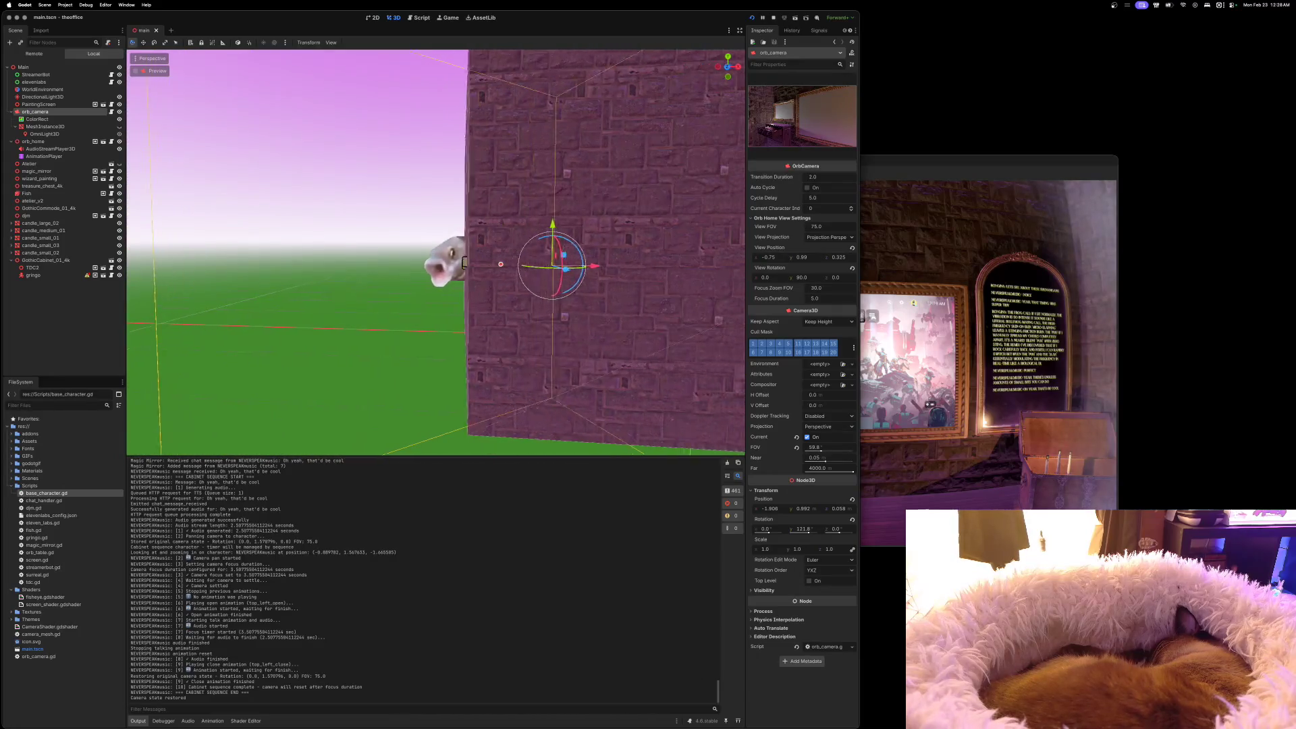
{"action": "scroll", "coordinate": [436, 252], "scroll_direction": "left", "scroll_amount": 5}
{"action": "scroll", "coordinate": [587, 250], "scroll_direction": "left", "scroll_amount": 3}
{"action": "scroll", "coordinate": [435, 251], "scroll_direction": "down", "scroll_amount": 10}
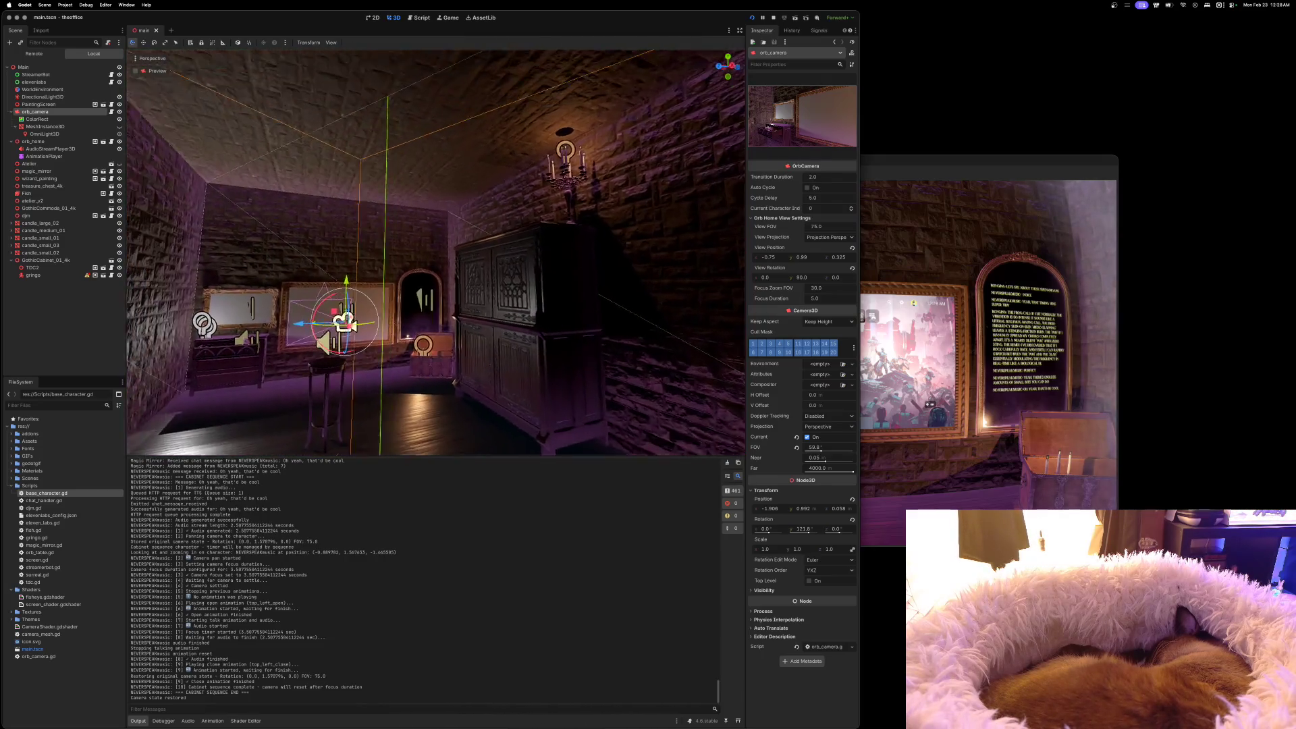
{"action": "scroll", "coordinate": [435, 252], "scroll_direction": "down", "scroll_amount": 10}
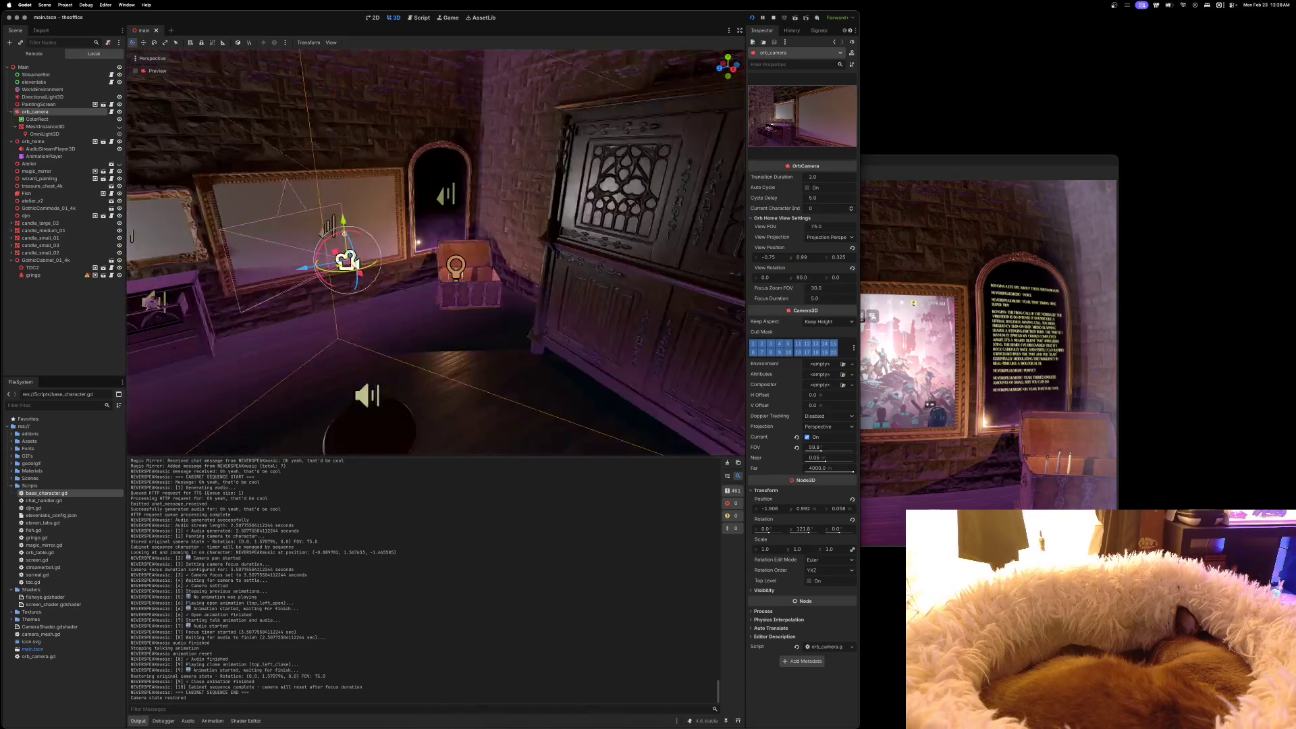
{"action": "scroll", "coordinate": [435, 251], "scroll_direction": "down", "scroll_amount": 10}
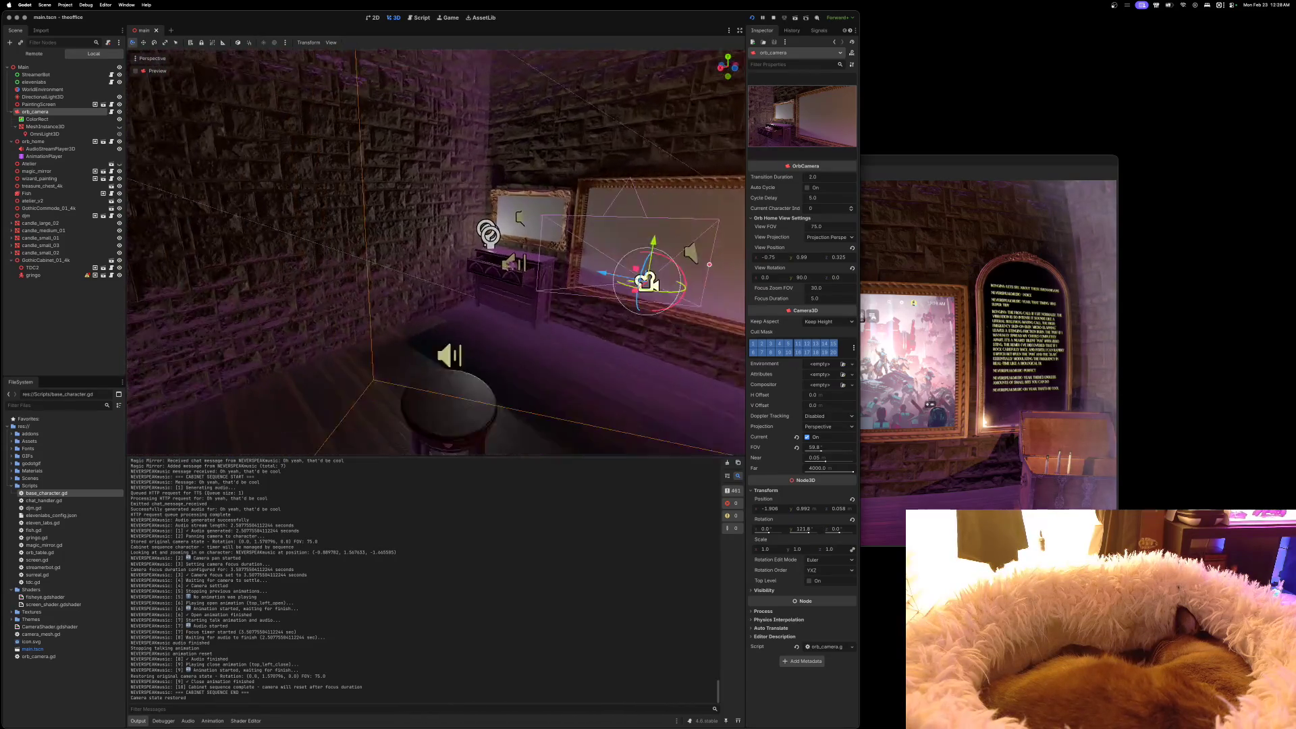
{"action": "scroll", "coordinate": [435, 251], "scroll_direction": "down", "scroll_amount": 10}
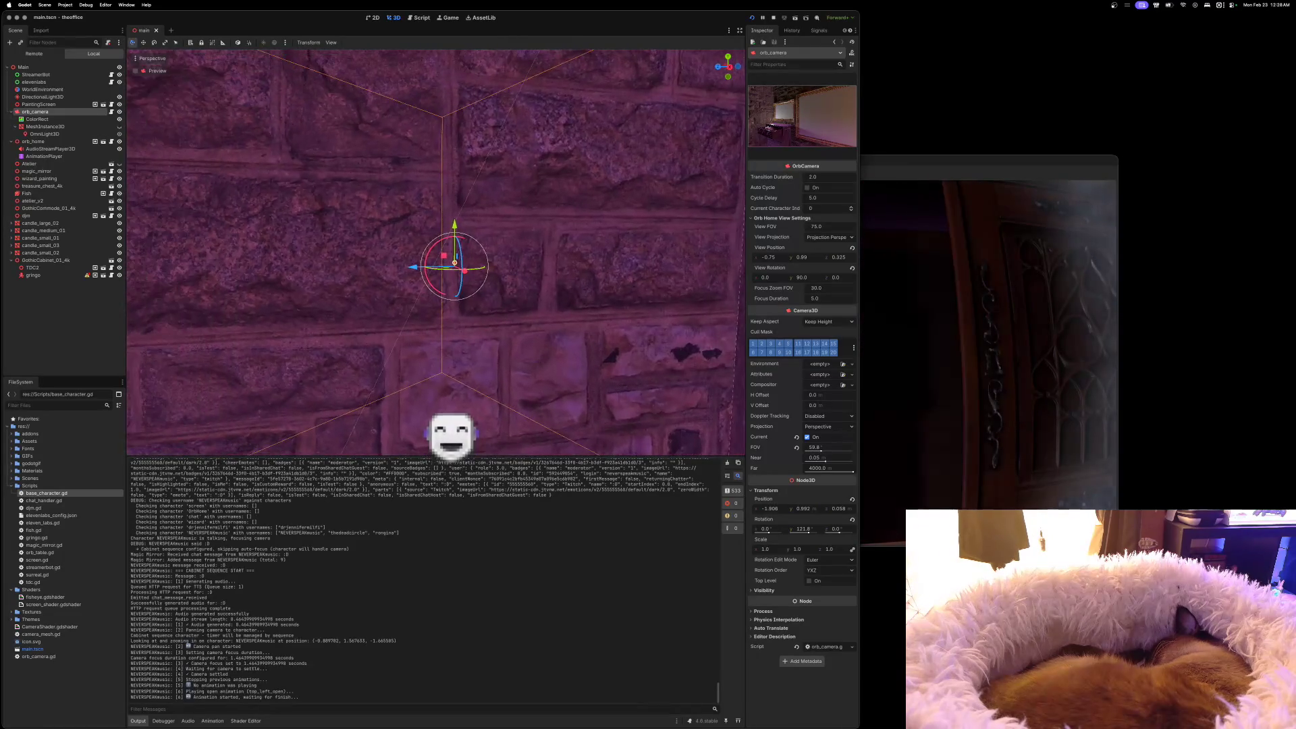
Reposition and enlarge the running game window to watch the office scene
{"action": "left_click", "coordinate": [909, 170]}
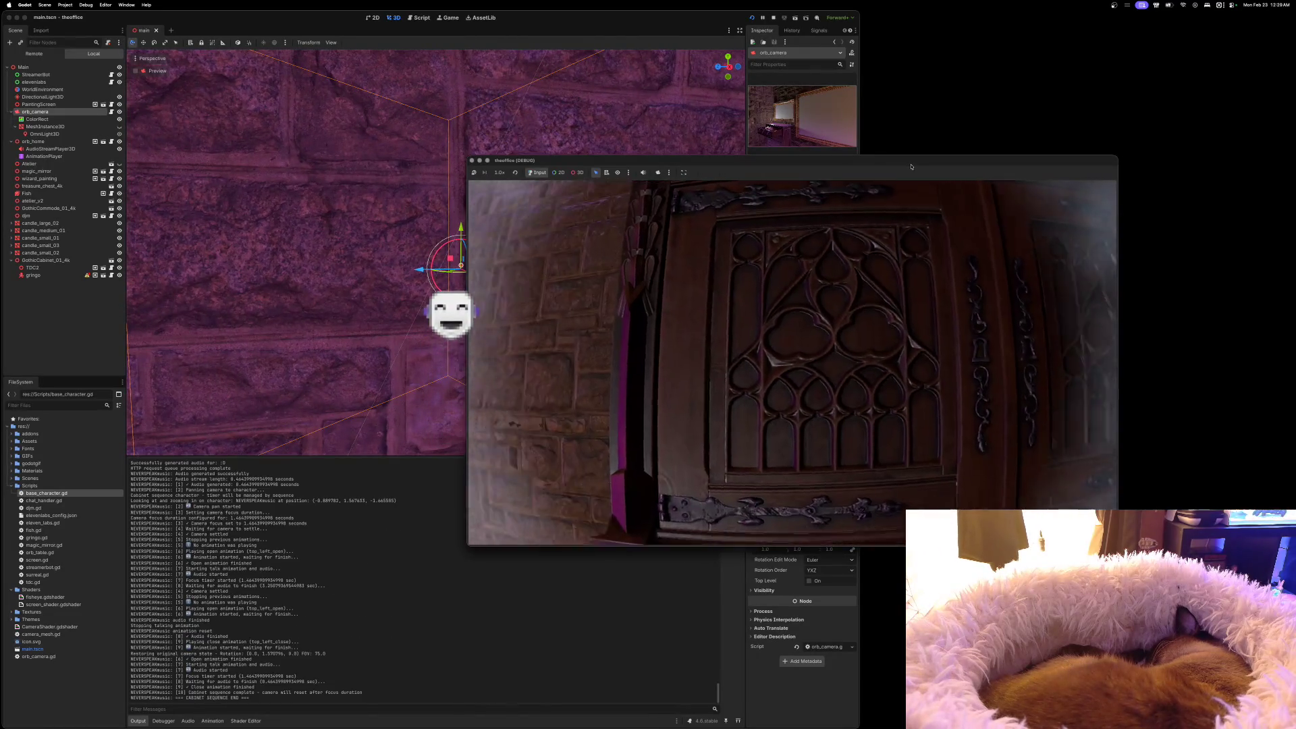
{"action": "left_click_drag", "start_coordinate": [910, 167], "coordinate": [1030, 93]}
{"action": "key", "text": "super+Tab"}
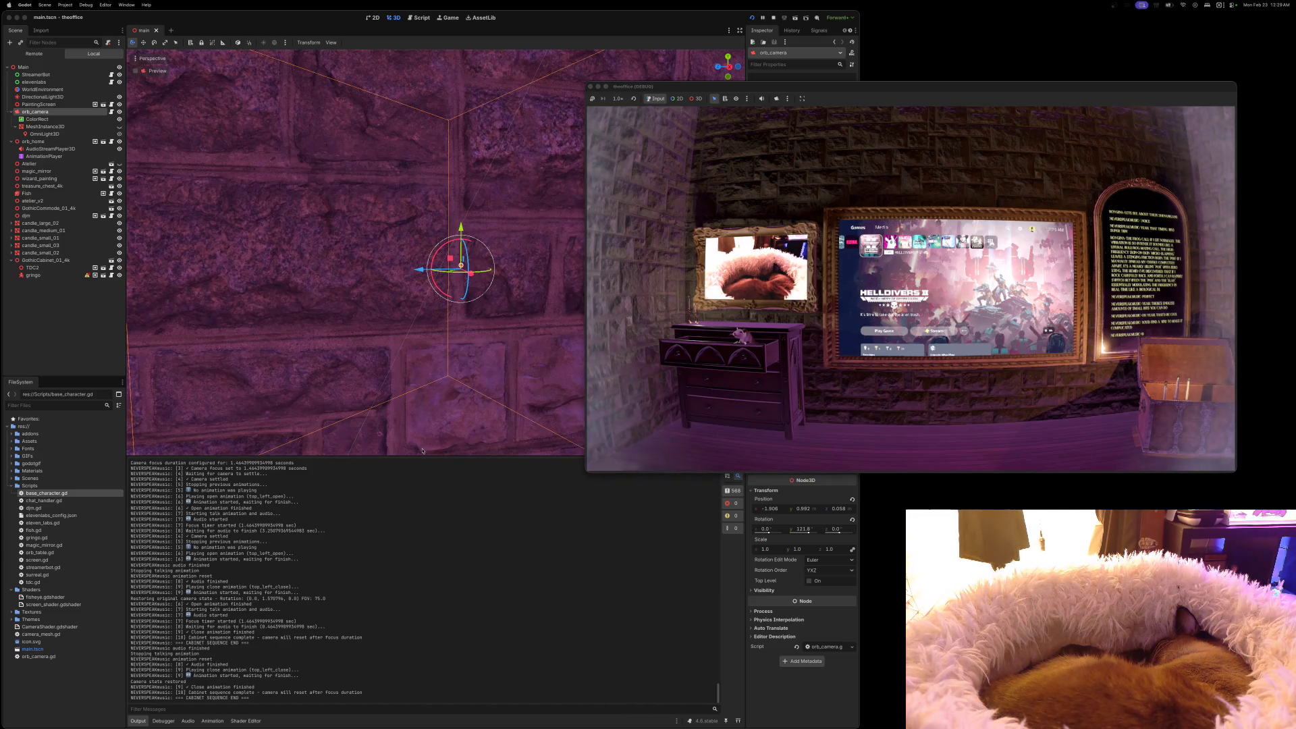
{"action": "mouse_move", "coordinate": [595, 471]}
{"action": "left_mouse_down"}
{"action": "mouse_move", "coordinate": [425, 558]}
{"action": "mouse_move", "coordinate": [265, 670]}
{"action": "mouse_move", "coordinate": [199, 686]}
{"action": "left_mouse_up"}
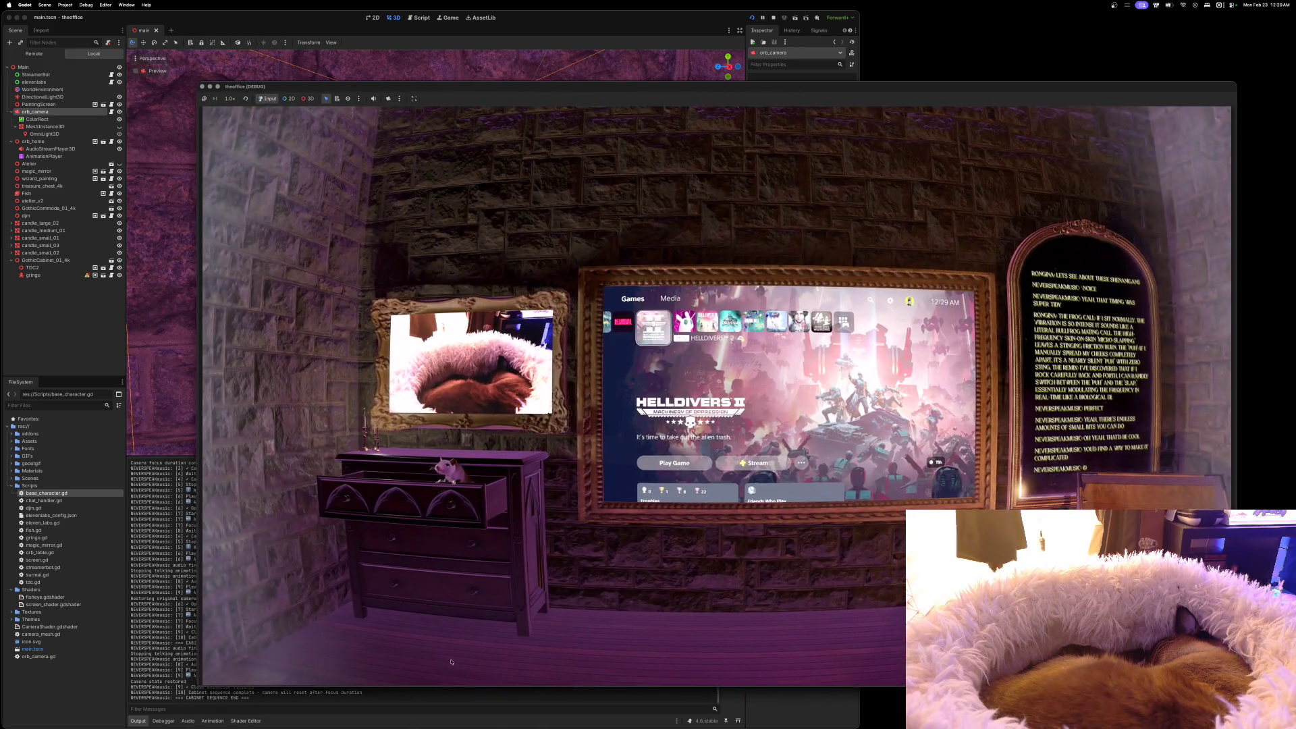
{"action": "left_click", "coordinate": [201, 691]}
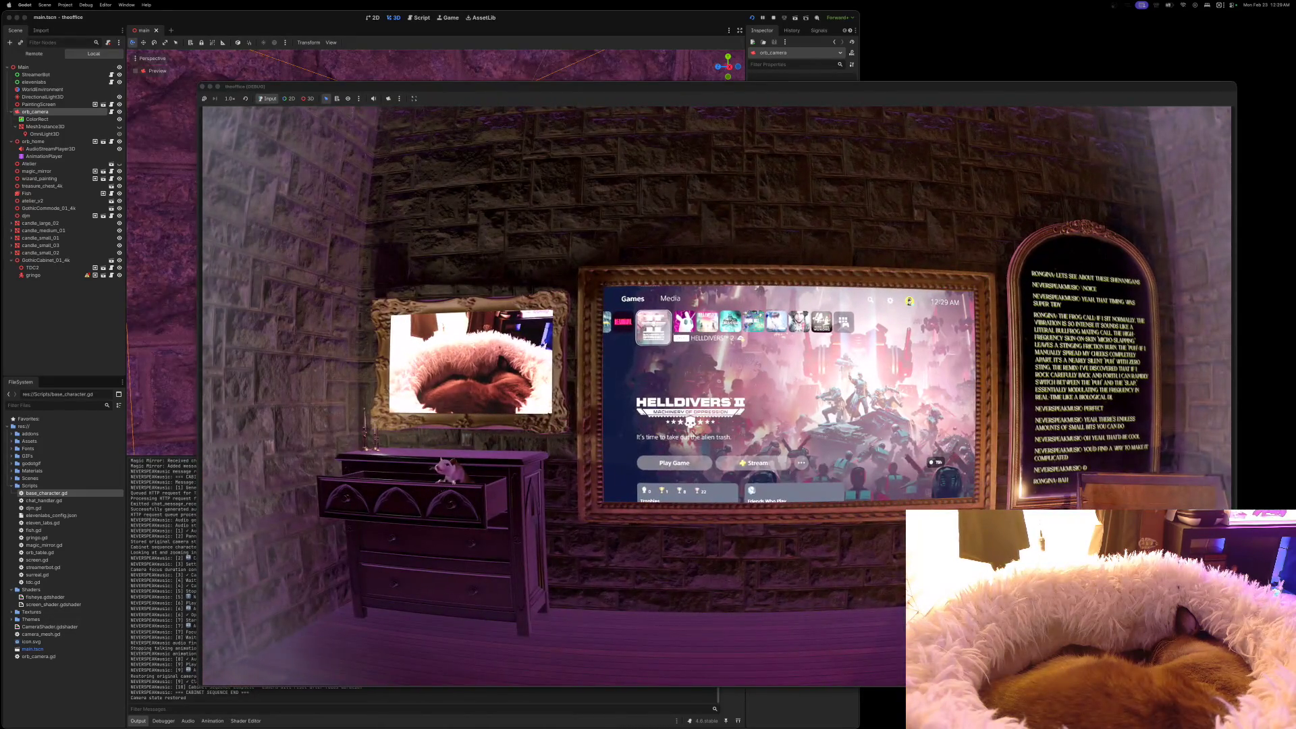
Move the game window off the editor view and stop the running game
{"action": "left_click_drag", "start_coordinate": [773, 91], "coordinate": [1015, 70]}
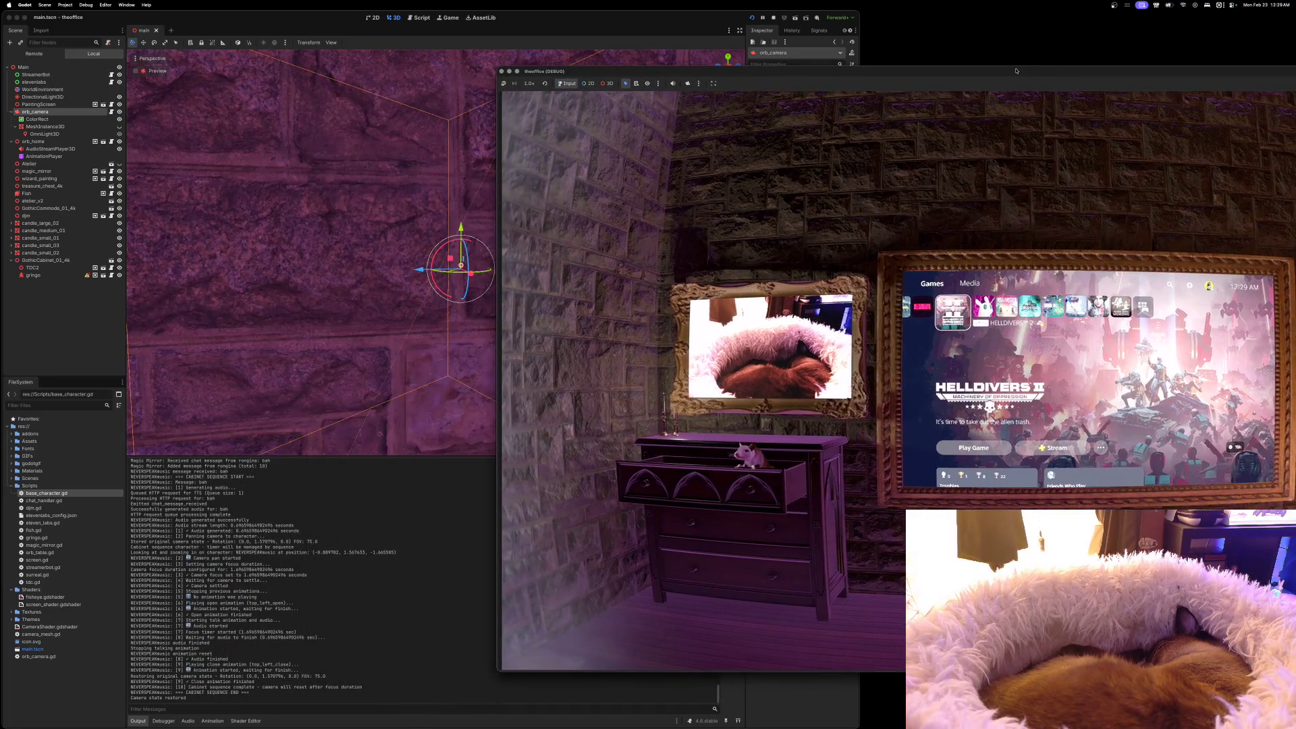
{"action": "left_click", "coordinate": [750, 39]}
{"action": "left_click", "coordinate": [772, 19]}
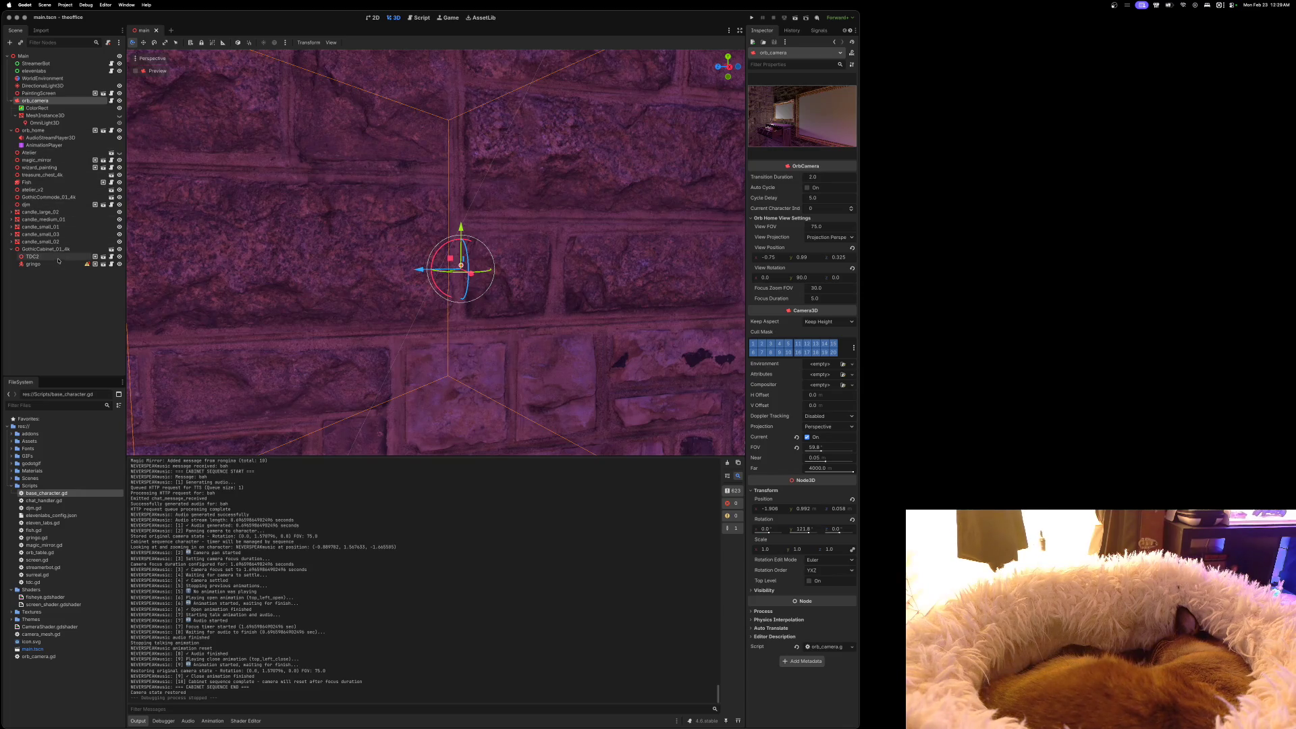
Remove the last username from tdc.gd's list and save, then open djm.gd at line 7
{"action": "left_click", "coordinate": [111, 257]}
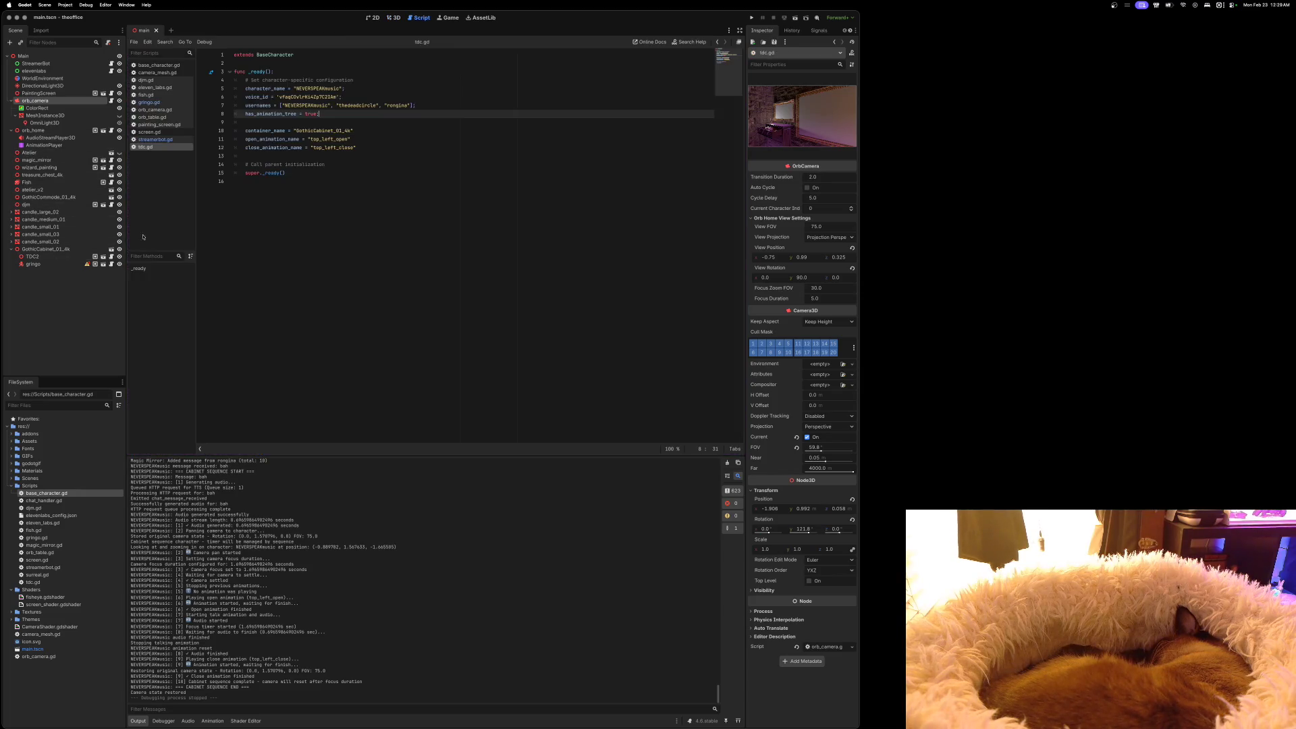
{"action": "left_click", "coordinate": [383, 106]}
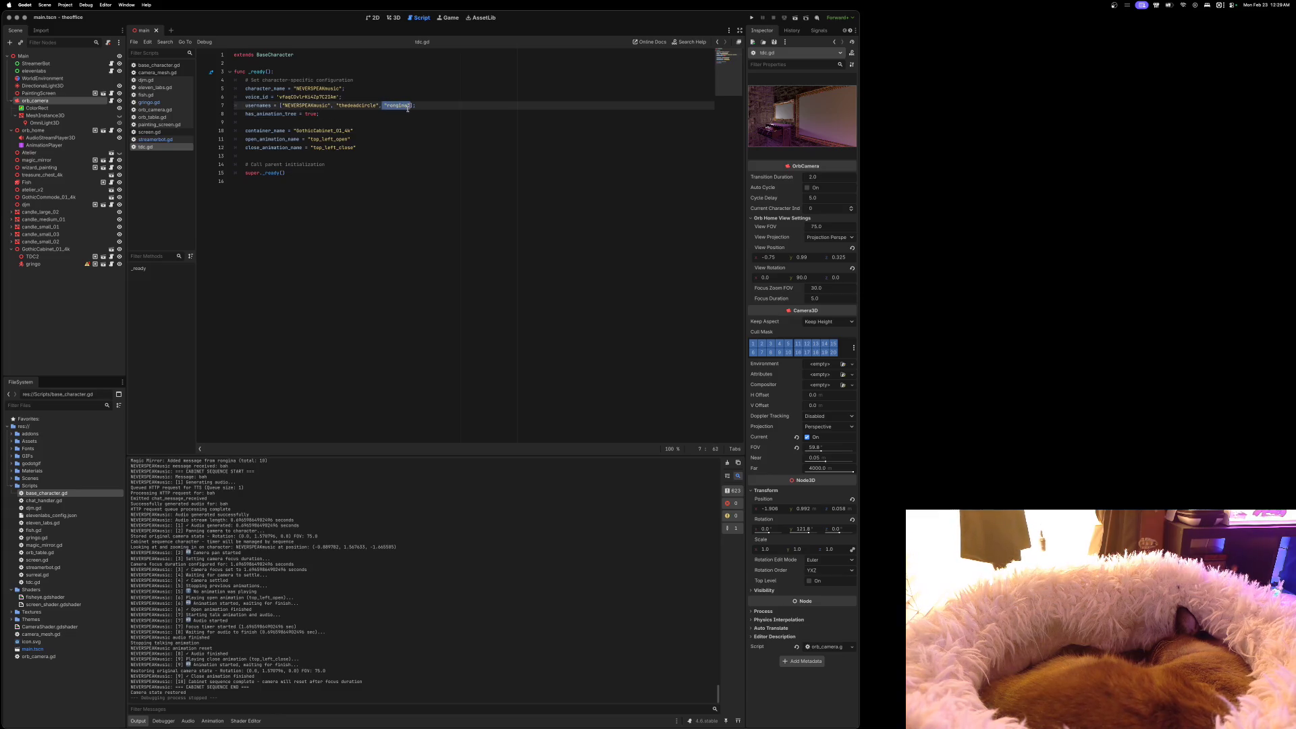
{"action": "key", "text": "BackSpace"}
{"action": "key", "text": "BackSpace"}
{"action": "key", "text": "BackSpace"}
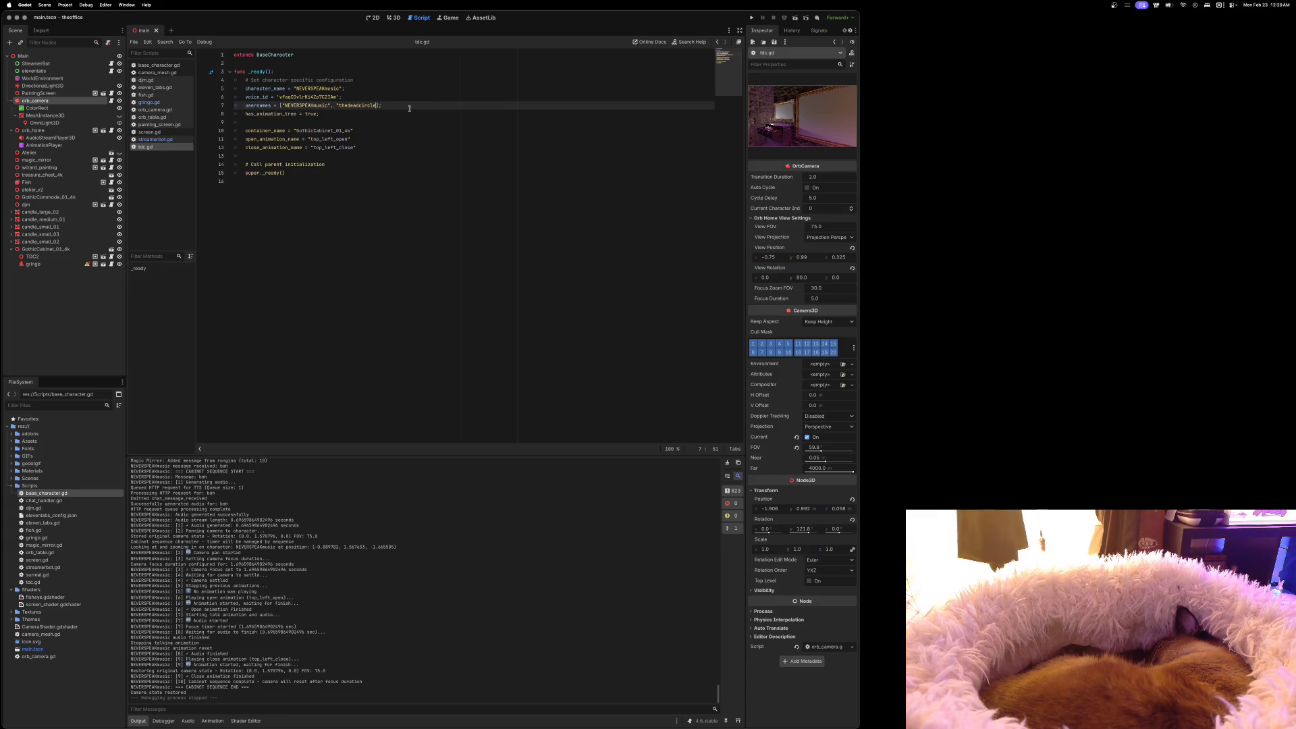
{"action": "type", "text": "]"}
{"action": "key", "text": "ctrl+s"}
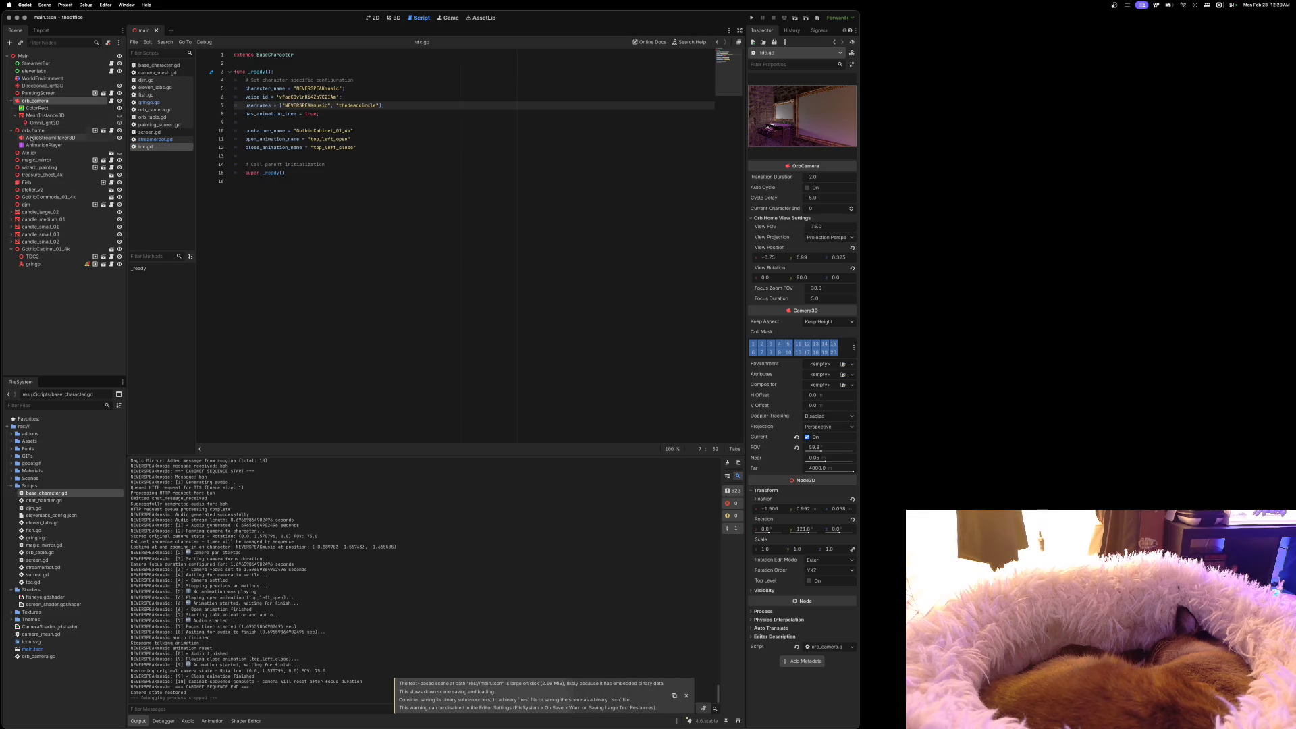
{"action": "left_click", "coordinate": [112, 206]}
{"action": "left_click", "coordinate": [330, 106]}
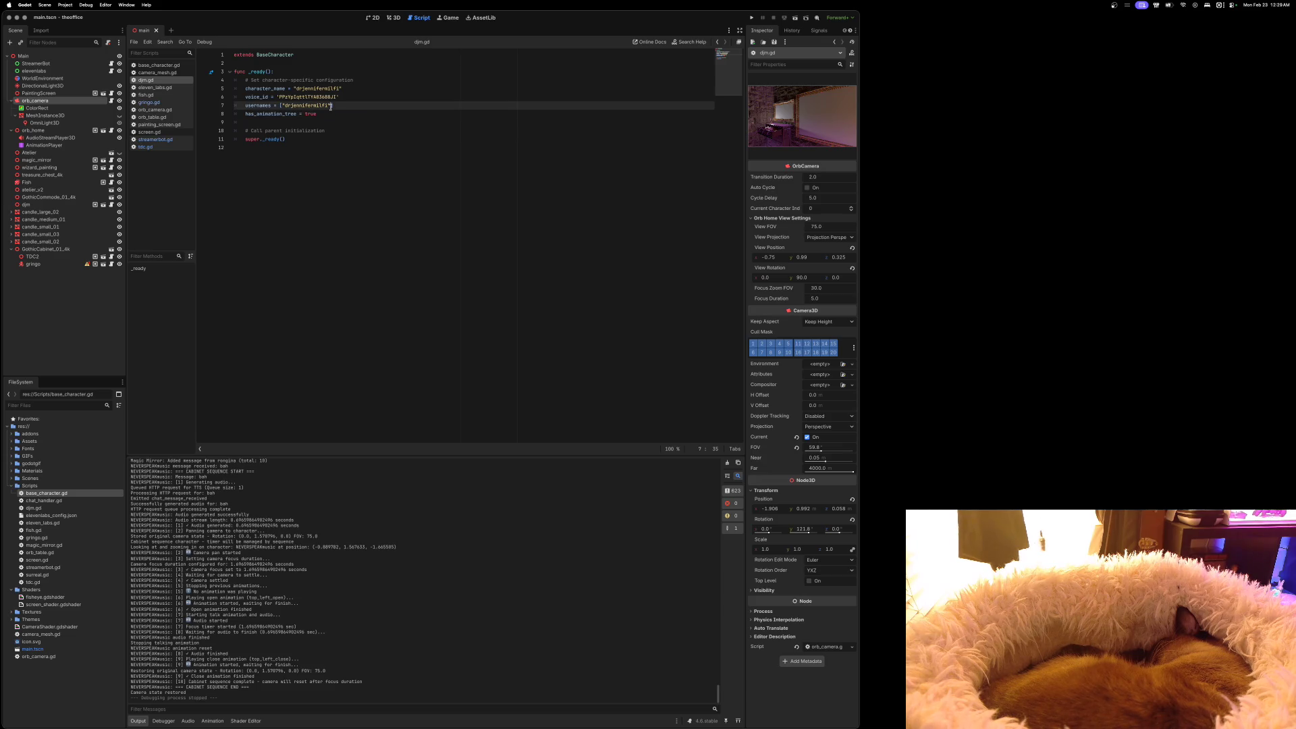
Add a second username to djm.gd's list, save it, and launch the game
{"action": "type", "text": ", \"rongina"}
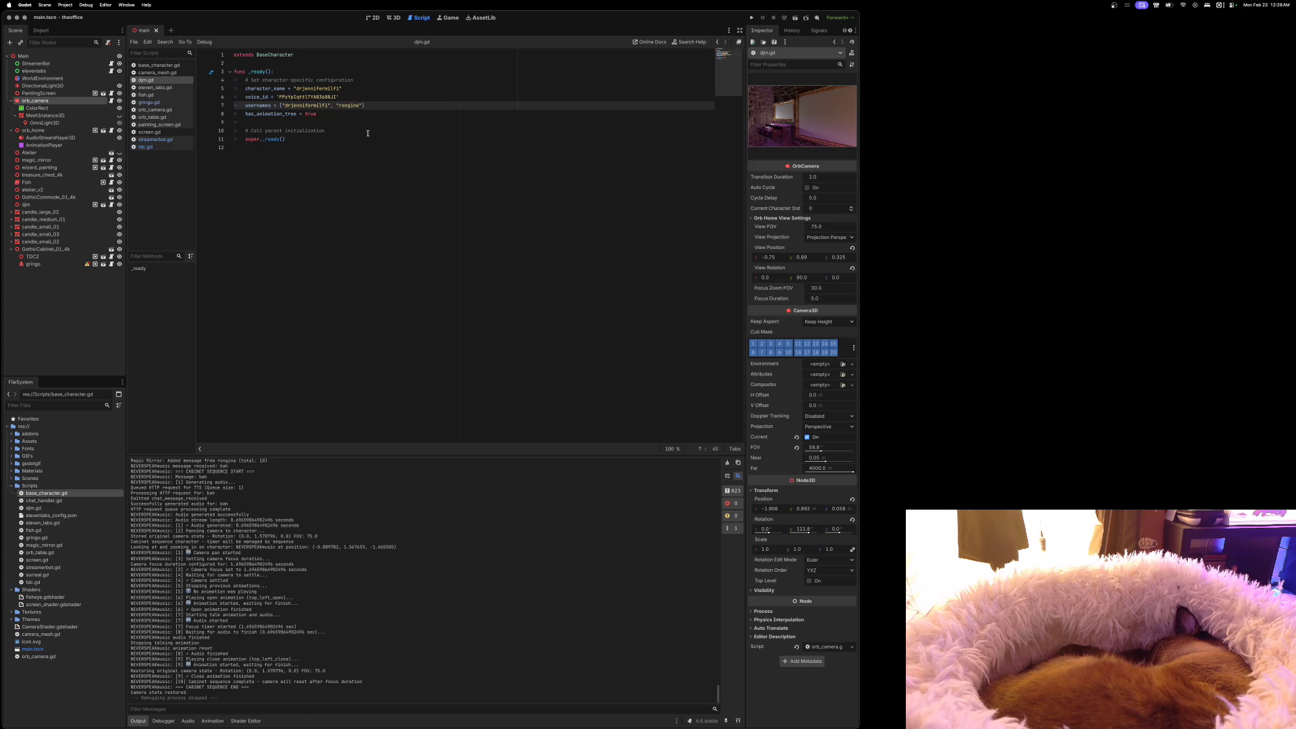
{"action": "key", "text": "super+s"}
{"action": "type", "text": "ina"}
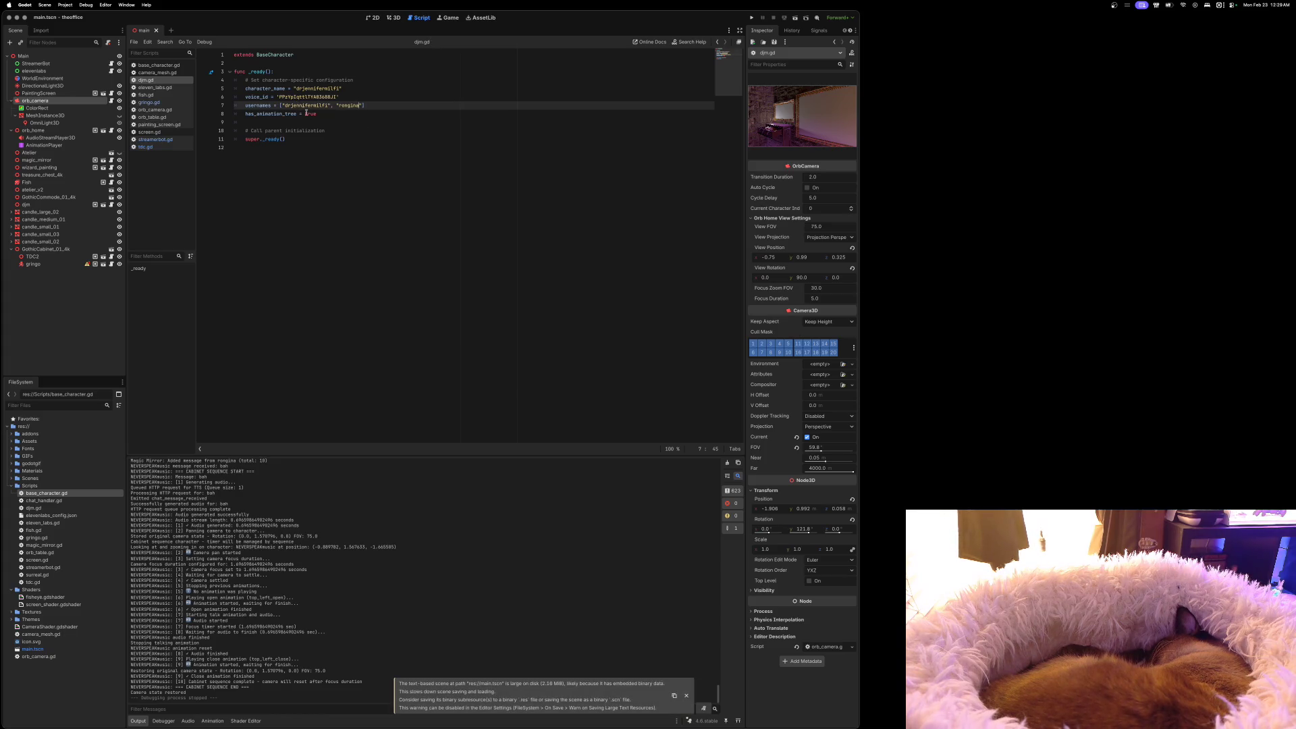
{"action": "key", "text": "super+b"}
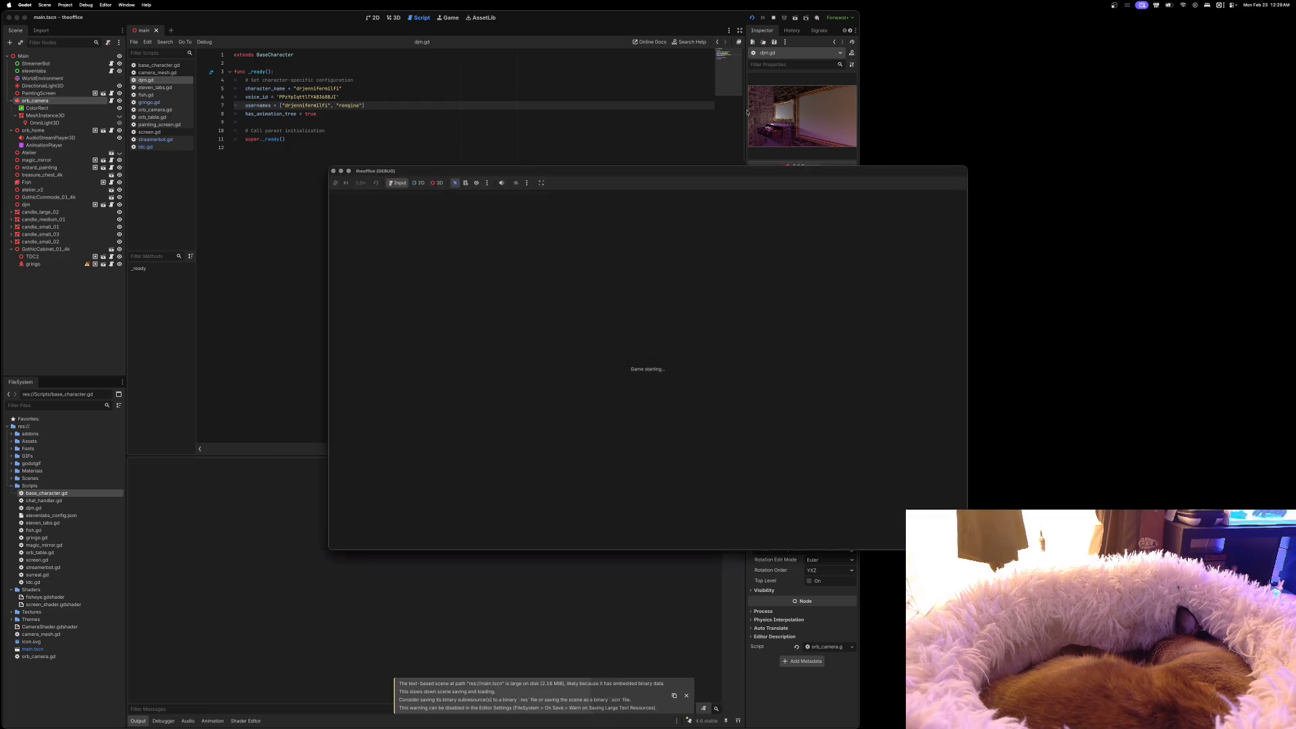
Reposition the game window, let the cabinet sequence with the rat play, then stop the game
{"action": "left_click_drag", "start_coordinate": [761, 178], "coordinate": [676, 55]}
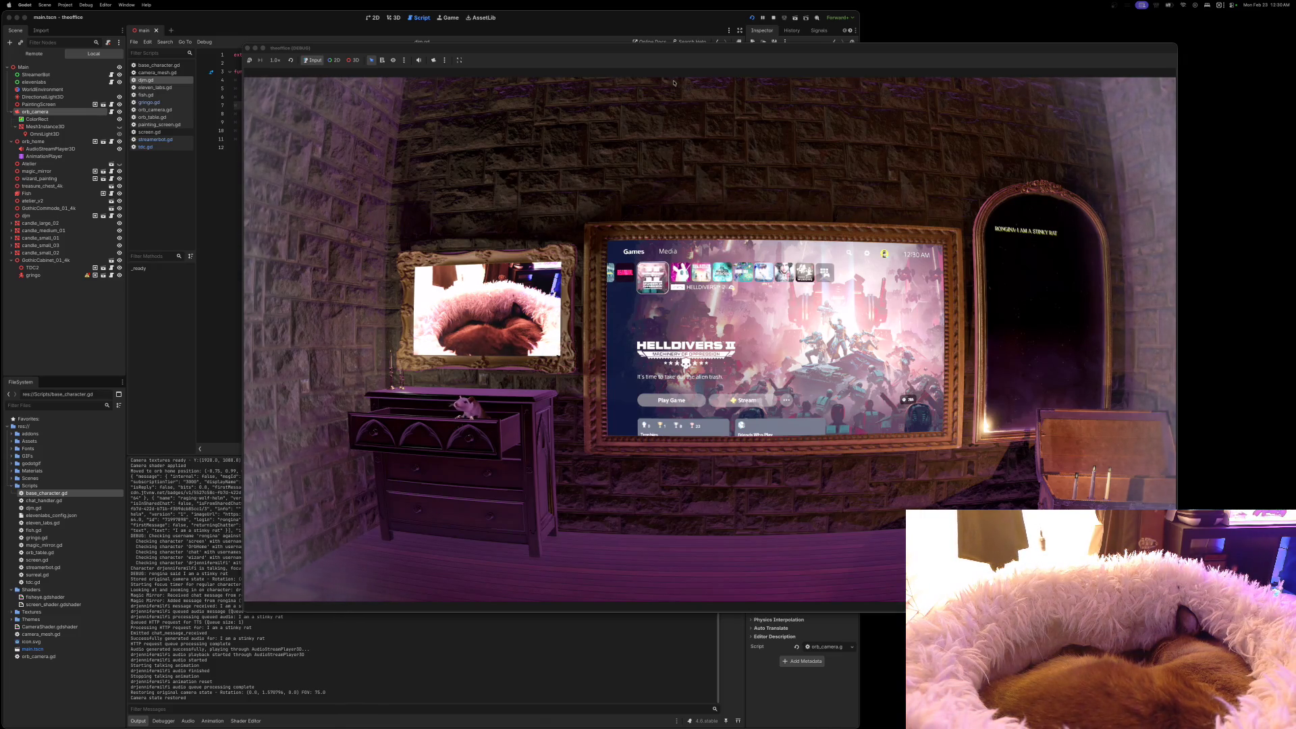
{"action": "left_click", "coordinate": [774, 18]}
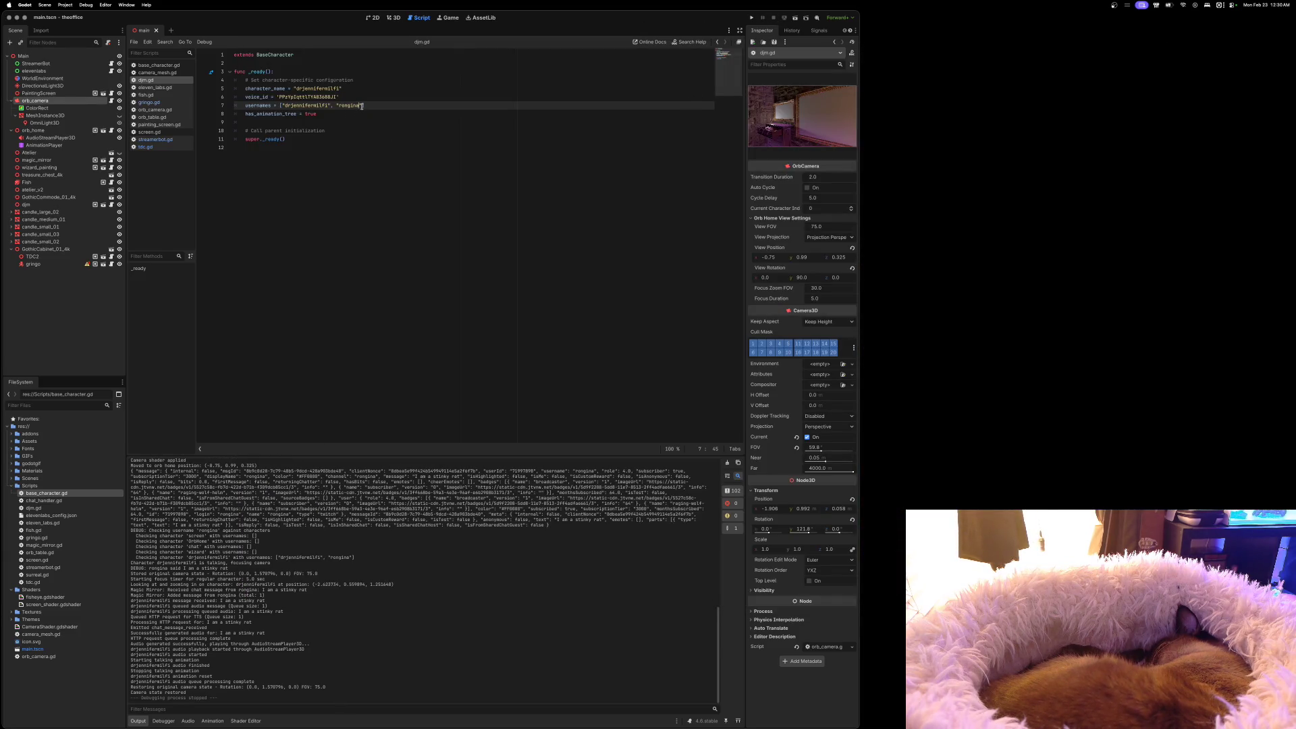
Select djm.gd's second username, then switch to gringo.gd and save
{"action": "left_click_drag", "start_coordinate": [361, 106], "coordinate": [332, 108]}
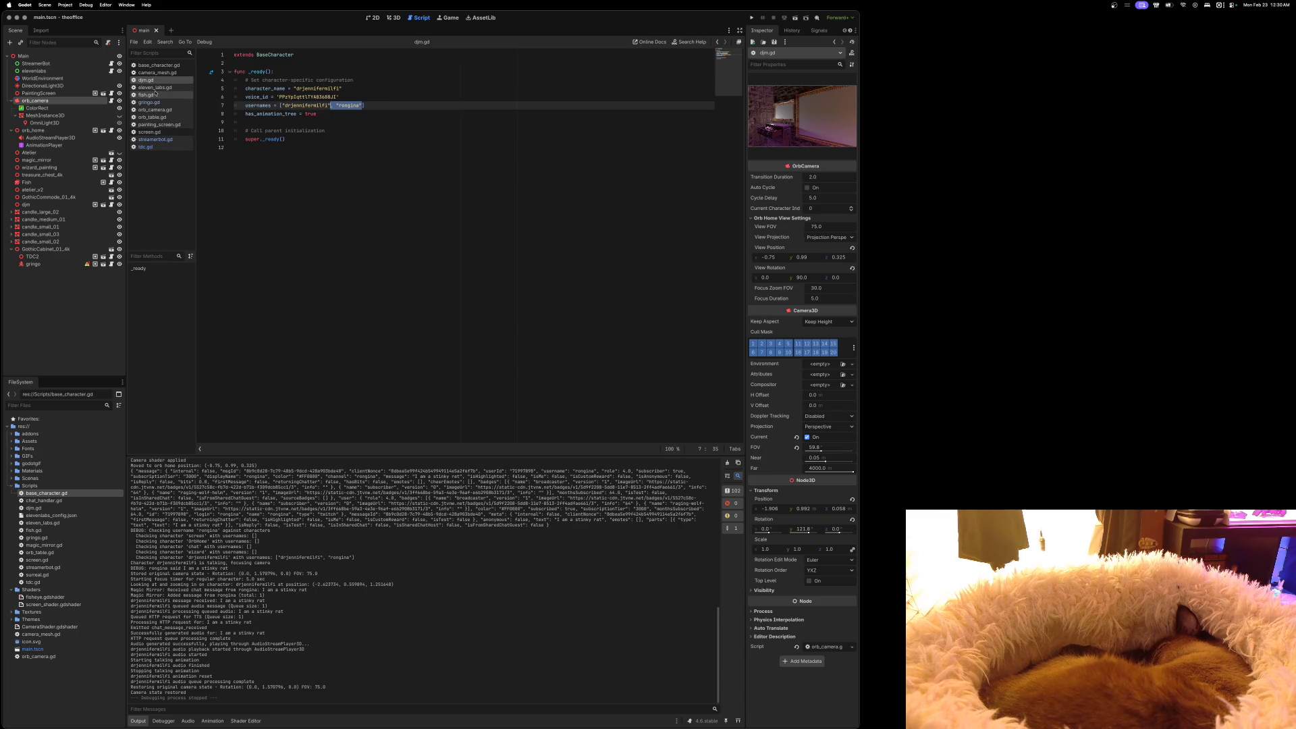
{"action": "left_click", "coordinate": [186, 104]}
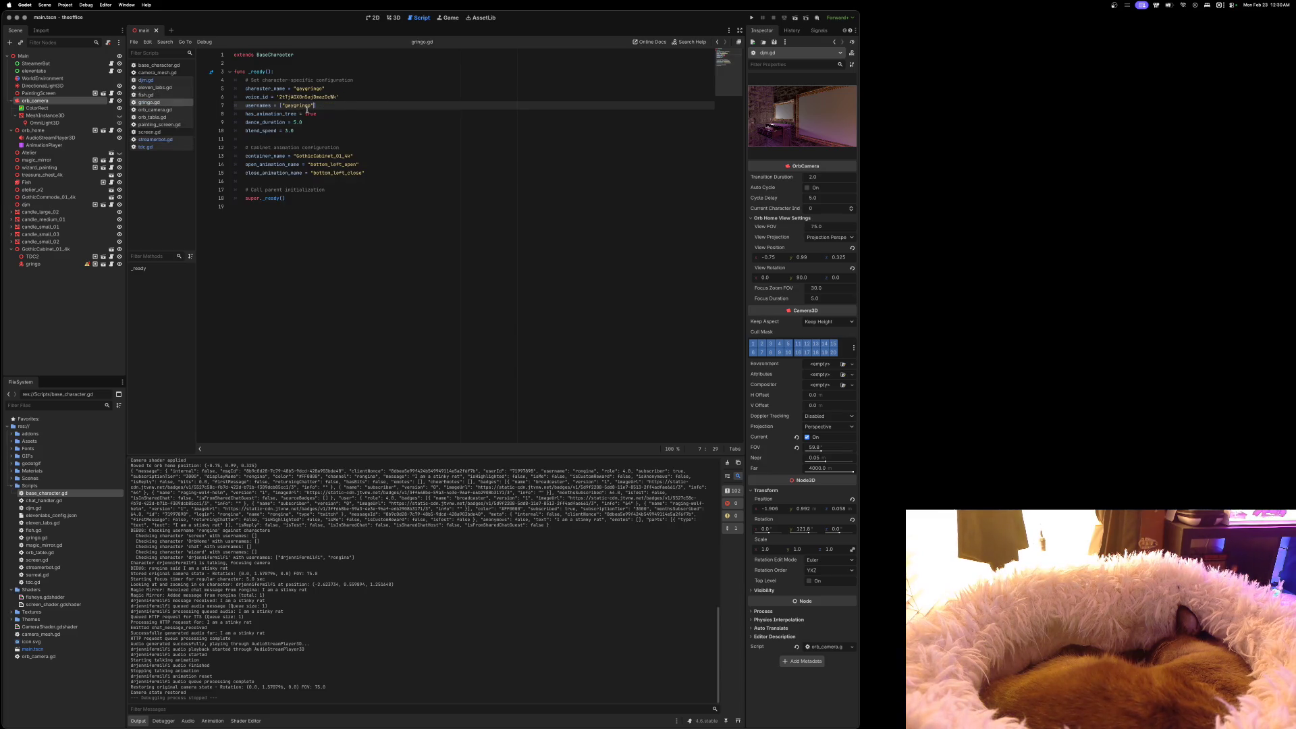
{"action": "key", "text": "super+s"}
Append a third username to tdc.gd's list, save, and rerun the game at the top of the screen
{"action": "left_click", "coordinate": [145, 146]}
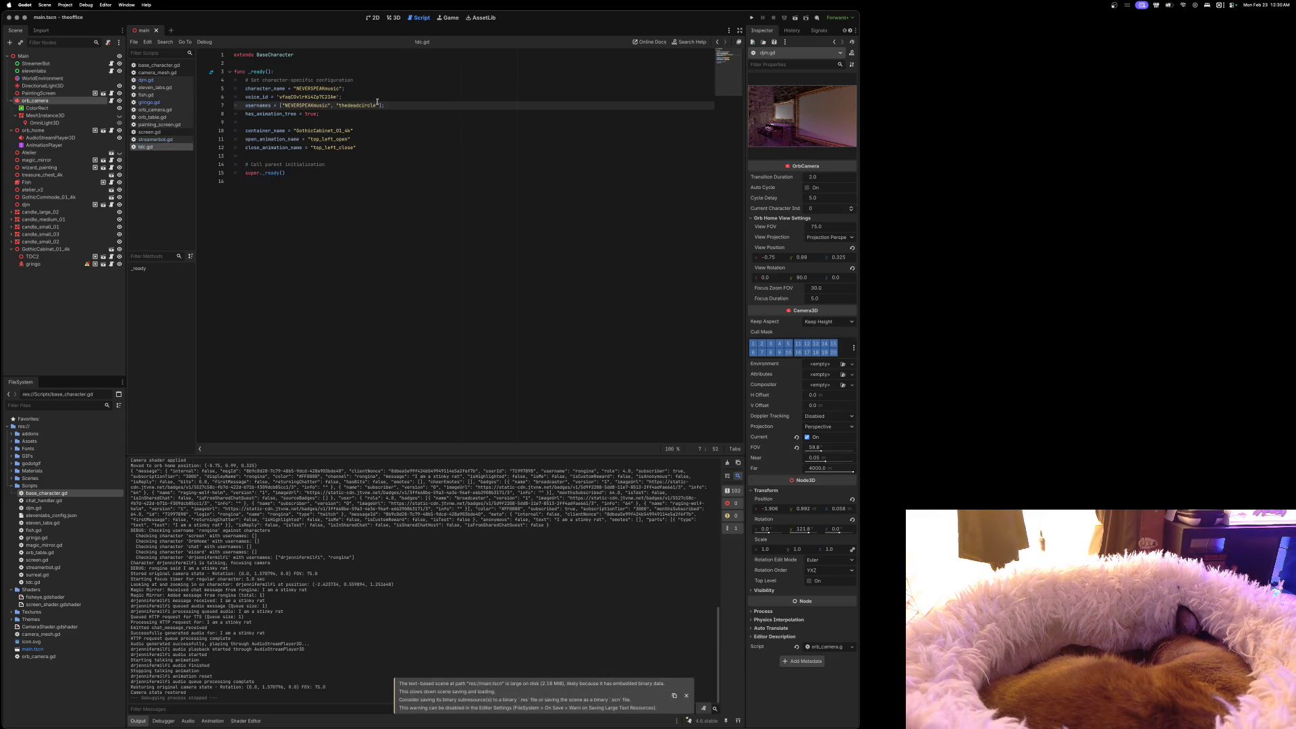
{"action": "type", "text": ", \"rongina\""}
{"action": "key", "text": "super+s"}
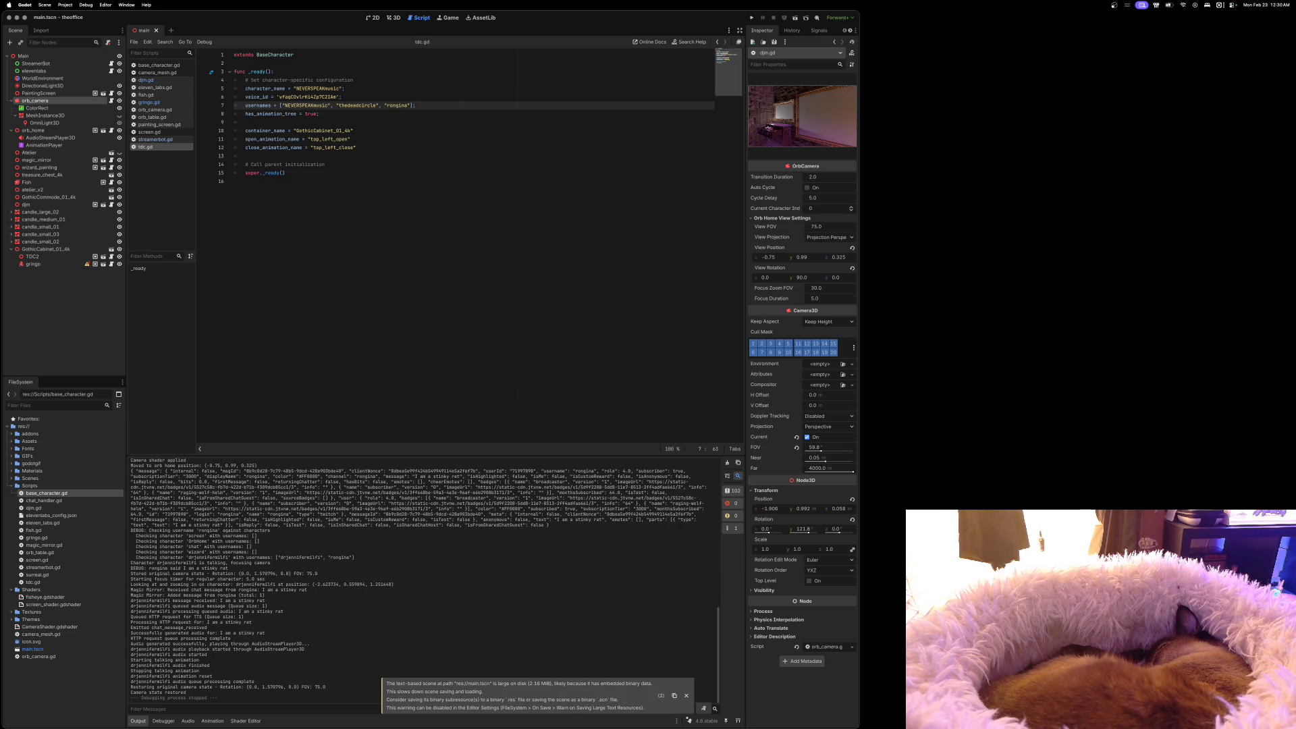
{"action": "key", "text": "super+b"}
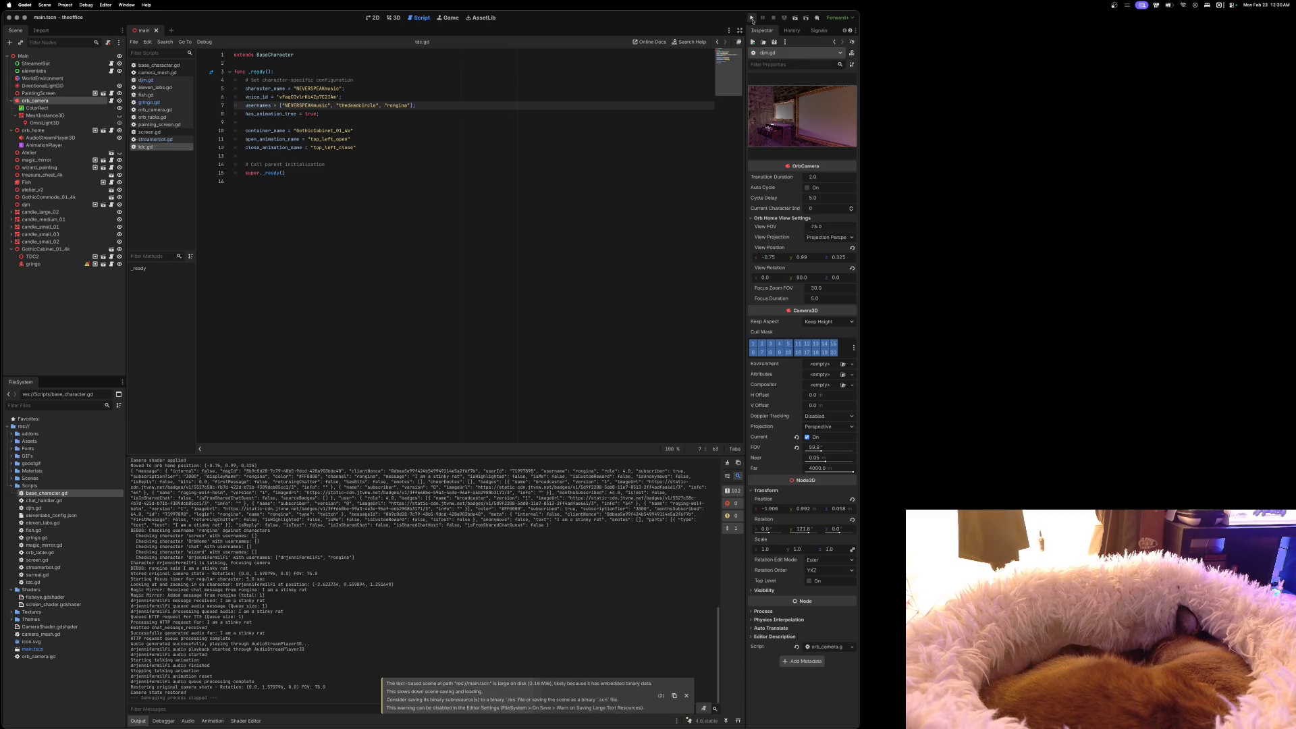
{"action": "left_click_drag", "start_coordinate": [796, 168], "coordinate": [659, 18]}
Enlarge the game window to watch the rat in the drawer, the TV and the mirror chat
{"action": "mouse_move", "coordinate": [836, 403]}
{"action": "left_mouse_down"}
{"action": "mouse_move", "coordinate": [1008, 483]}
{"action": "mouse_move", "coordinate": [1280, 656]}
{"action": "left_mouse_up"}
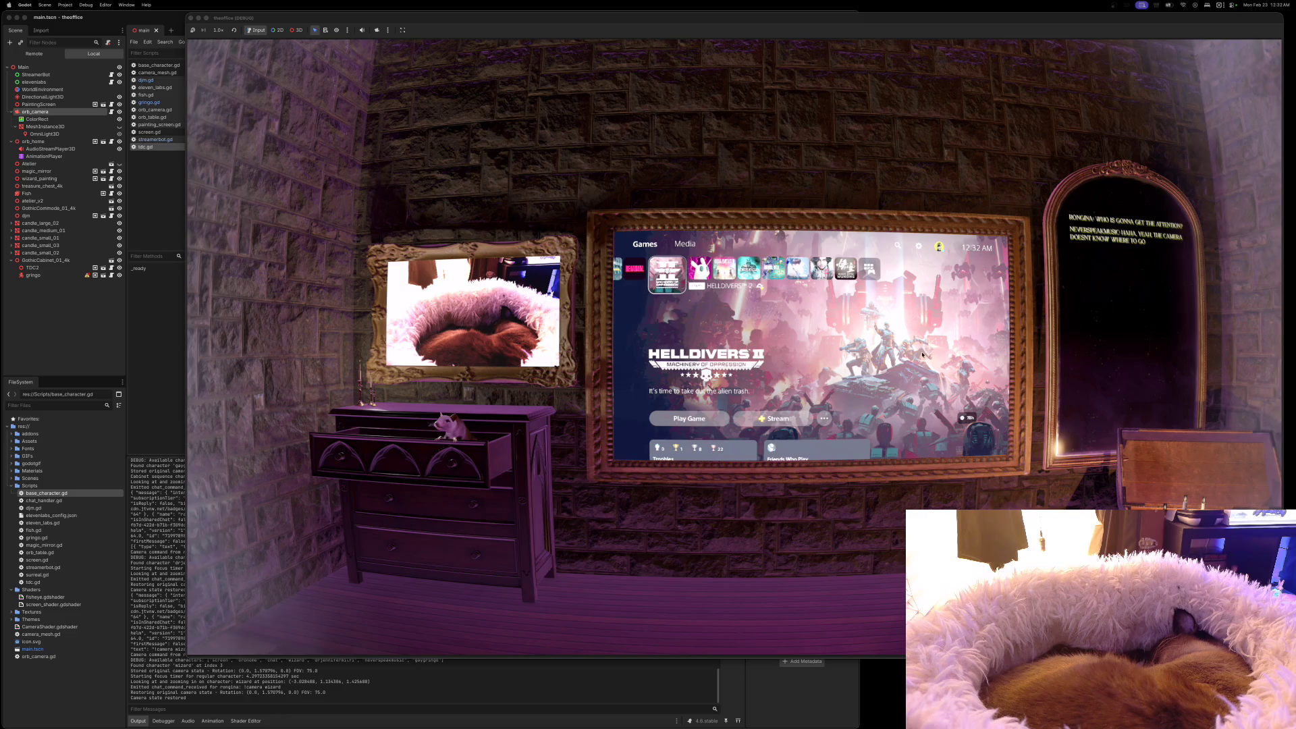
Close the game, save, delete gringo.gd's extra username, then return to the 3D view
{"action": "left_click", "coordinate": [190, 18]}
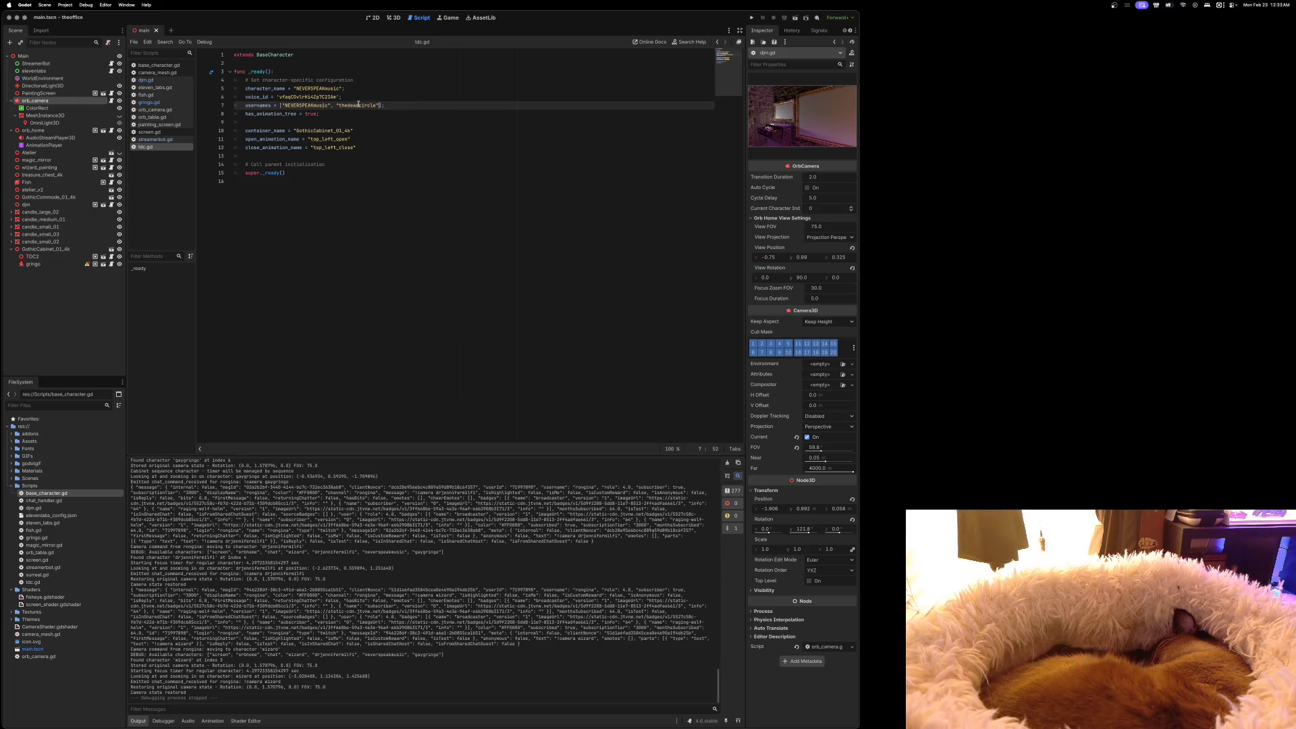
{"action": "key", "text": "super+s"}
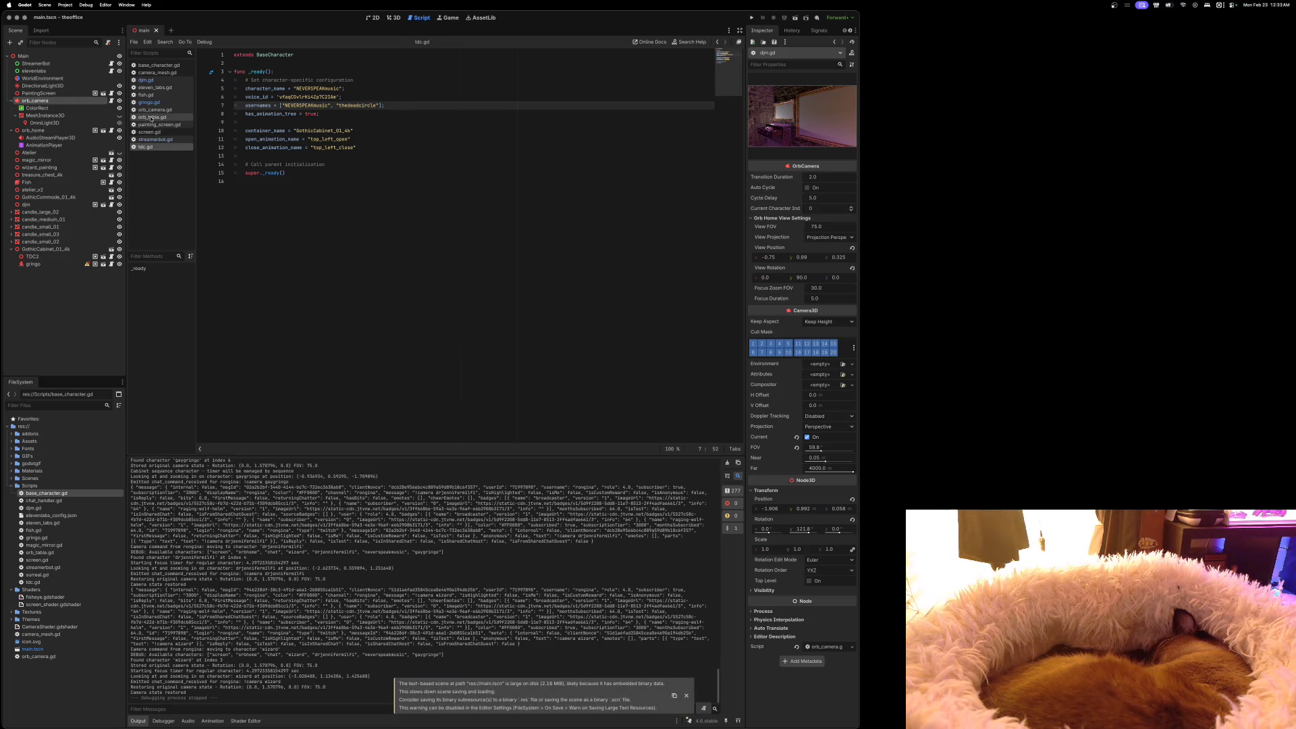
{"action": "left_click", "coordinate": [150, 102]}
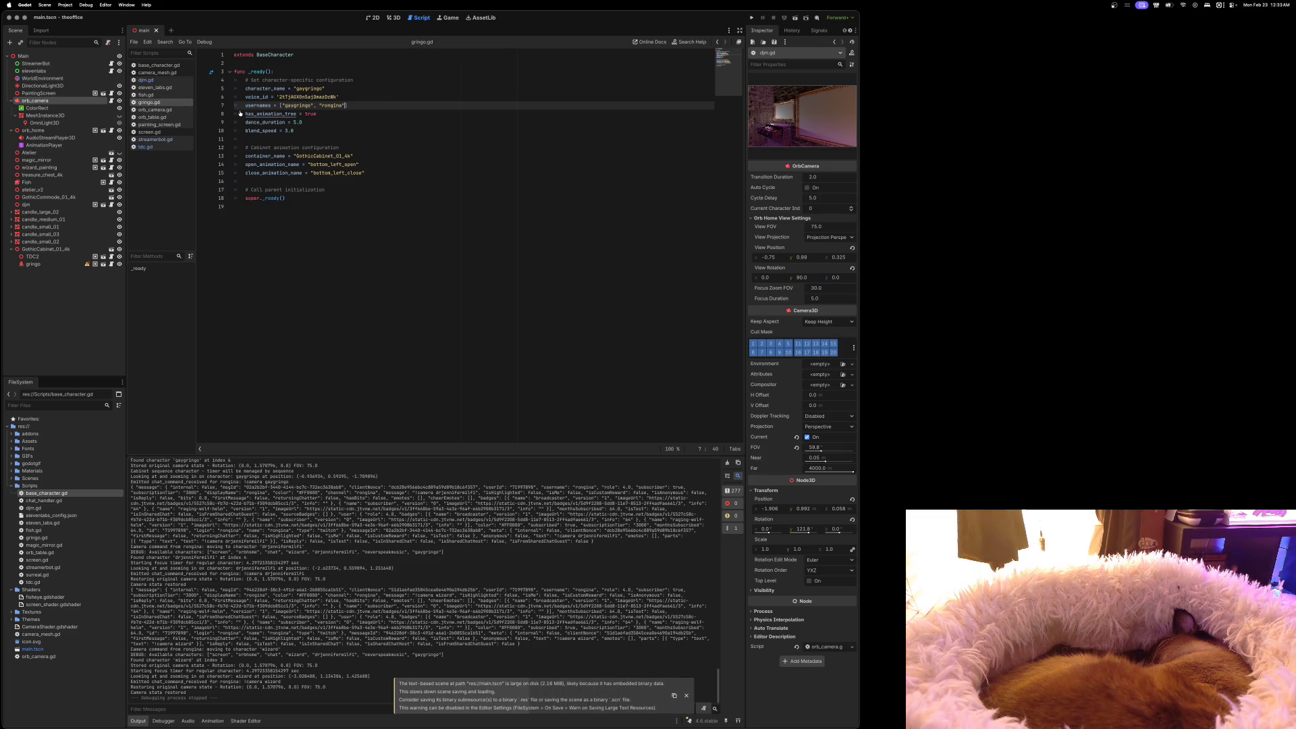
{"action": "key", "text": "BackSpace"}
{"action": "key", "text": "BackSpace"}
{"action": "key", "text": "BackSpace"}
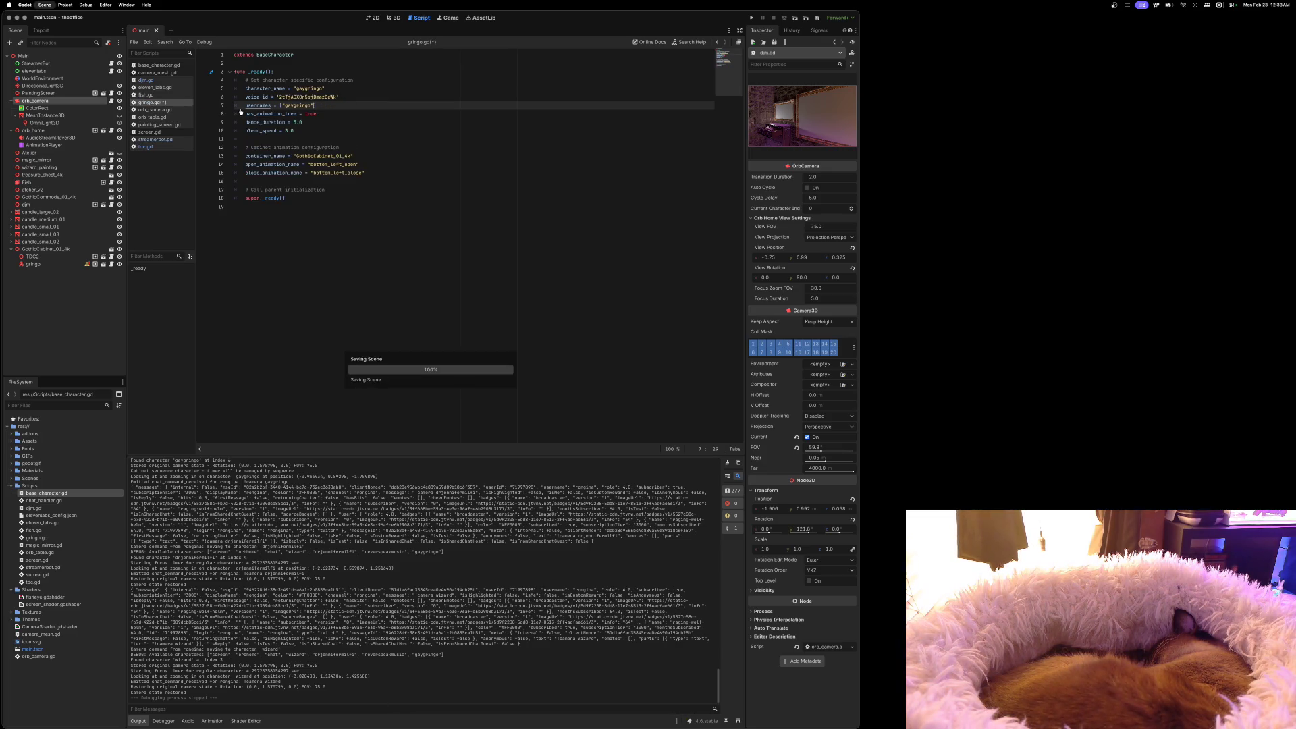
{"action": "left_click", "coordinate": [145, 79]}
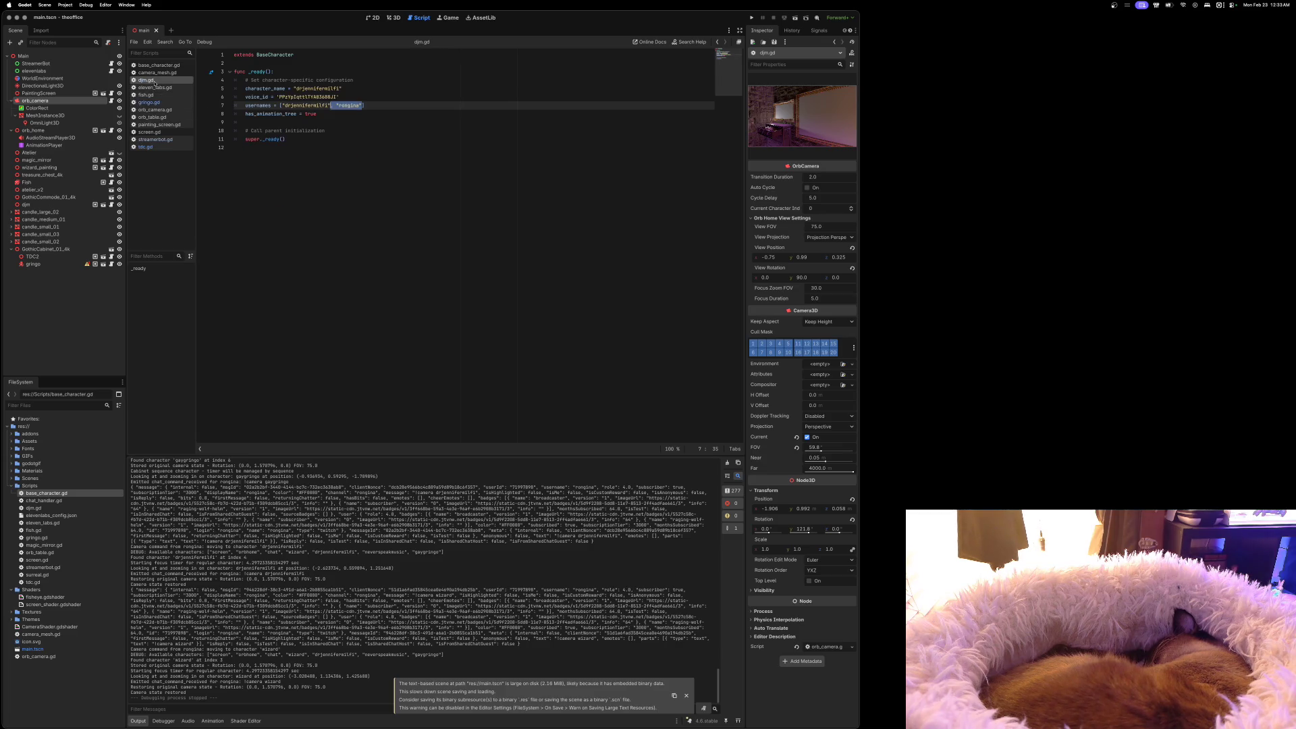
{"action": "left_click", "coordinate": [393, 18]}
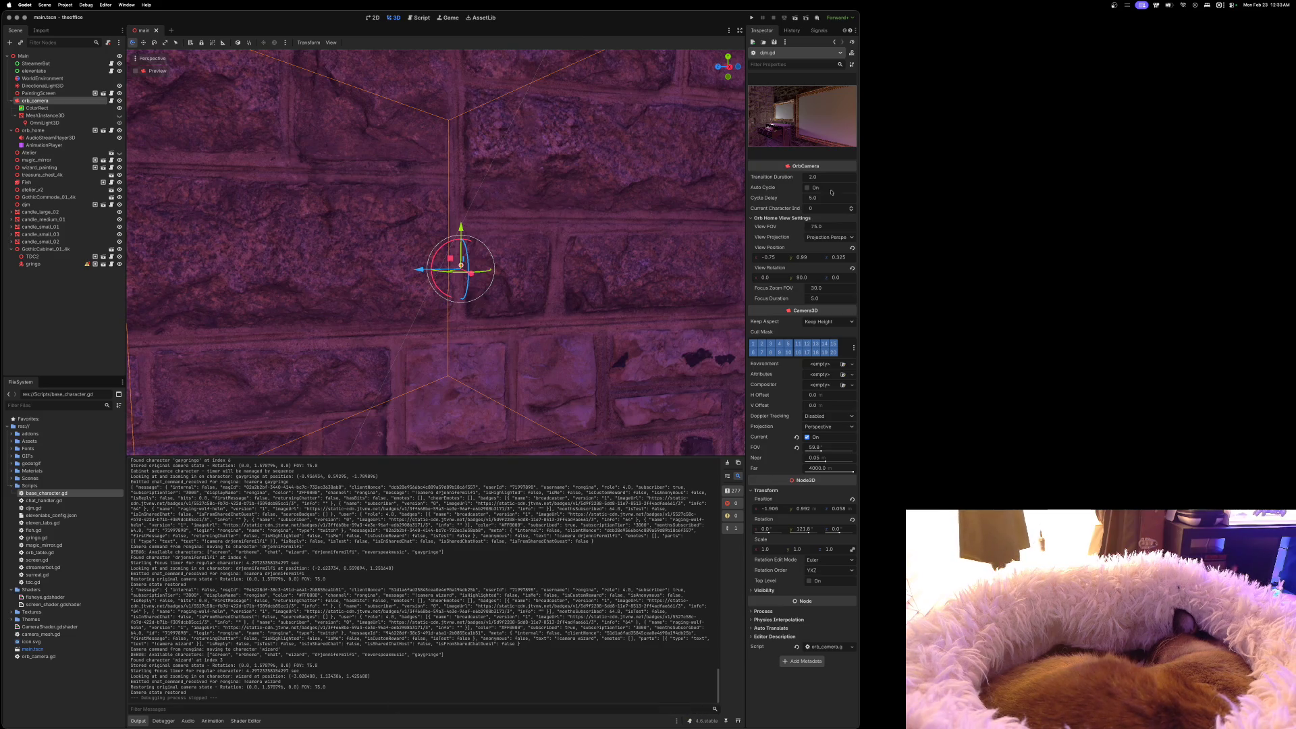
Widen the Godot window to full screen width and turn the 3D view toward the left brick wall
{"action": "left_click_drag", "start_coordinate": [859, 116], "coordinate": [1268, 116]}
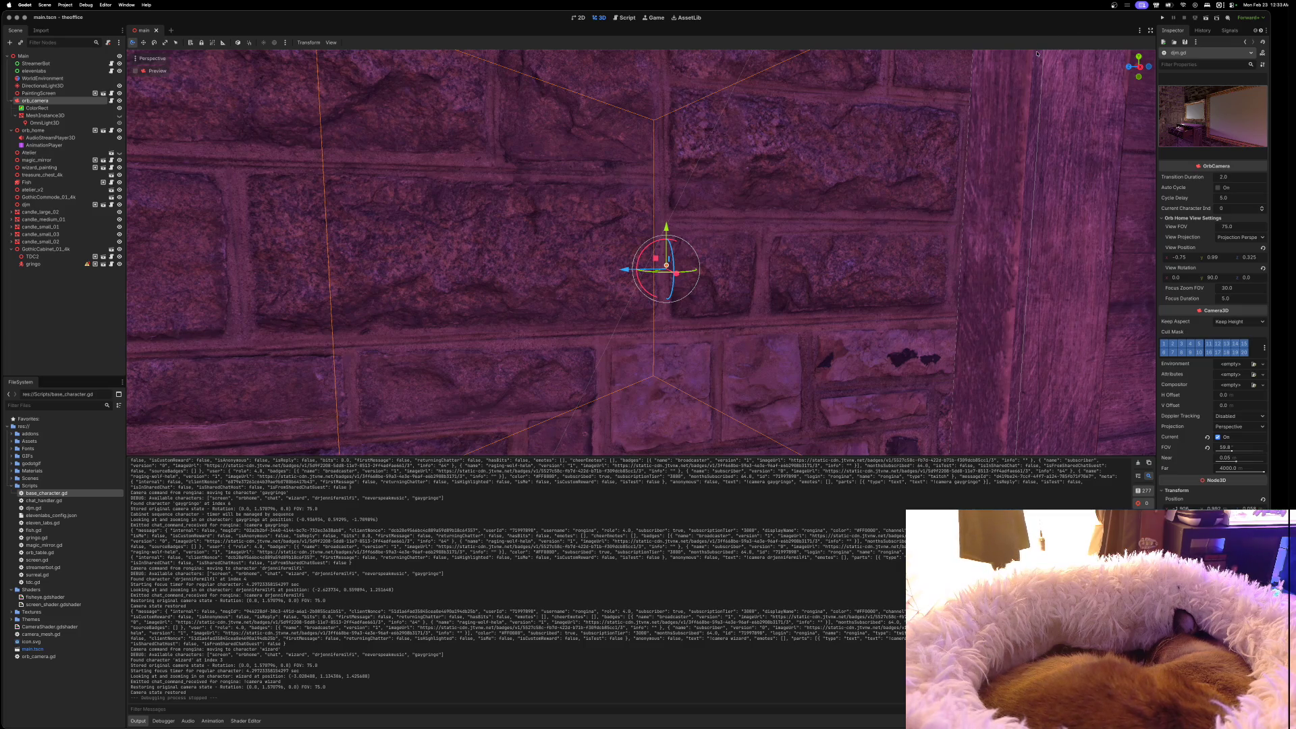
{"action": "scroll", "coordinate": [927, 251], "scroll_direction": "down", "scroll_amount": 5}
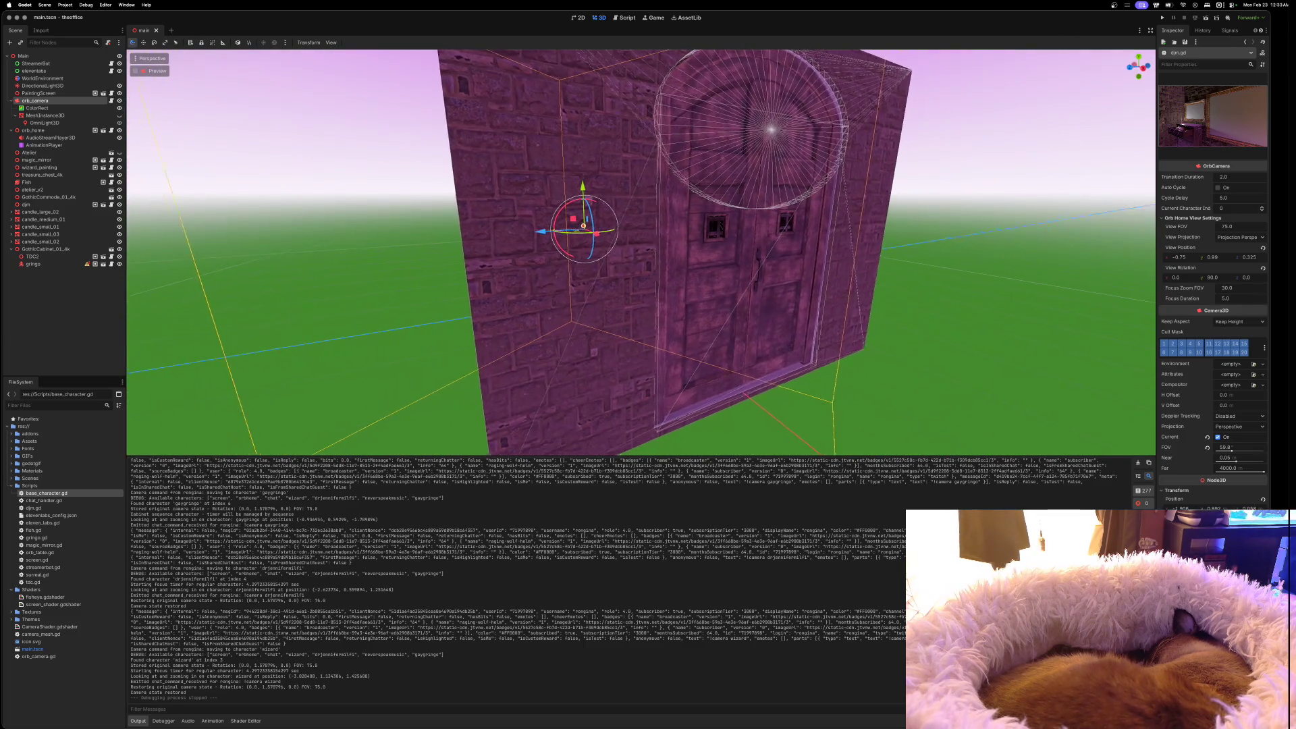
{"action": "scroll", "coordinate": [641, 252], "scroll_direction": "up", "scroll_amount": 10}
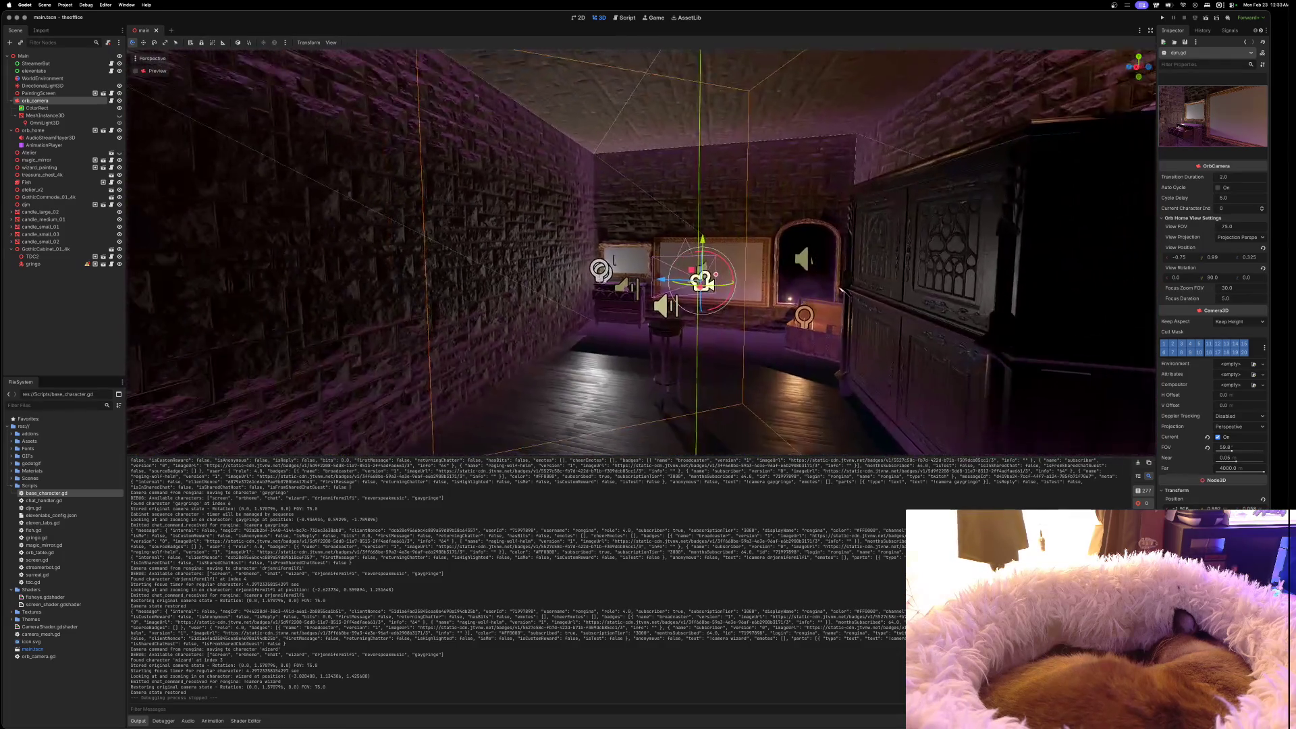
{"action": "mouse_move", "coordinate": [641, 251]}
{"action": "left_mouse_down"}
{"action": "mouse_move", "coordinate": [304, 290]}
{"action": "mouse_move", "coordinate": [30, 344]}
{"action": "left_mouse_up"}
{"action": "scroll", "coordinate": [641, 252], "scroll_direction": "up", "scroll_amount": 4}
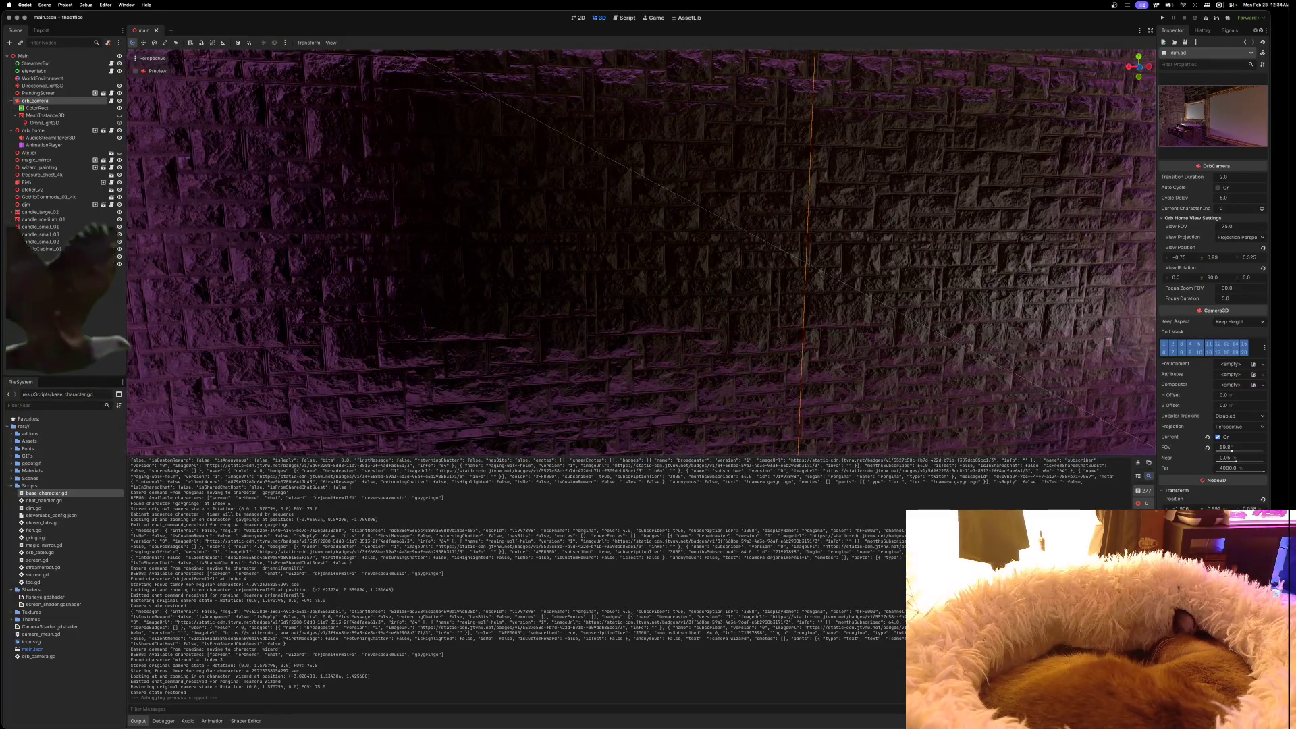
{"action": "key", "text": "f"}
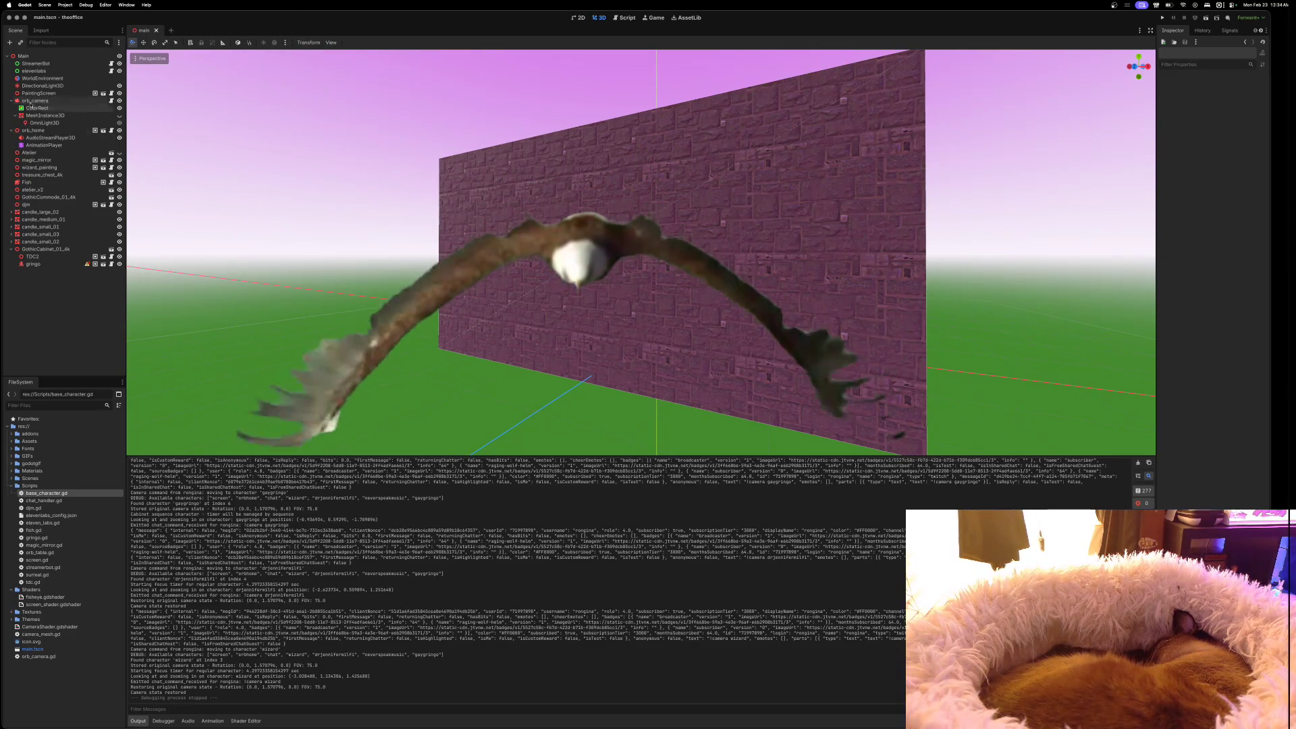
Delete the Atelier node from the Scene tree through its context menu and confirm
{"action": "left_click", "coordinate": [29, 154]}
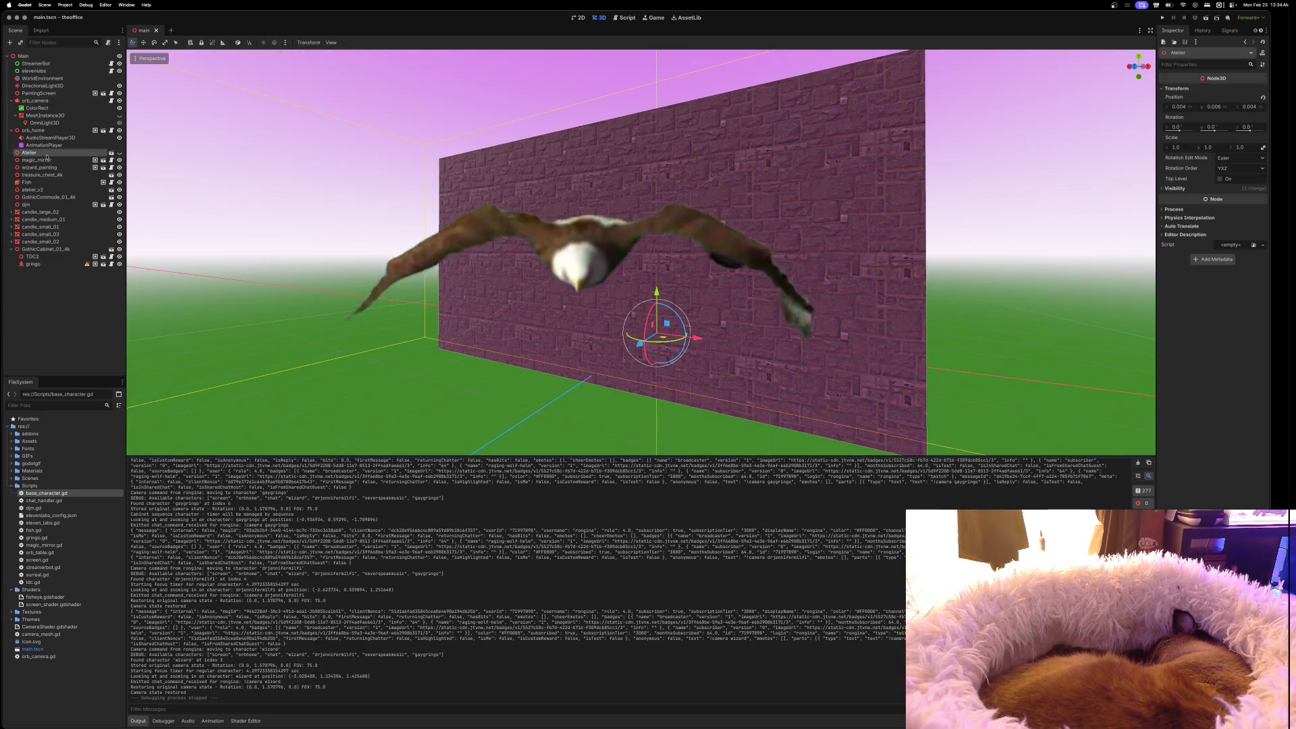
{"action": "right_click", "coordinate": [47, 156]}
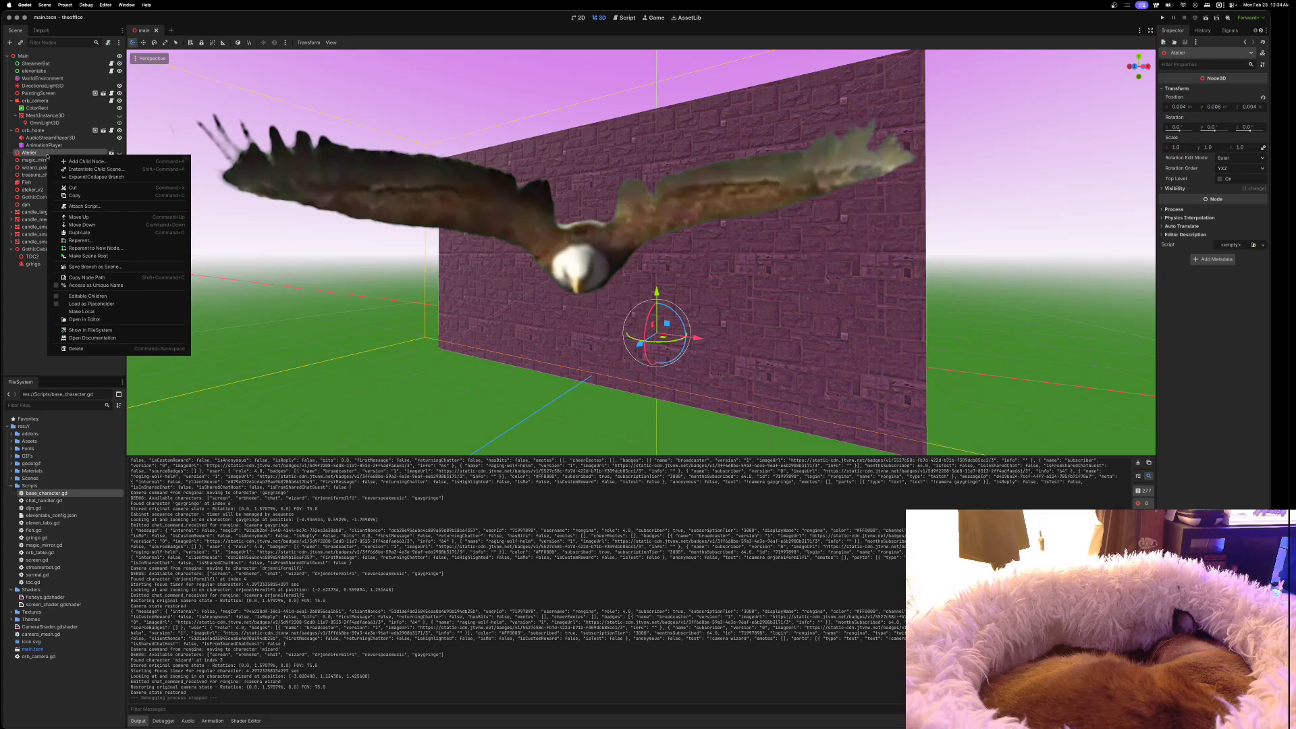
{"action": "left_click", "coordinate": [76, 348]}
{"action": "left_click", "coordinate": [674, 371]}
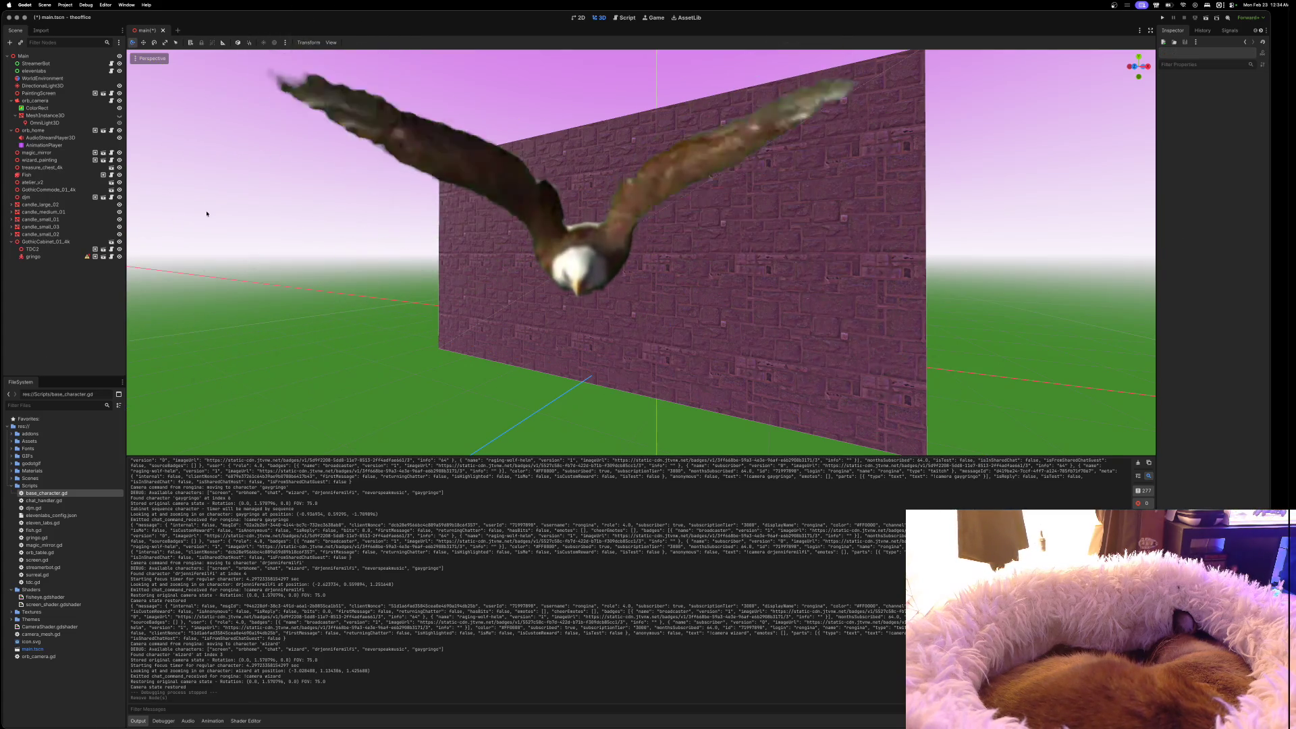
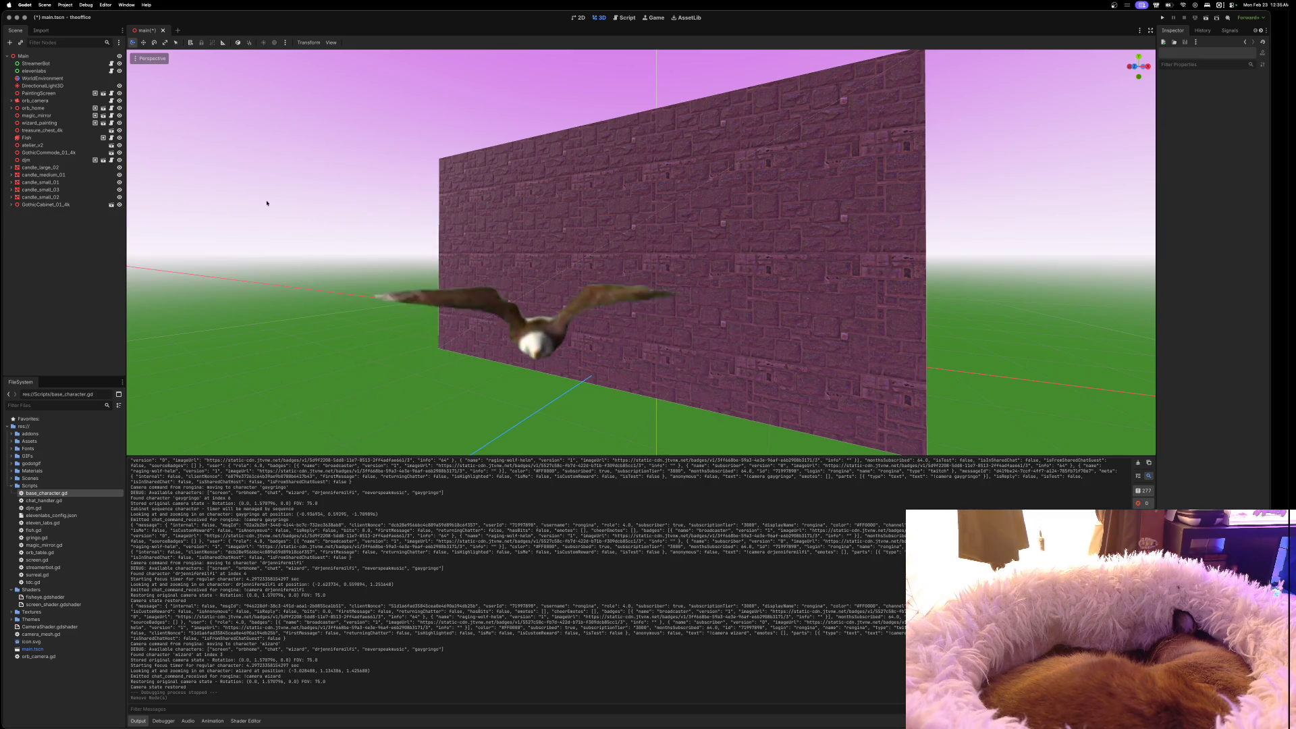
Select the atelier_v2 scene instance and open it for editing in its own tab
{"action": "left_click", "coordinate": [35, 145]}
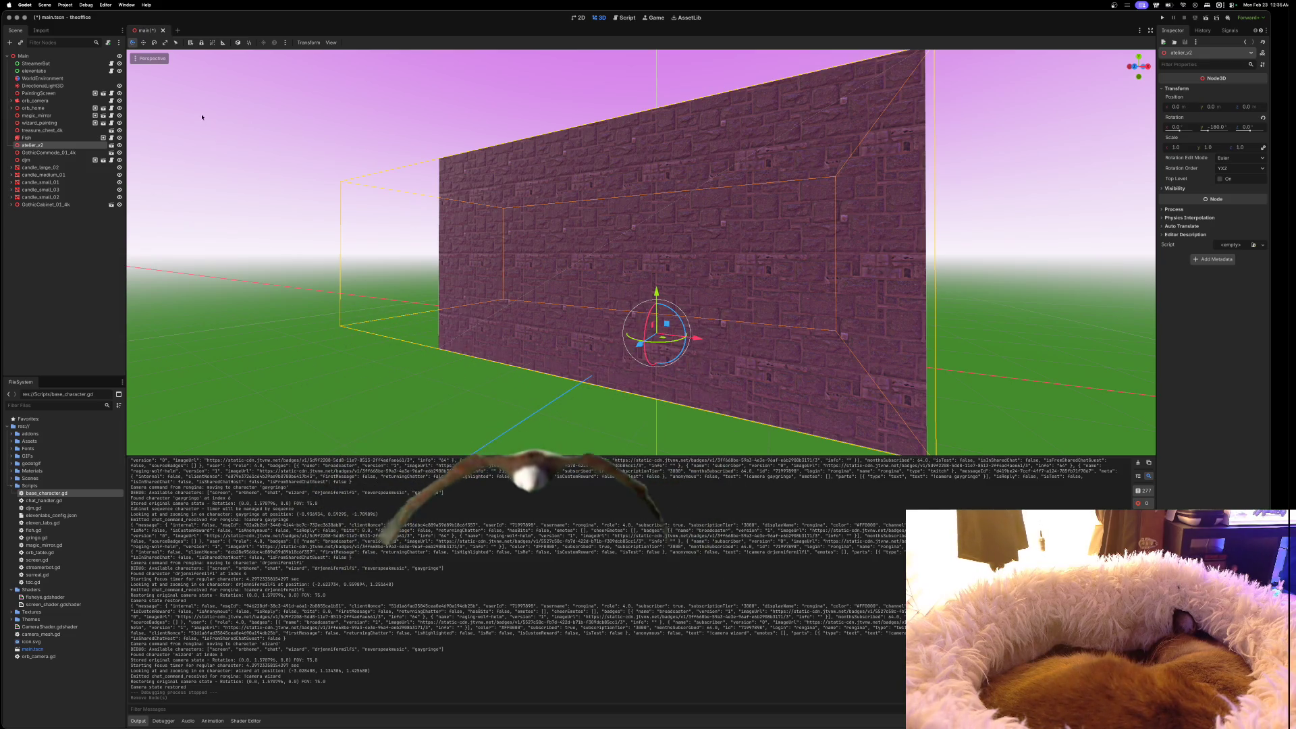
{"action": "left_click", "coordinate": [112, 145]}
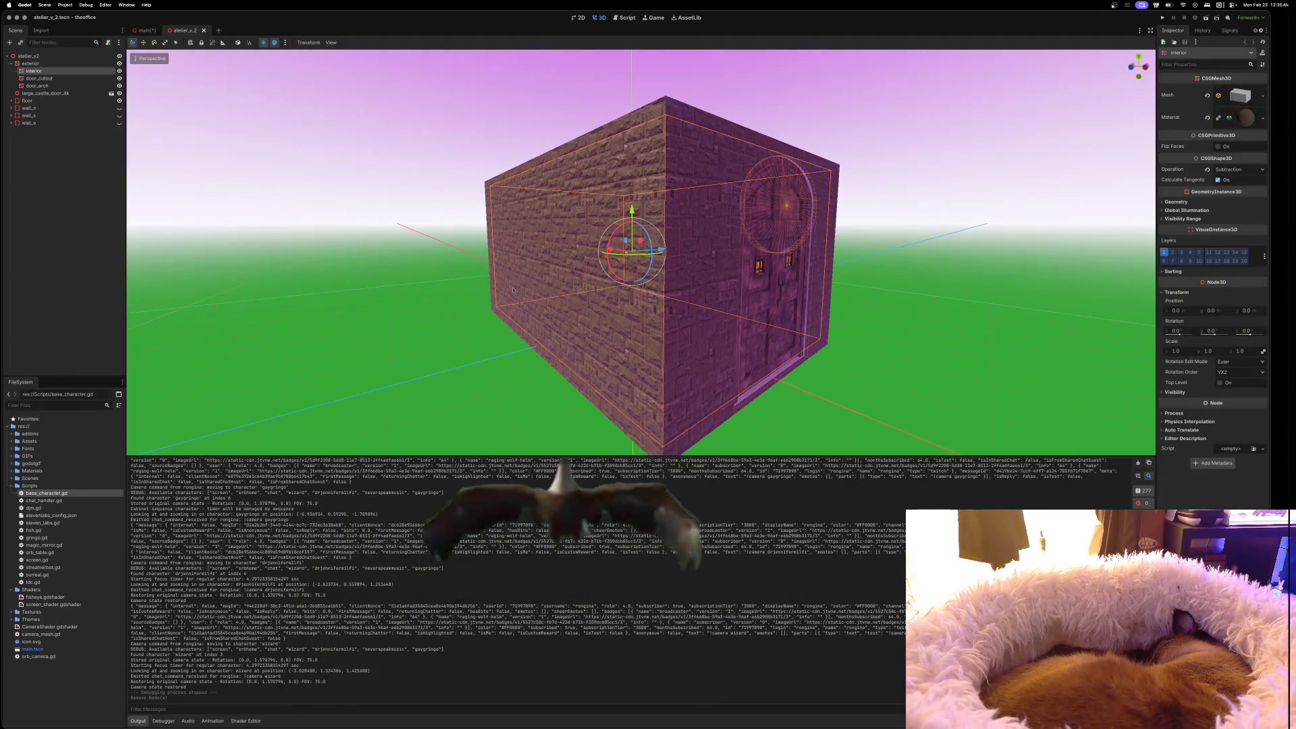
Add a CSGMesh3D node as a child of the exterior node
{"action": "left_click", "coordinate": [11, 64]}
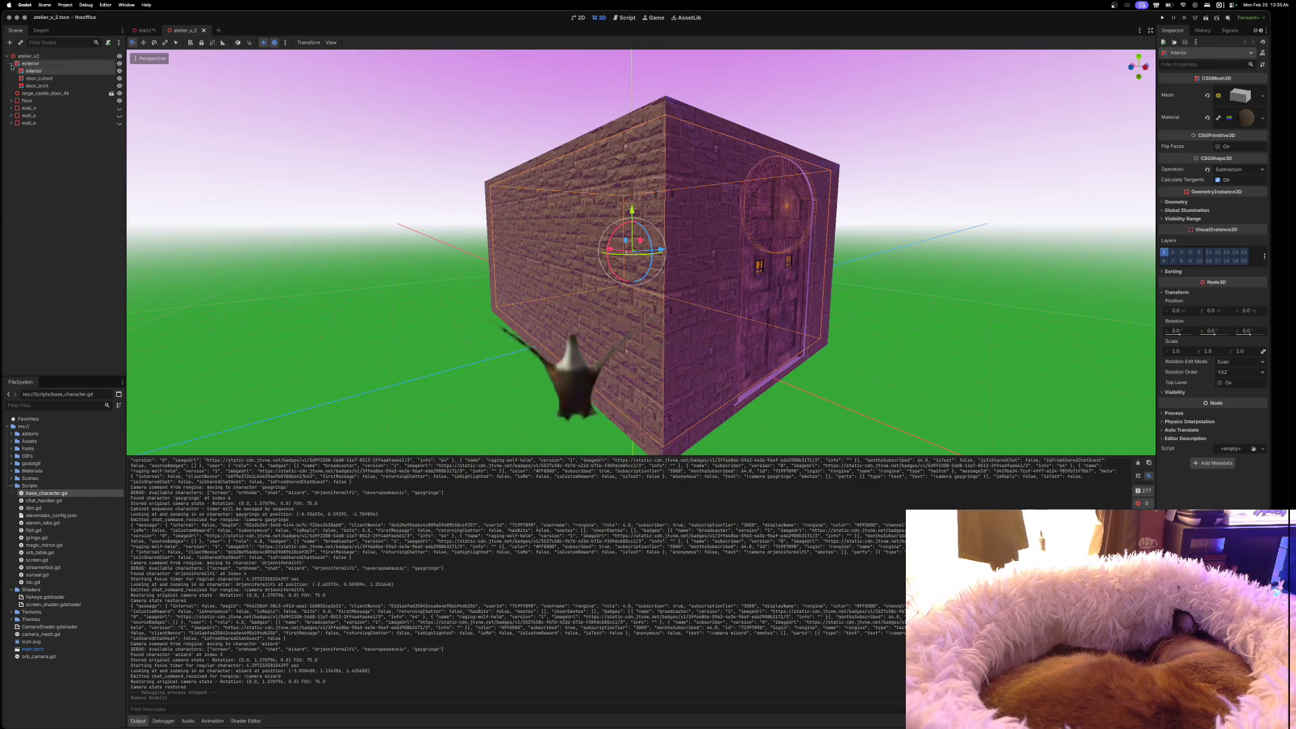
{"action": "right_click", "coordinate": [31, 65]}
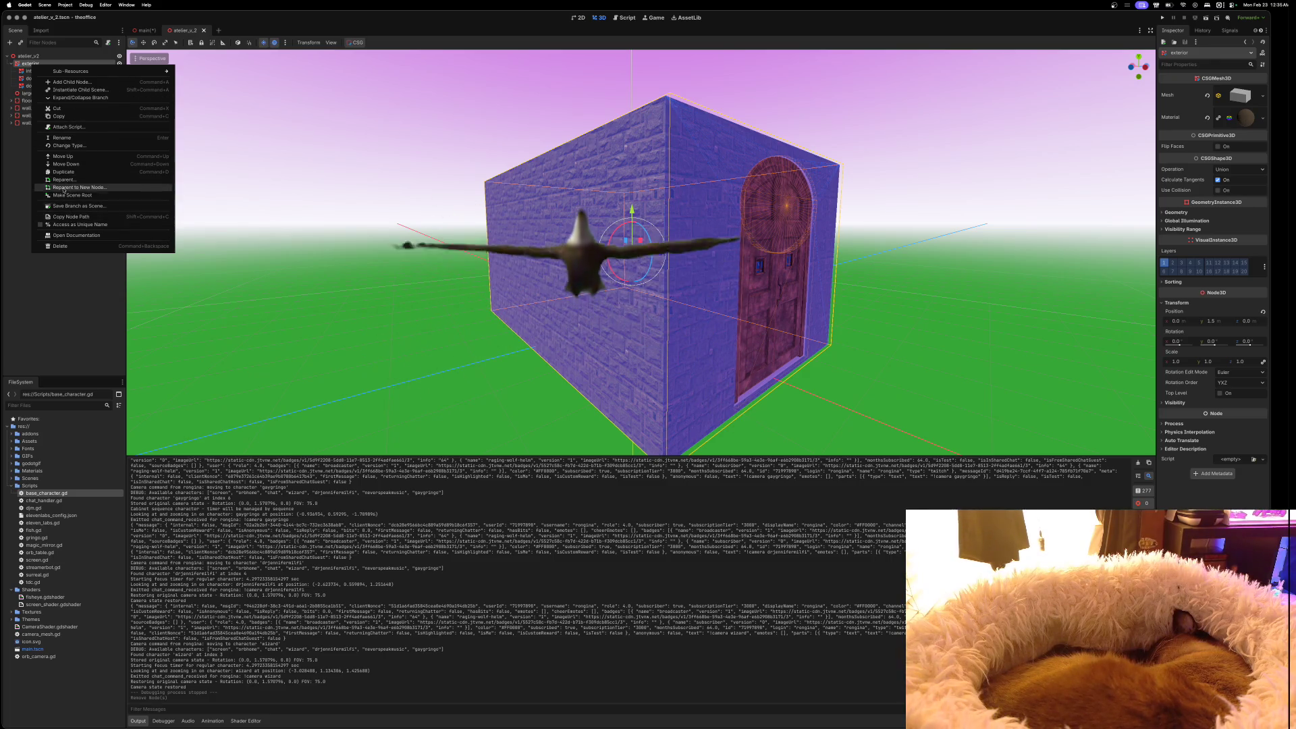
{"action": "left_click", "coordinate": [69, 83]}
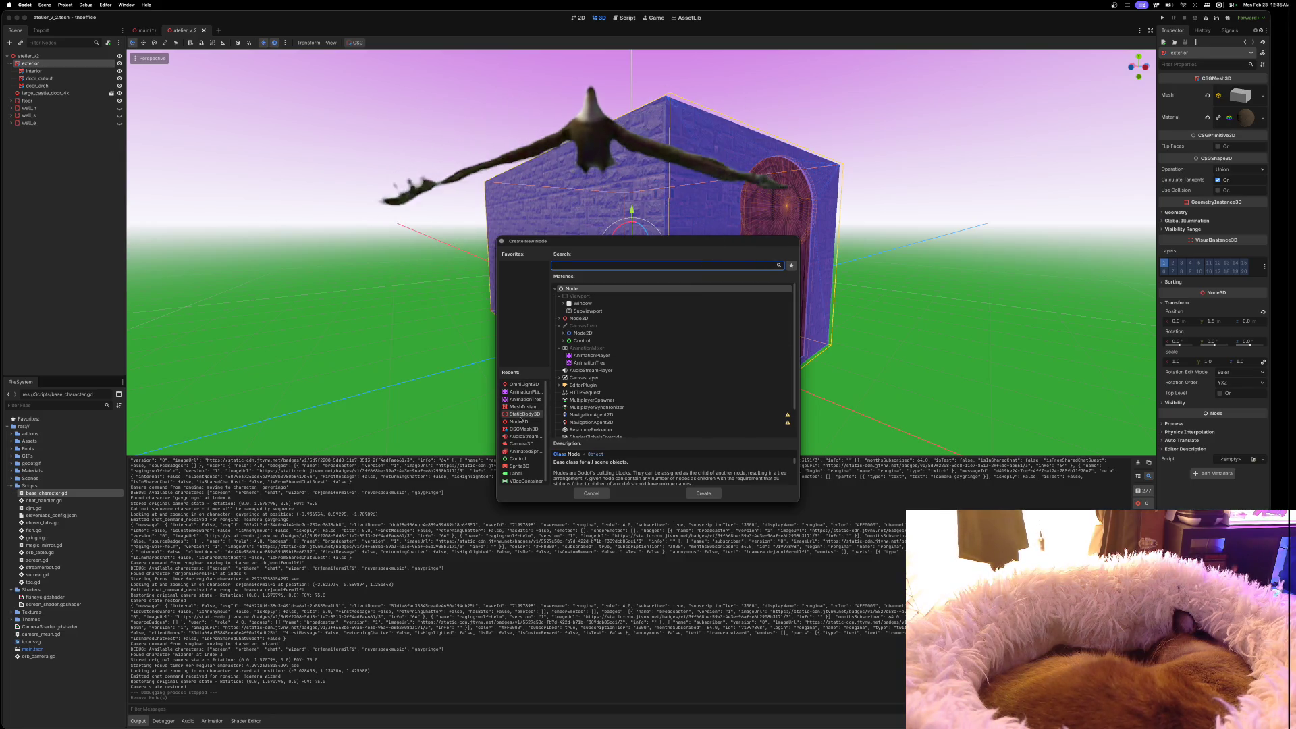
{"action": "left_click", "coordinate": [520, 430]}
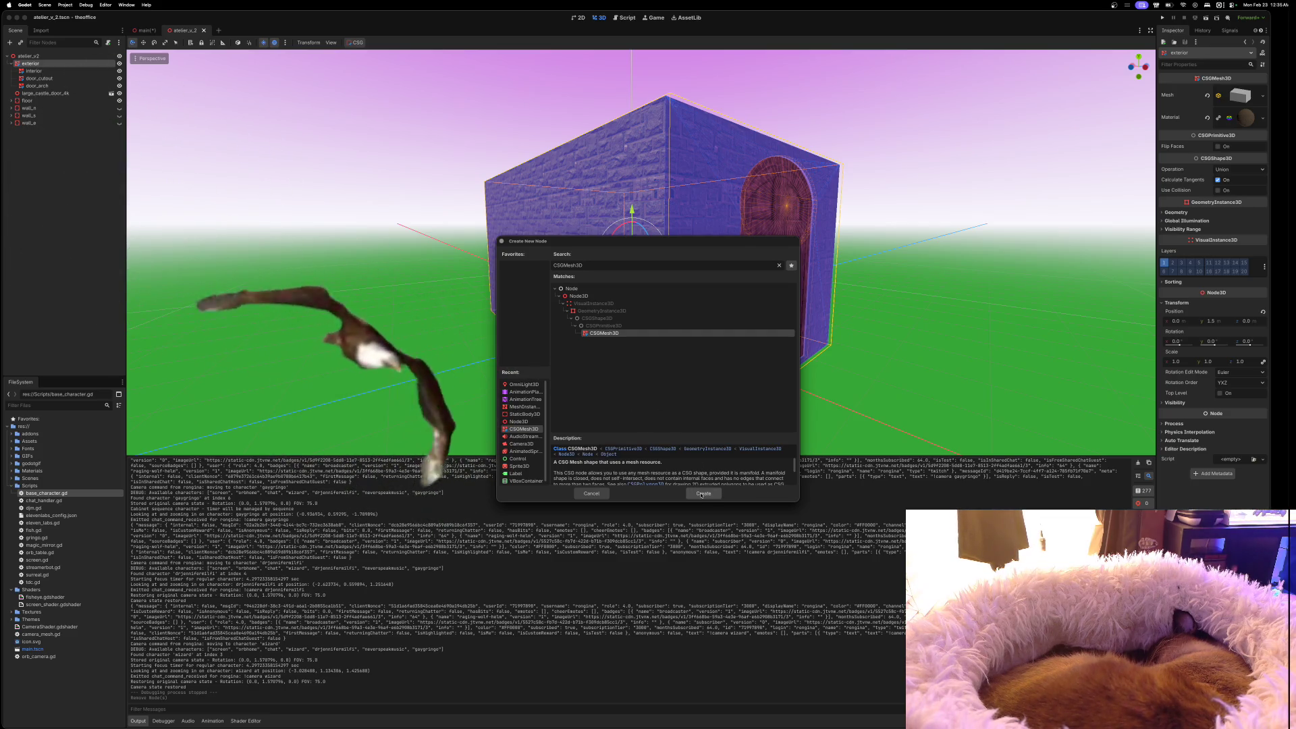
{"action": "left_click", "coordinate": [703, 493]}
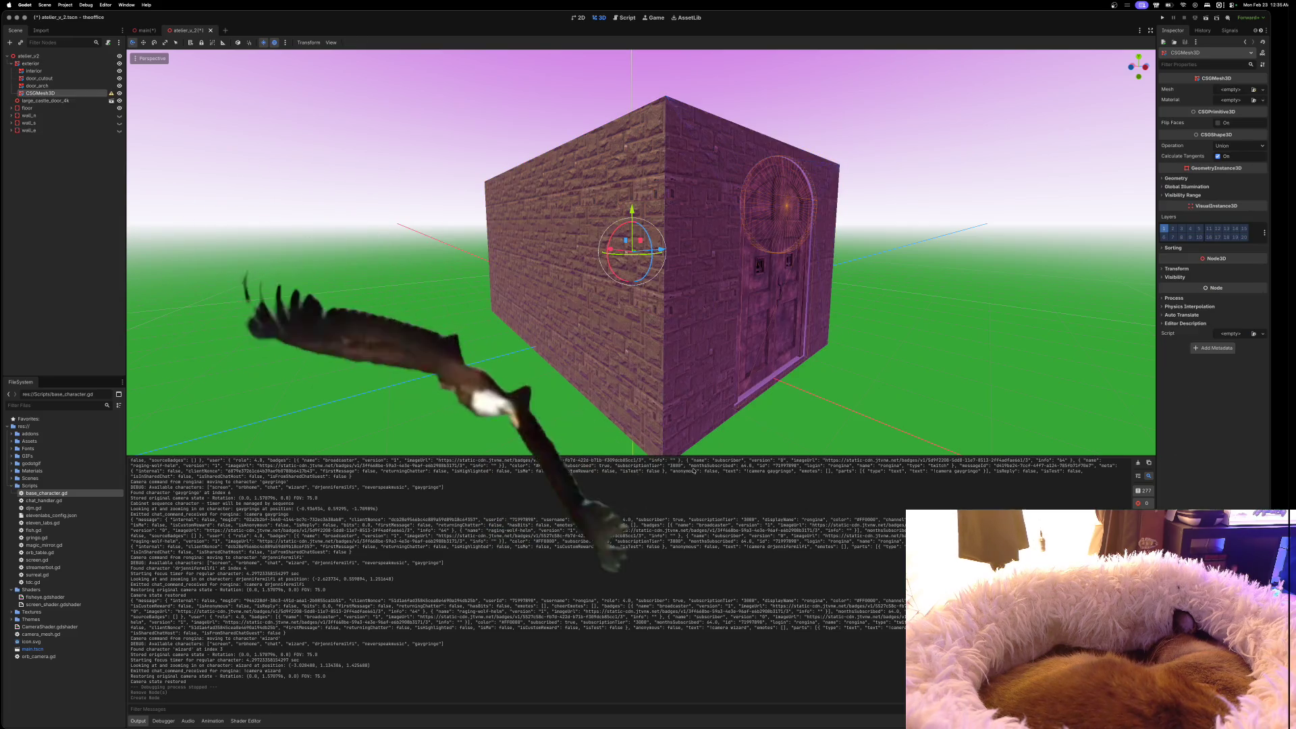
Assign a new BoxMesh to the CSGMesh3D node's Mesh property
{"action": "scroll", "coordinate": [696, 428], "scroll_direction": "up", "scroll_amount": 5}
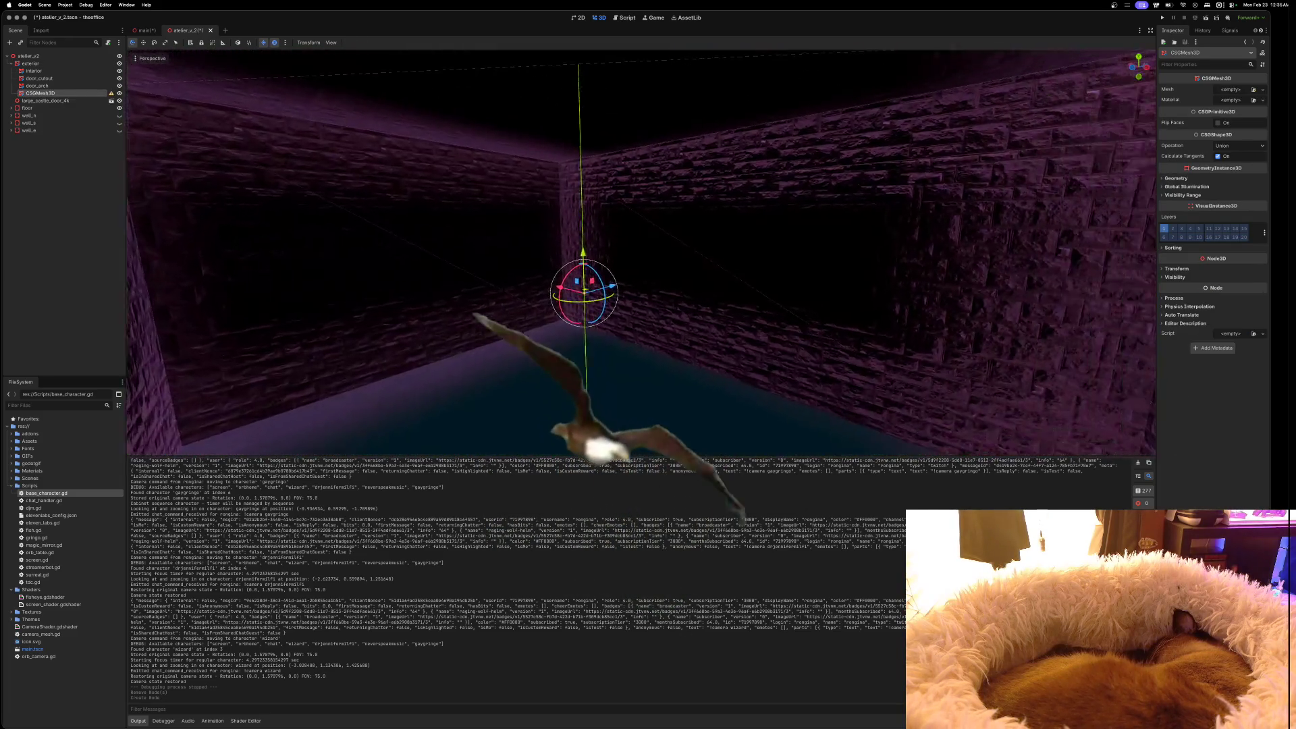
{"action": "scroll", "coordinate": [641, 269], "scroll_direction": "down", "scroll_amount": 3}
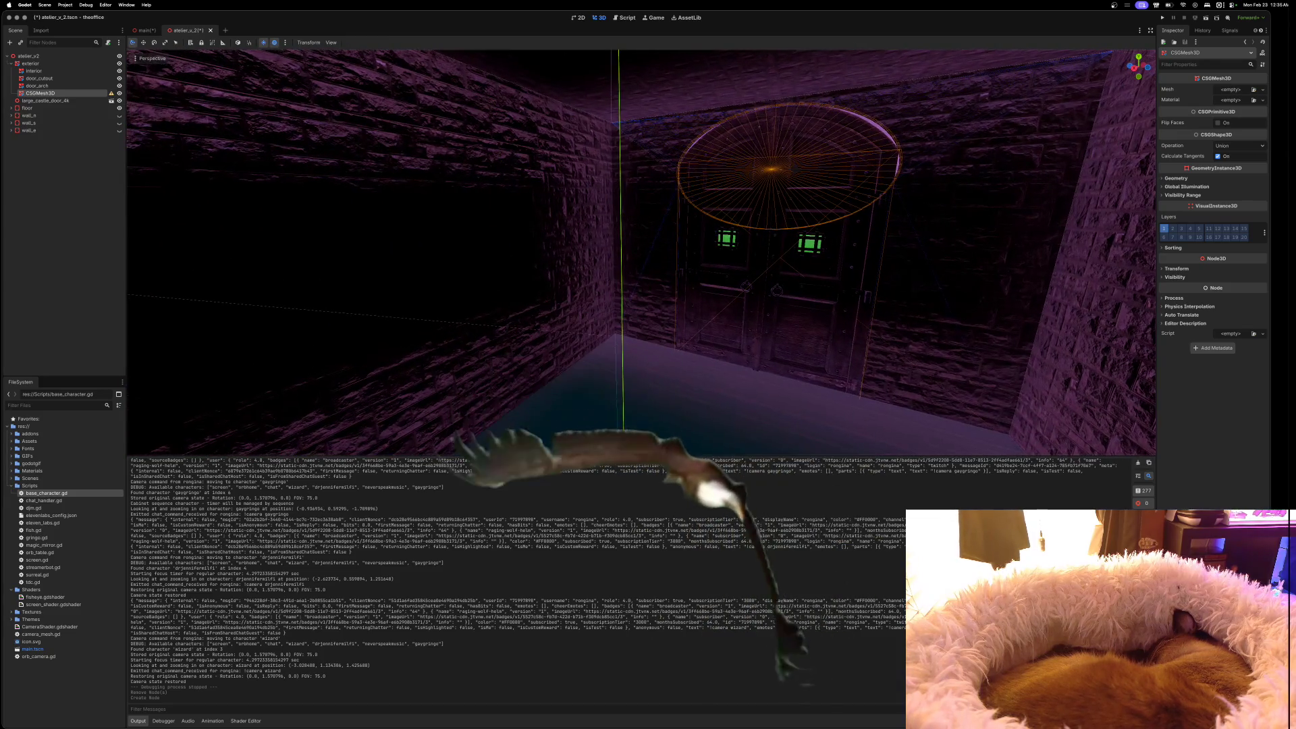
{"action": "scroll", "coordinate": [701, 439], "scroll_direction": "down", "scroll_amount": 6}
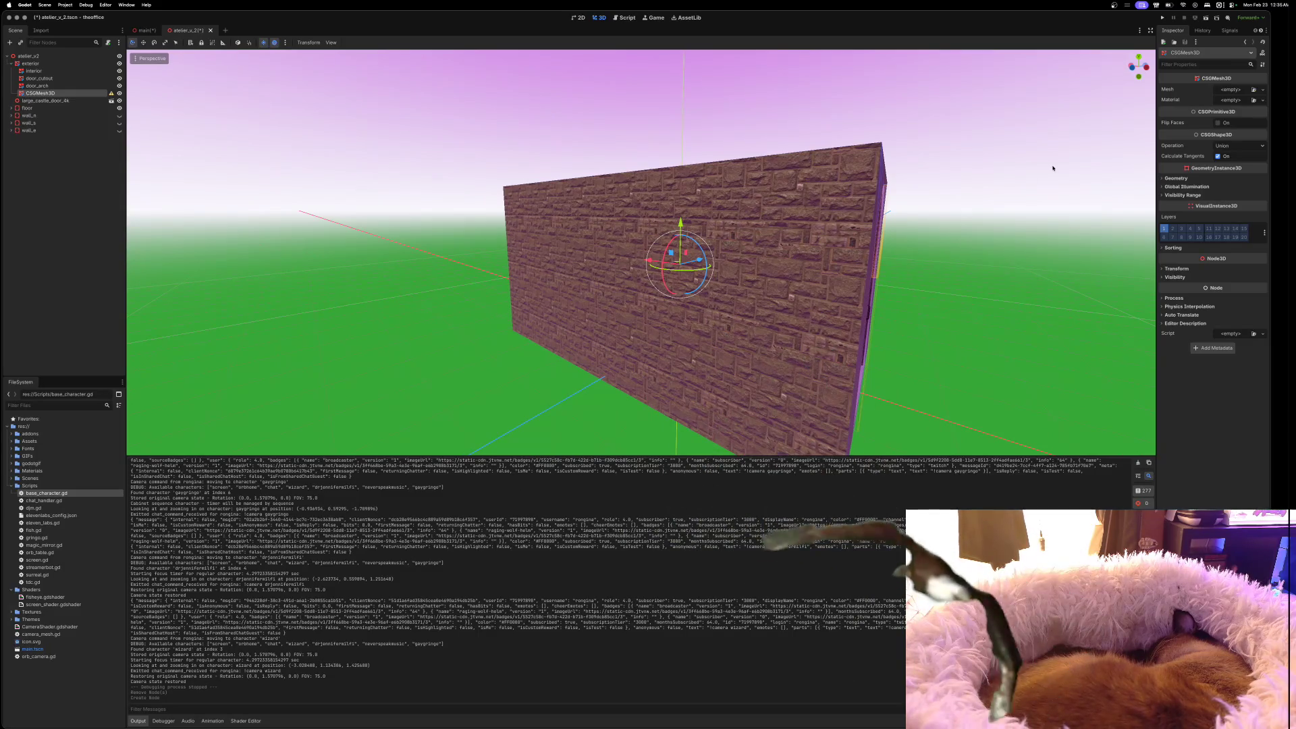
{"action": "left_click", "coordinate": [1233, 91]}
{"action": "left_click", "coordinate": [1227, 132]}
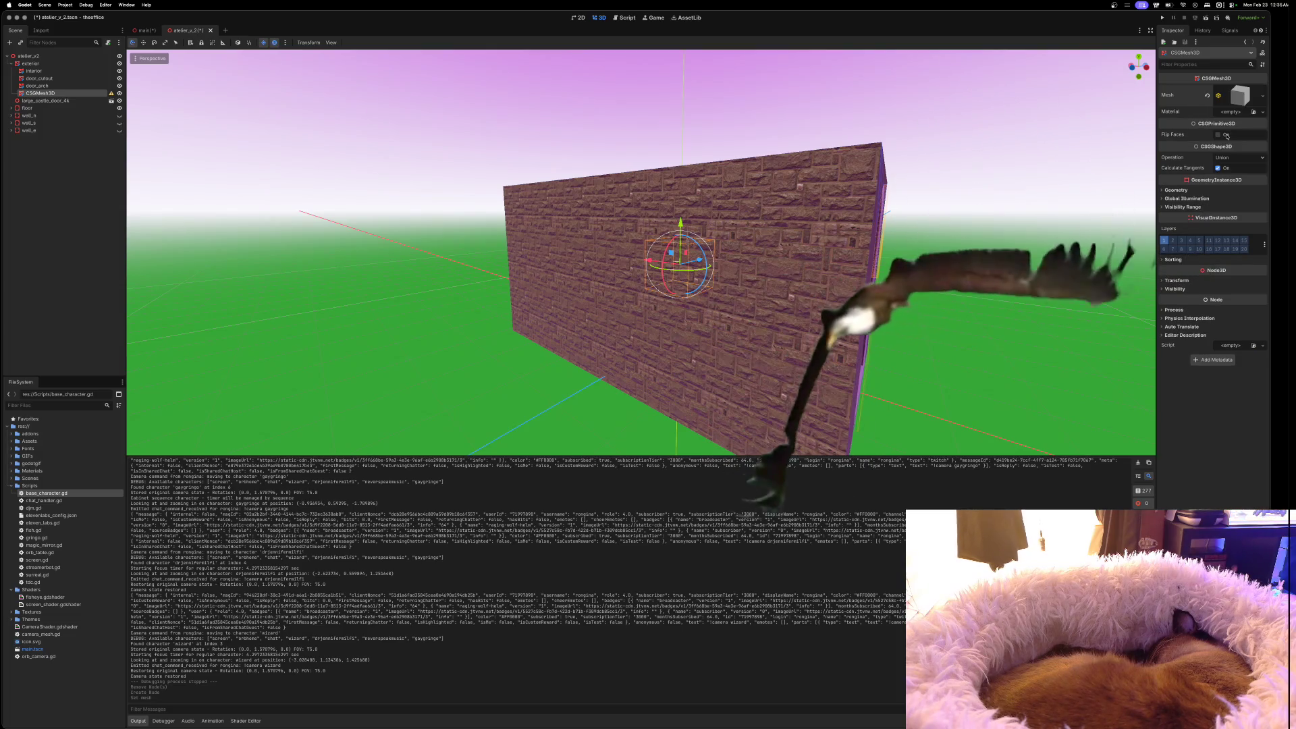
Drag the cube against the long flat face of the stone wall
{"action": "scroll", "coordinate": [1124, 179], "scroll_direction": "left", "scroll_amount": 10}
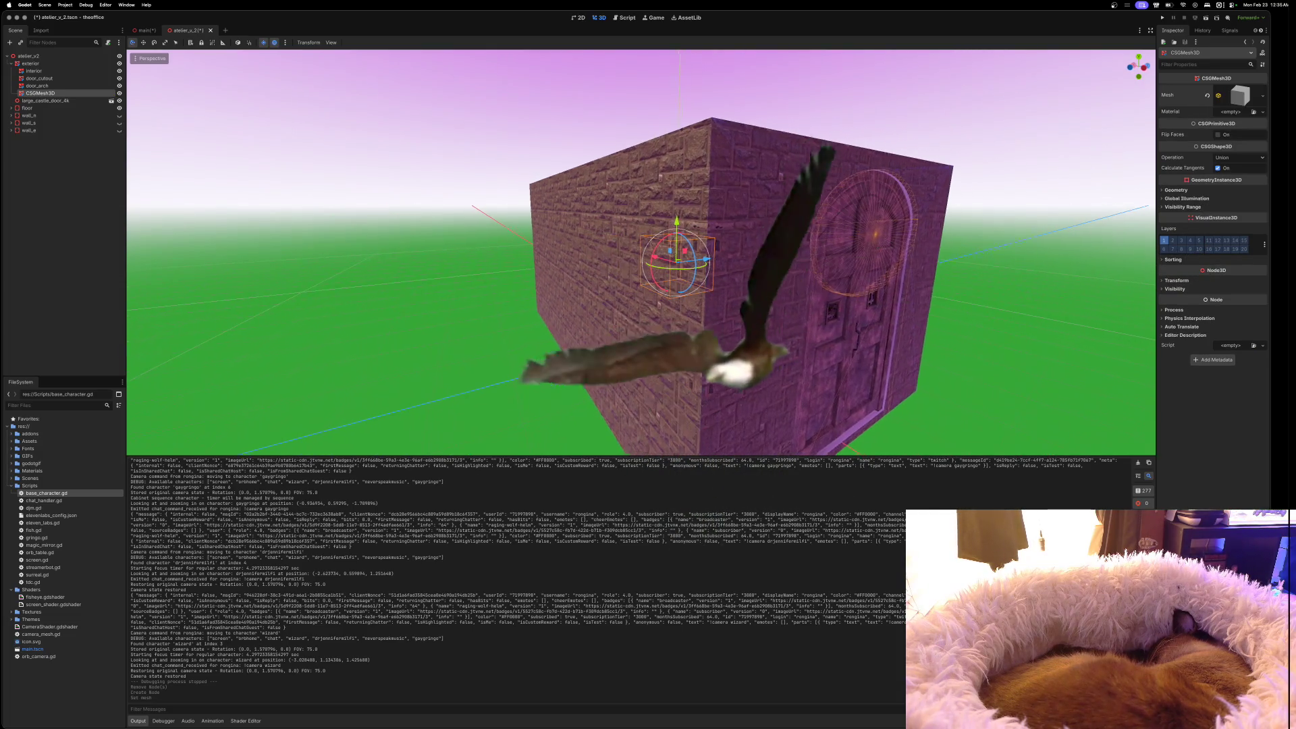
{"action": "scroll", "coordinate": [1124, 179], "scroll_direction": "left", "scroll_amount": 10}
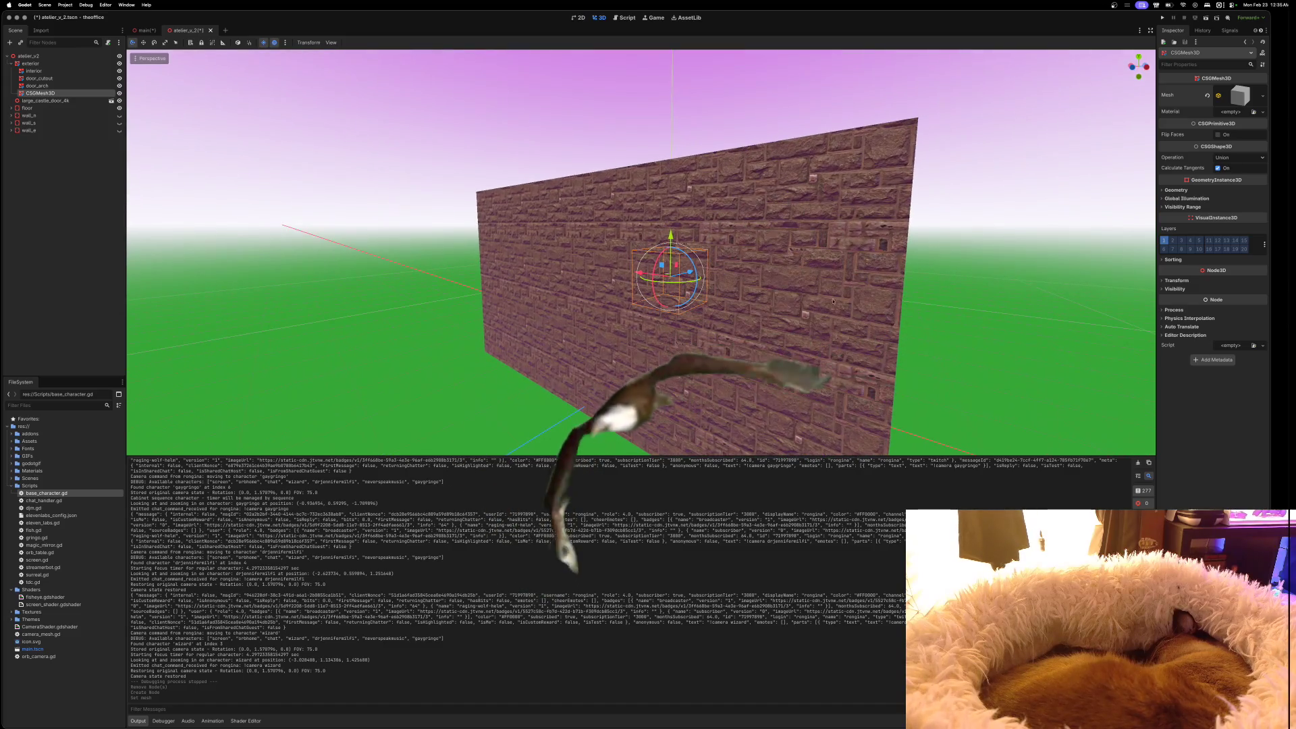
{"action": "left_click_drag", "start_coordinate": [698, 277], "coordinate": [620, 296]}
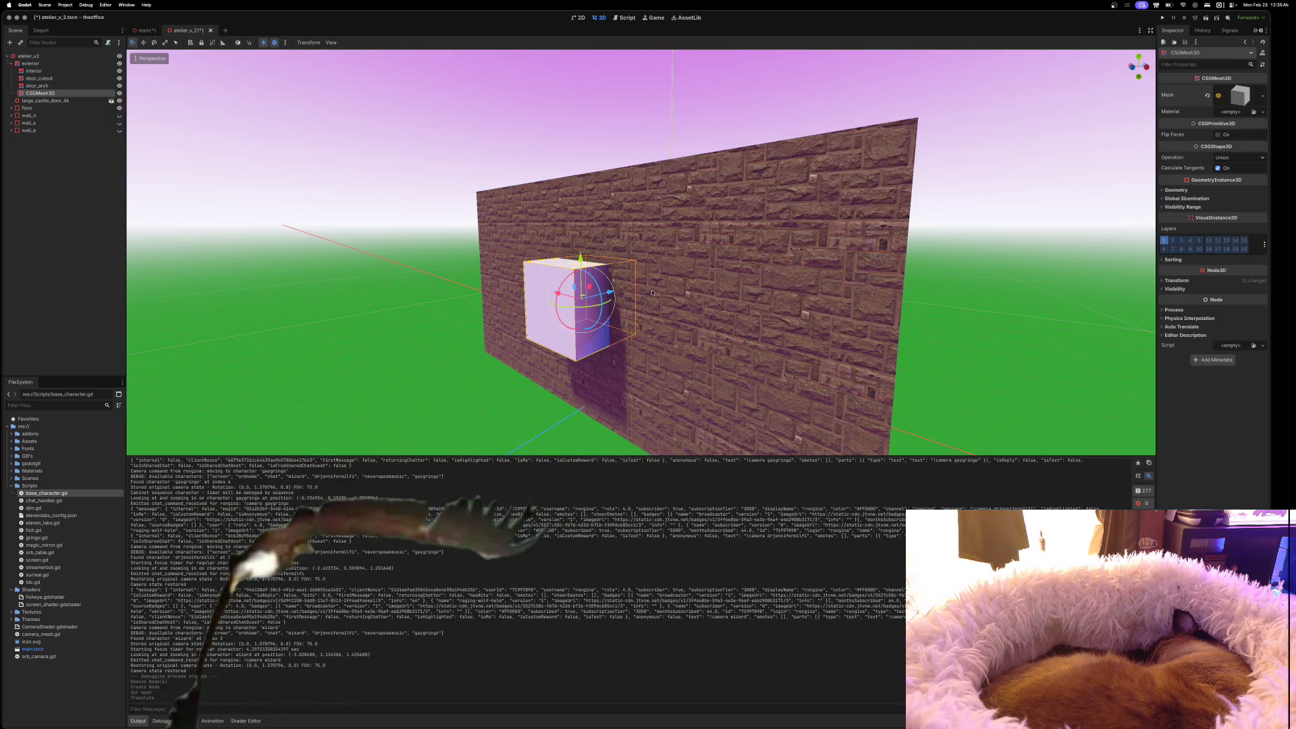
{"action": "scroll", "coordinate": [644, 291], "scroll_direction": "down", "scroll_amount": 2}
{"action": "scroll", "coordinate": [641, 252], "scroll_direction": "up", "scroll_amount": 2}
{"action": "scroll", "coordinate": [641, 252], "scroll_direction": "down", "scroll_amount": 2}
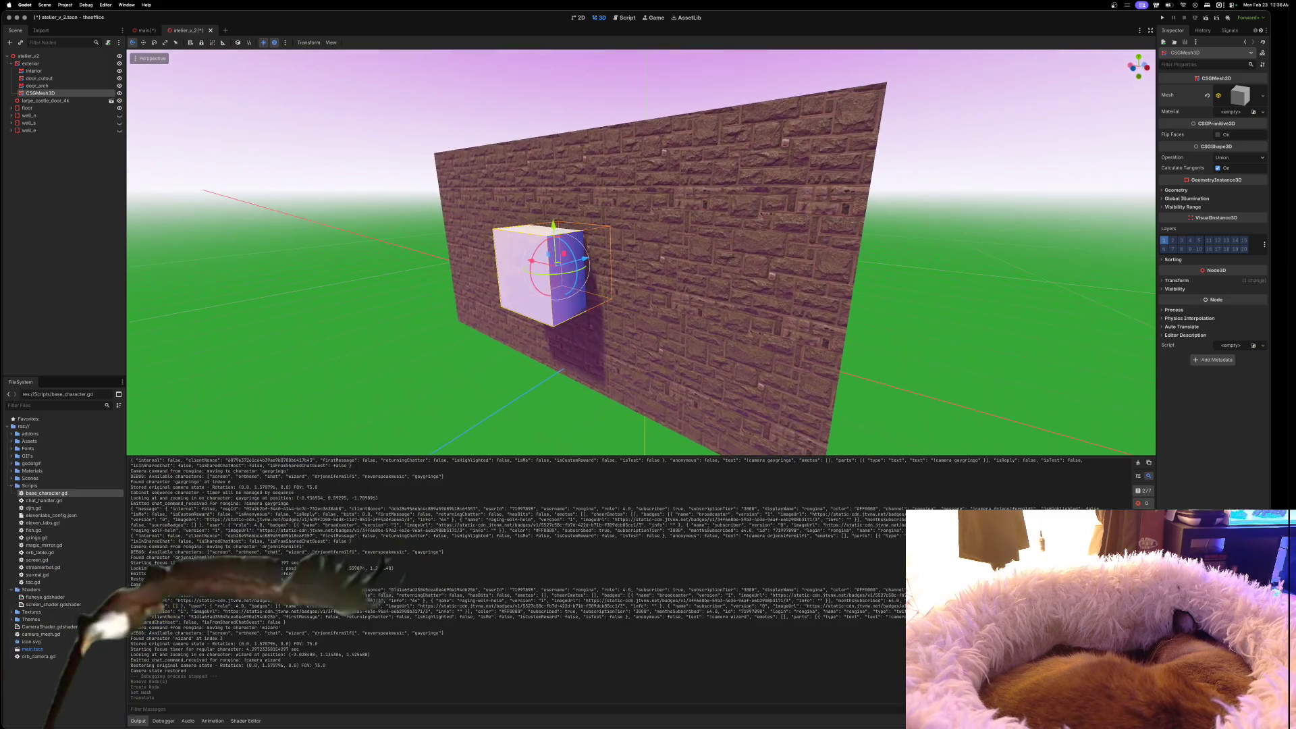
{"action": "scroll", "coordinate": [764, 282], "scroll_direction": "down", "scroll_amount": 1}
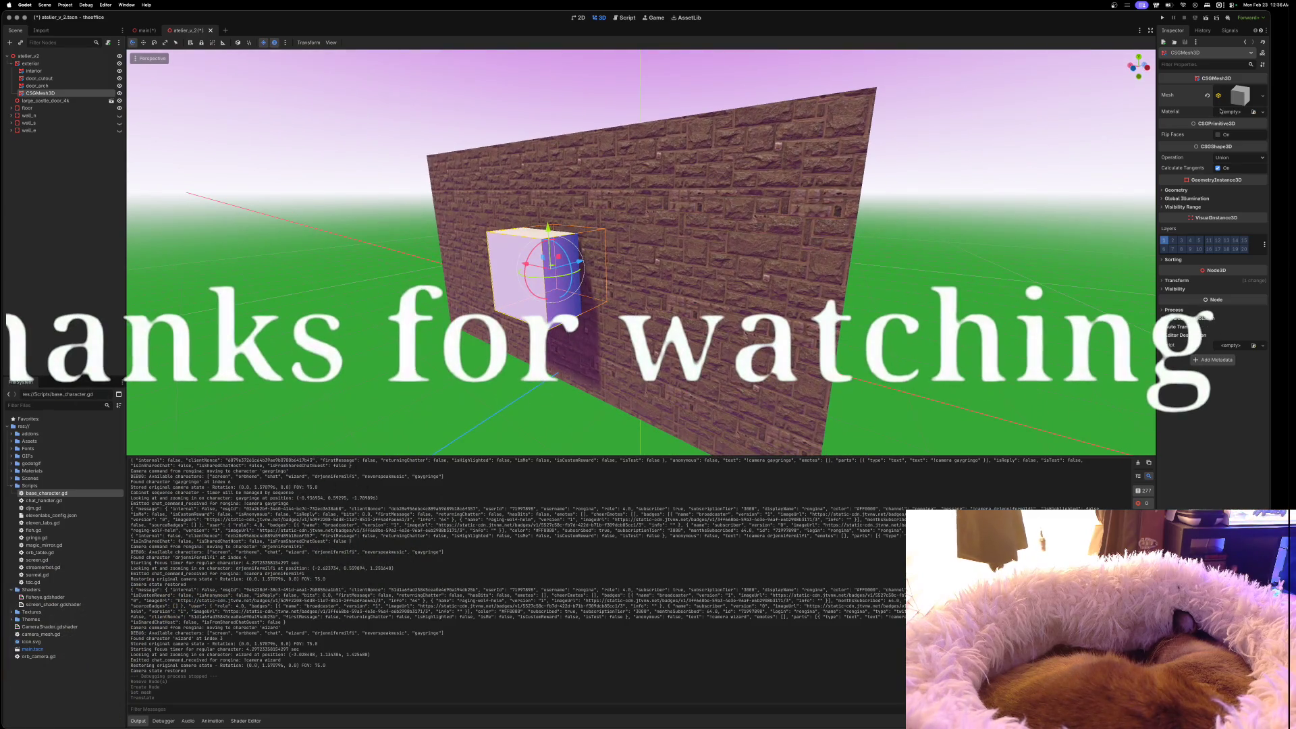
{"action": "left_click", "coordinate": [1236, 96]}
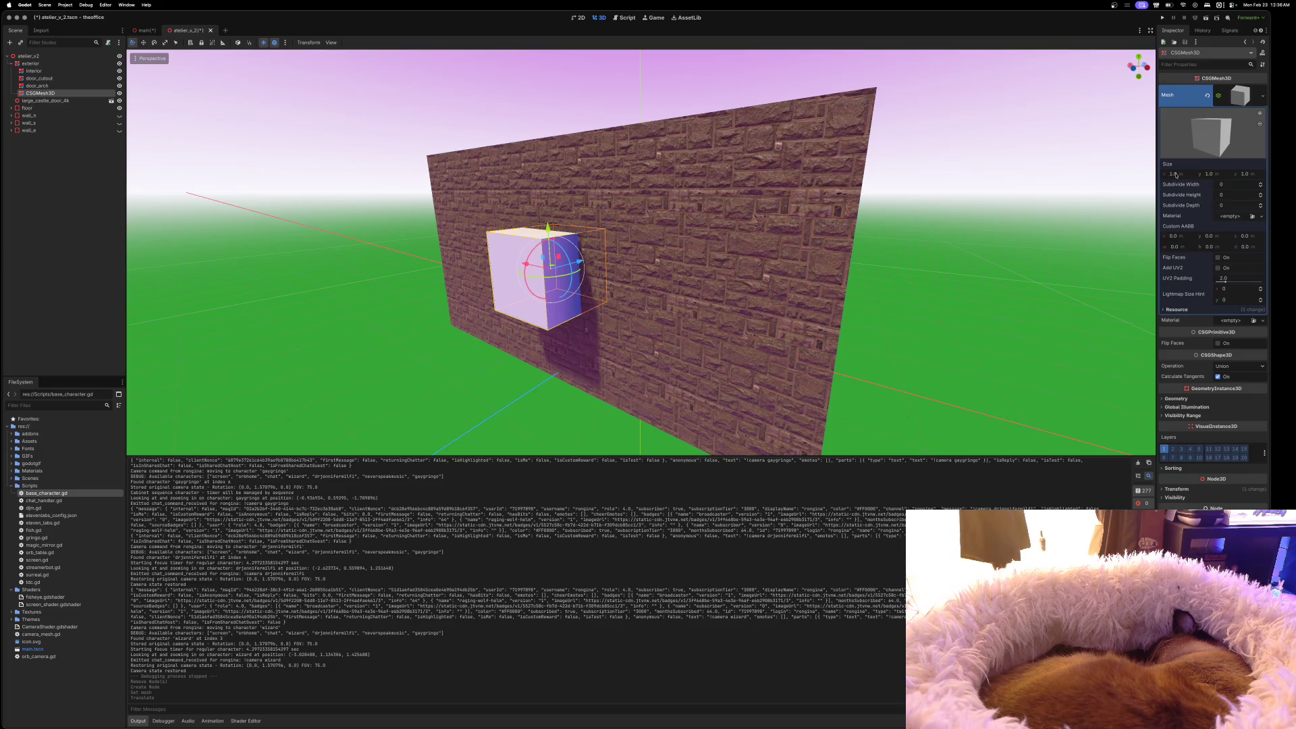
Make the box 0.1 m deep and nudge it into the wall
{"action": "key", "text": "Return"}
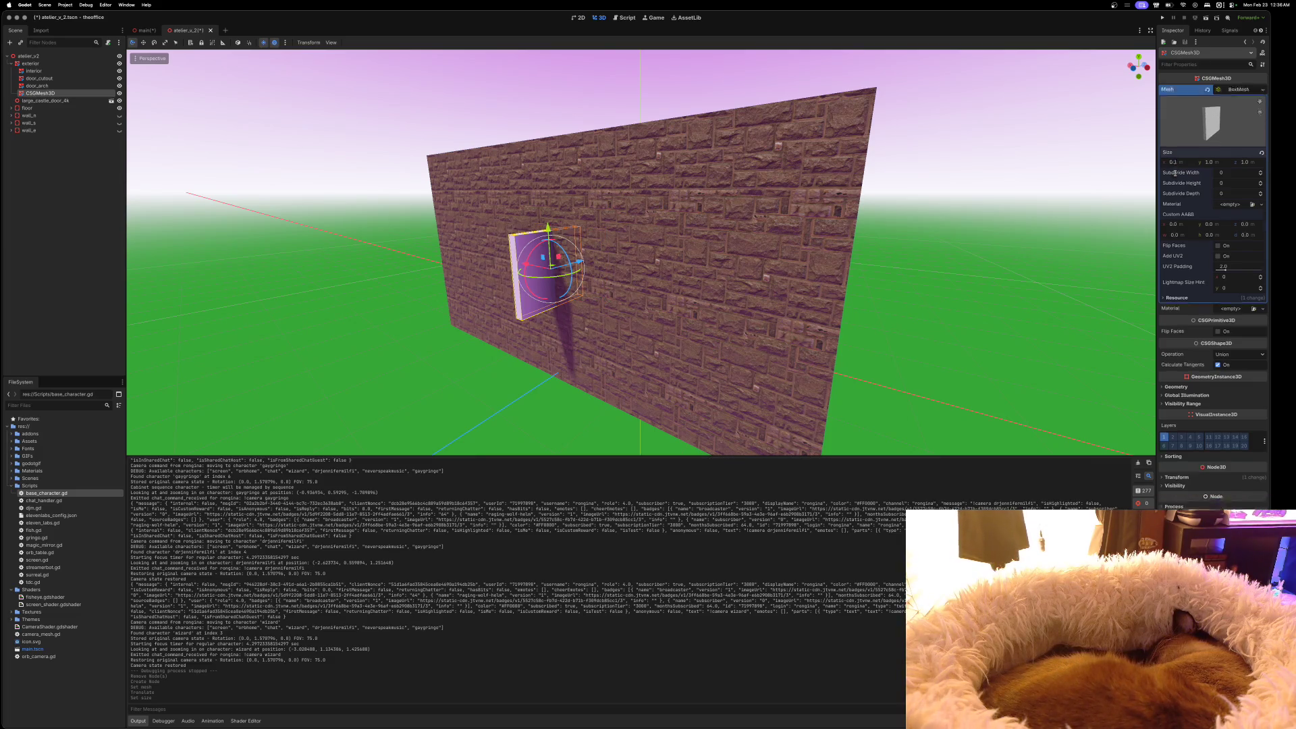
{"action": "key", "text": "ctrl+z"}
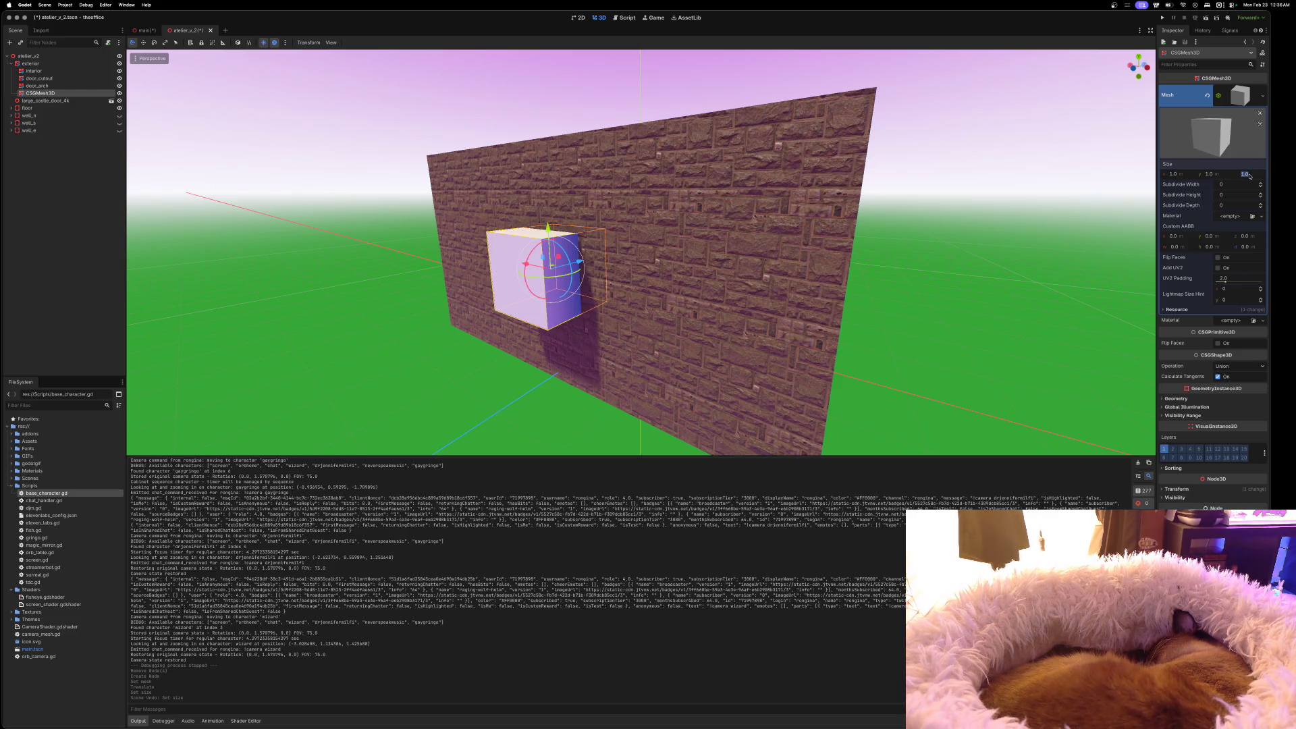
{"action": "type", "text": "0.1"}
{"action": "key", "text": "Return"}
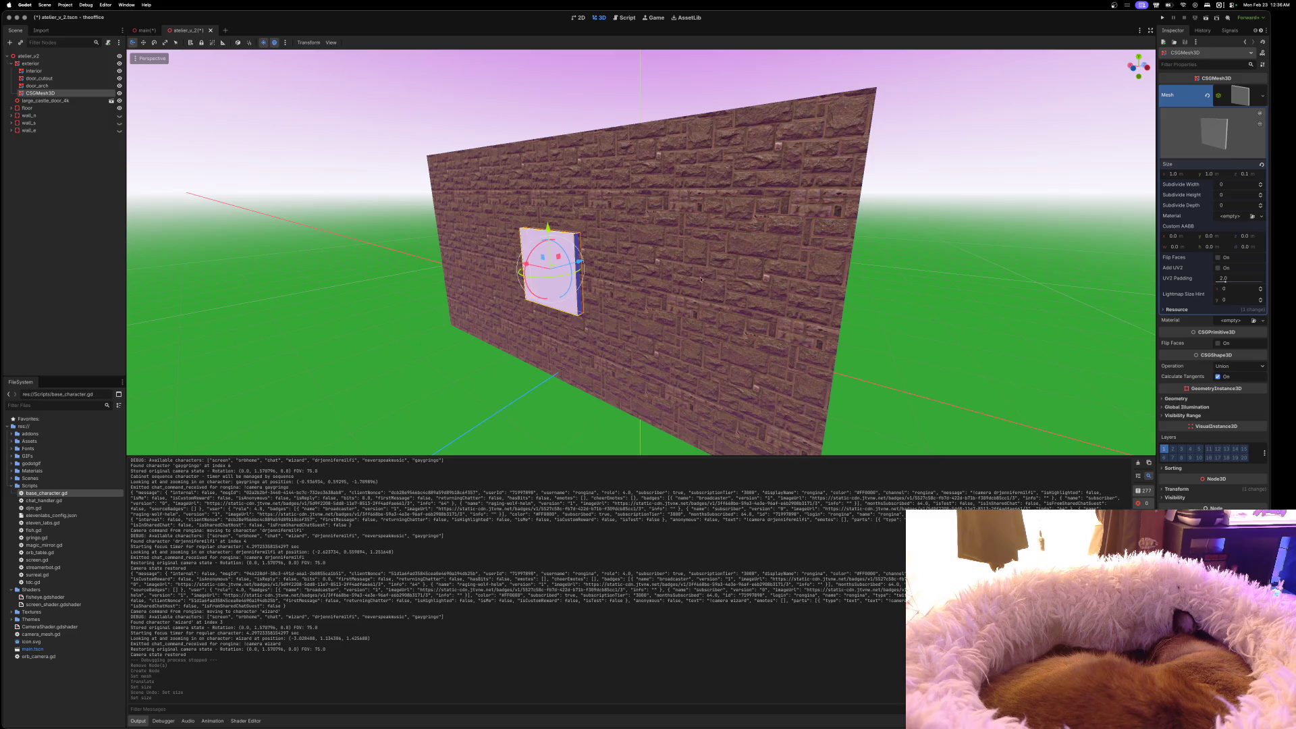
{"action": "scroll", "coordinate": [701, 279], "scroll_direction": "left", "scroll_amount": 10}
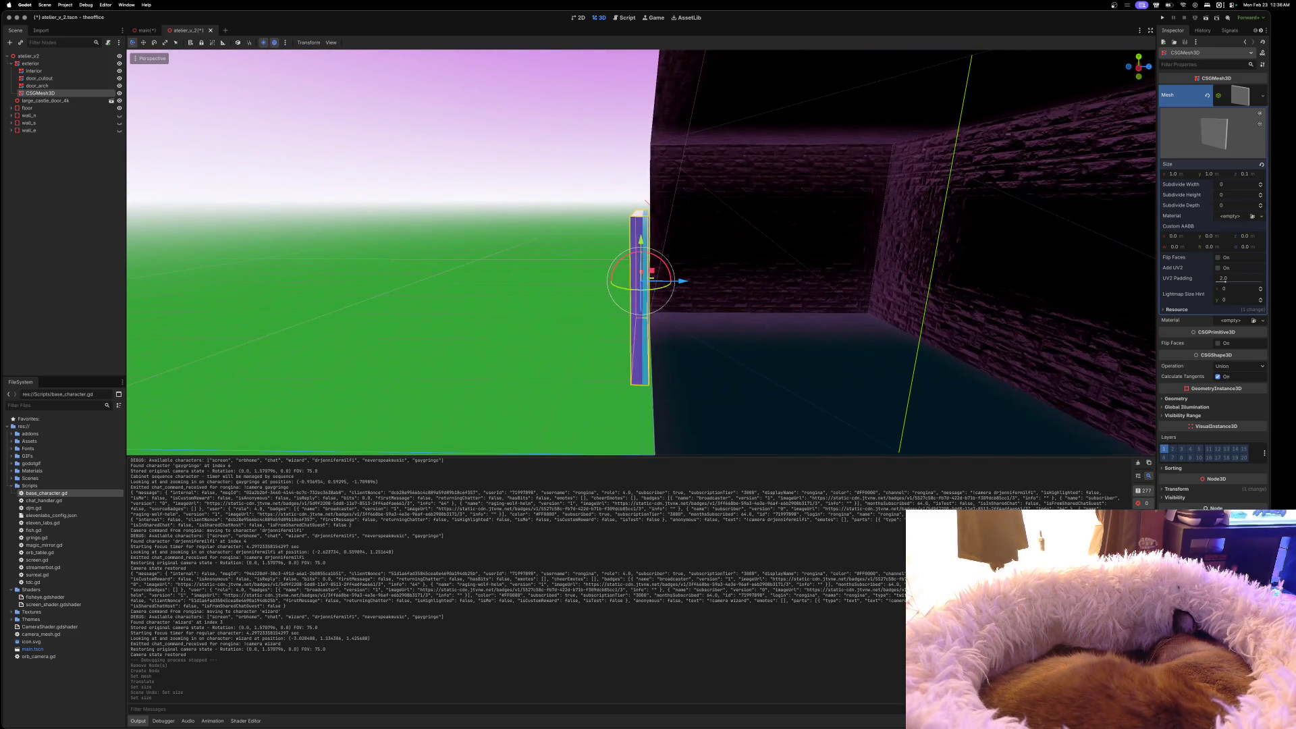
{"action": "left_click", "coordinate": [689, 284]}
{"action": "scroll", "coordinate": [689, 284], "scroll_direction": "left", "scroll_amount": 10}
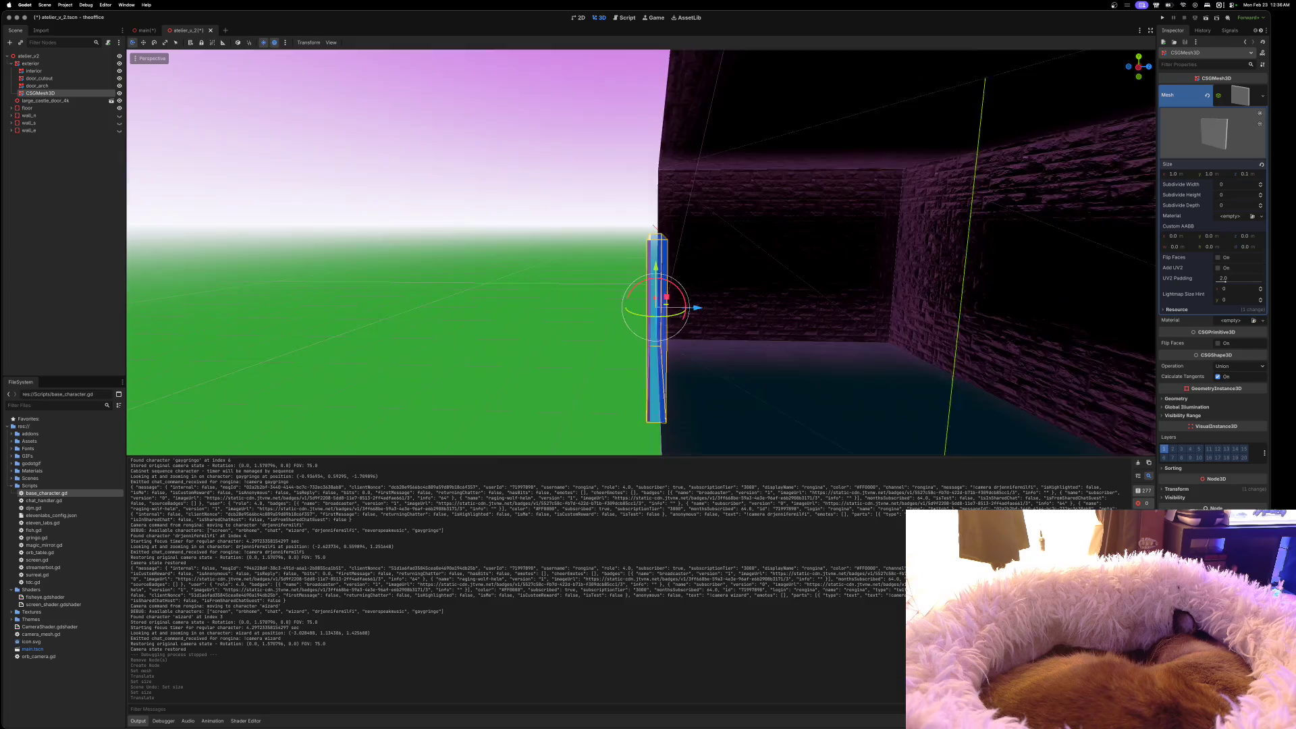
{"action": "scroll", "coordinate": [686, 284], "scroll_direction": "left", "scroll_amount": 10}
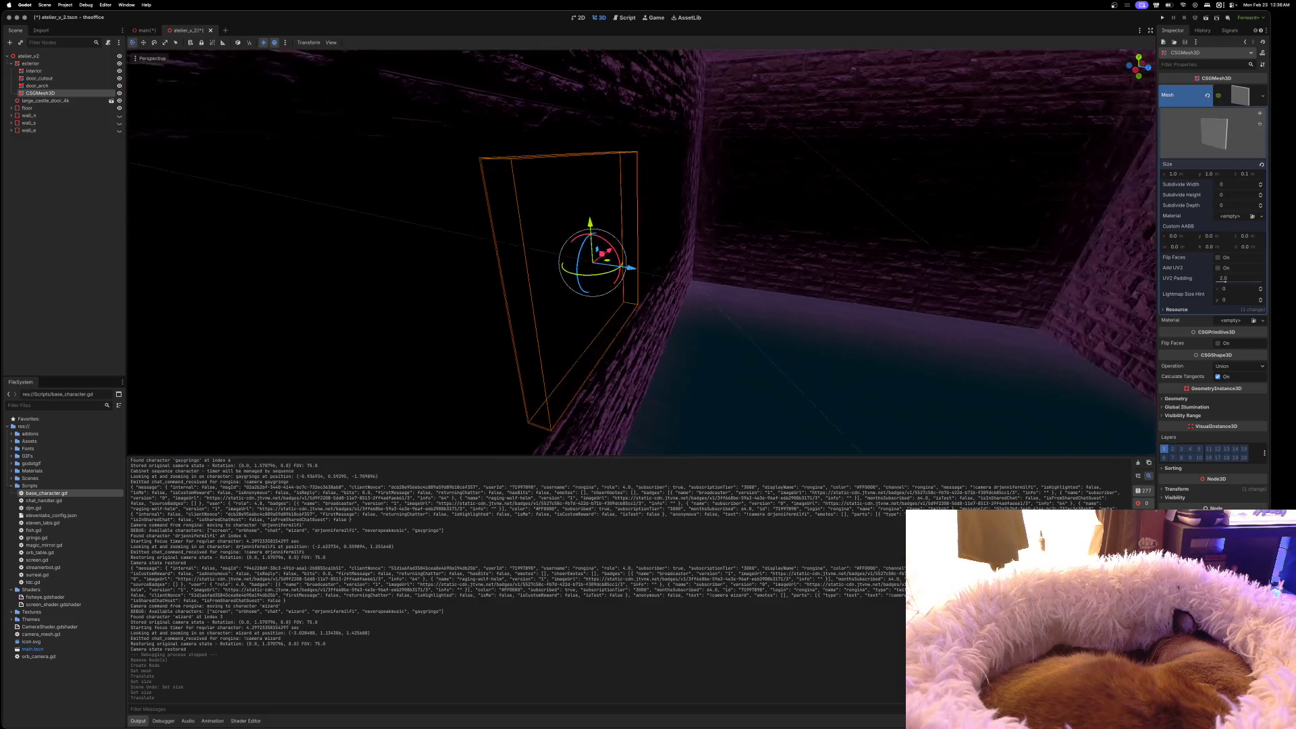
{"action": "scroll", "coordinate": [687, 284], "scroll_direction": "left", "scroll_amount": 10}
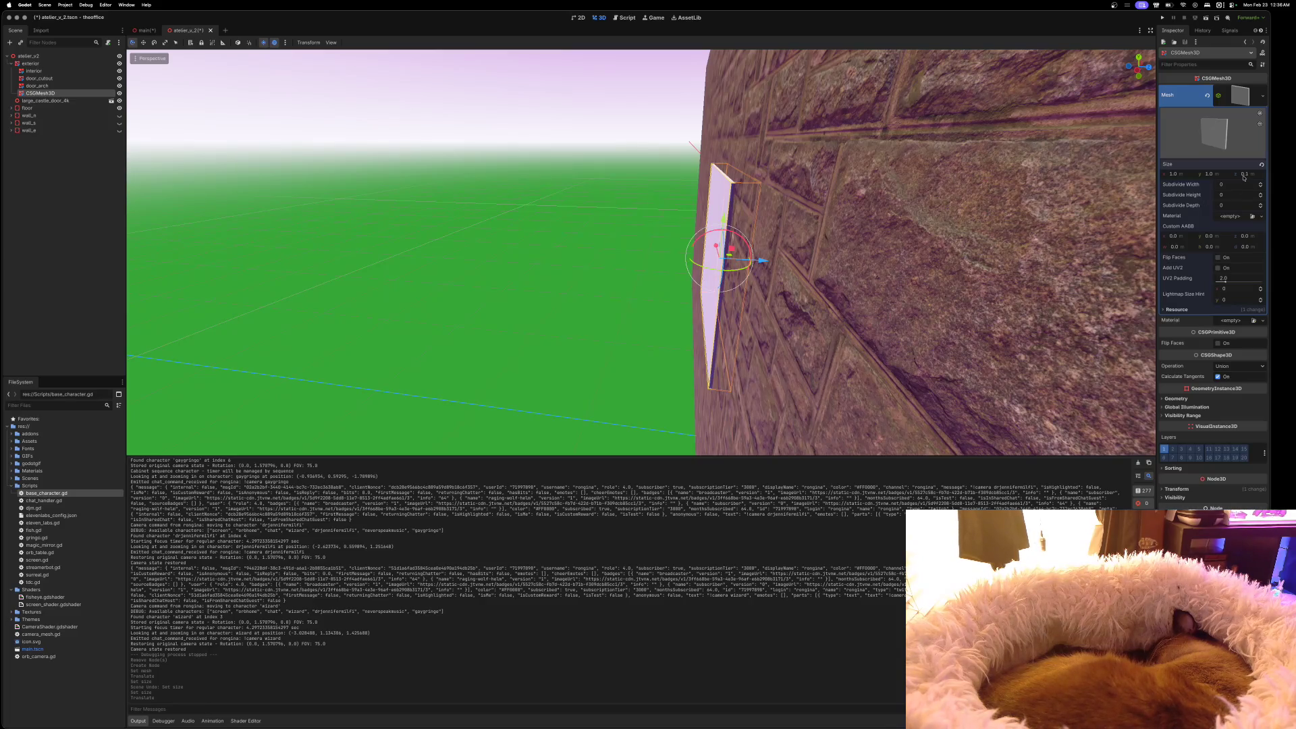
Thicken the slab to 0.2 m and scale it wider into a window-pane panel
{"action": "type", "text": "0.2"}
{"action": "key", "text": "Return"}
{"action": "scroll", "coordinate": [687, 285], "scroll_direction": "left", "scroll_amount": 10}
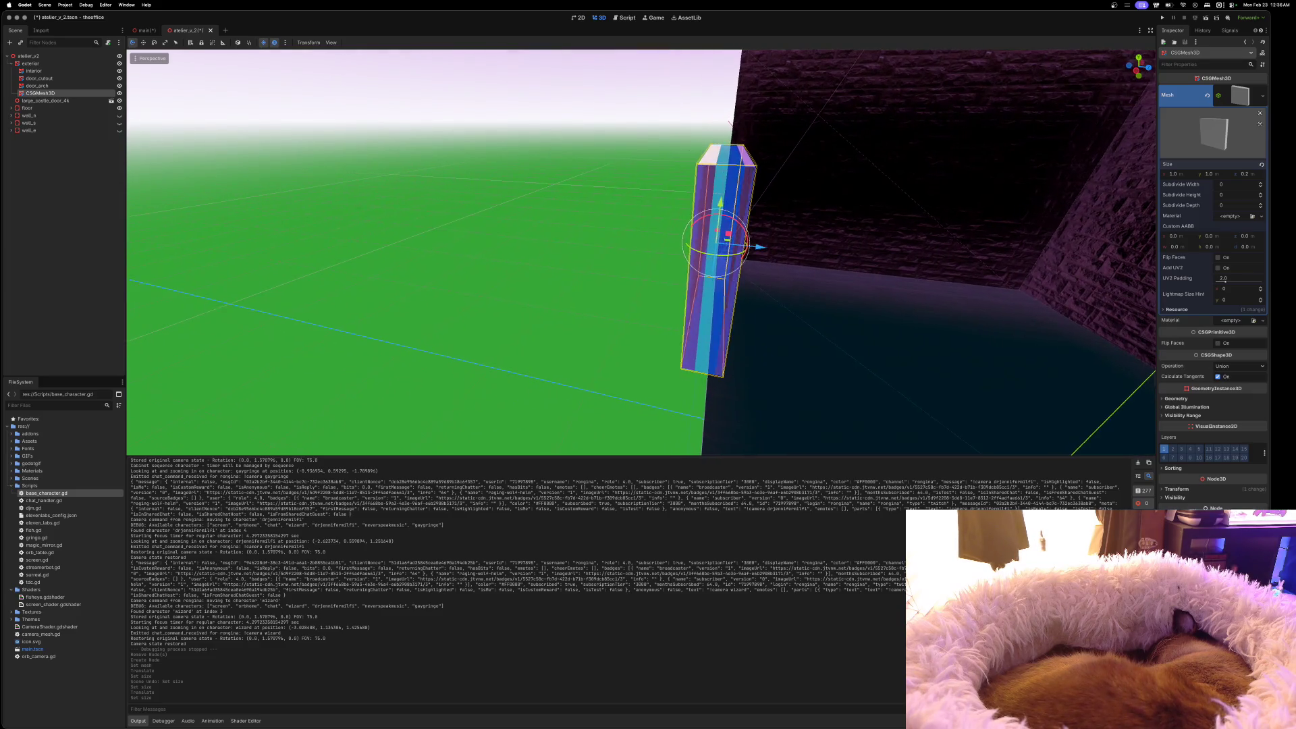
{"action": "scroll", "coordinate": [764, 238], "scroll_direction": "left", "scroll_amount": 10}
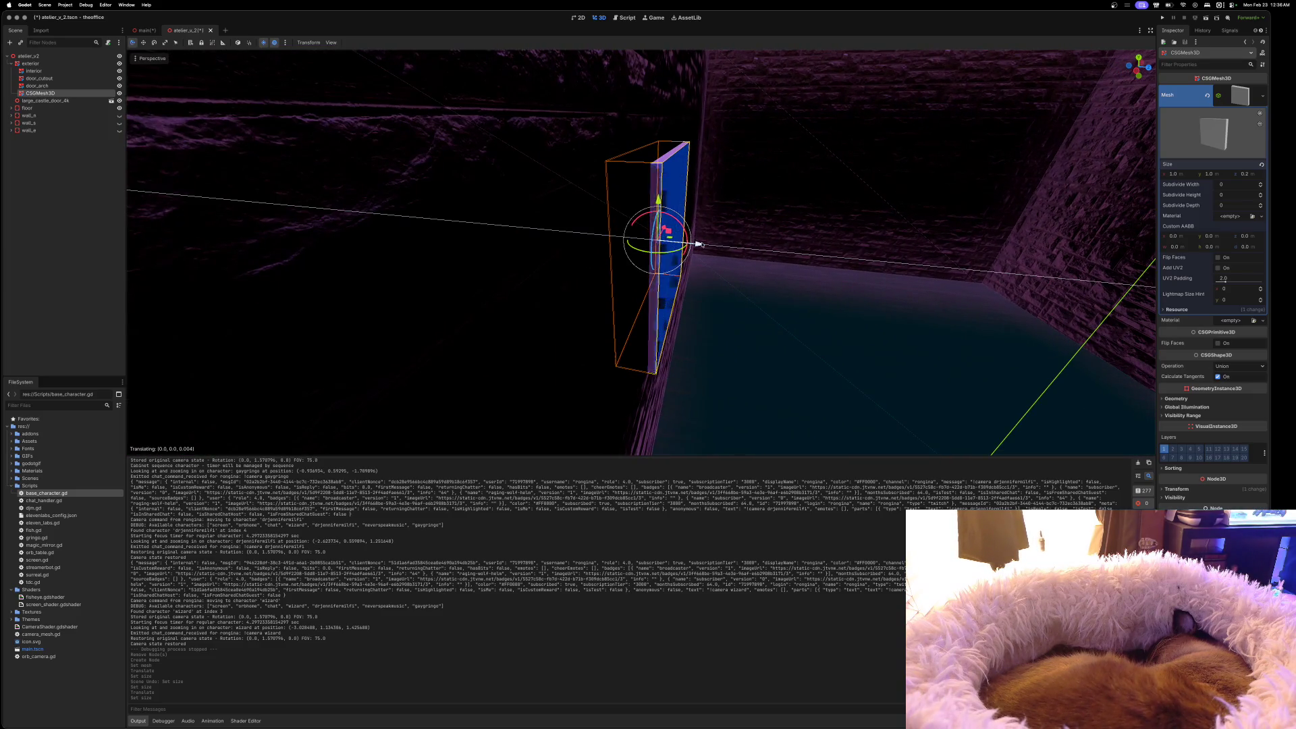
{"action": "scroll", "coordinate": [700, 244], "scroll_direction": "left", "scroll_amount": 15}
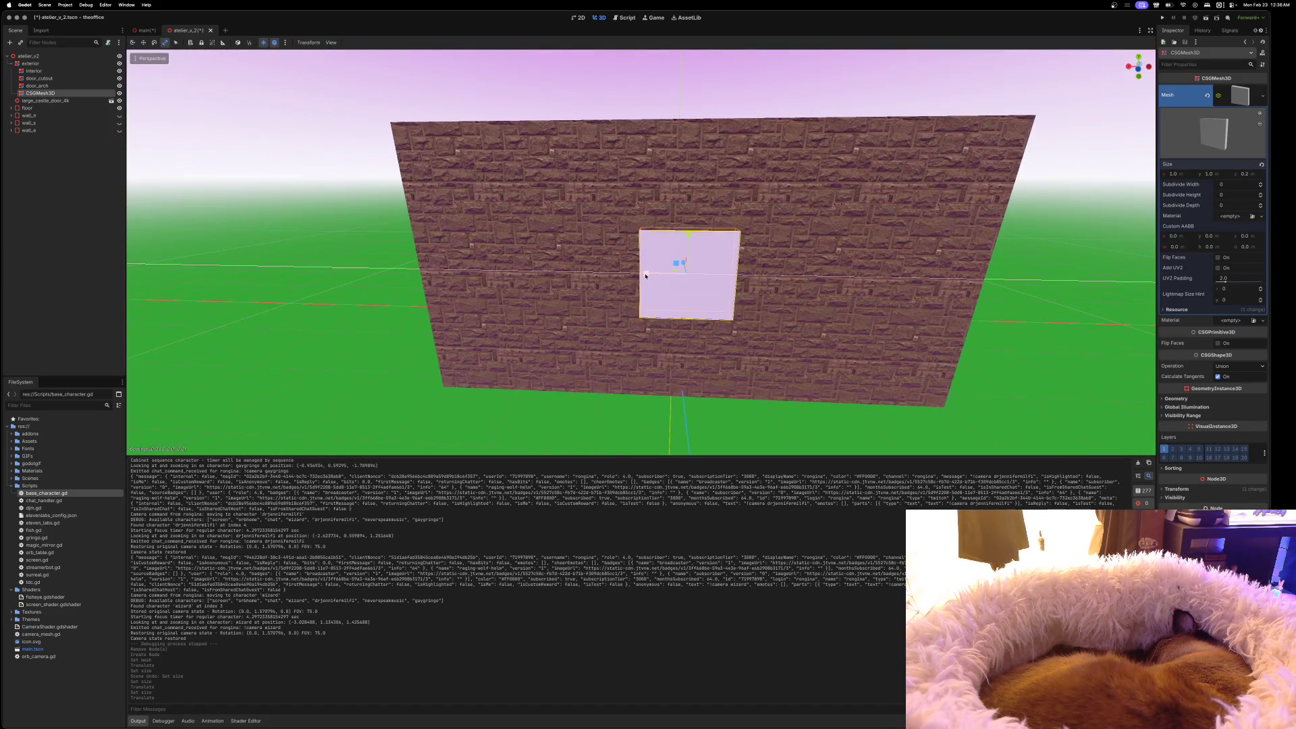
{"action": "left_click", "coordinate": [616, 269]}
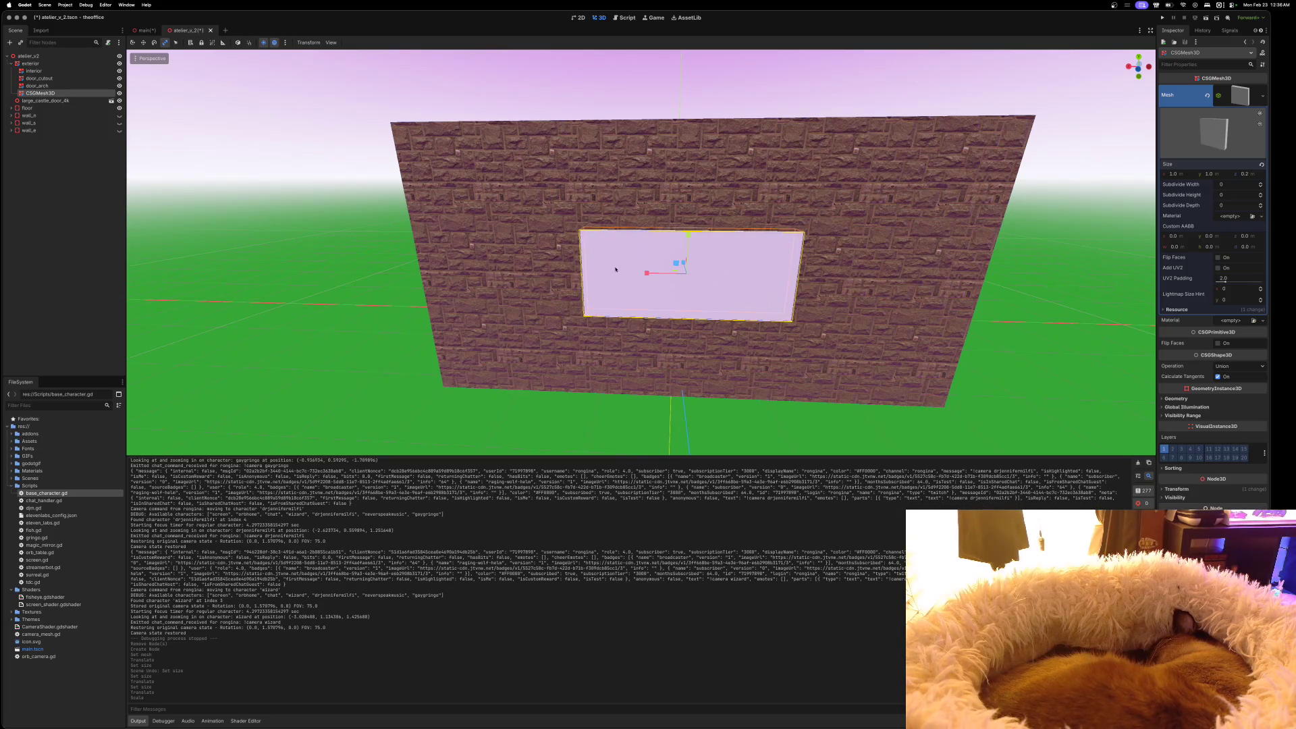
Raise the slab along Y into the wall opening and set its operation to Subtraction
{"action": "left_click", "coordinate": [688, 225]}
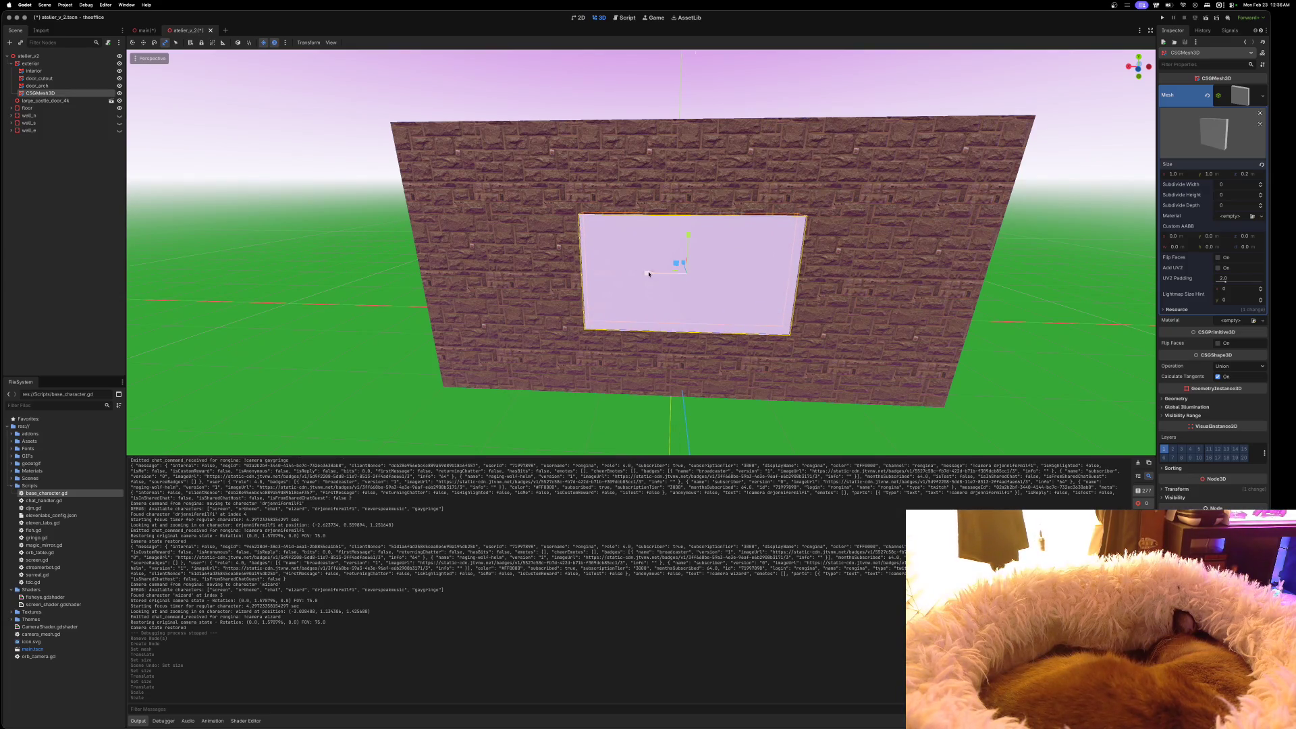
{"action": "left_click", "coordinate": [639, 274]}
{"action": "key", "text": "w"}
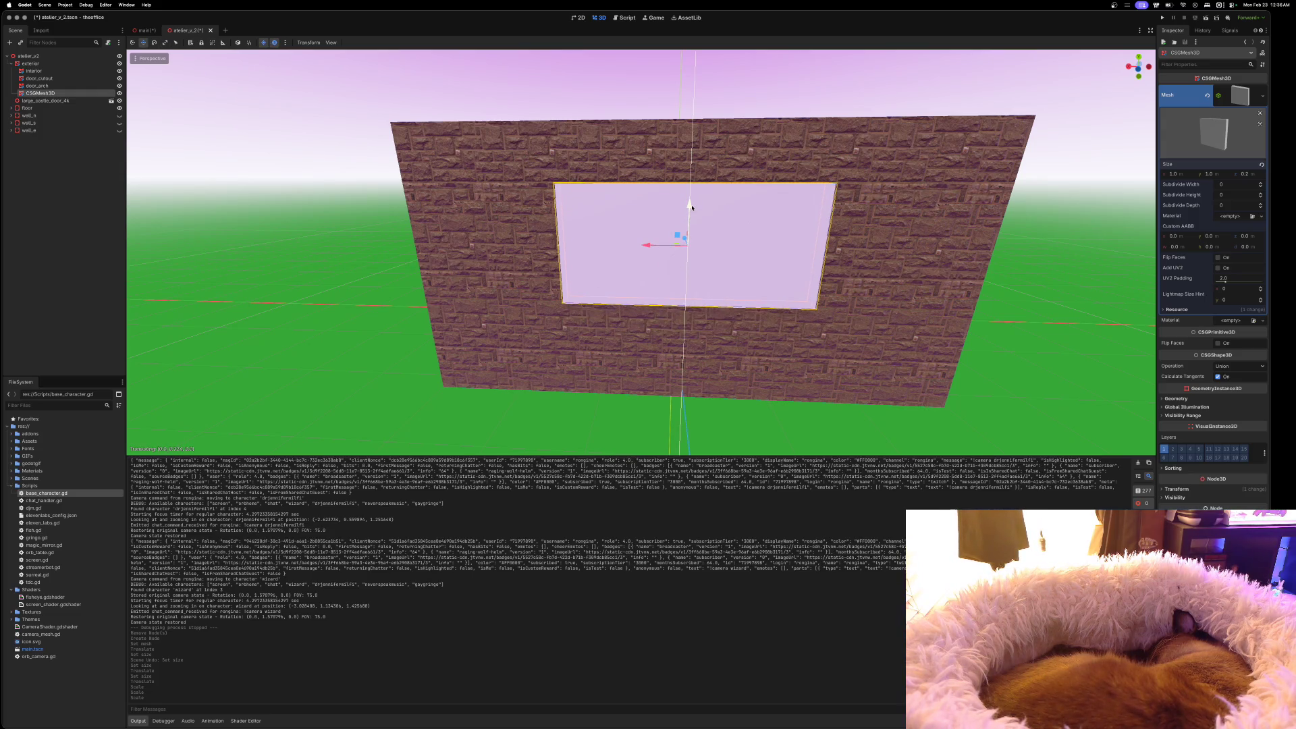
{"action": "left_click", "coordinate": [691, 207]}
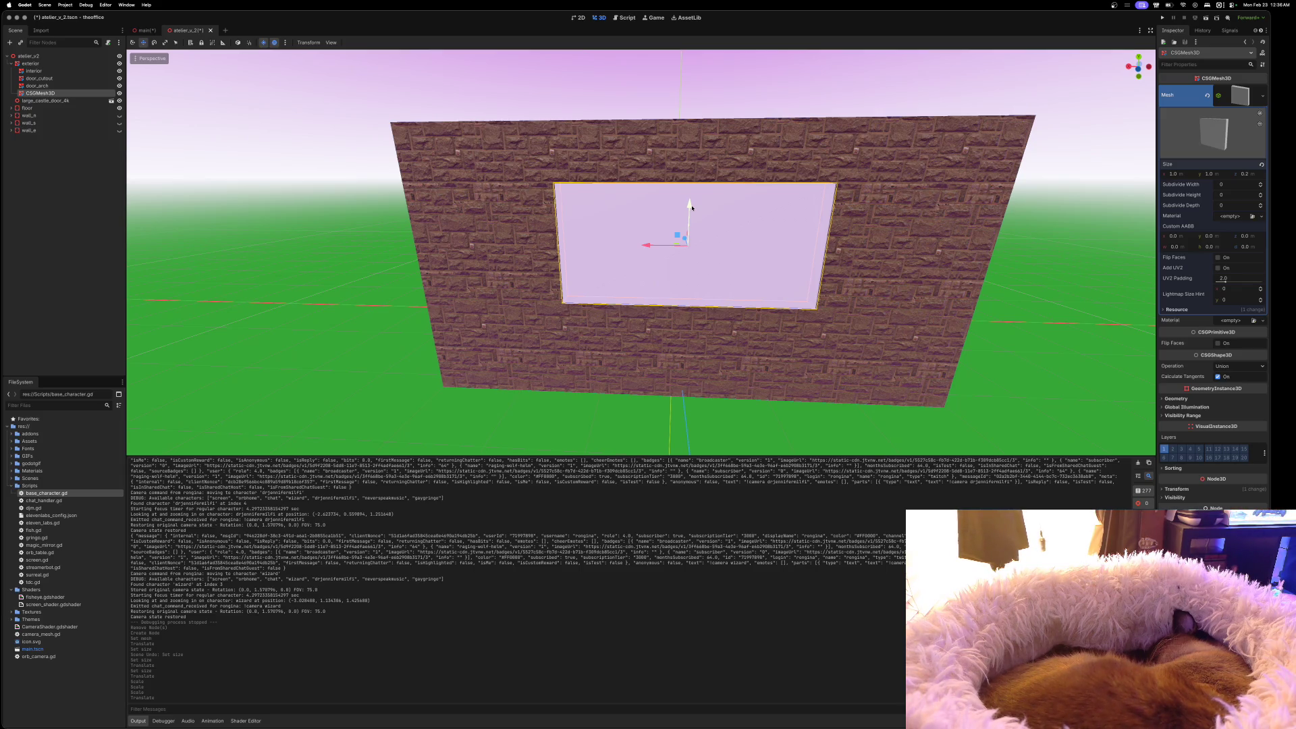
{"action": "scroll", "coordinate": [641, 253], "scroll_direction": "up", "scroll_amount": 3}
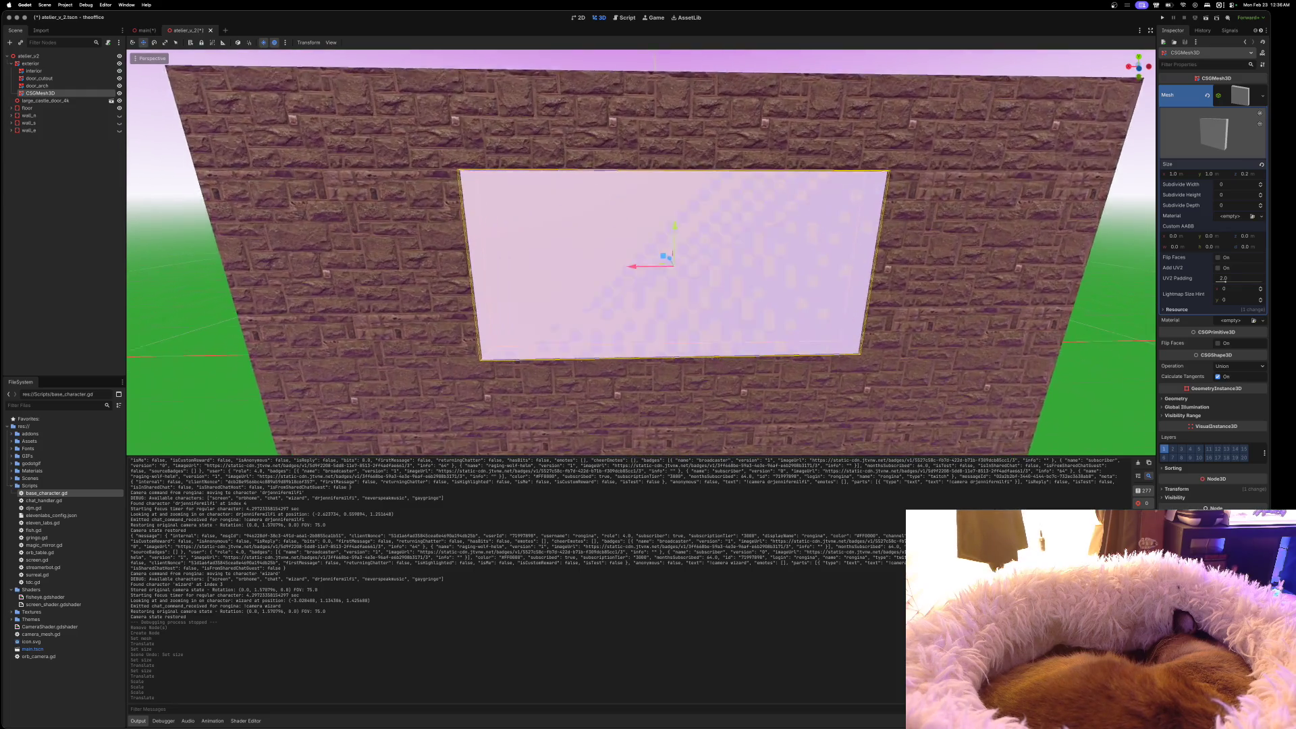
{"action": "scroll", "coordinate": [641, 253], "scroll_direction": "up", "scroll_amount": 5}
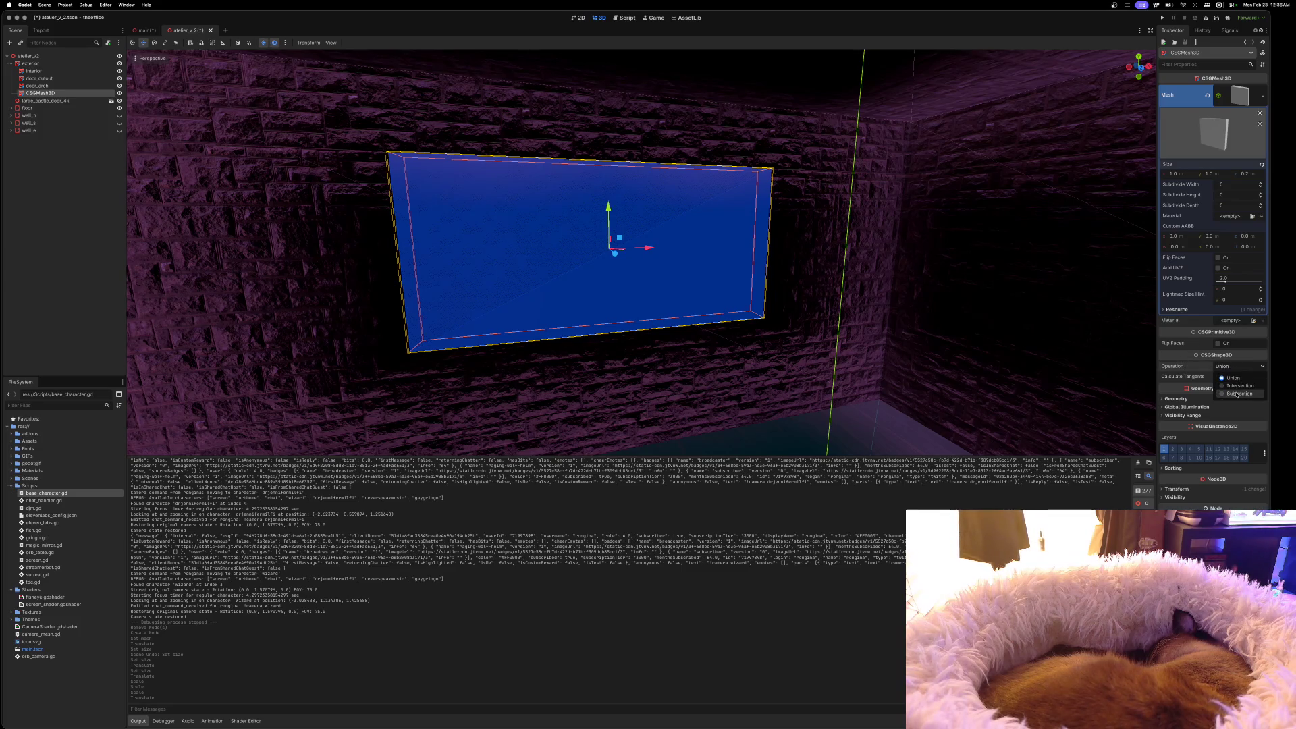
{"action": "left_click", "coordinate": [1237, 394]}
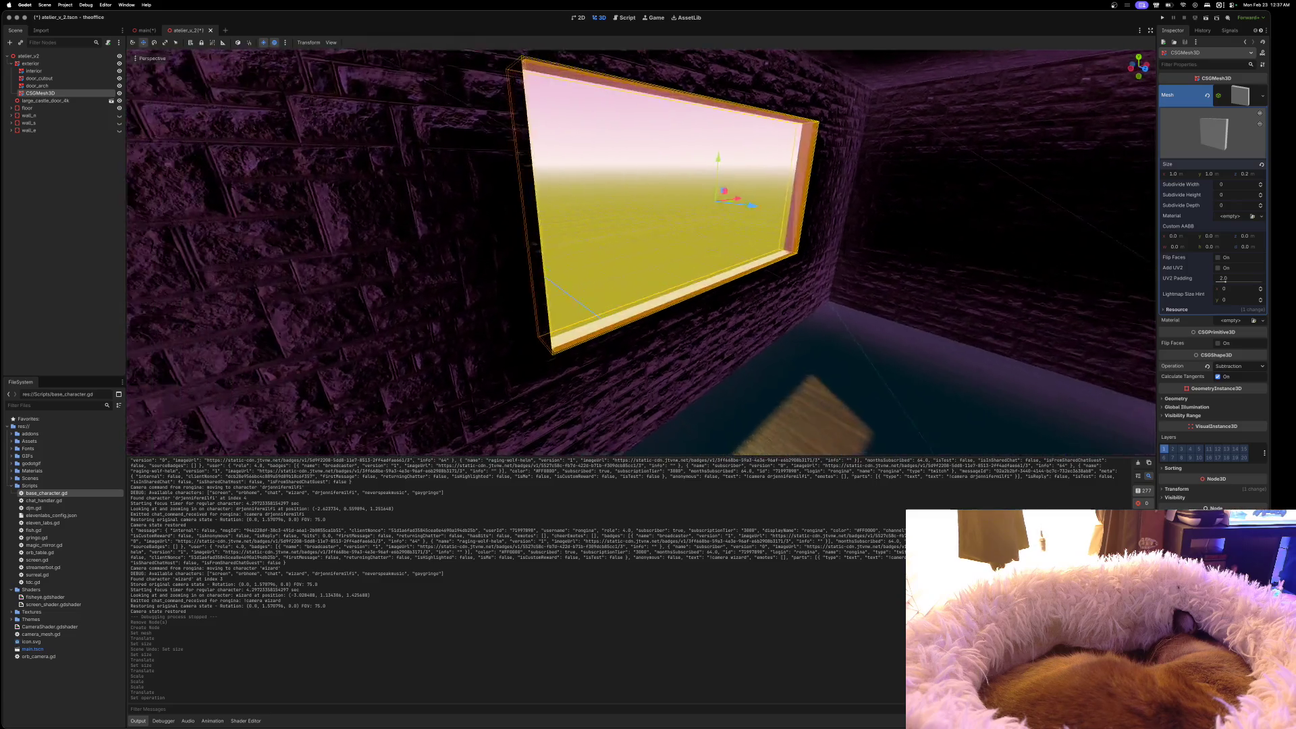
Deselect to check the cut hole, then rename the cutter node window_cutout
{"action": "key", "text": "Escape"}
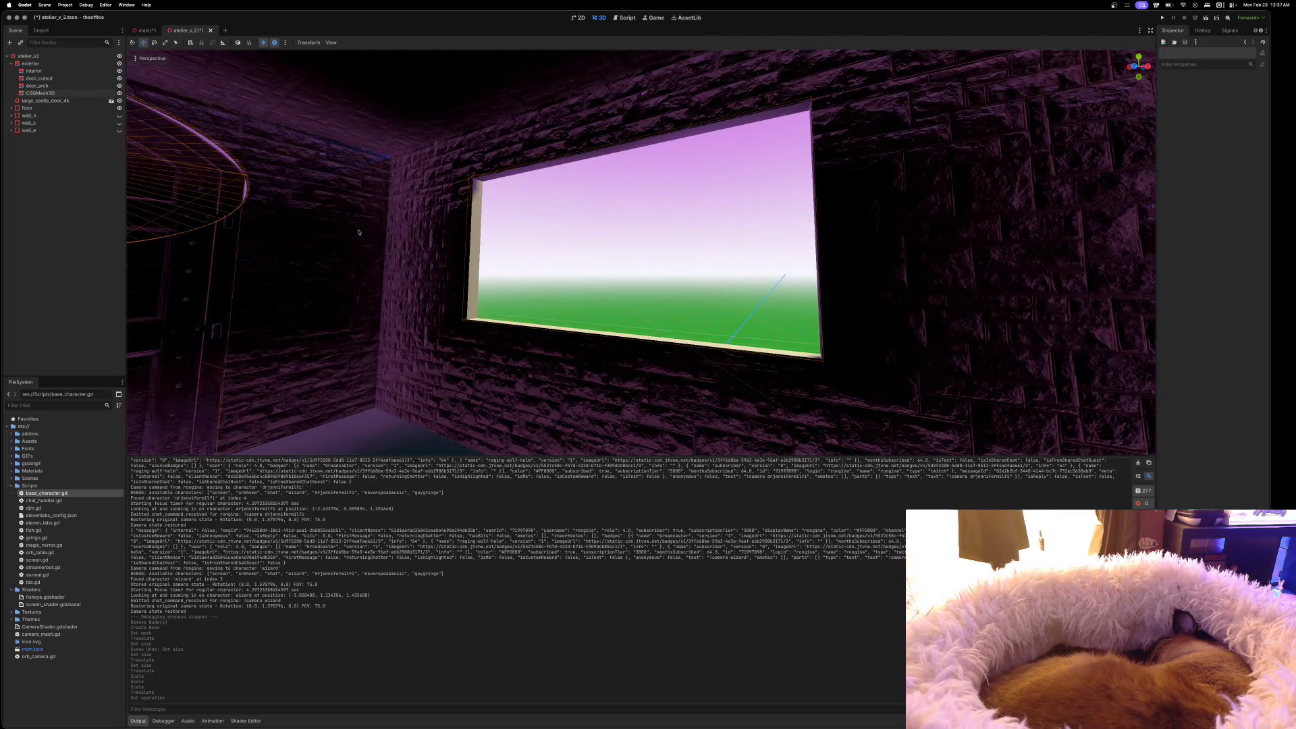
{"action": "left_click", "coordinate": [36, 94]}
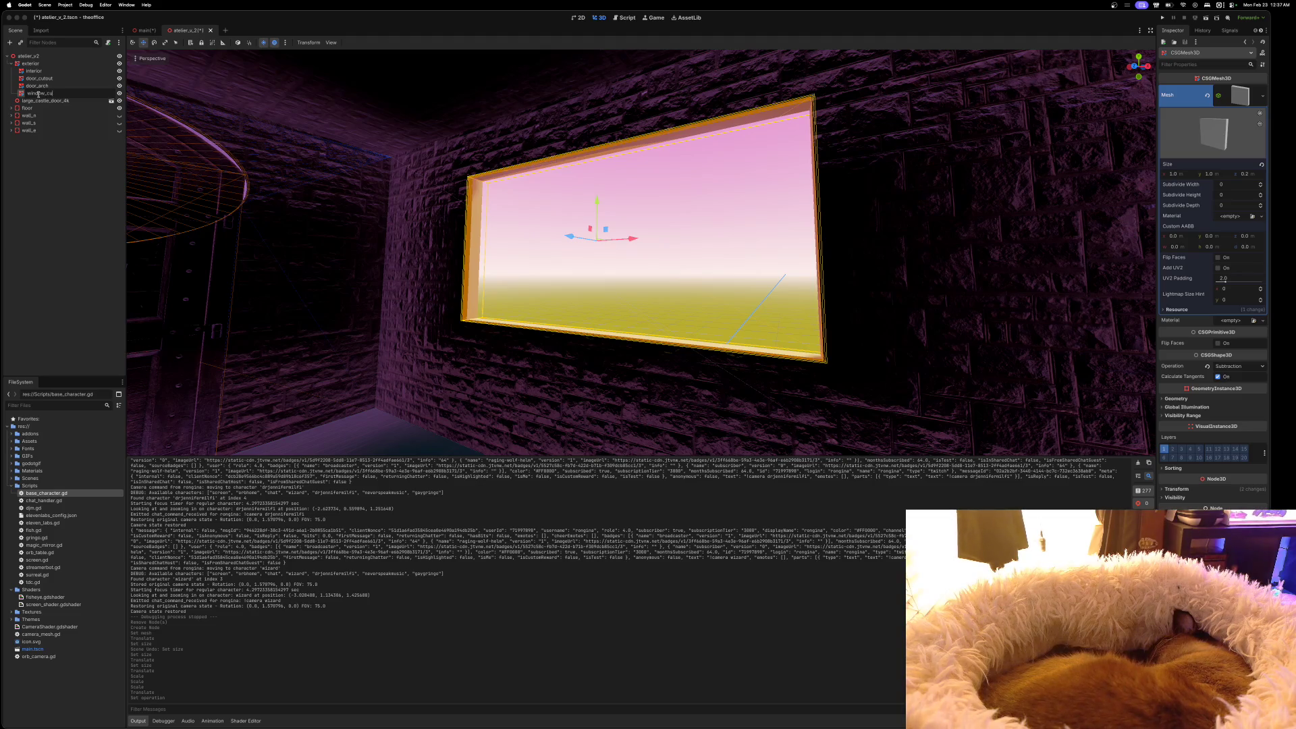
{"action": "type", "text": "tout"}
{"action": "key", "text": "Return"}
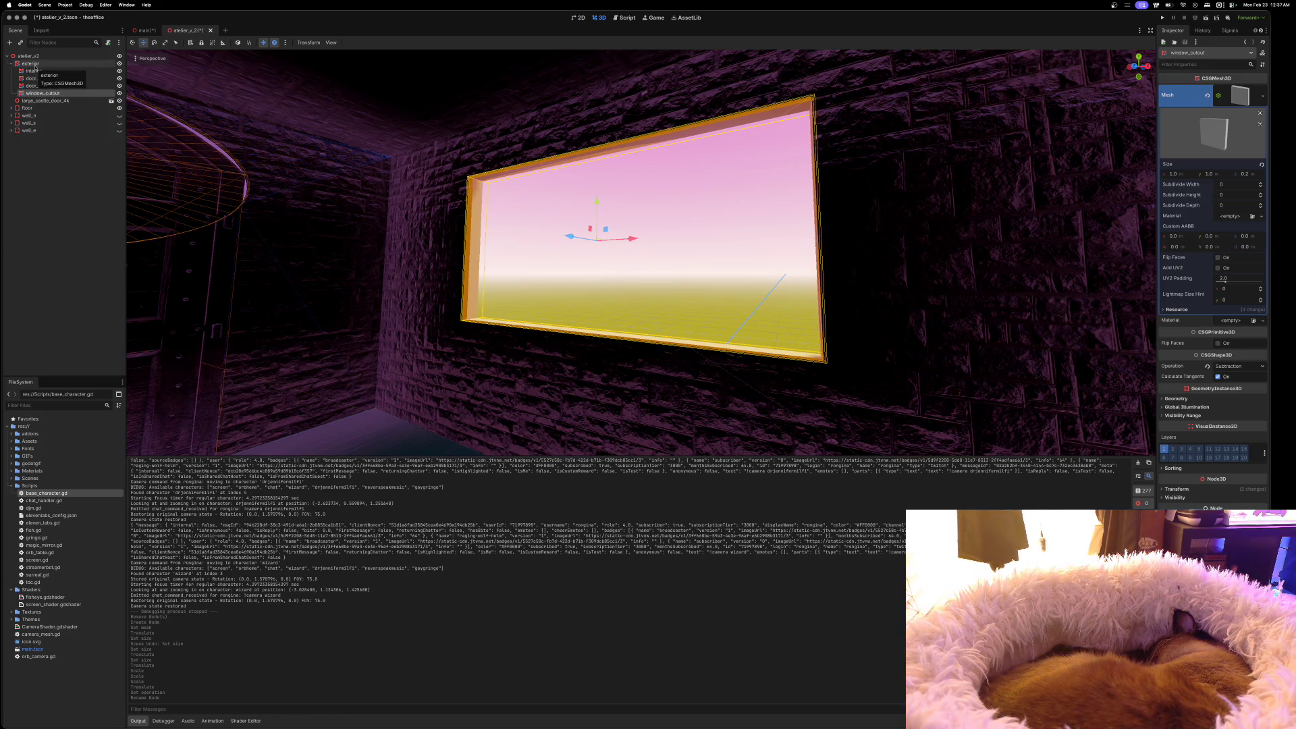
Add a MeshInstance3D child under exterior and name it window_pane_v
{"action": "left_click", "coordinate": [35, 65]}
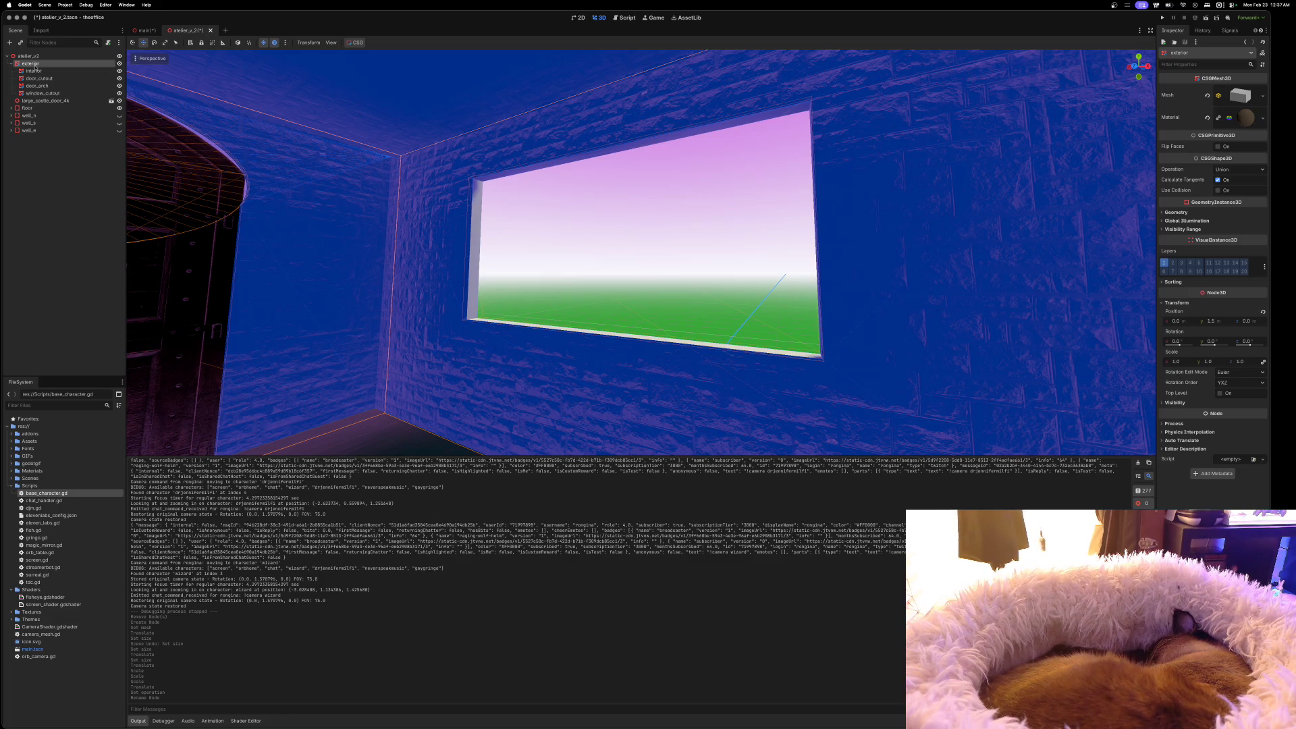
{"action": "right_click", "coordinate": [36, 66]}
{"action": "left_click", "coordinate": [54, 83]}
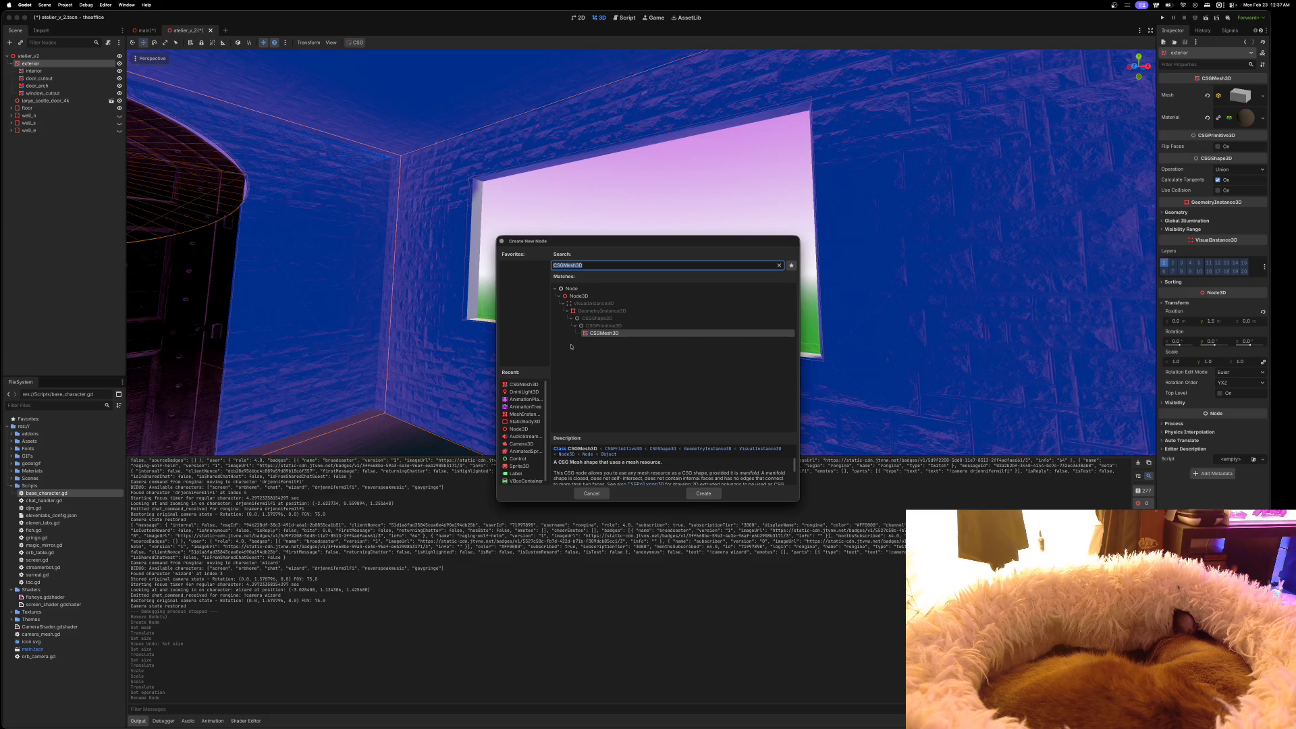
{"action": "left_click", "coordinate": [522, 415]}
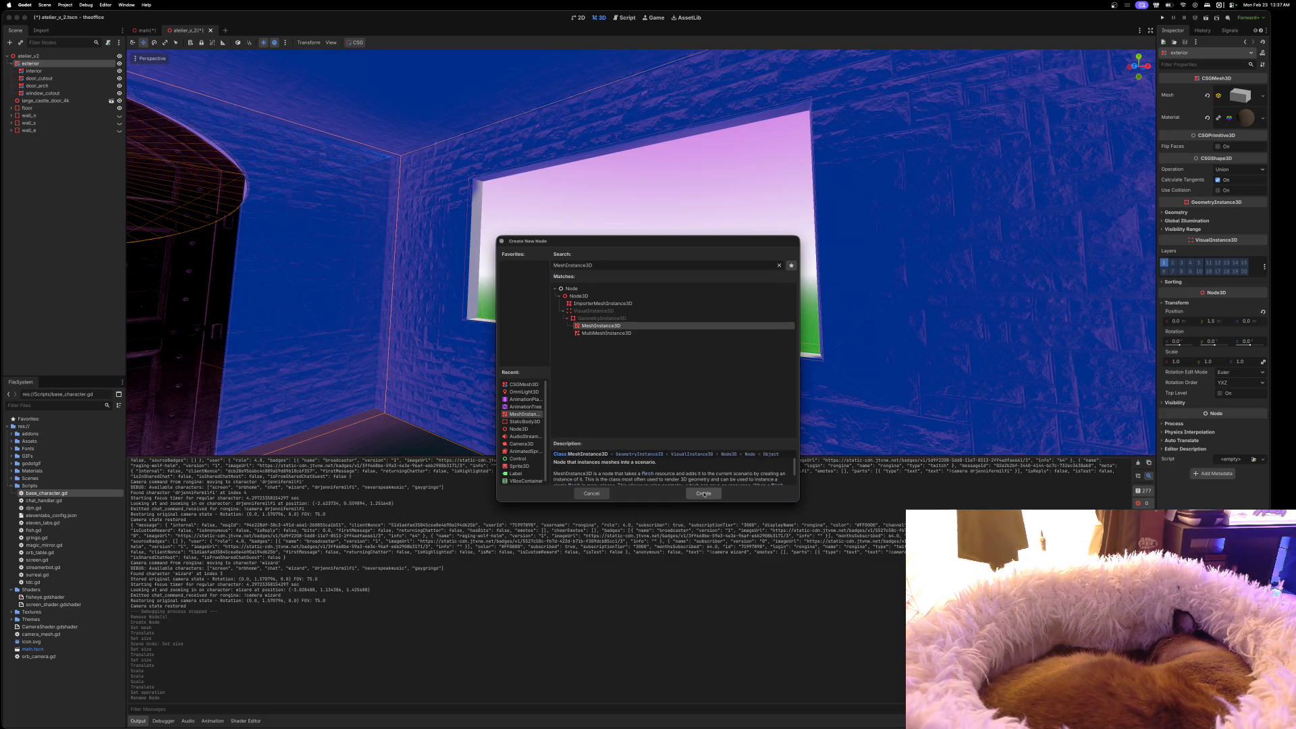
{"action": "left_click", "coordinate": [704, 493]}
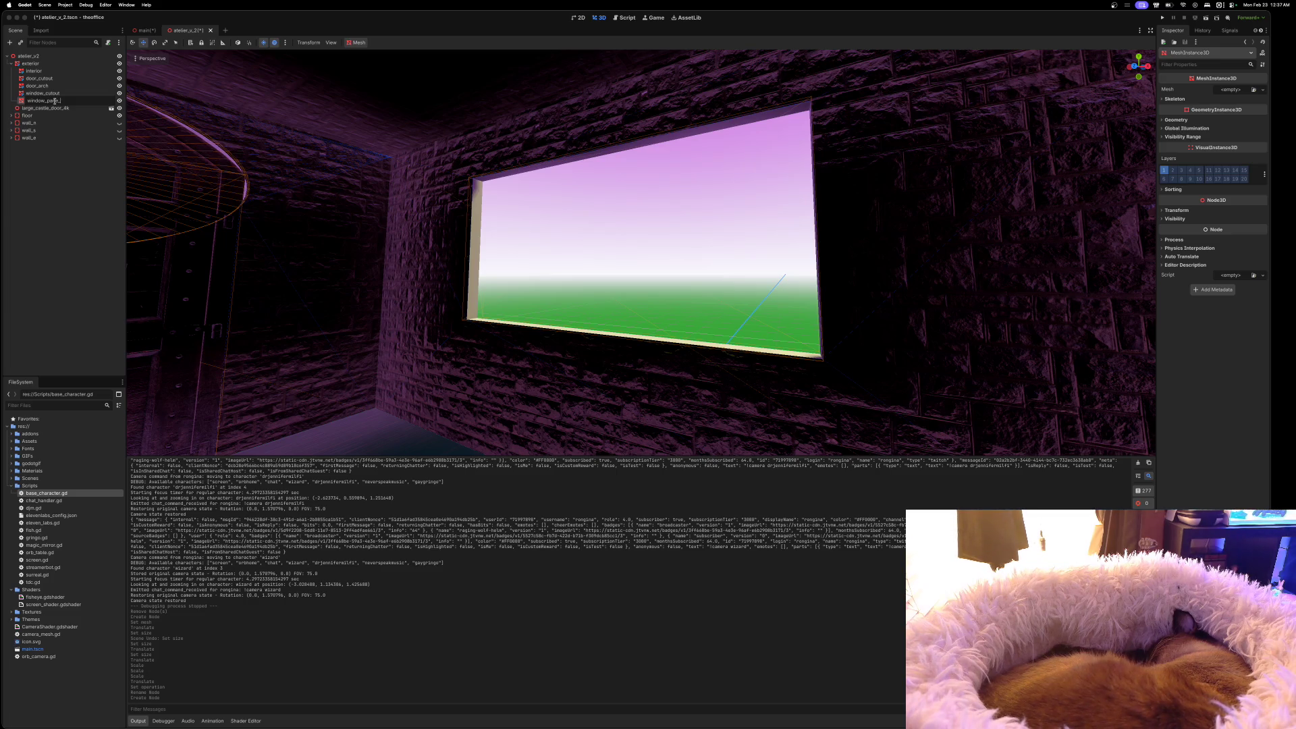
{"action": "key", "text": "Return"}
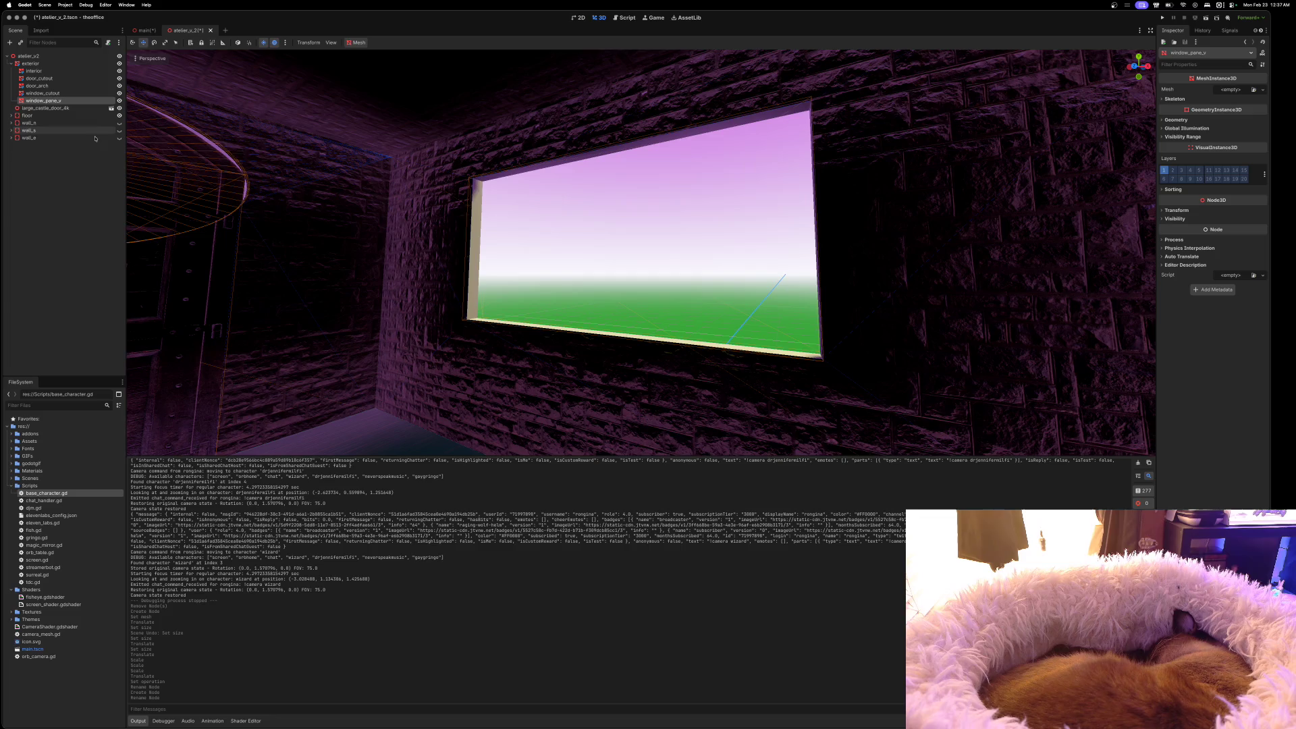
{"action": "scroll", "coordinate": [414, 125], "scroll_direction": "left", "scroll_amount": 10}
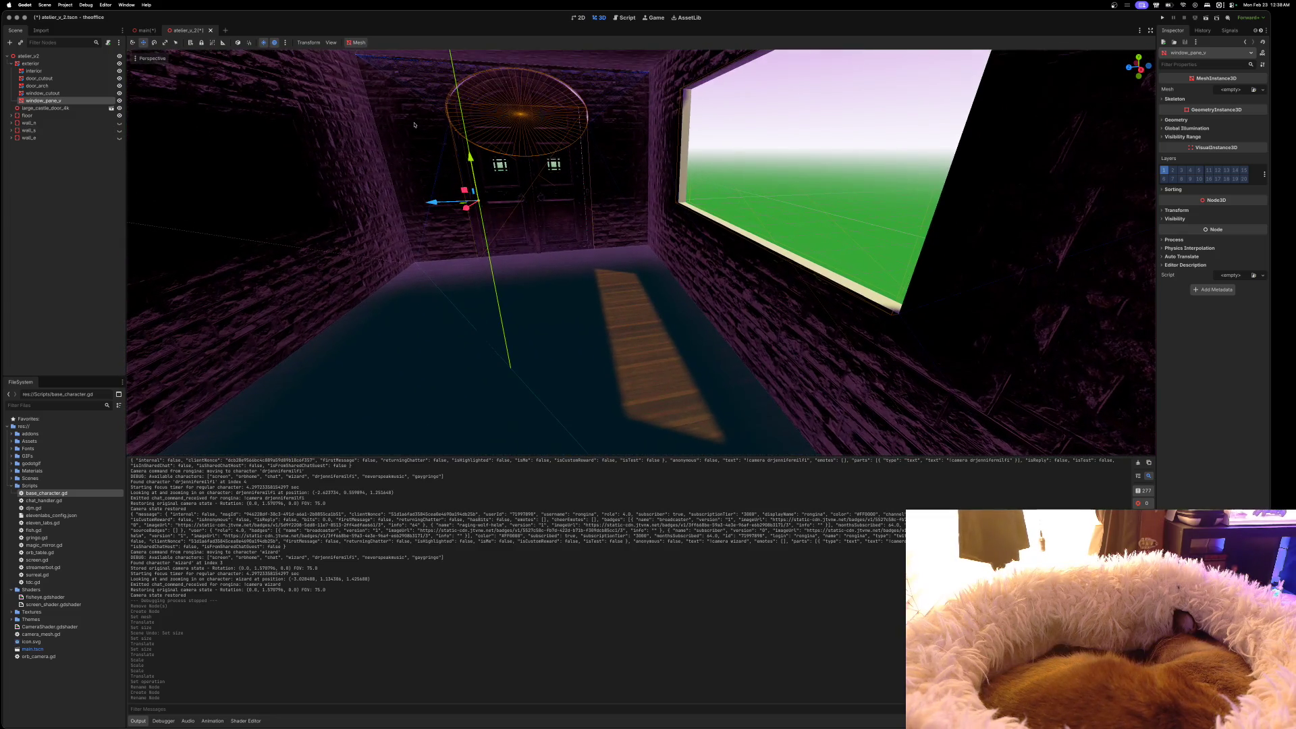
Give window_pane_v a BoxMesh sized 0.1 wide and 0.1 deep
{"action": "left_click", "coordinate": [1230, 92]}
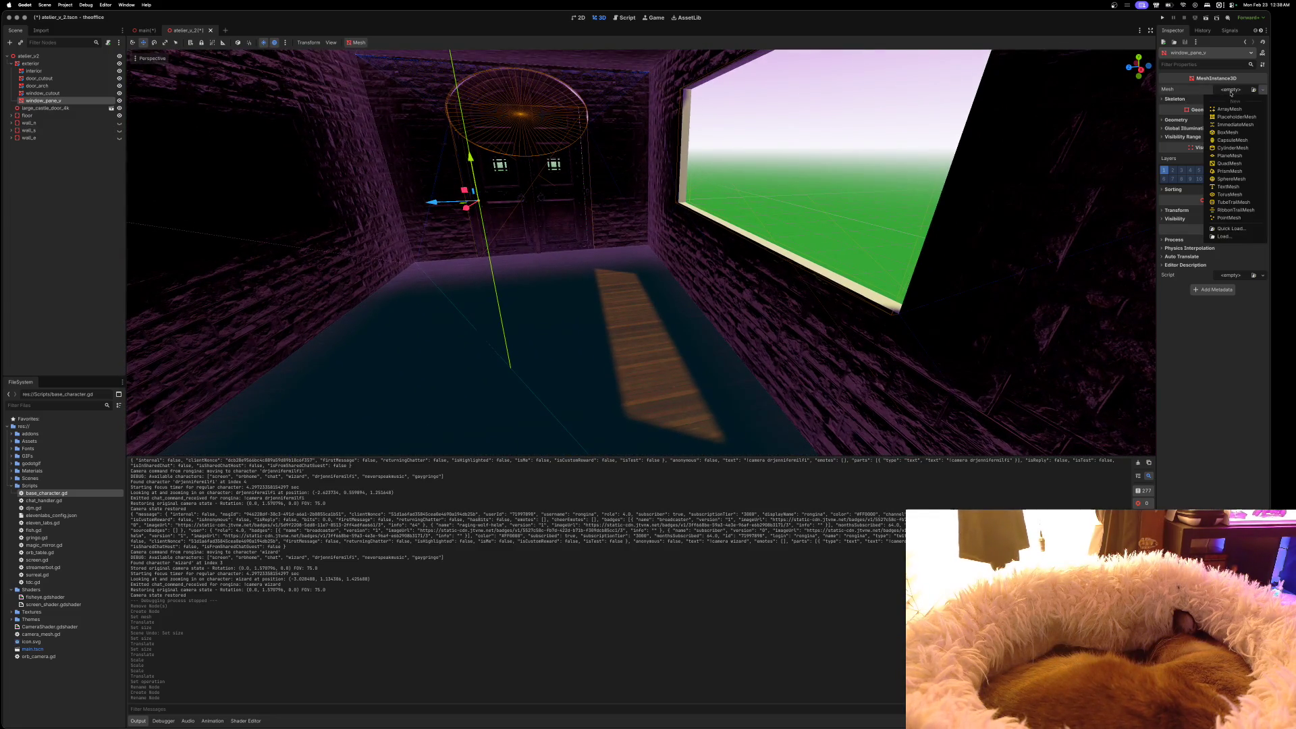
{"action": "left_click", "coordinate": [1227, 132]}
{"action": "double_click", "coordinate": [1173, 174]}
{"action": "type", "text": "0.1"}
{"action": "key", "text": "Return"}
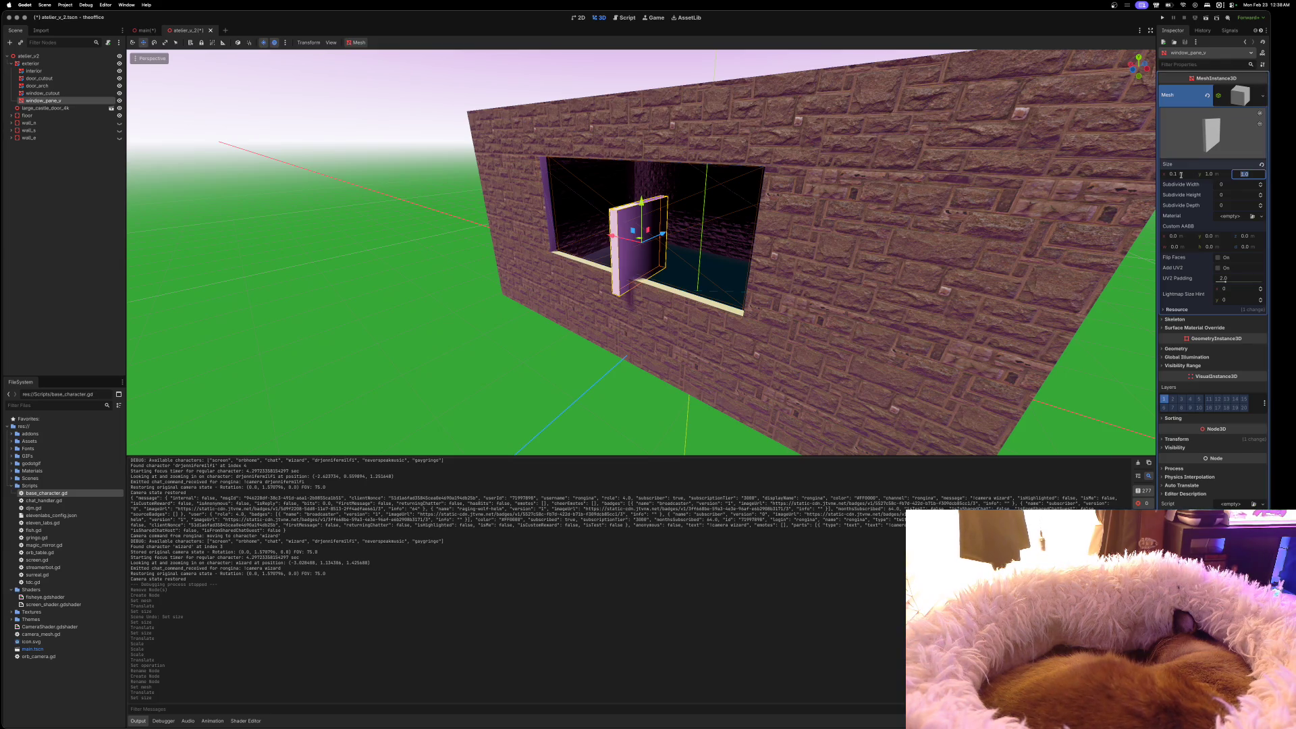
{"action": "type", "text": "0.1"}
{"action": "key", "text": "Return"}
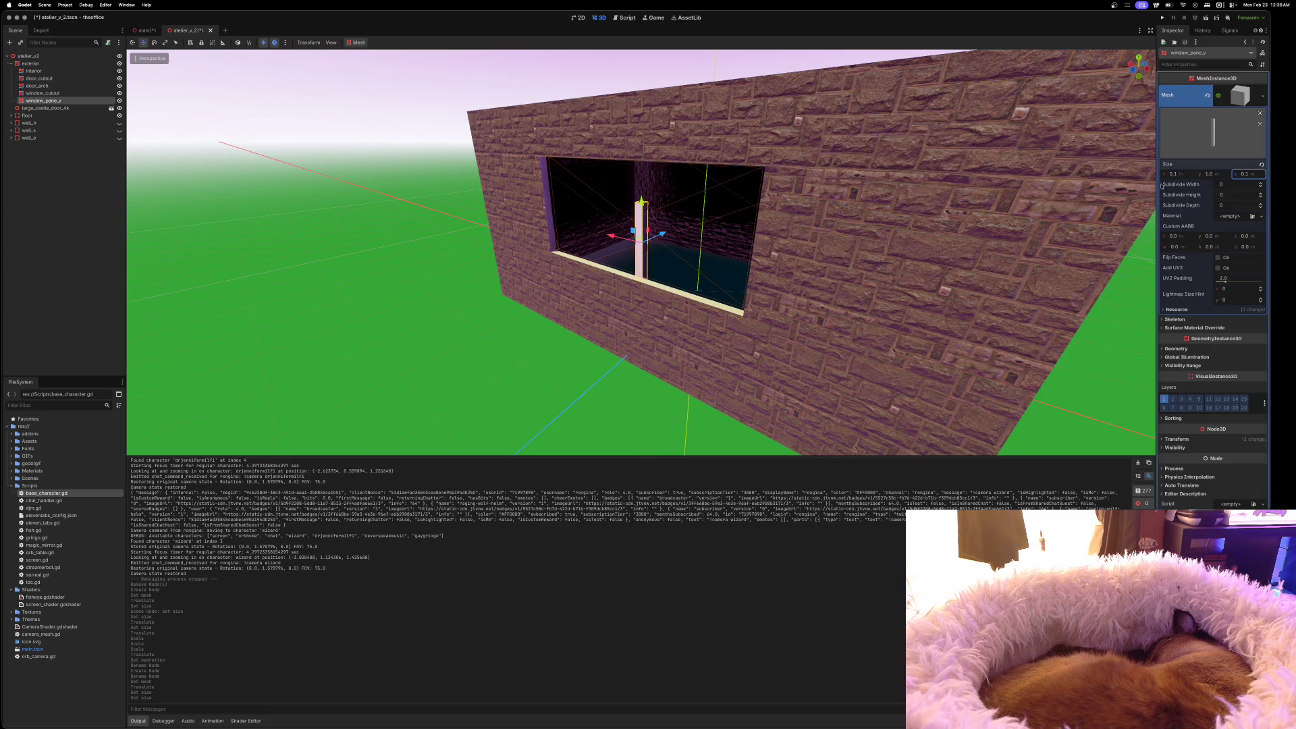
Move and scale the thin post upright across the full height of the window opening
{"action": "key", "text": "f"}
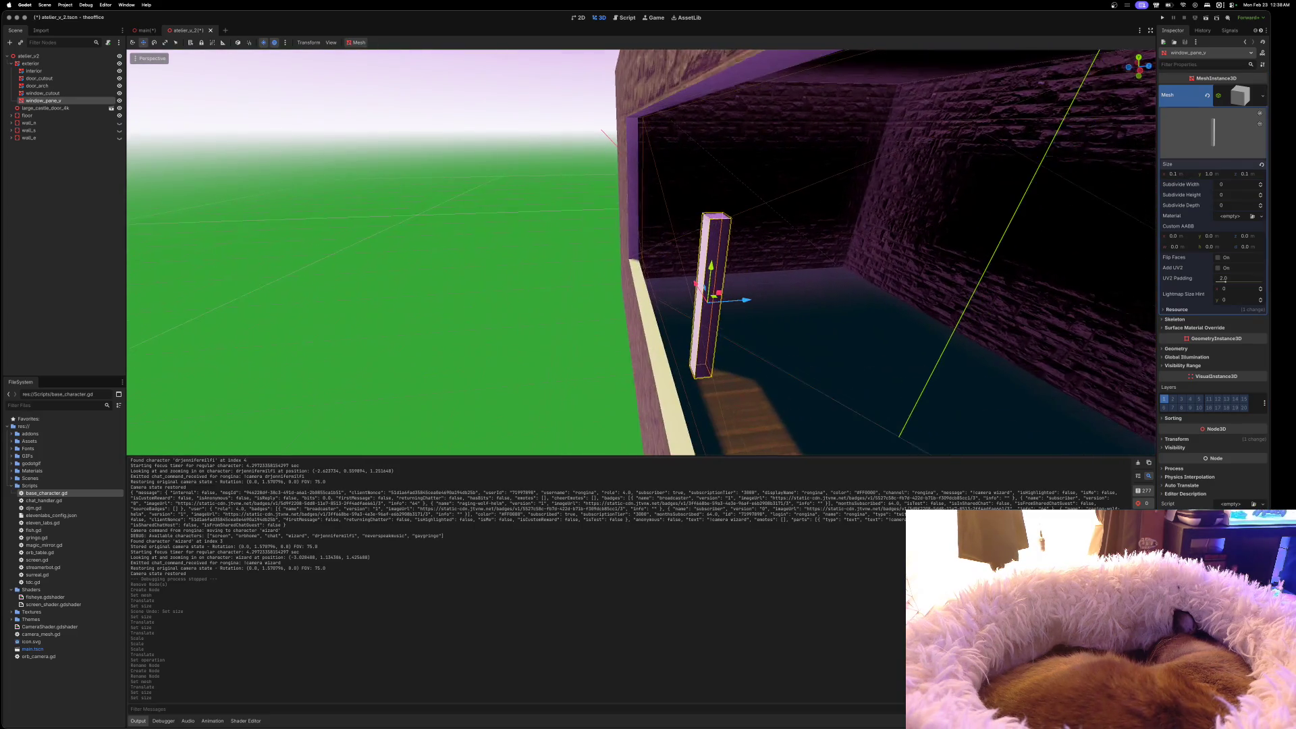
{"action": "mouse_move", "coordinate": [755, 291]}
{"action": "left_mouse_down"}
{"action": "mouse_move", "coordinate": [706, 292]}
{"action": "mouse_move", "coordinate": [710, 304]}
{"action": "left_mouse_up"}
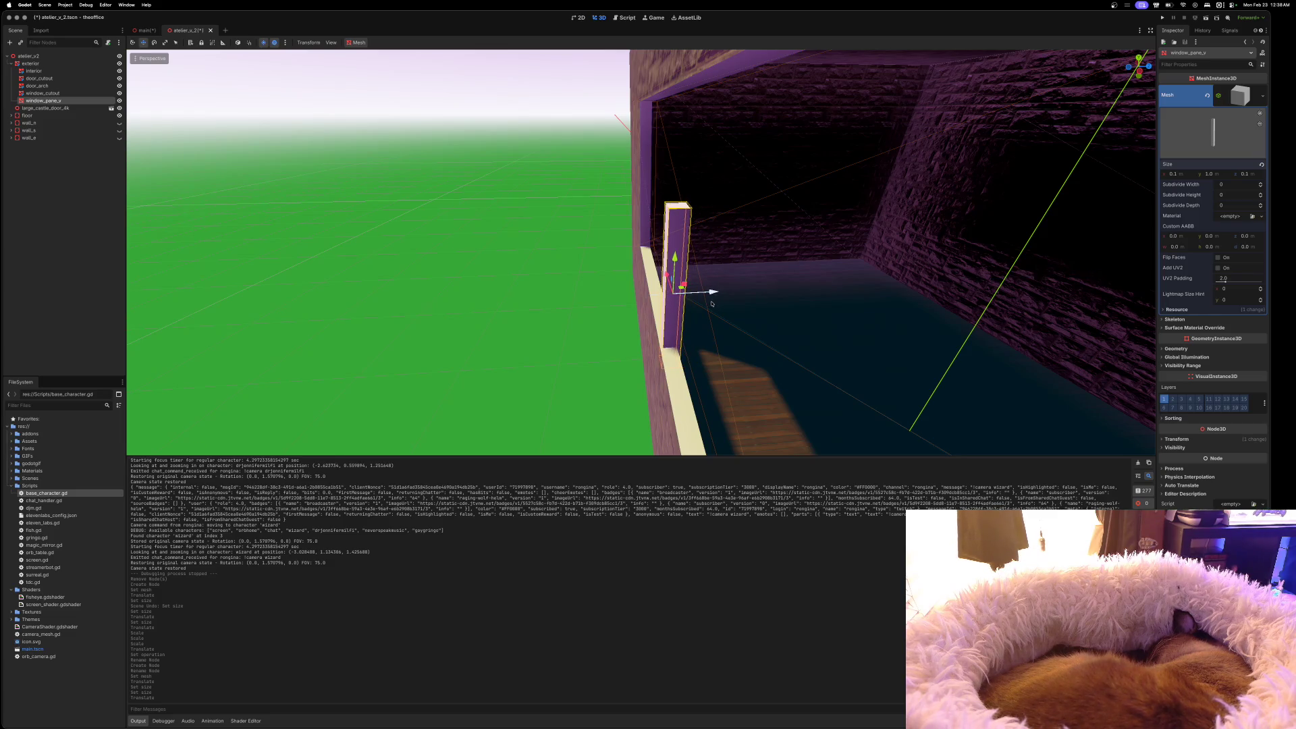
{"action": "scroll", "coordinate": [708, 307], "scroll_direction": "right", "scroll_amount": 10}
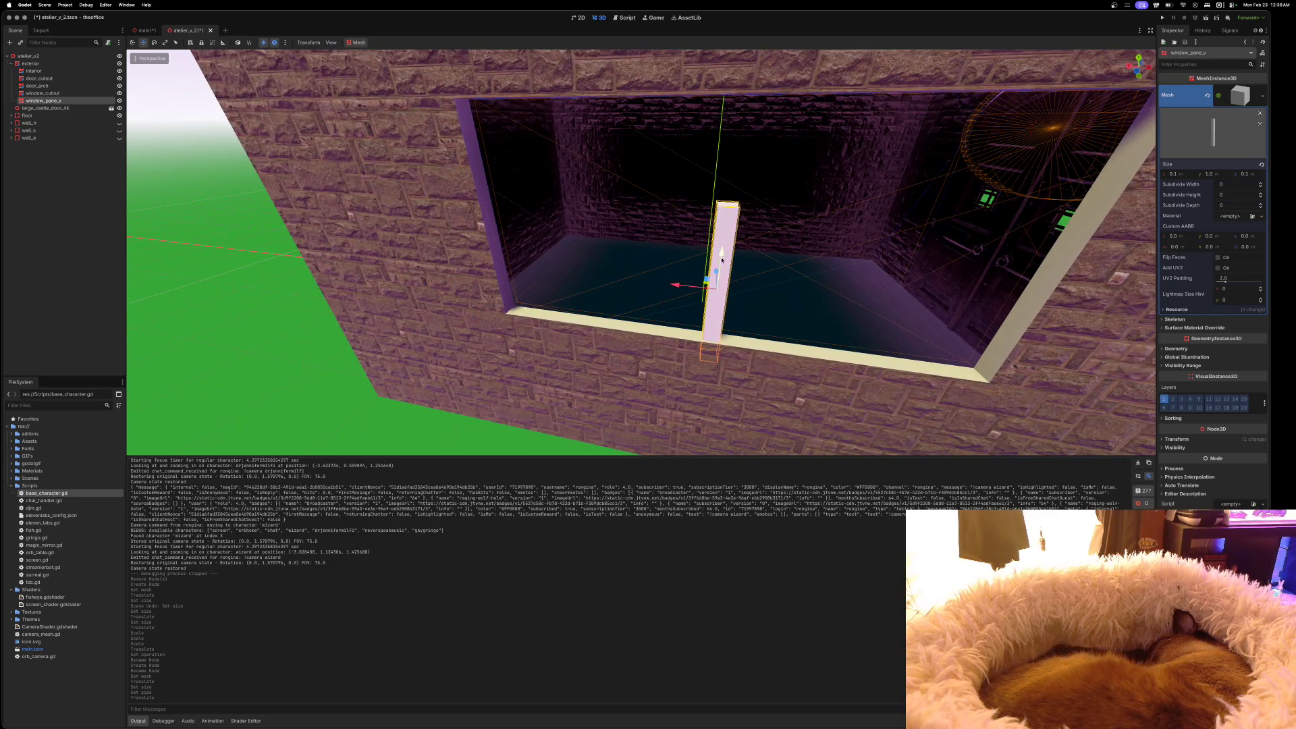
{"action": "left_click_drag", "start_coordinate": [732, 200], "coordinate": [732, 200]}
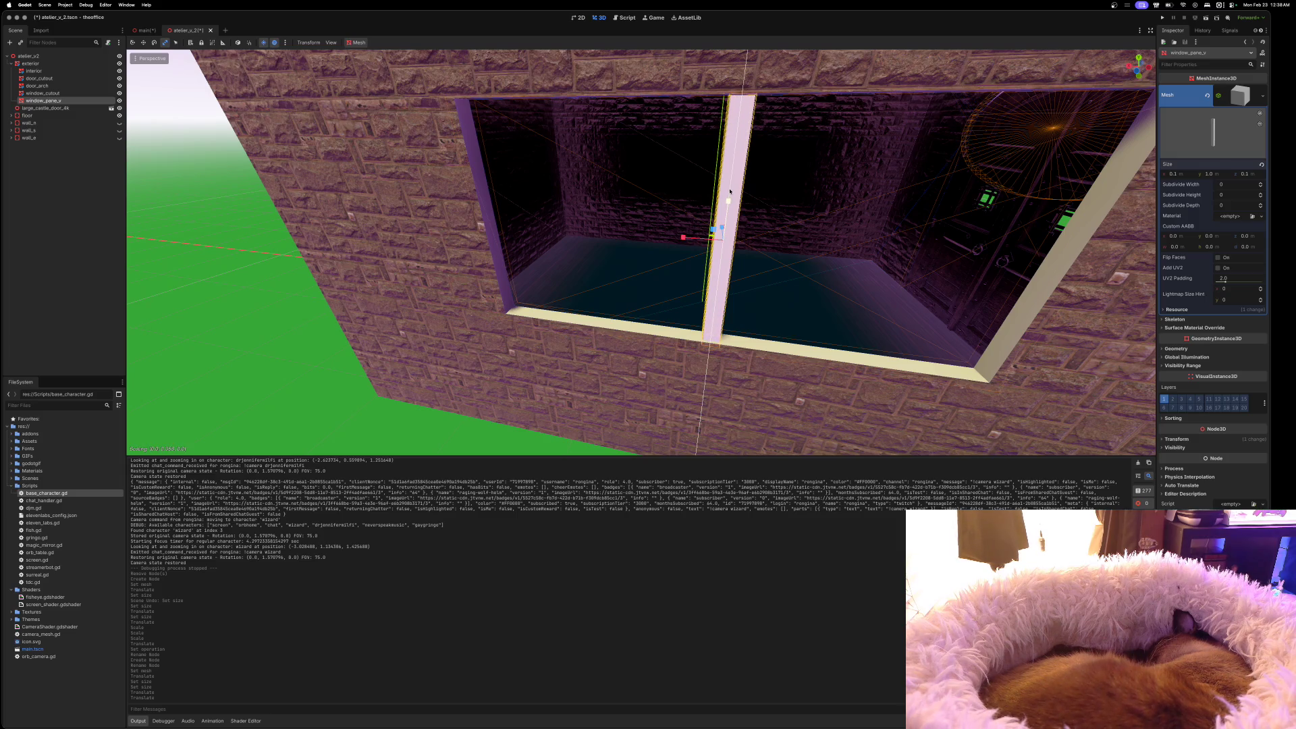
{"action": "left_click", "coordinate": [729, 193]}
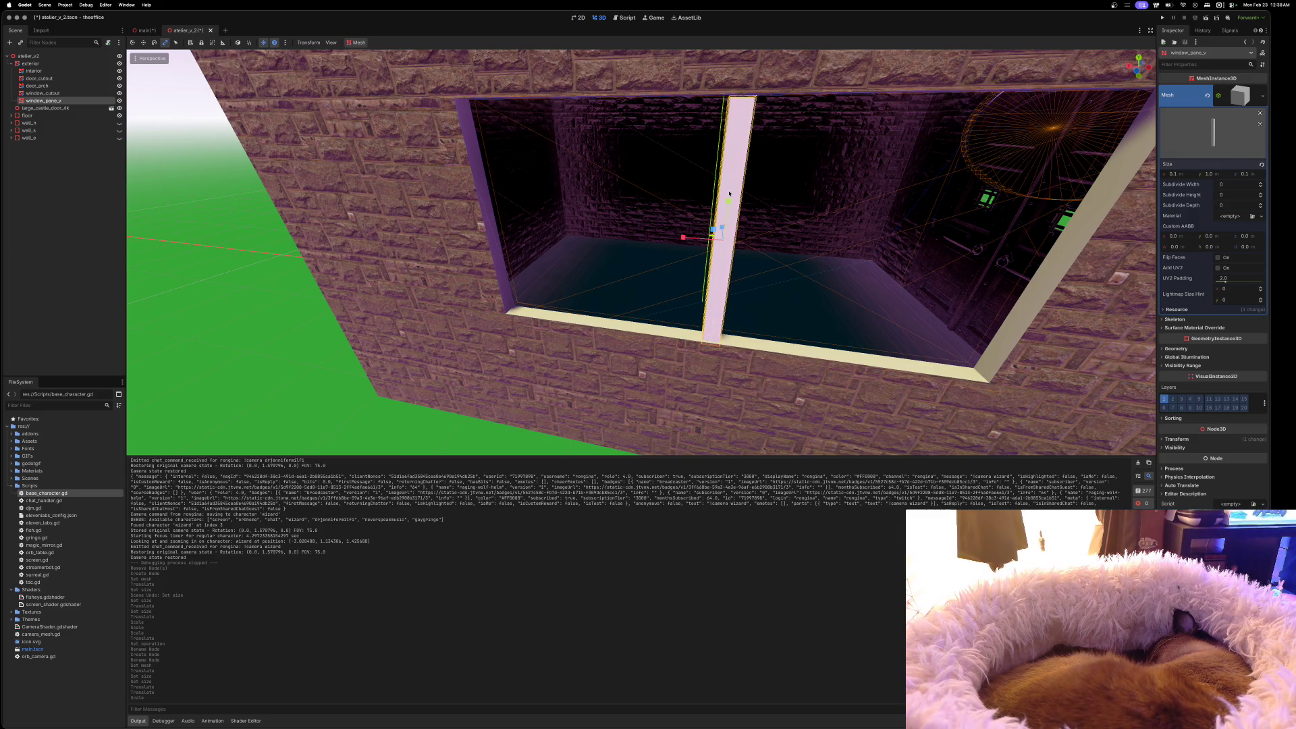
{"action": "key", "text": "w"}
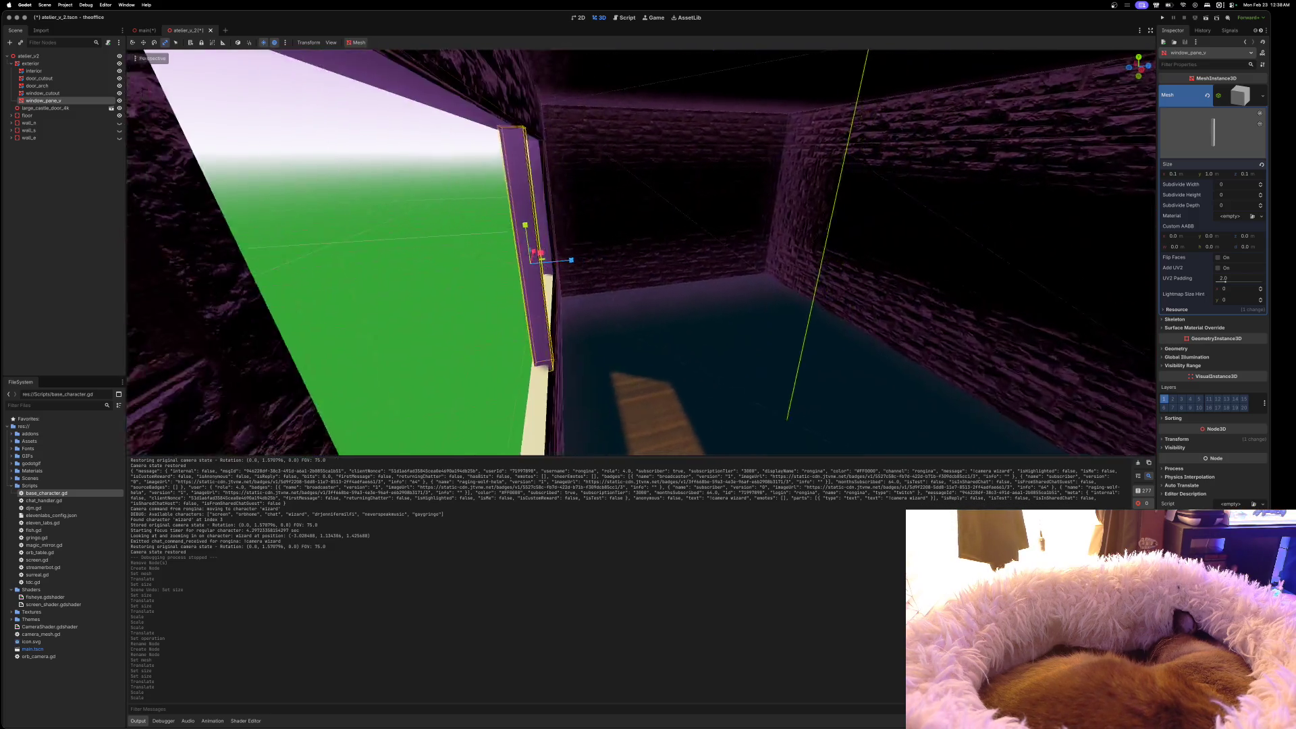
{"action": "left_click_drag", "start_coordinate": [777, 205], "coordinate": [784, 231]}
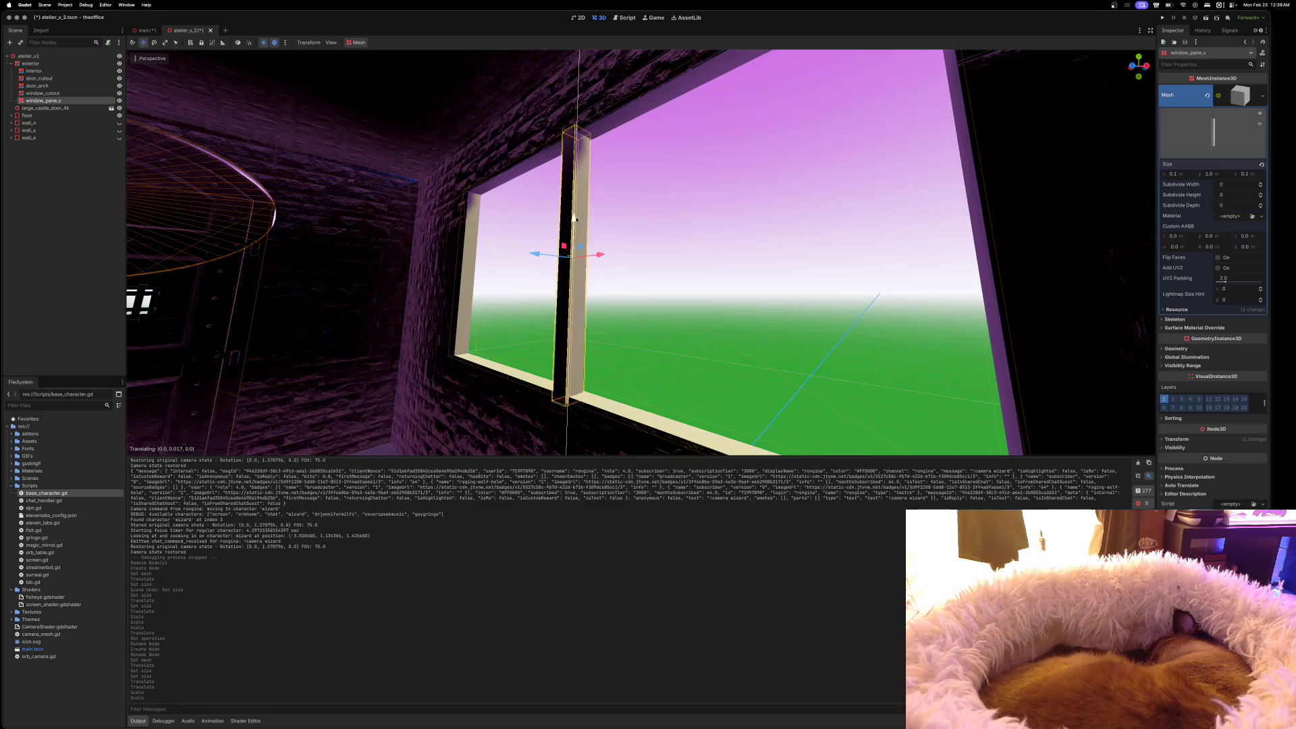
{"action": "left_click_drag", "start_coordinate": [575, 217], "coordinate": [575, 217]}
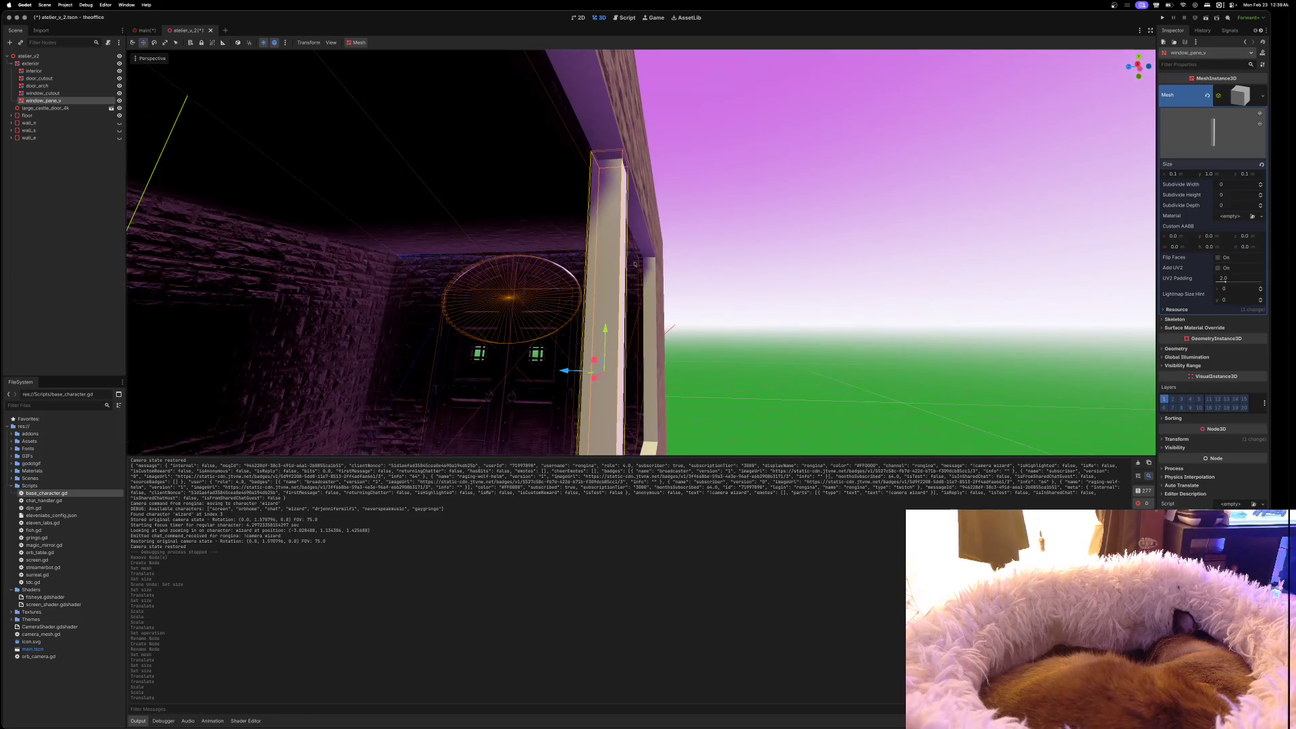
{"action": "left_click_drag", "start_coordinate": [564, 371], "coordinate": [569, 370]}
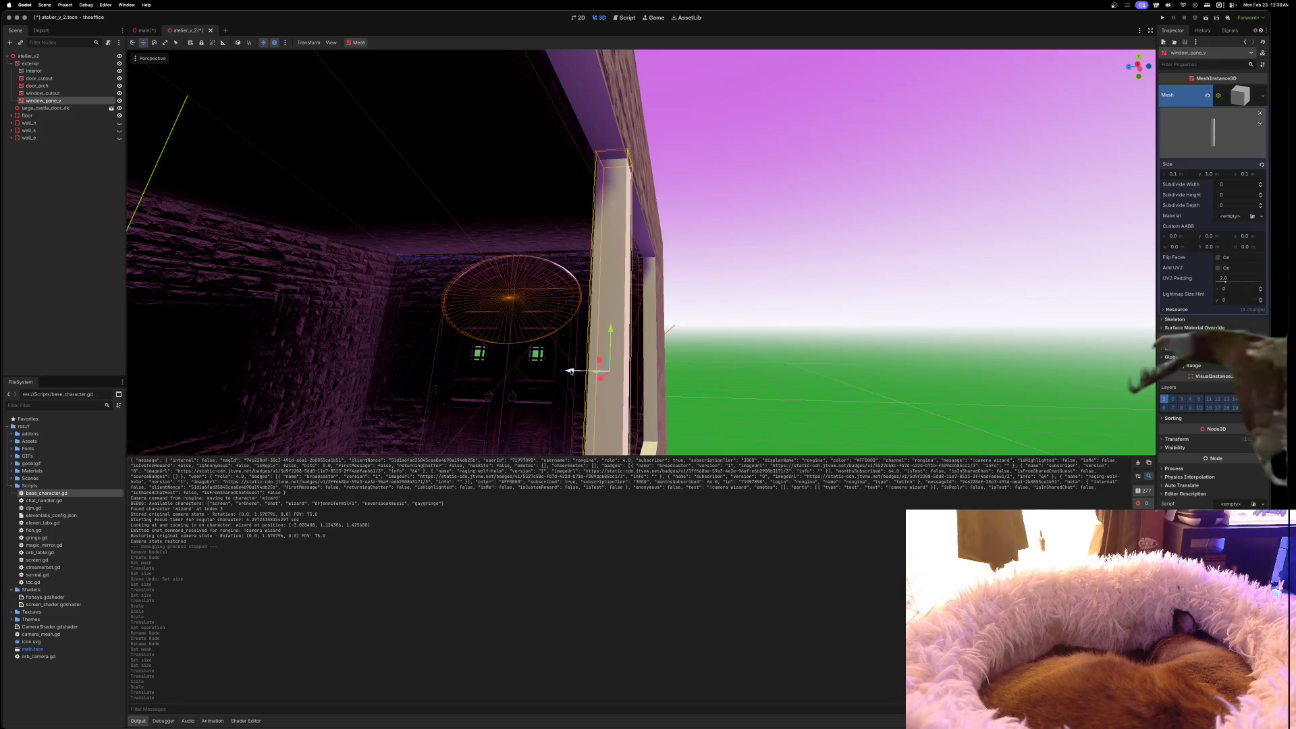
{"action": "left_click_drag", "start_coordinate": [801, 269], "coordinate": [801, 269]}
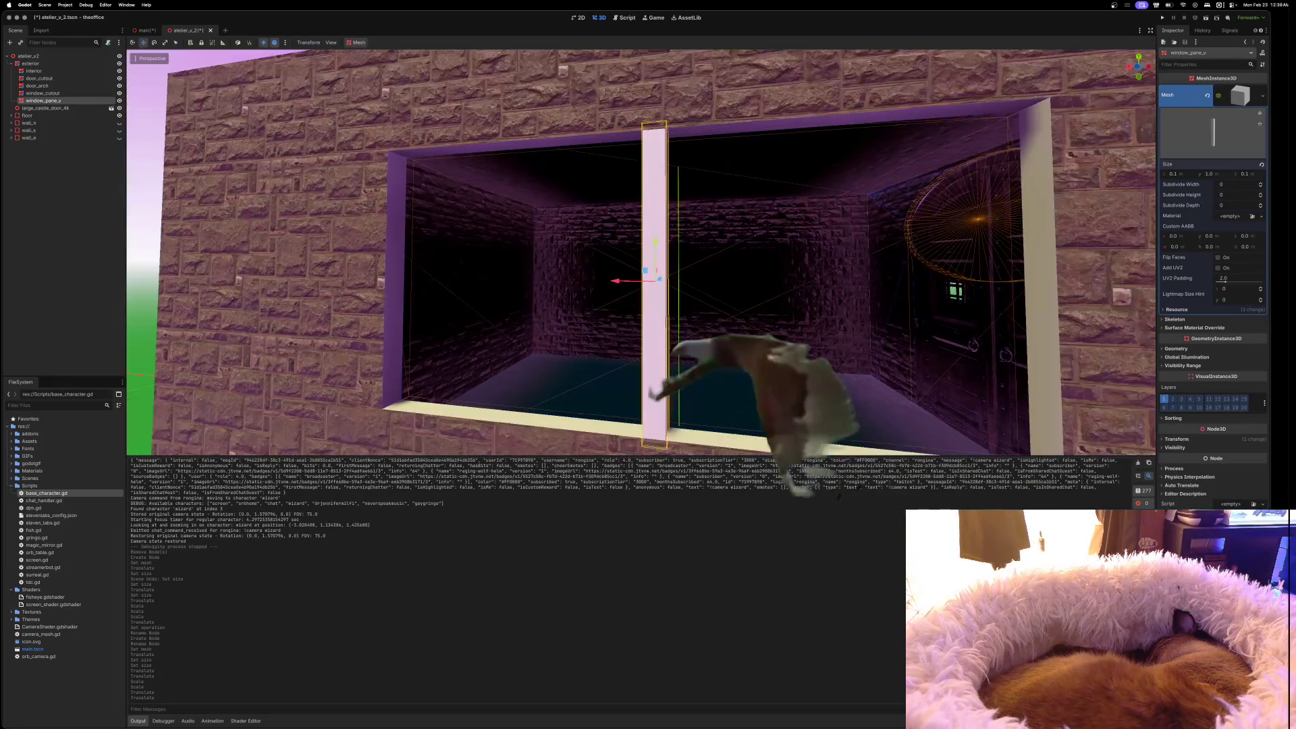
{"action": "left_click", "coordinate": [1171, 174]}
{"action": "key", "text": "BackSpace"}
{"action": "type", "text": "0.05"}
{"action": "key", "text": "Tab"}
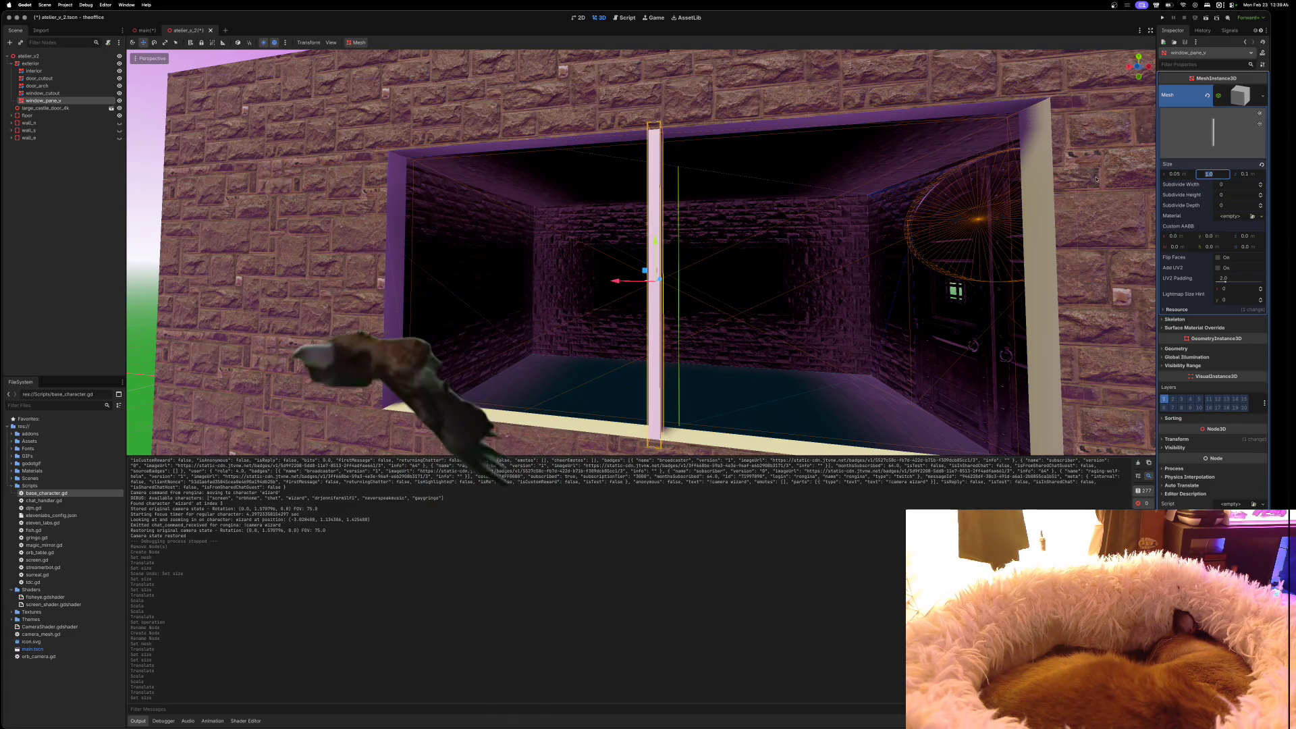
{"action": "scroll", "coordinate": [1096, 179], "scroll_direction": "right", "scroll_amount": 10}
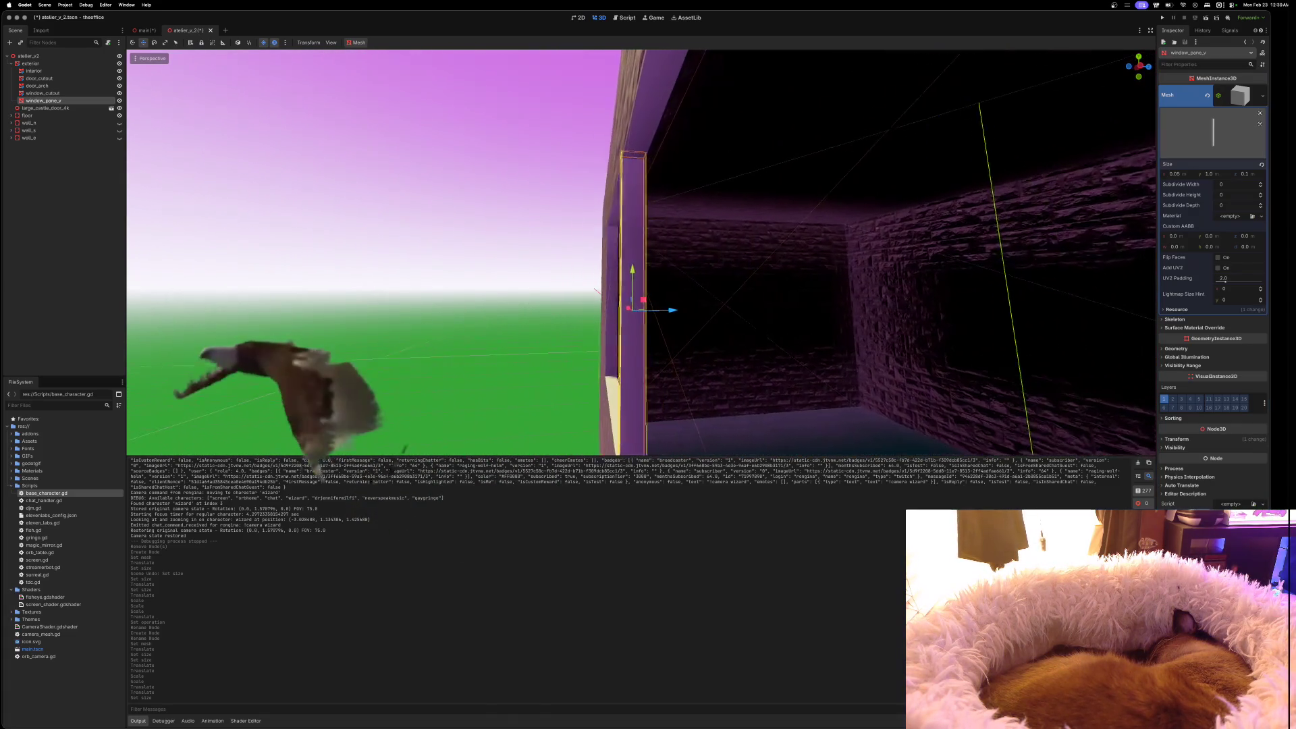
{"action": "scroll", "coordinate": [641, 252], "scroll_direction": "right", "scroll_amount": 10}
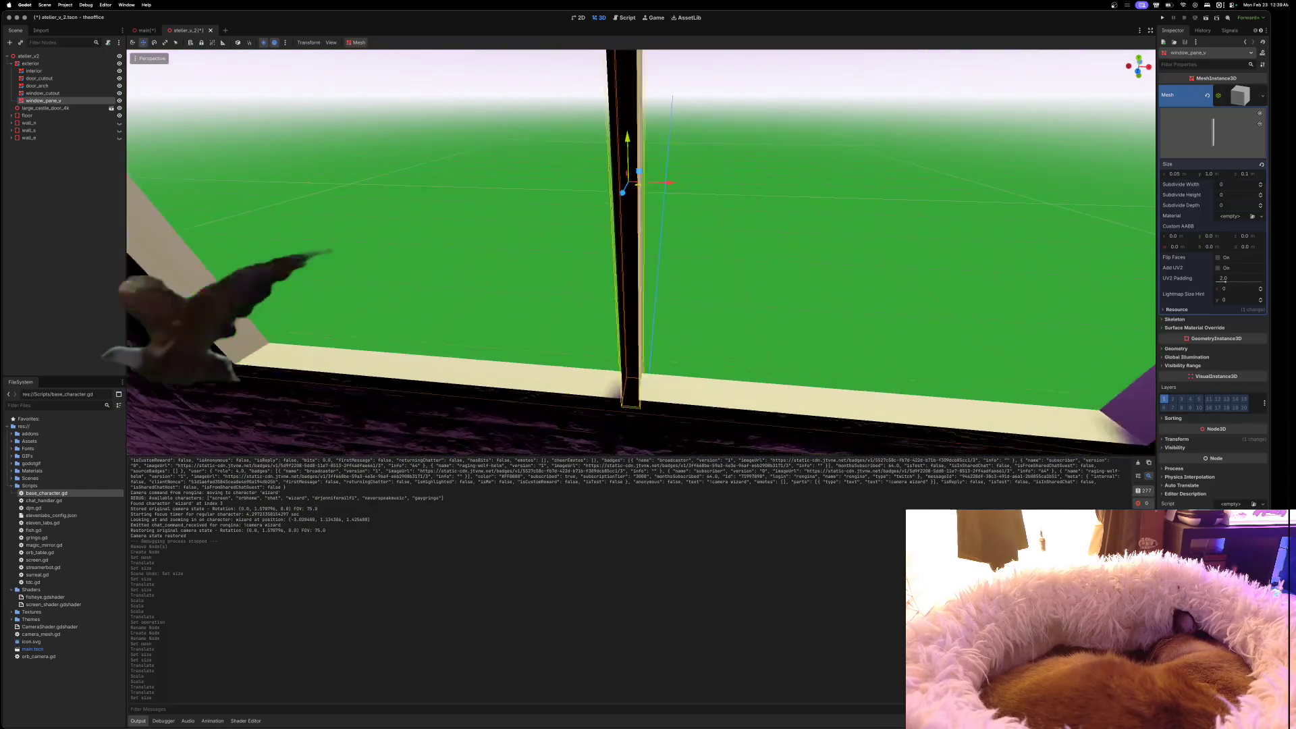
{"action": "scroll", "coordinate": [641, 252], "scroll_direction": "right", "scroll_amount": 15}
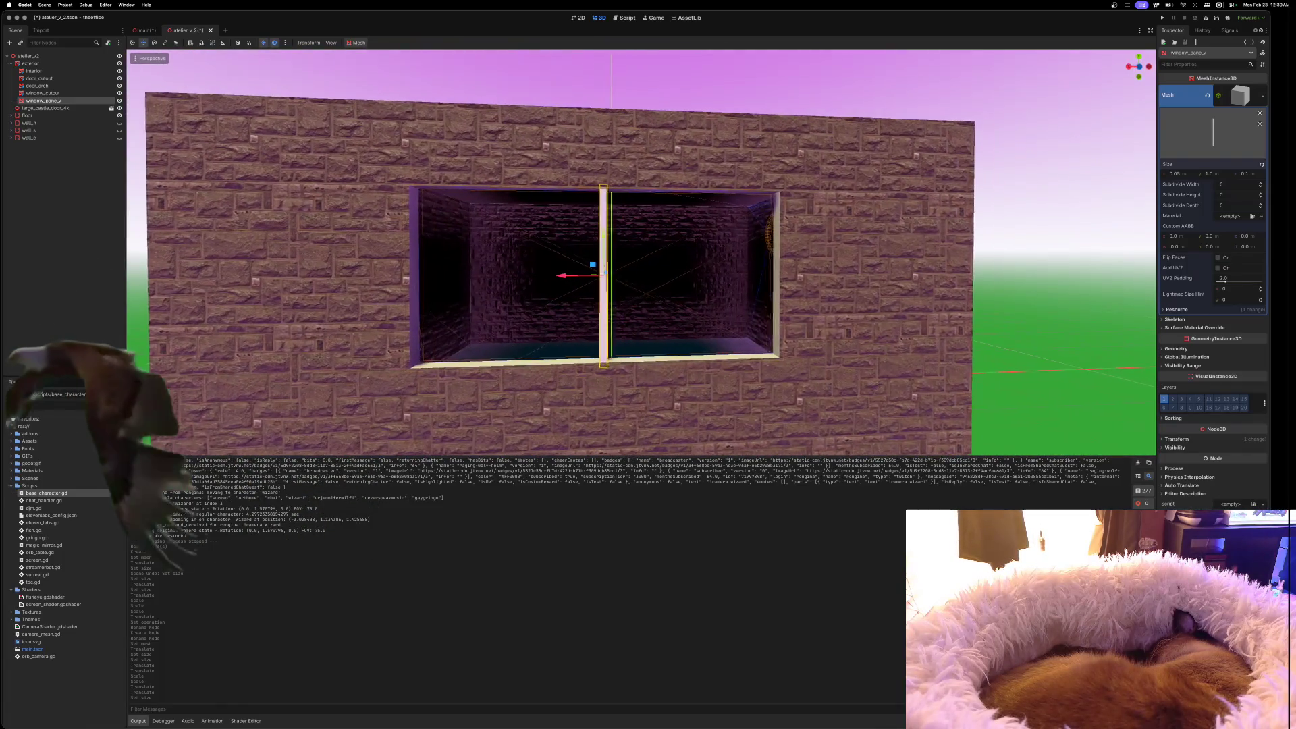
{"action": "scroll", "coordinate": [641, 251], "scroll_direction": "right", "scroll_amount": 10}
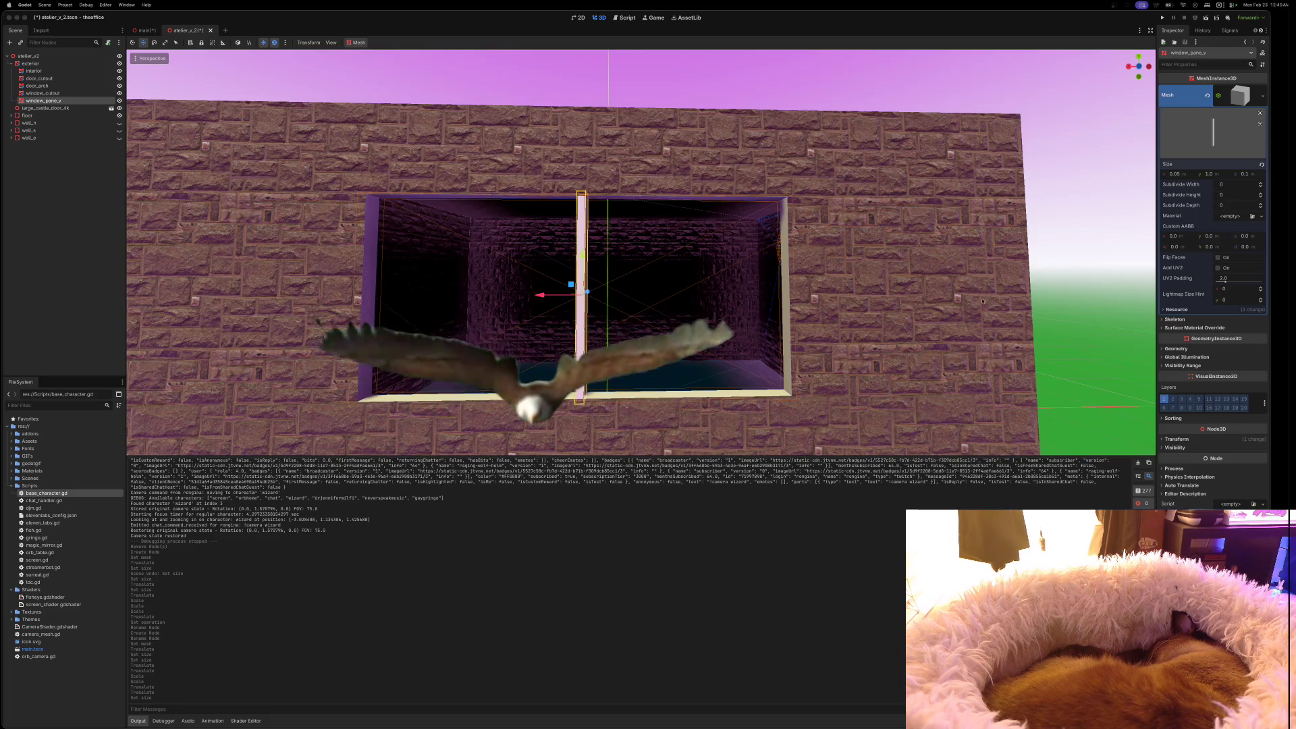
Copy window_pane_v, paste it under exterior, and rename the copy window_pane_h
{"action": "scroll", "coordinate": [990, 285], "scroll_direction": "up", "scroll_amount": 3}
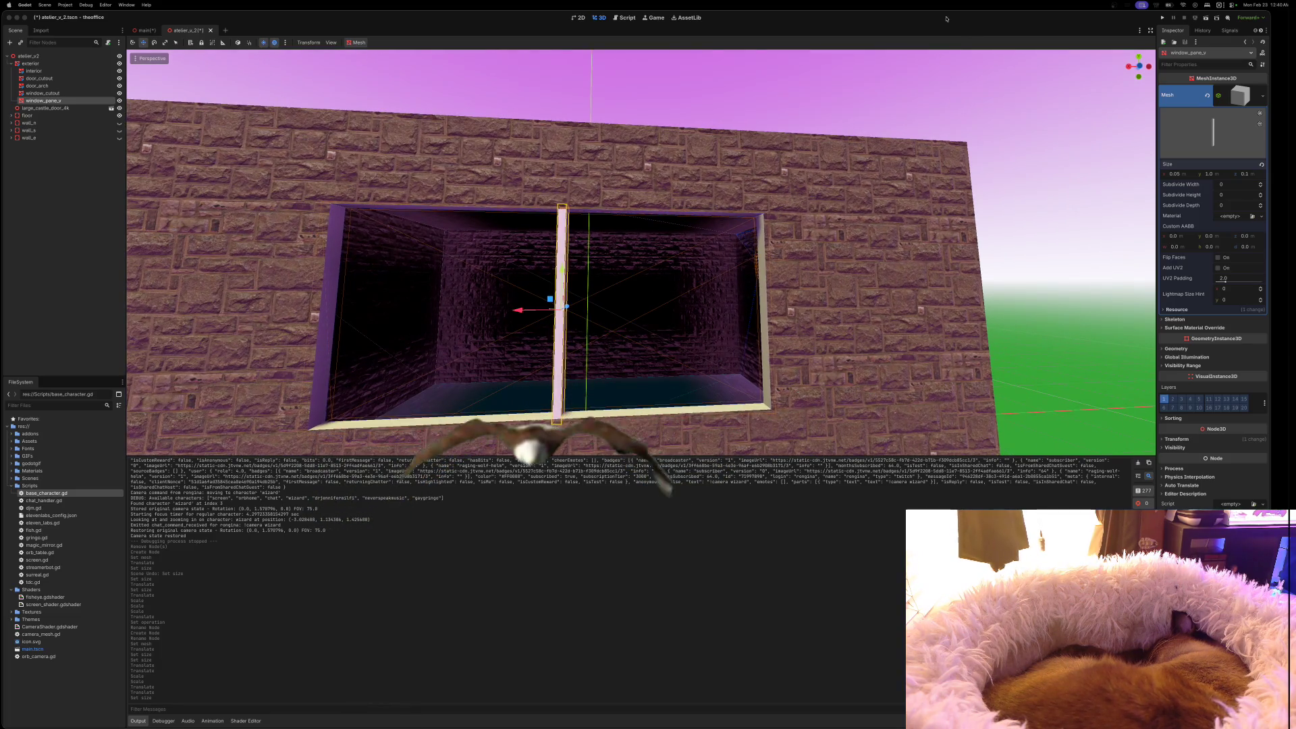
{"action": "scroll", "coordinate": [1030, 83], "scroll_direction": "left", "scroll_amount": 5}
{"action": "scroll", "coordinate": [641, 249], "scroll_direction": "left", "scroll_amount": 3}
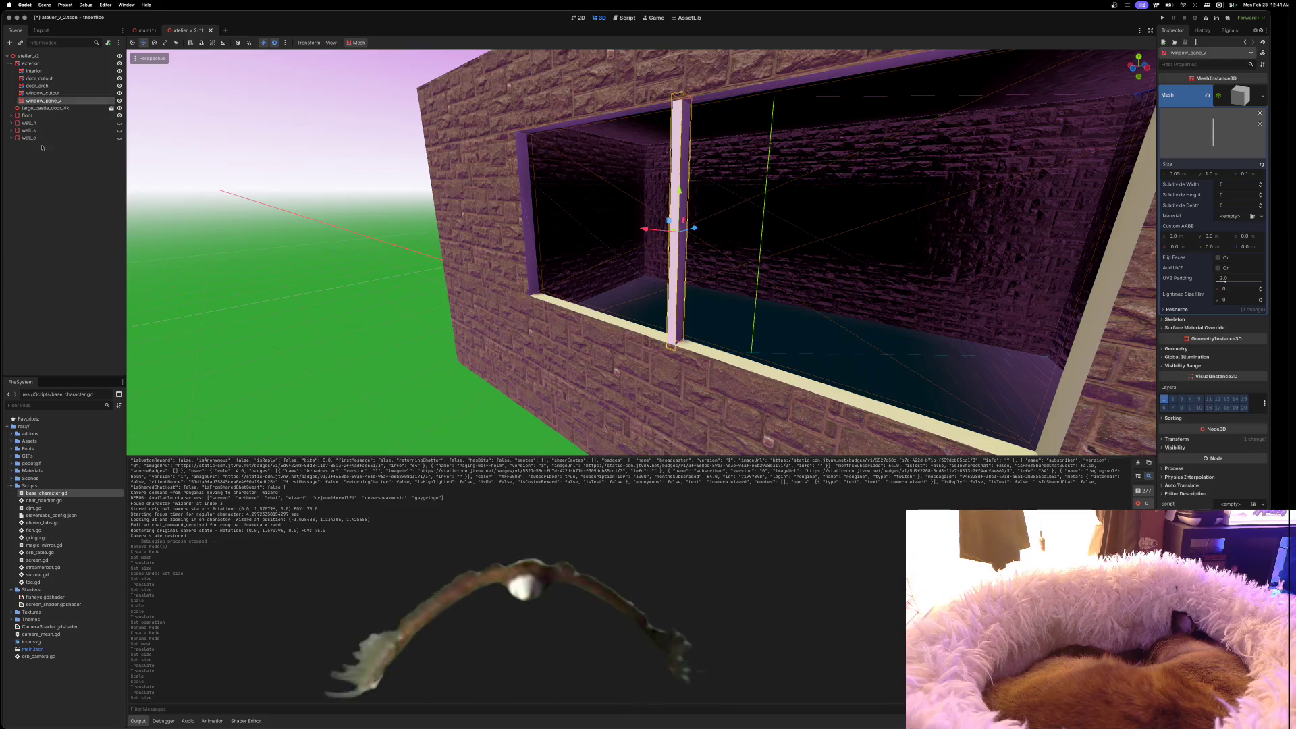
{"action": "right_click", "coordinate": [23, 102]}
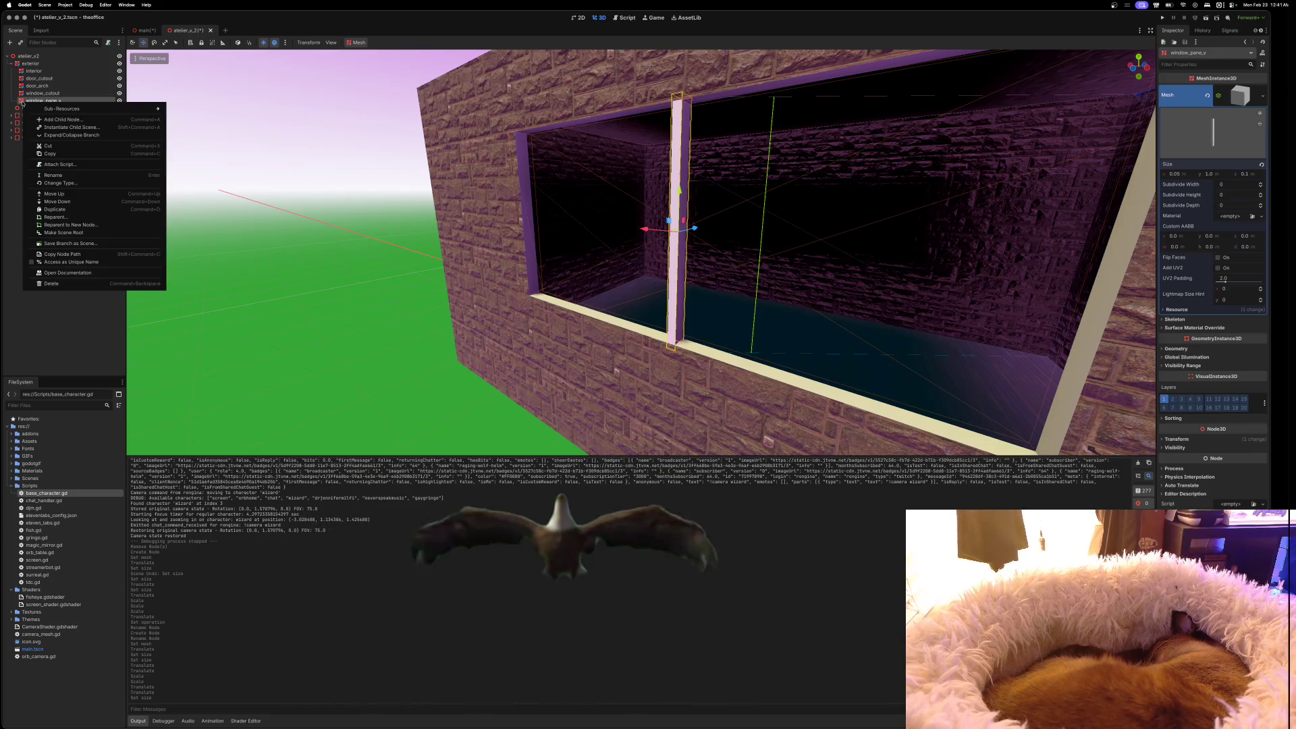
{"action": "left_click", "coordinate": [50, 156]}
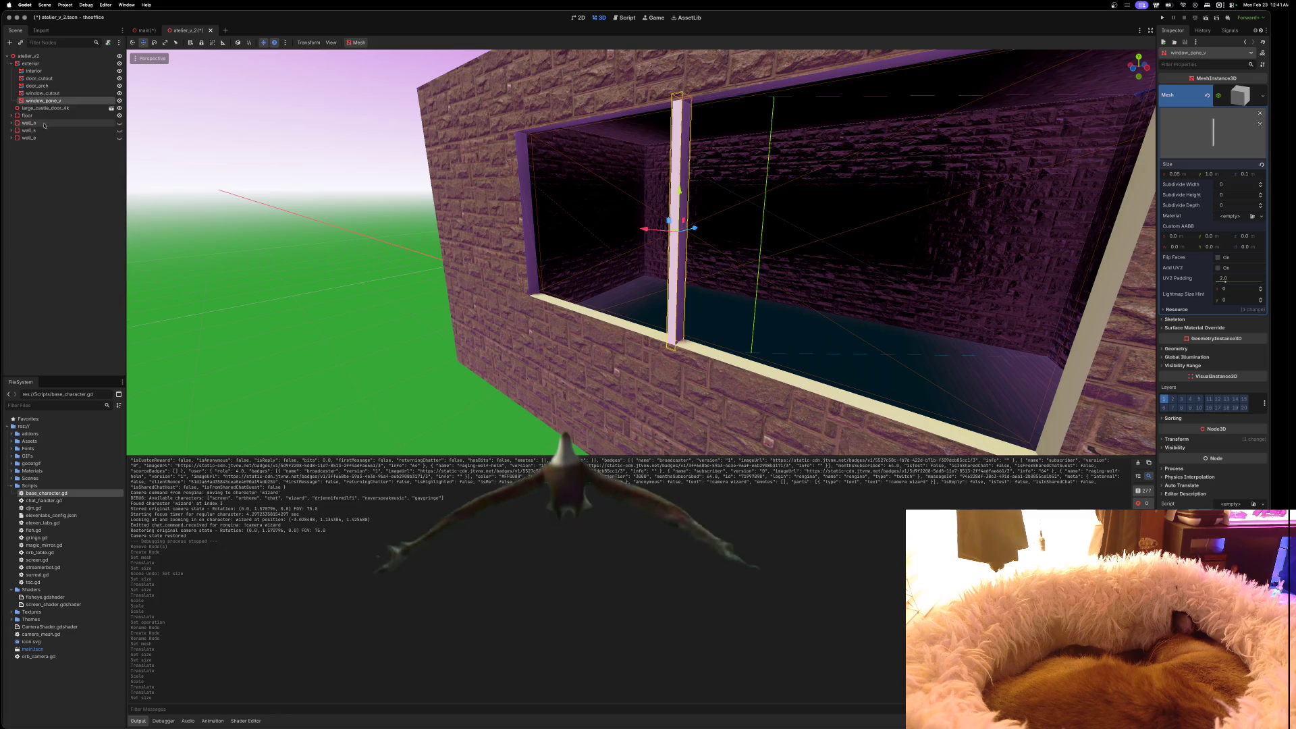
{"action": "right_click", "coordinate": [37, 66]}
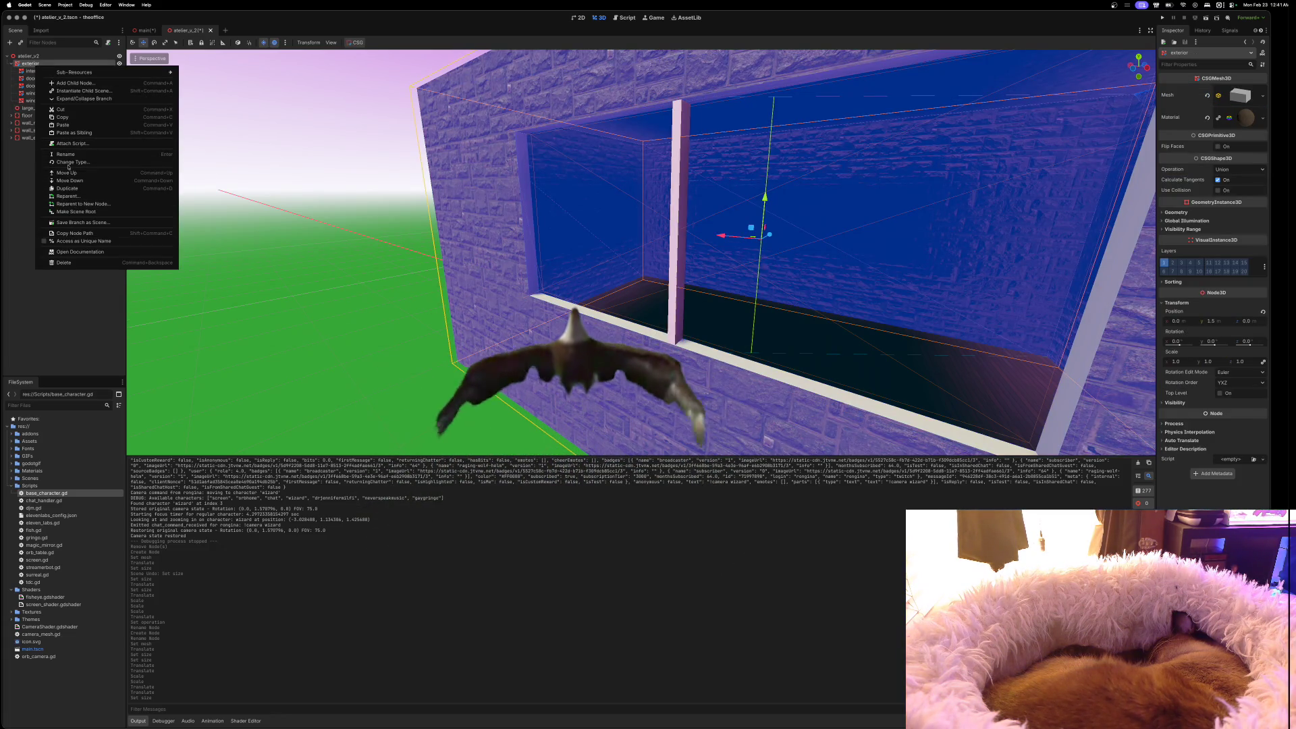
{"action": "left_click", "coordinate": [62, 125]}
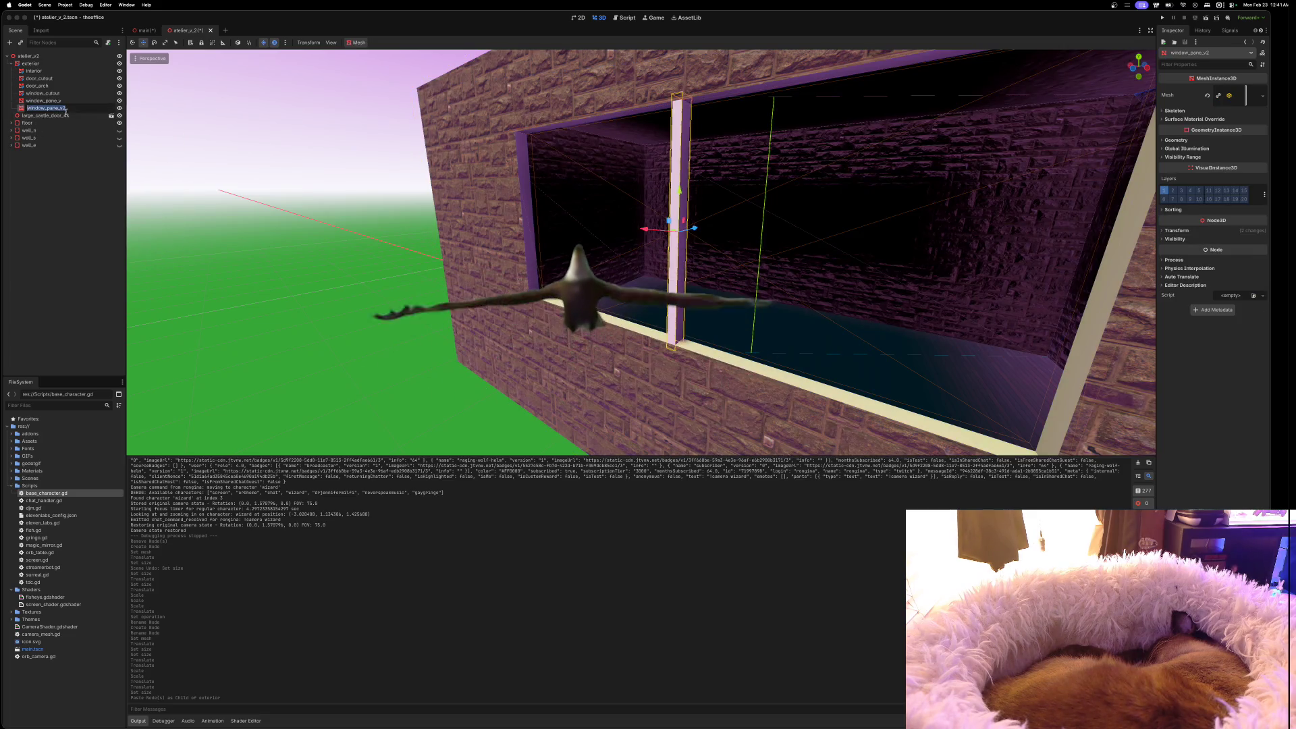
{"action": "key", "text": "BackSpace"}
{"action": "key", "text": "BackSpace"}
{"action": "type", "text": "h"}
{"action": "key", "text": "Return"}
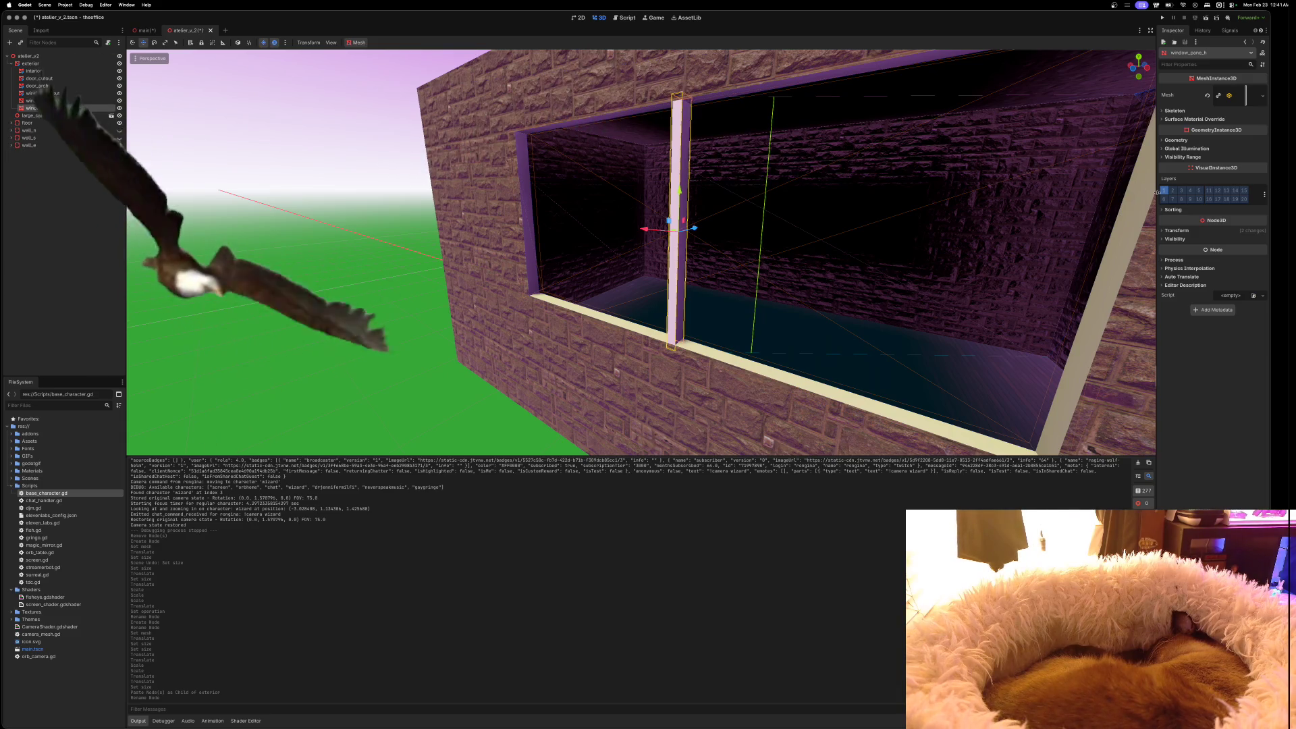
{"action": "left_click", "coordinate": [1206, 232]}
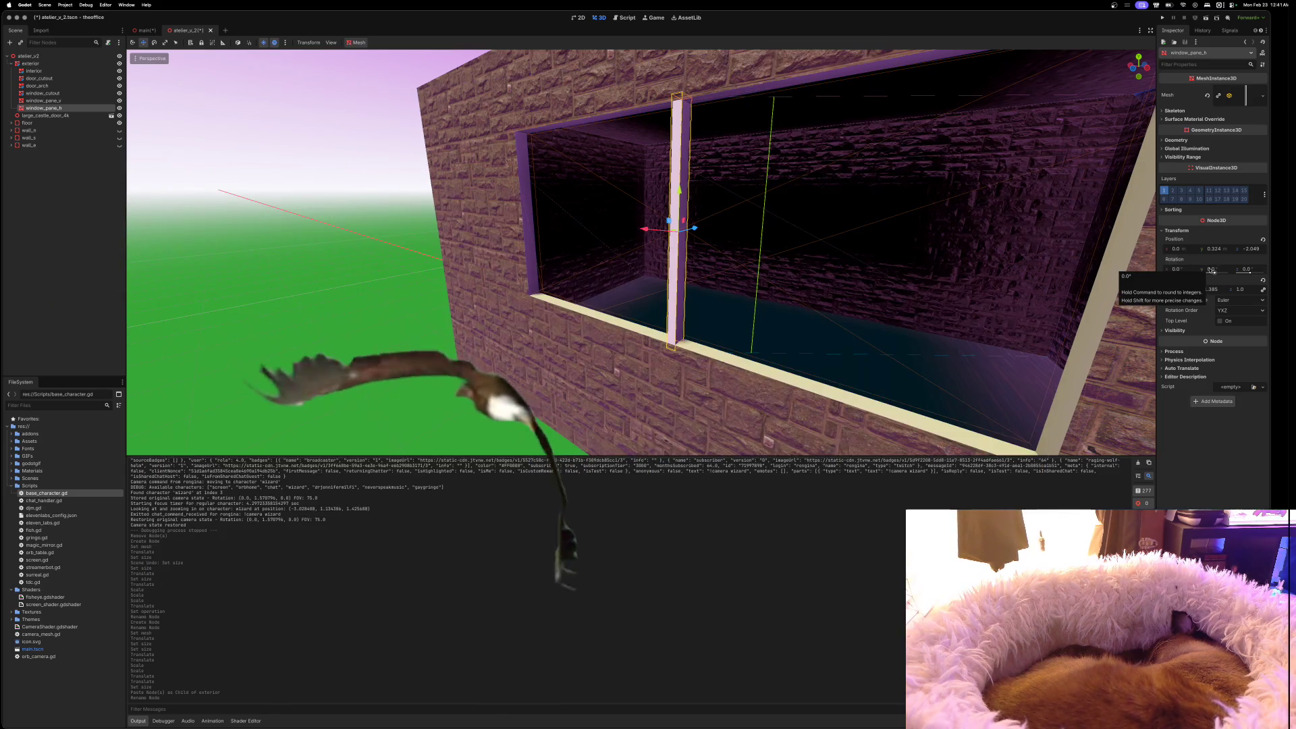
Set window_pane_h's Rotation Z to 90° so it crosses the vertical bar horizontally
{"action": "left_click_drag", "start_coordinate": [1212, 271], "coordinate": [1207, 268]}
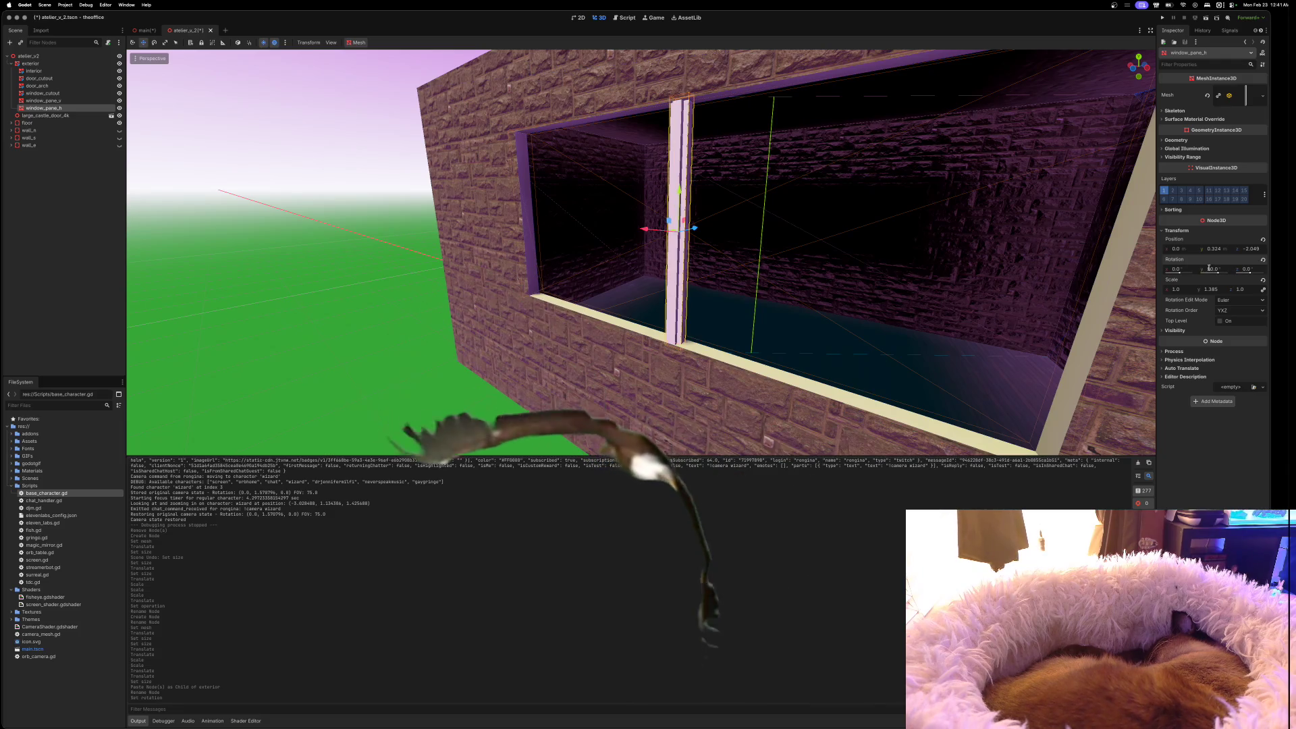
{"action": "key", "text": "super+z"}
{"action": "left_click", "coordinate": [1178, 270]}
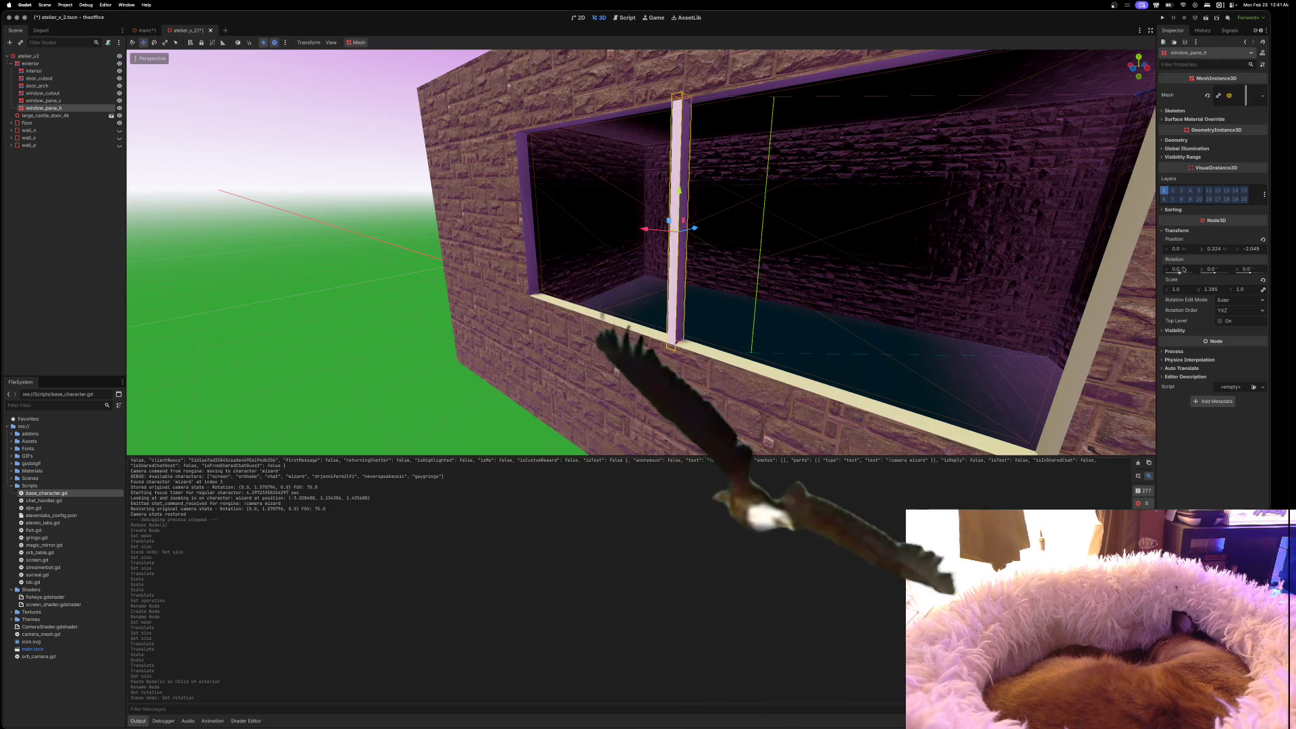
{"action": "type", "text": "90"}
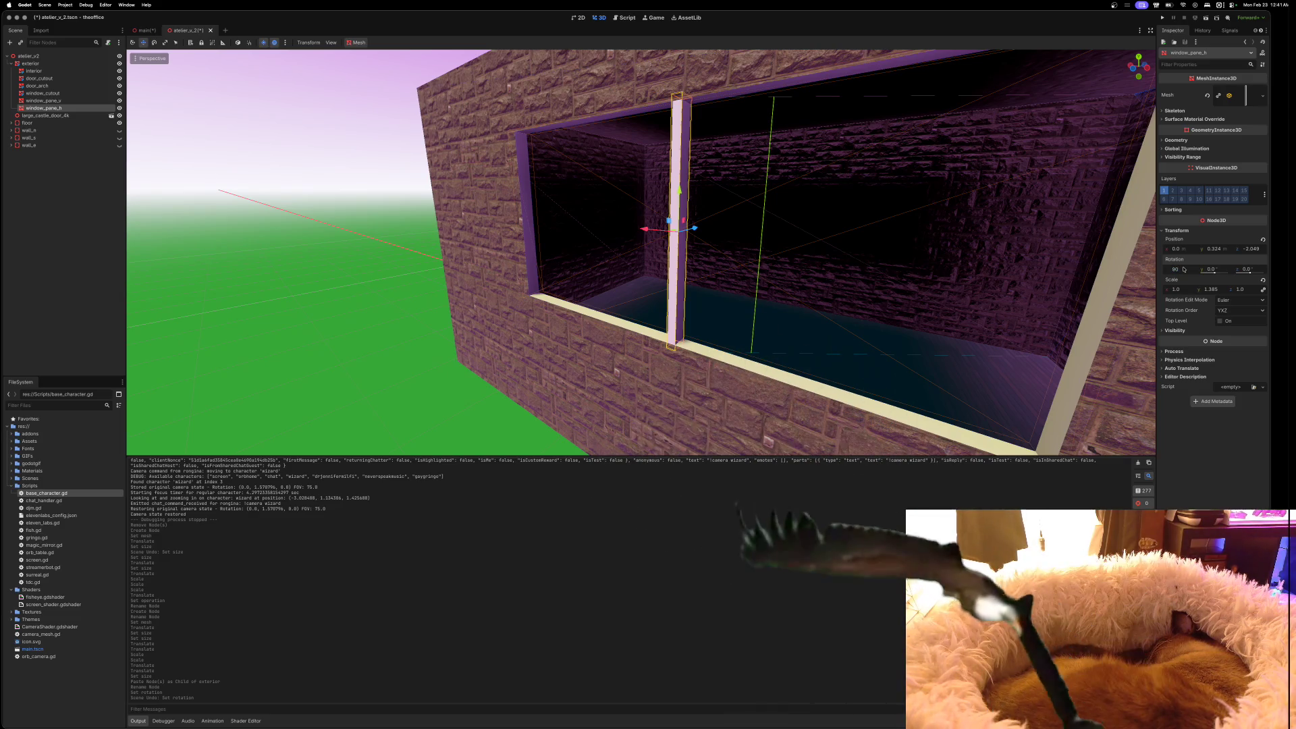
{"action": "key", "text": "Return"}
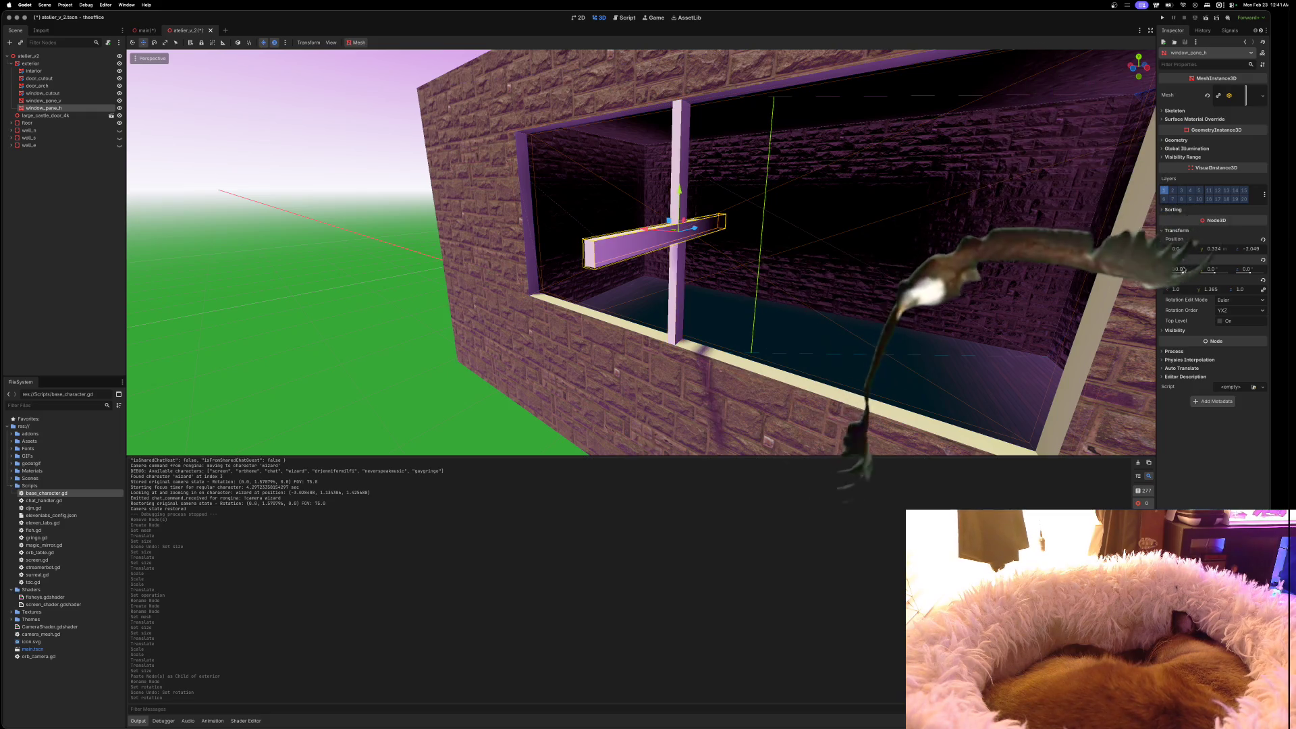
{"action": "key", "text": "ctrl+z"}
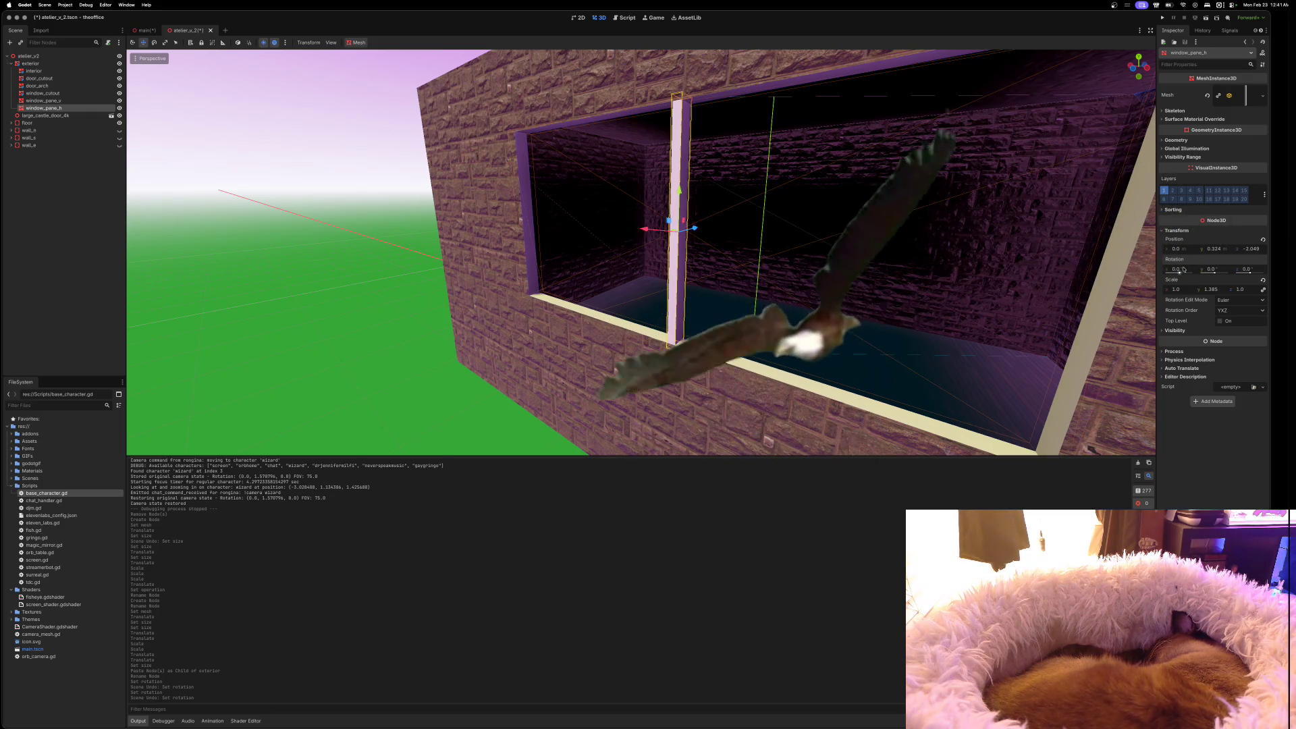
{"action": "left_click", "coordinate": [1244, 269]}
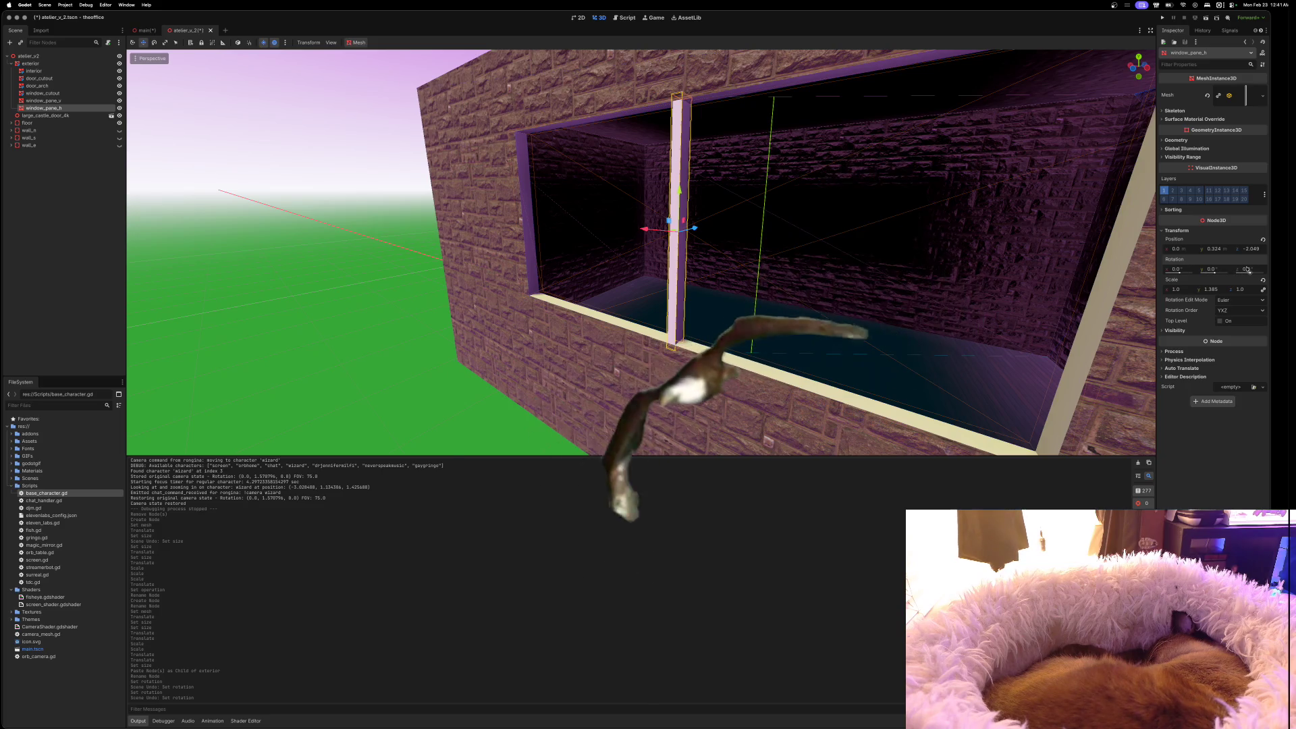
{"action": "type", "text": "90"}
{"action": "key", "text": "Return"}
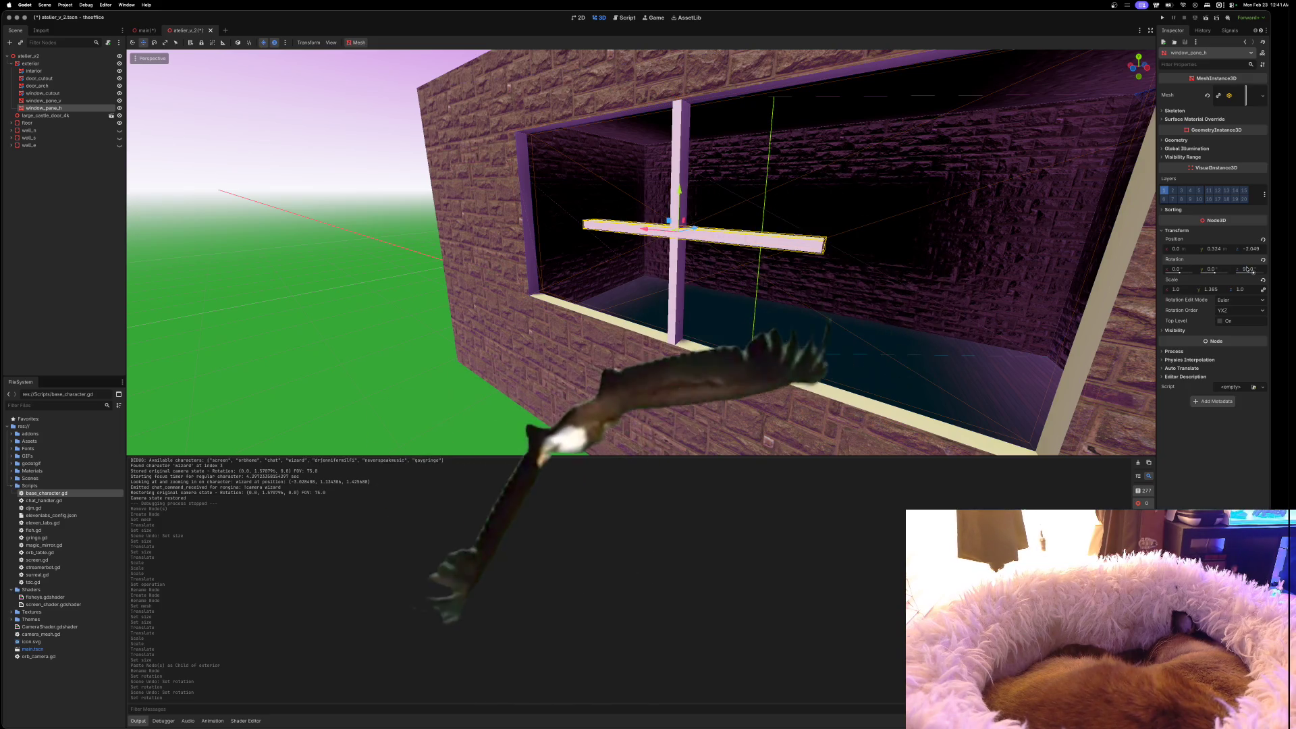
{"action": "scroll", "coordinate": [641, 252], "scroll_direction": "left", "scroll_amount": 5}
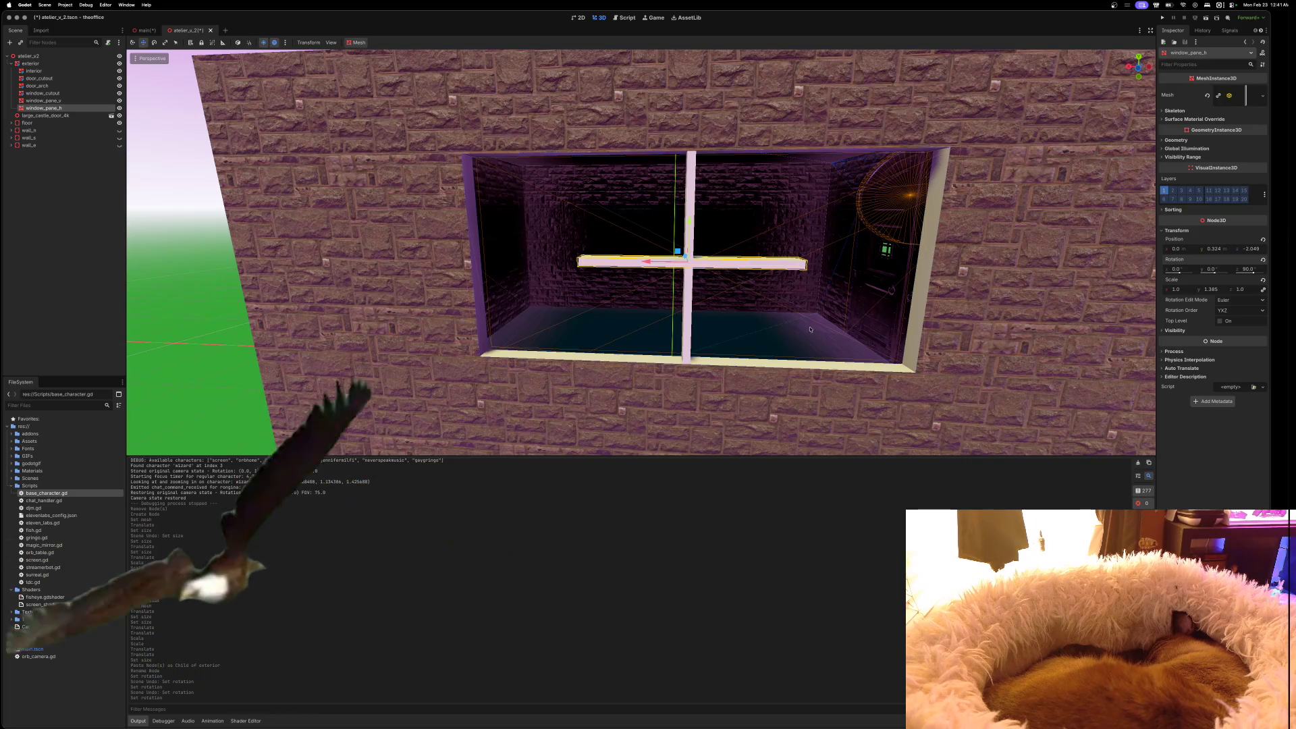
Scale window_pane_h so the horizontal bar stretches across the full window width
{"action": "key", "text": "e"}
{"action": "key", "text": "r"}
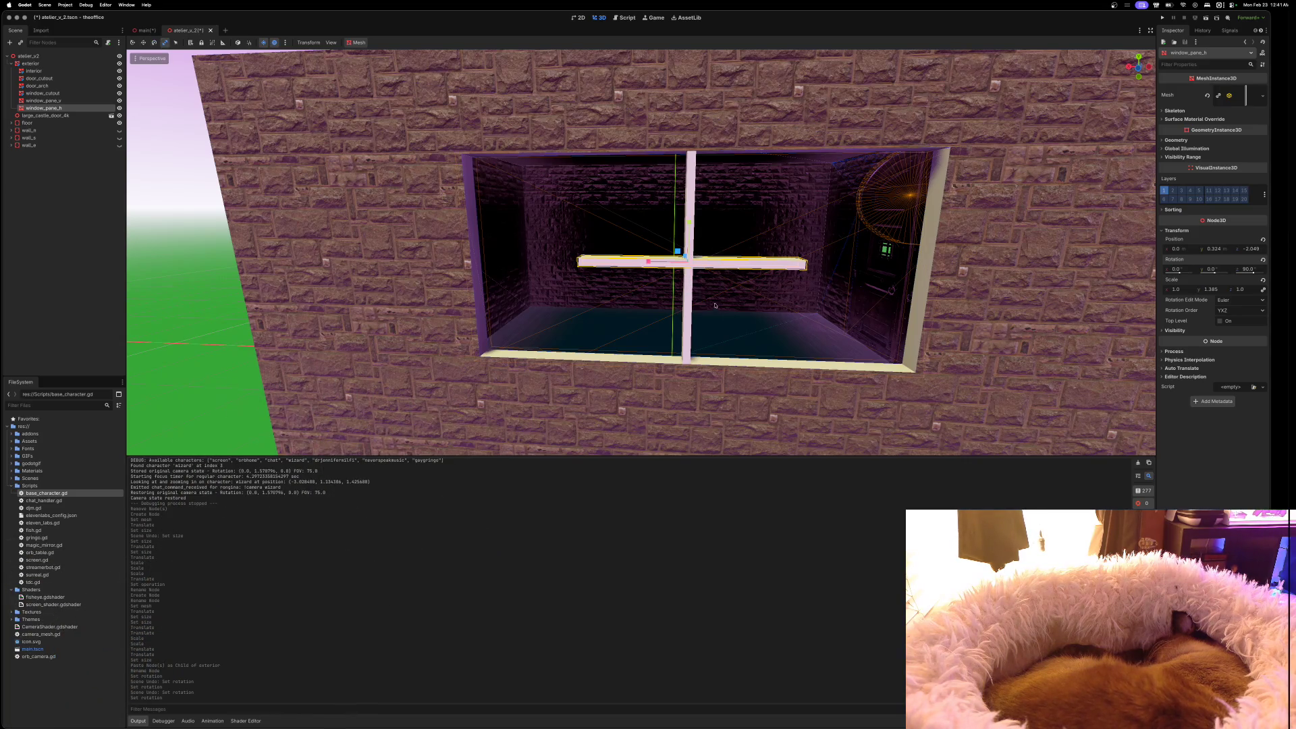
{"action": "left_click_drag", "start_coordinate": [656, 269], "coordinate": [612, 259]}
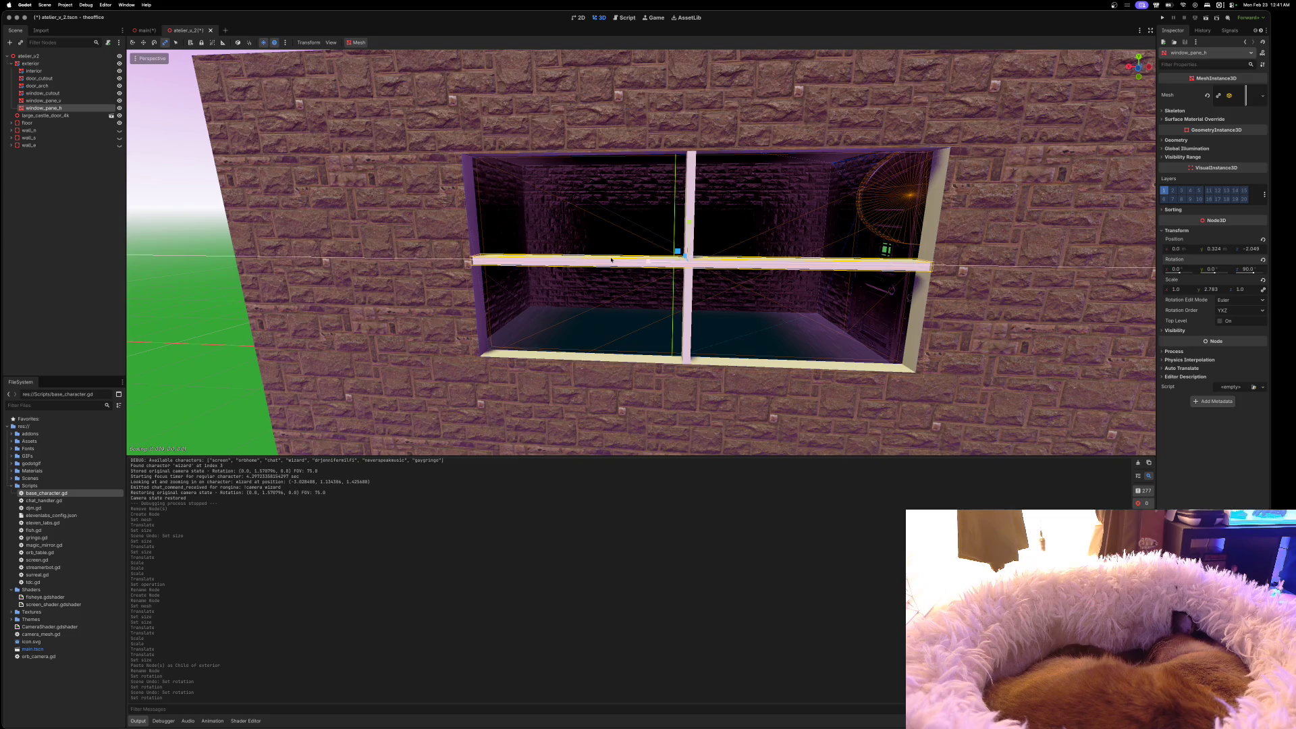
Check the four-pane window from several angles, then bring the medieval window image results forward
{"action": "scroll", "coordinate": [611, 259], "scroll_direction": "right", "scroll_amount": 15}
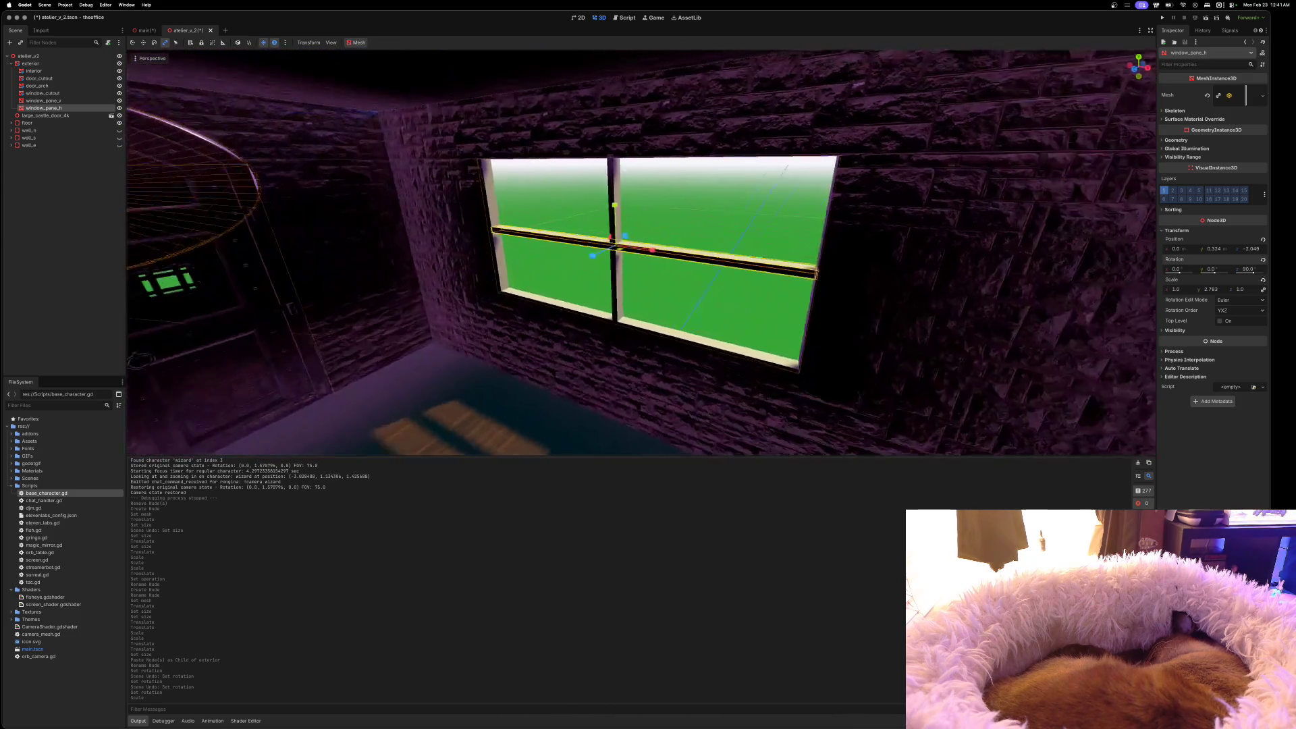
{"action": "scroll", "coordinate": [612, 259], "scroll_direction": "up", "scroll_amount": 5}
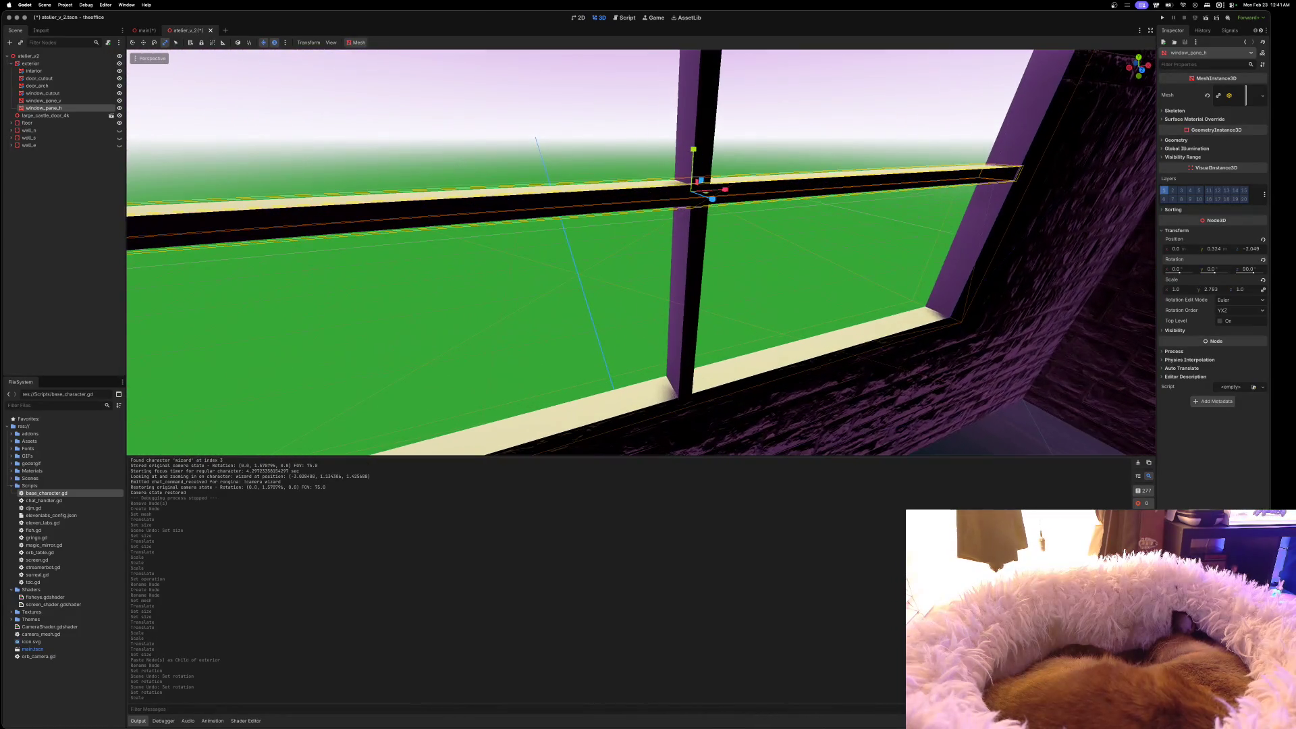
{"action": "scroll", "coordinate": [611, 259], "scroll_direction": "left", "scroll_amount": 15}
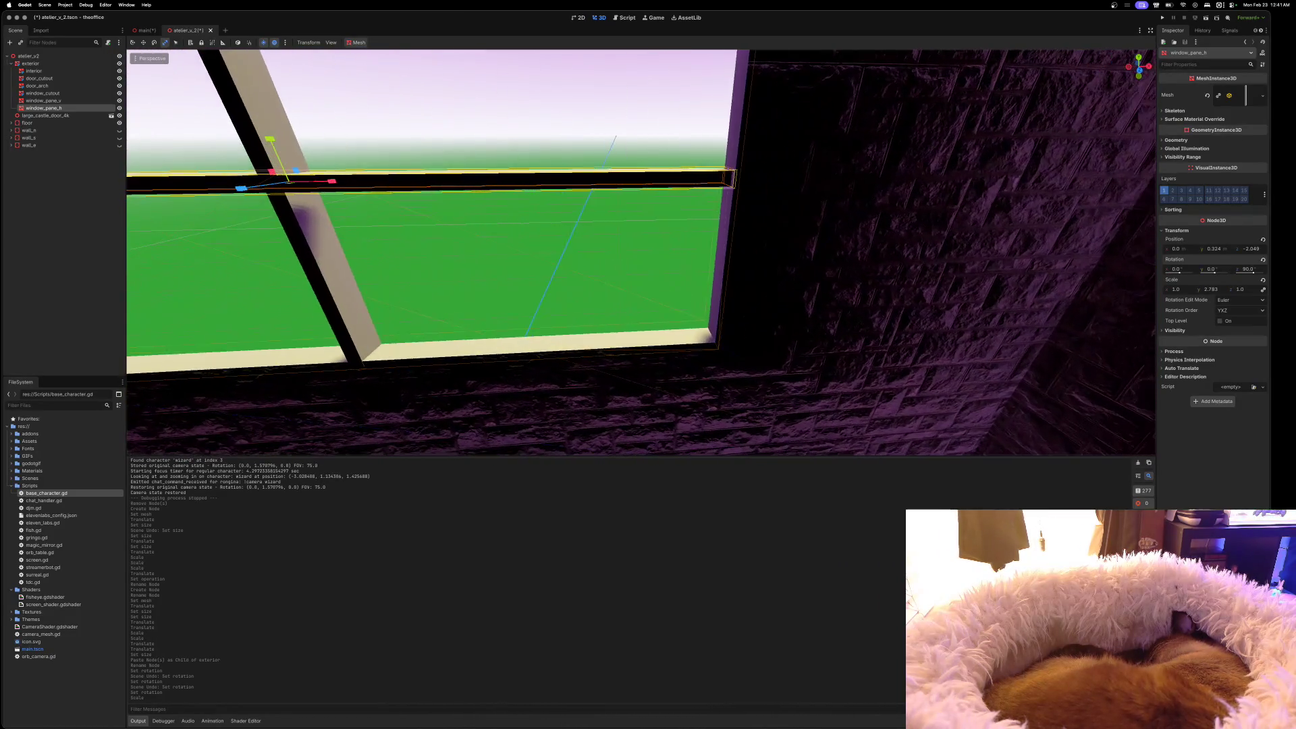
{"action": "scroll", "coordinate": [640, 251], "scroll_direction": "left", "scroll_amount": 20}
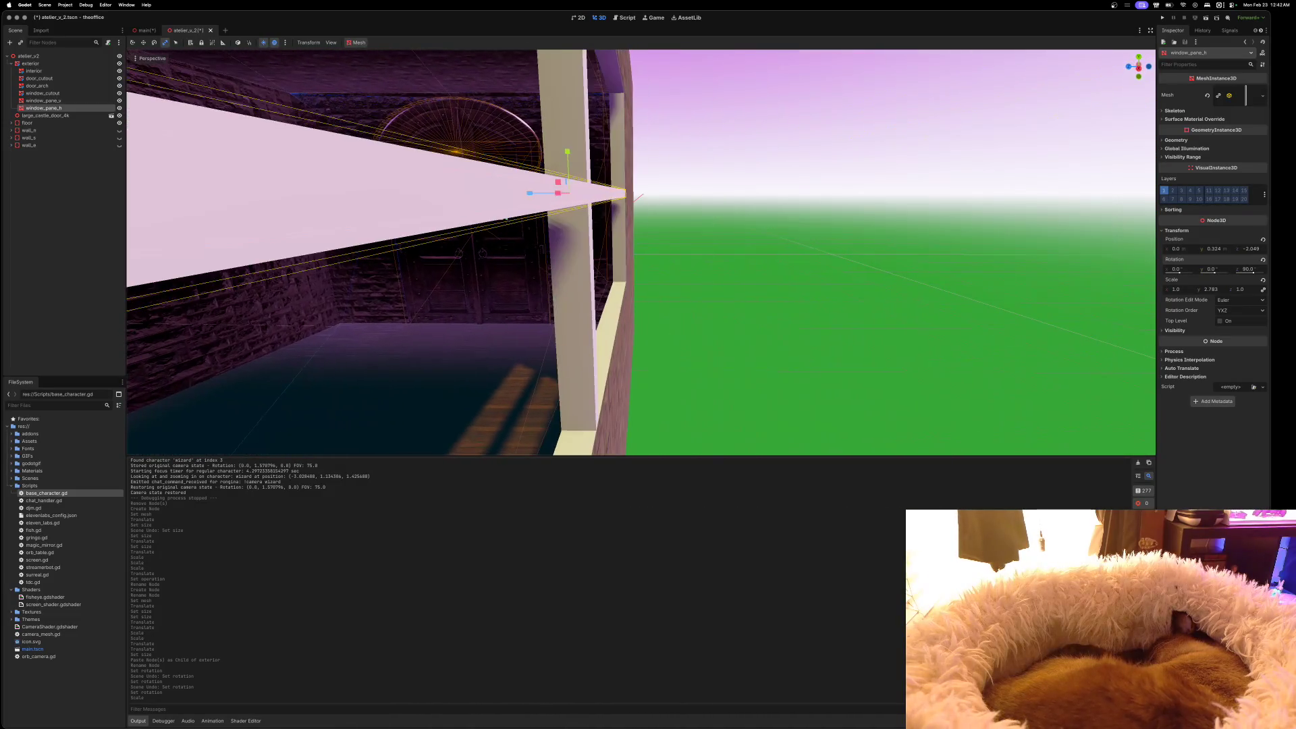
{"action": "scroll", "coordinate": [640, 252], "scroll_direction": "down", "scroll_amount": 10}
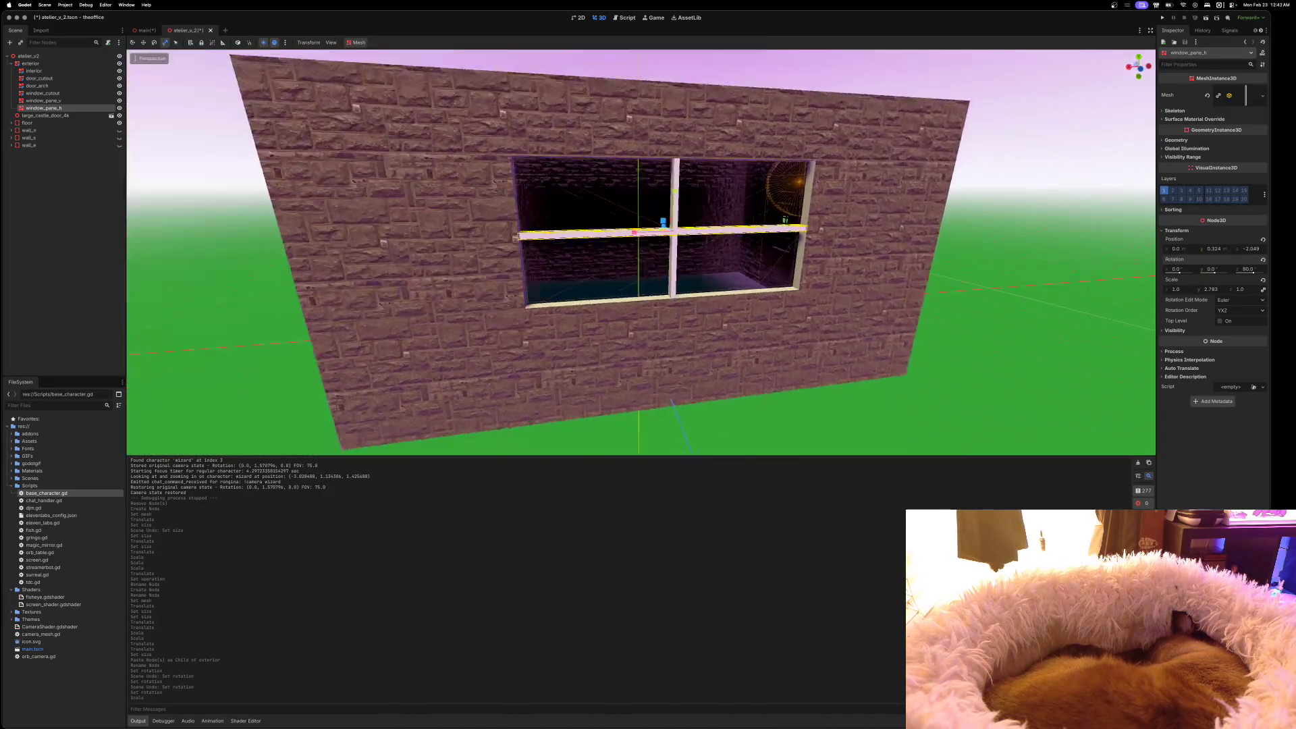
{"action": "scroll", "coordinate": [640, 252], "scroll_direction": "left", "scroll_amount": 10}
{"action": "scroll", "coordinate": [640, 252], "scroll_direction": "up", "scroll_amount": 15}
{"action": "scroll", "coordinate": [641, 252], "scroll_direction": "down", "scroll_amount": 5}
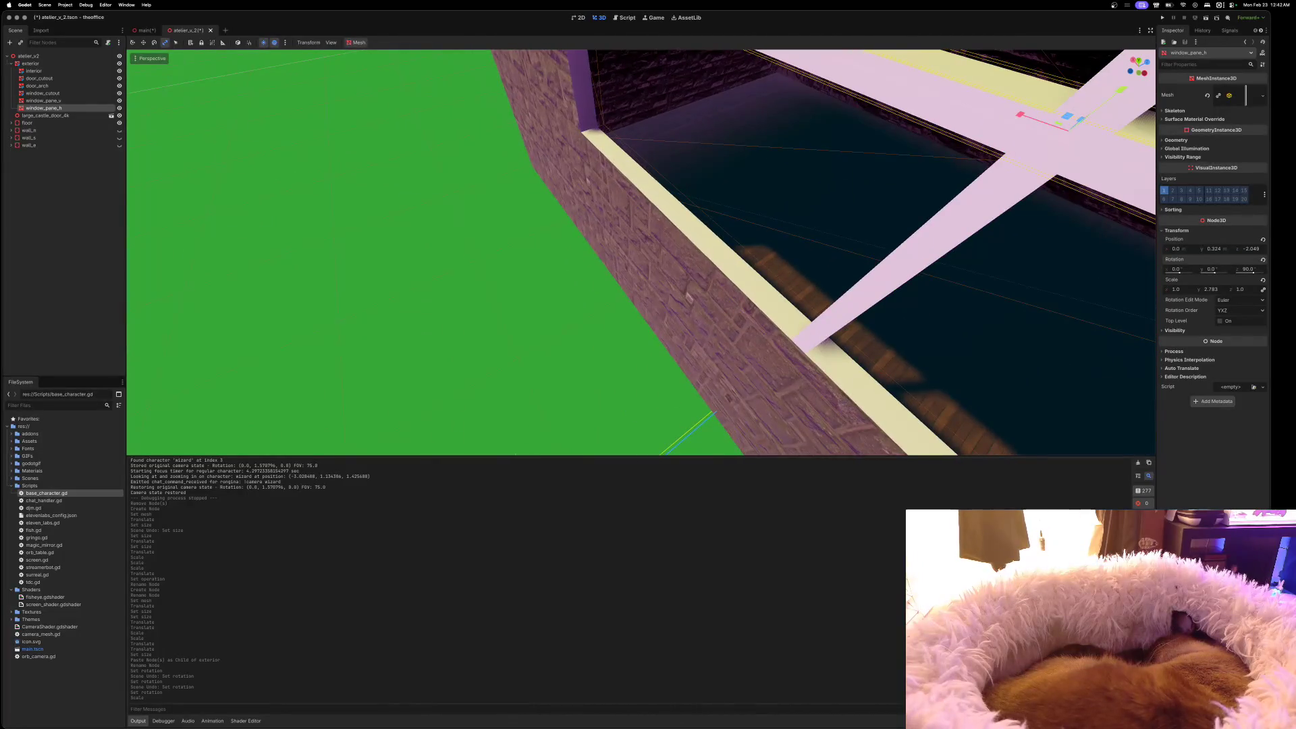
{"action": "scroll", "coordinate": [640, 251], "scroll_direction": "left", "scroll_amount": 10}
{"action": "scroll", "coordinate": [641, 251], "scroll_direction": "down", "scroll_amount": 5}
{"action": "scroll", "coordinate": [640, 252], "scroll_direction": "up", "scroll_amount": 10}
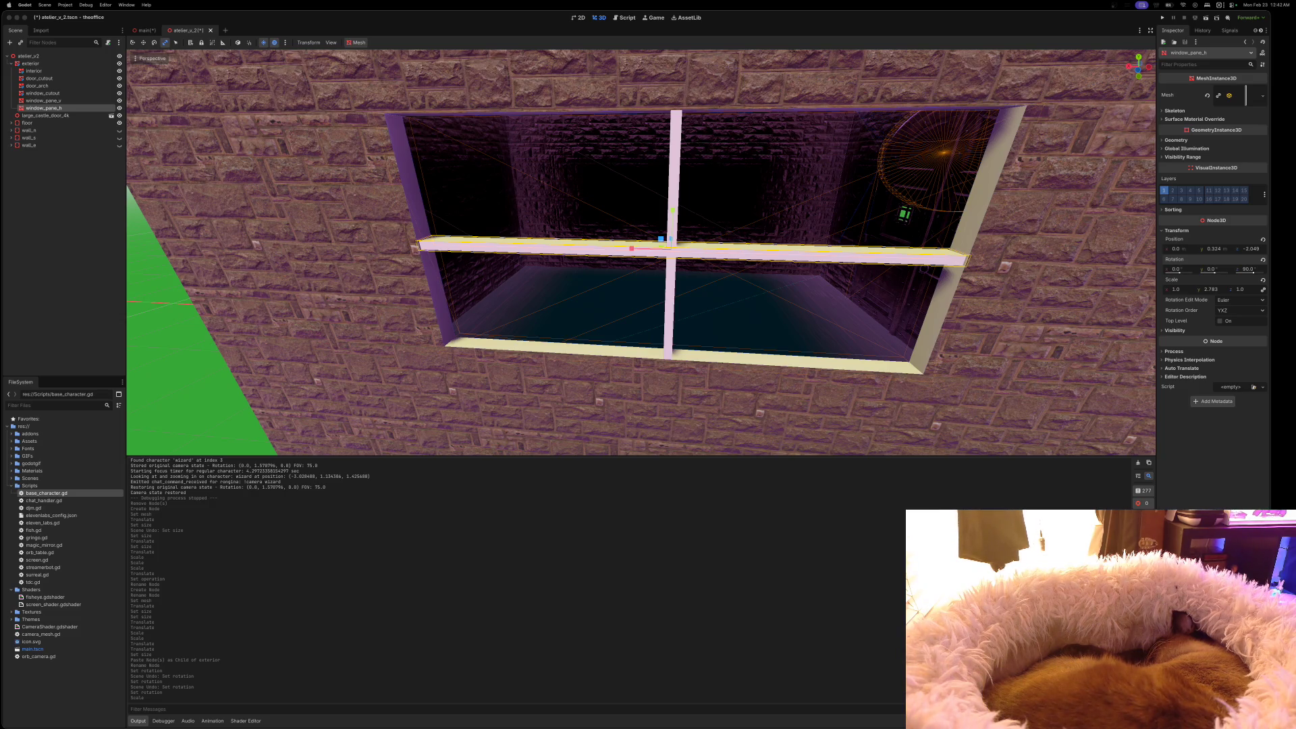
{"action": "left_click_drag", "start_coordinate": [944, 146], "coordinate": [552, 132]}
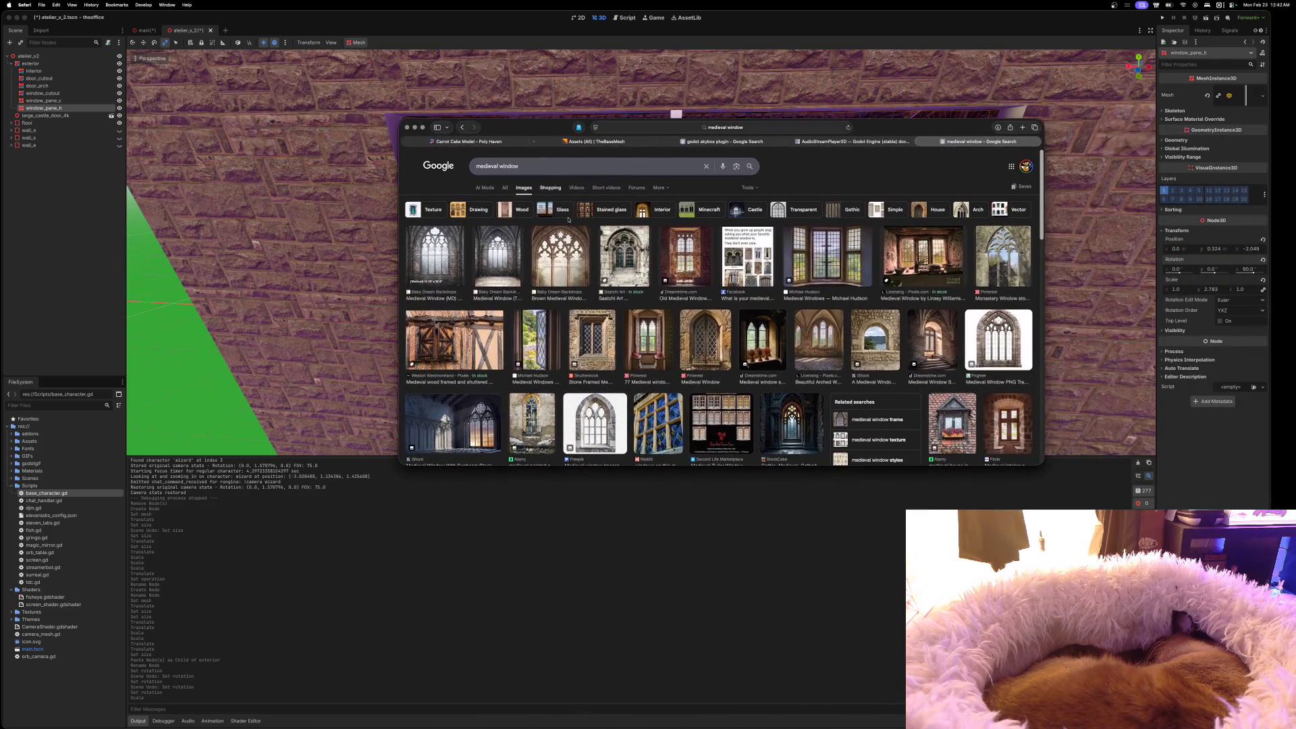
Preview the medieval interior castle window photo in the image results
{"action": "scroll", "coordinate": [878, 344], "scroll_direction": "down", "scroll_amount": 3}
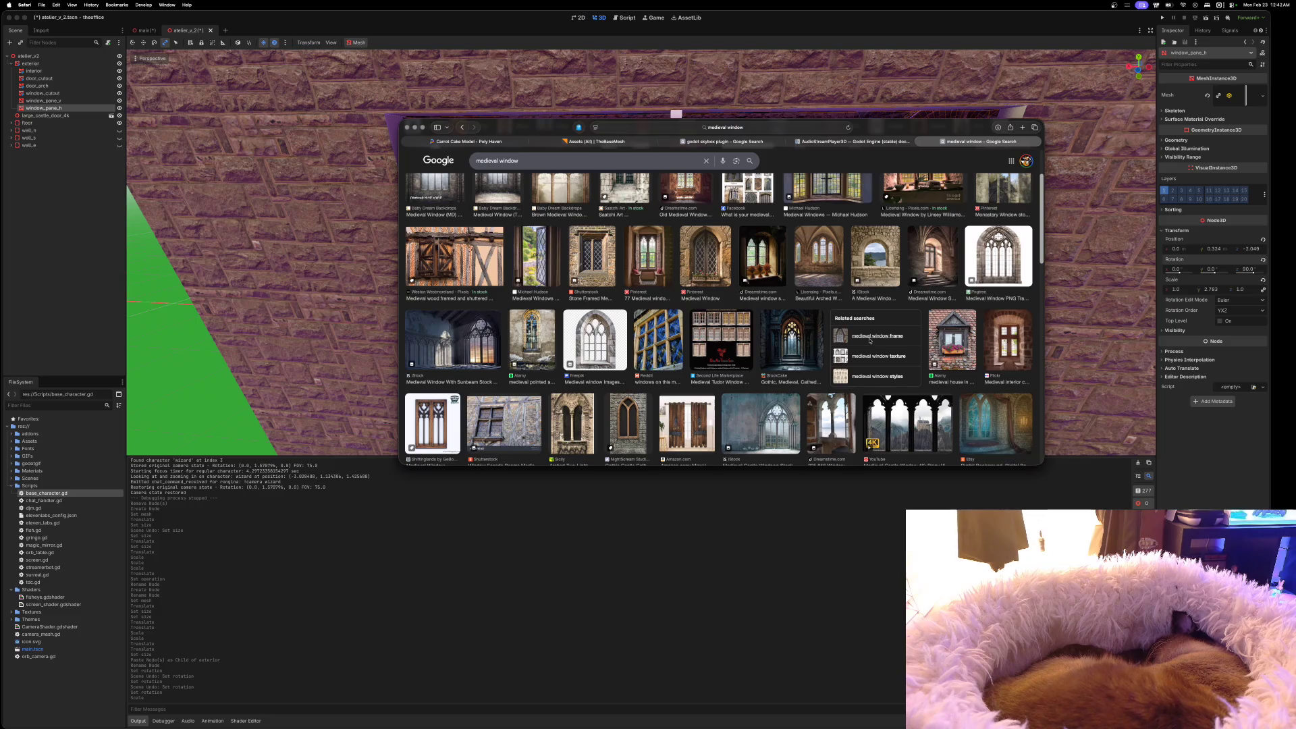
{"action": "left_click", "coordinate": [1002, 343]}
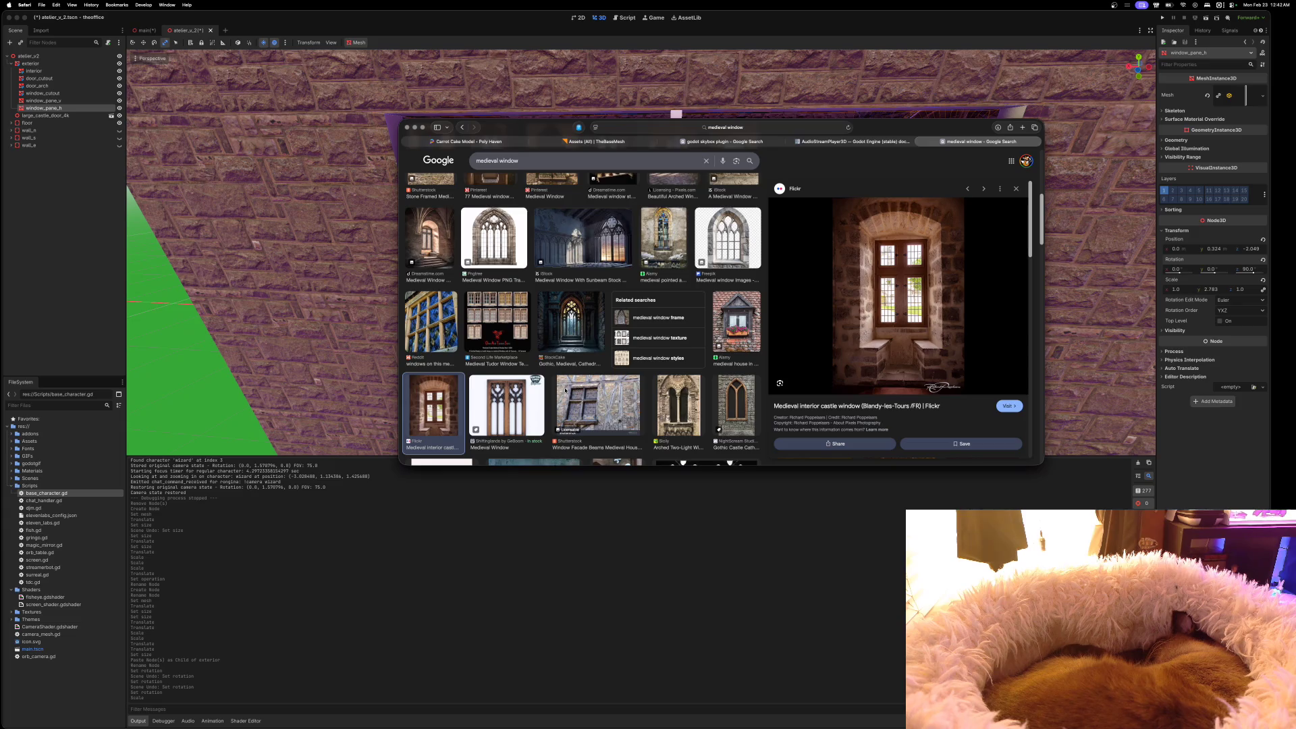
{"action": "scroll", "coordinate": [566, 390], "scroll_direction": "down", "scroll_amount": 4}
Replace 'window' in the Google search box with the new query 'prague alchemy lab'
{"action": "scroll", "coordinate": [565, 390], "scroll_direction": "down", "scroll_amount": 3}
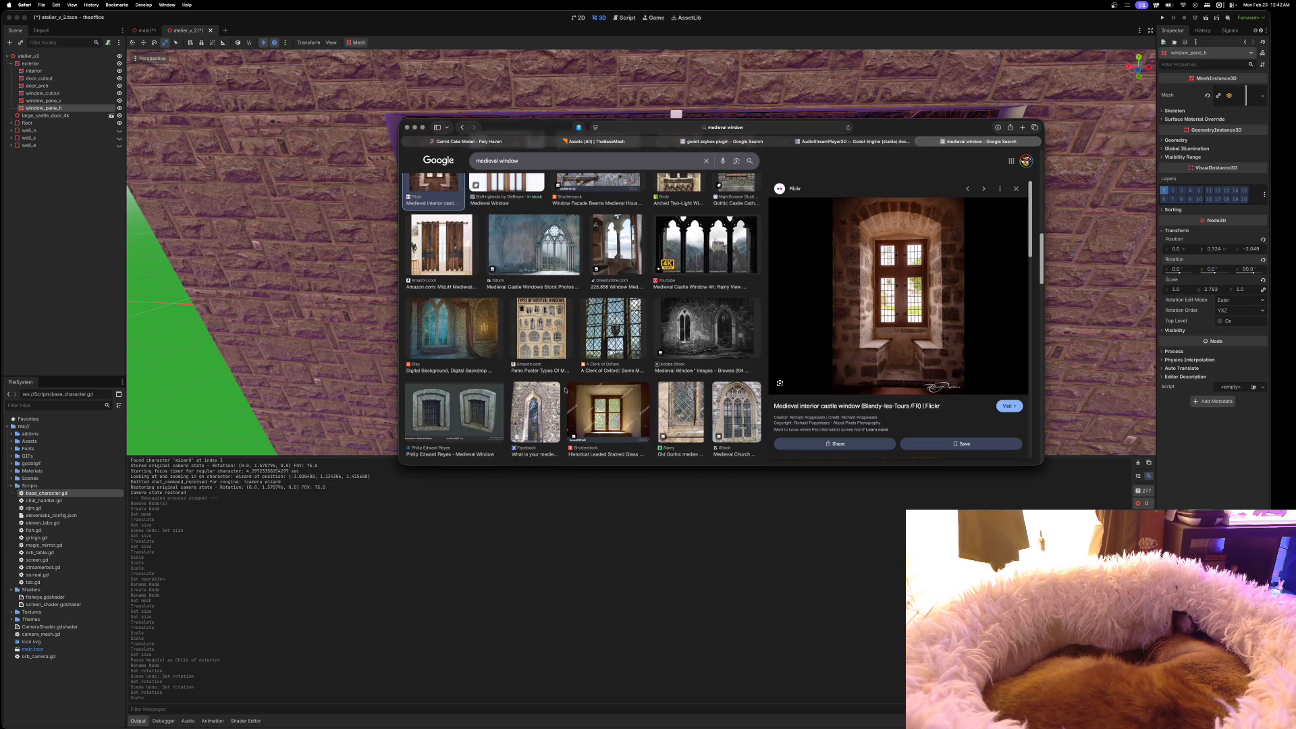
{"action": "scroll", "coordinate": [566, 390], "scroll_direction": "down", "scroll_amount": 4}
{"action": "scroll", "coordinate": [565, 390], "scroll_direction": "up", "scroll_amount": 5}
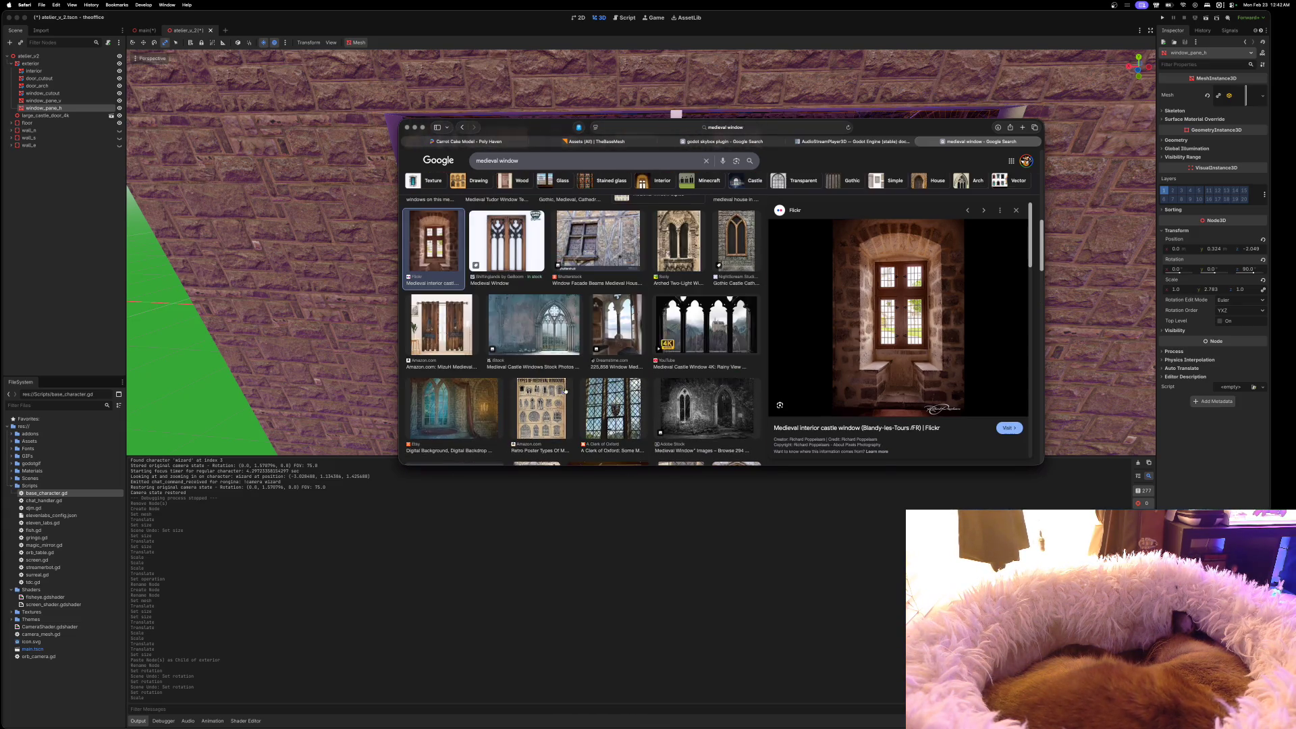
{"action": "double_click", "coordinate": [531, 162]}
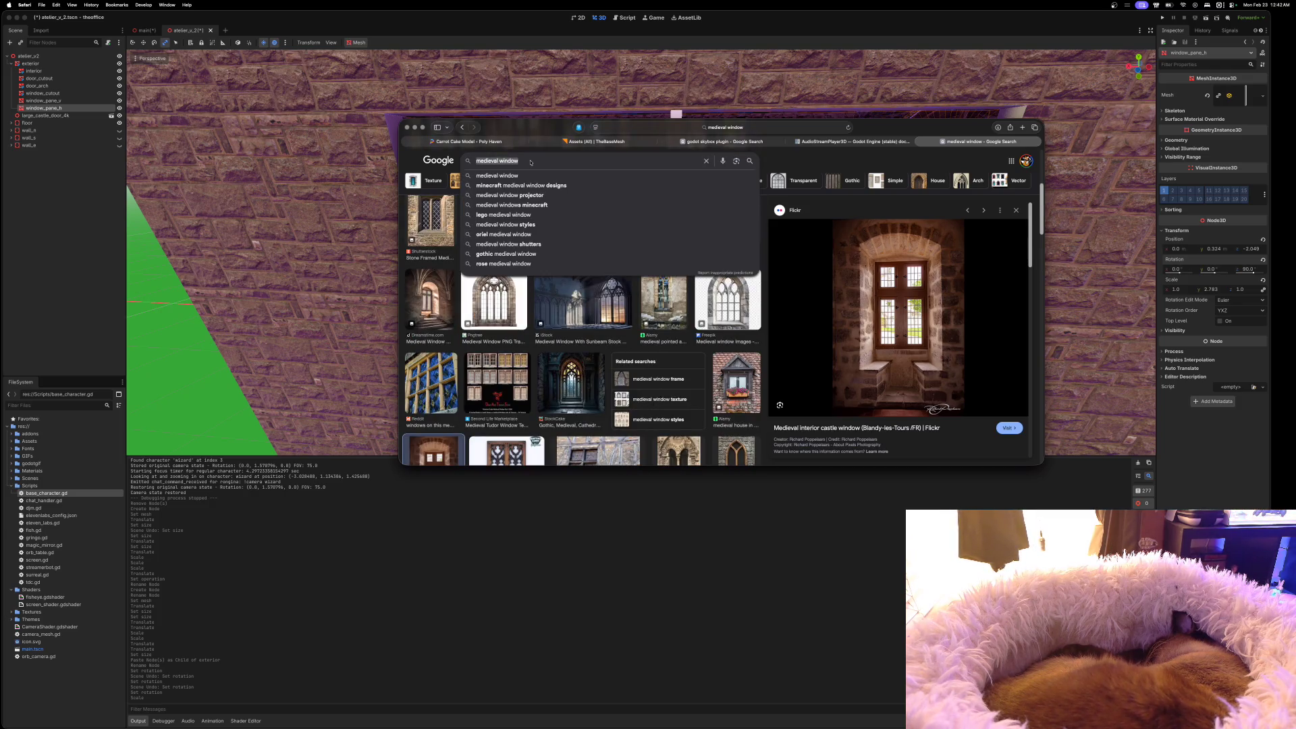
{"action": "type", "text": "prague alchemy lab"}
Search images for 'prague alchemy lab' and preview results, ending on the Prague Now image
{"action": "key", "text": "Return"}
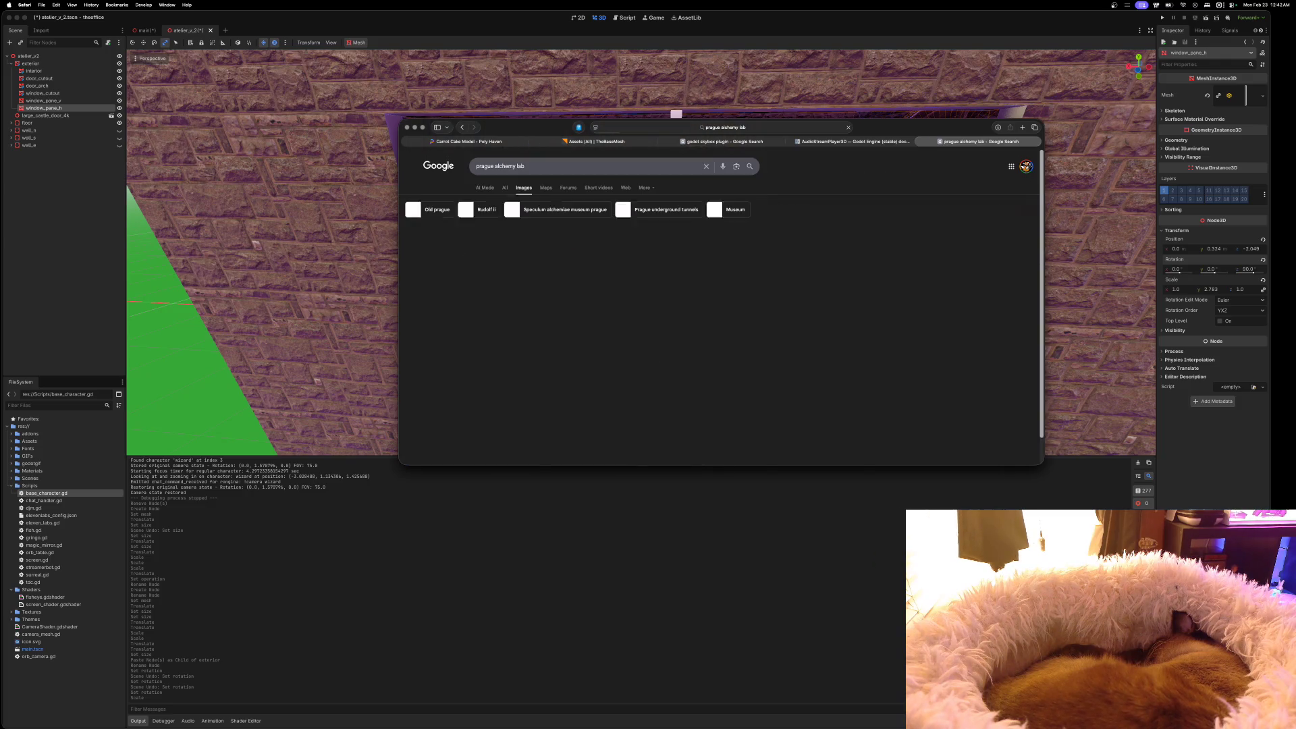
{"action": "left_click", "coordinate": [462, 261]}
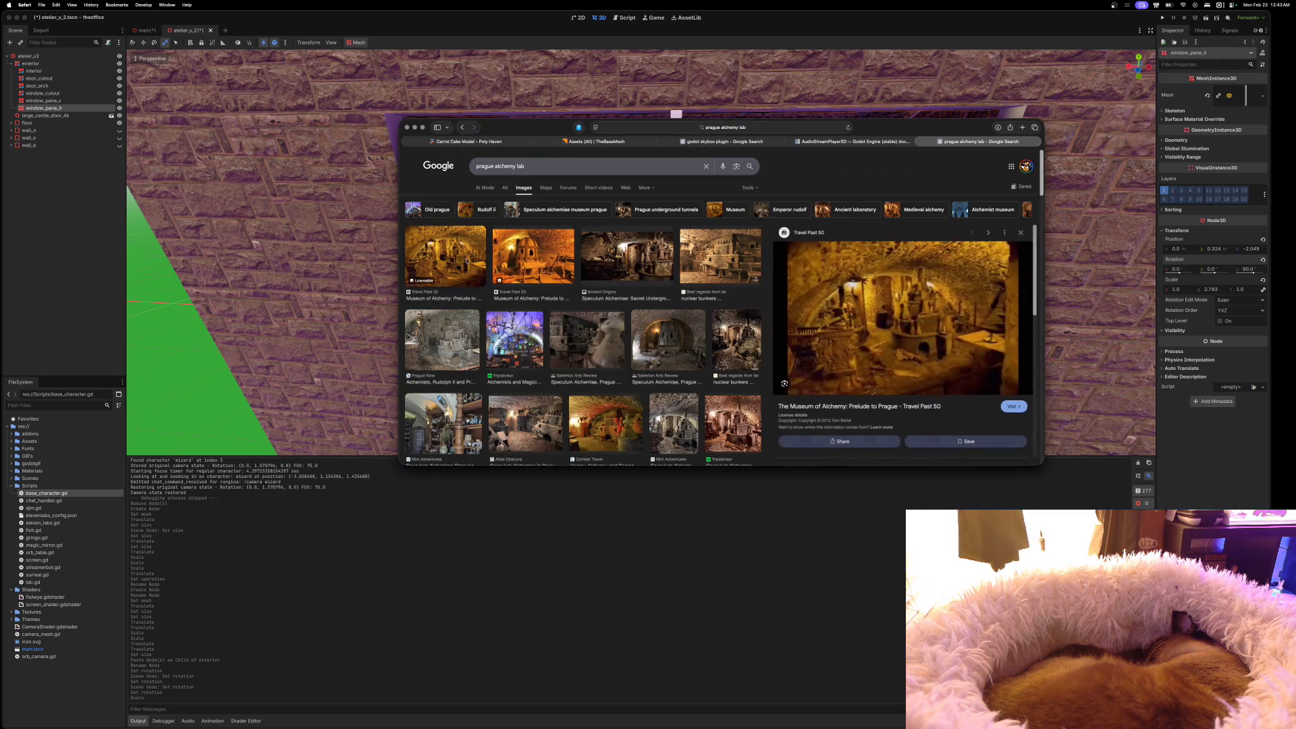
{"action": "left_click", "coordinate": [508, 272]}
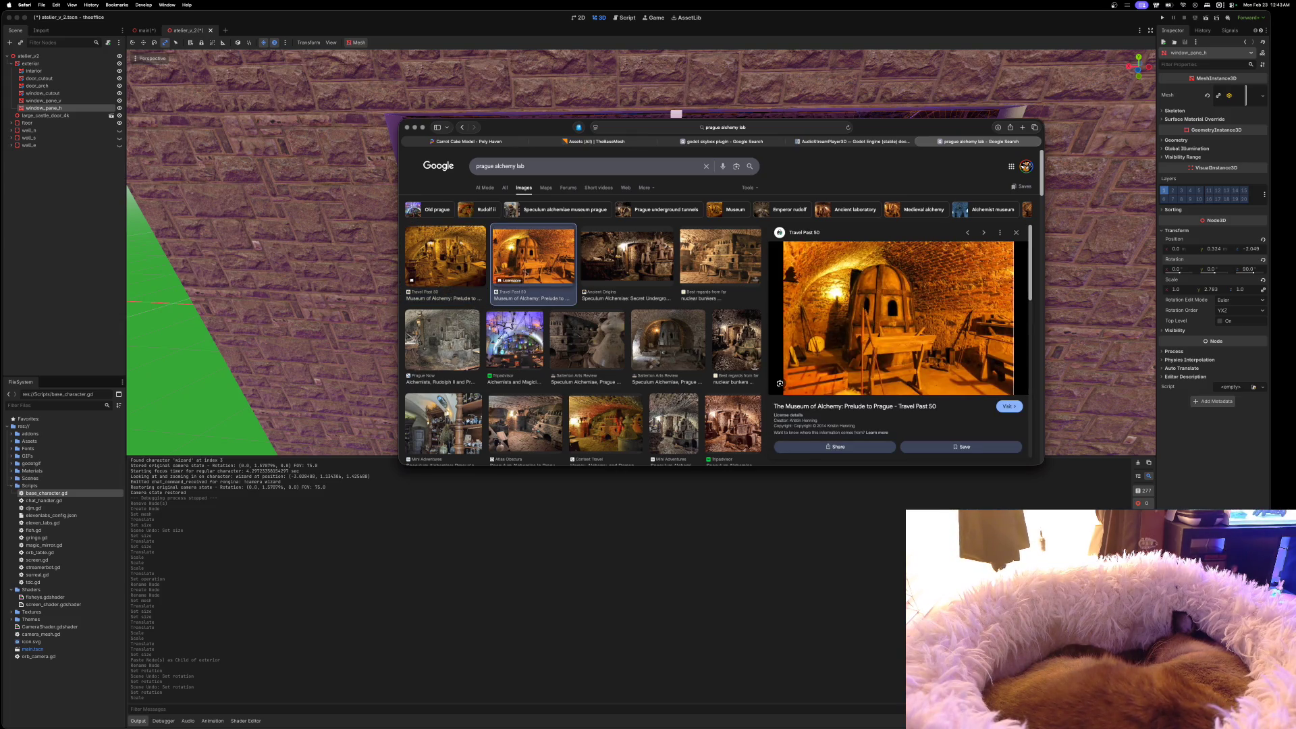
{"action": "left_click", "coordinate": [614, 259]}
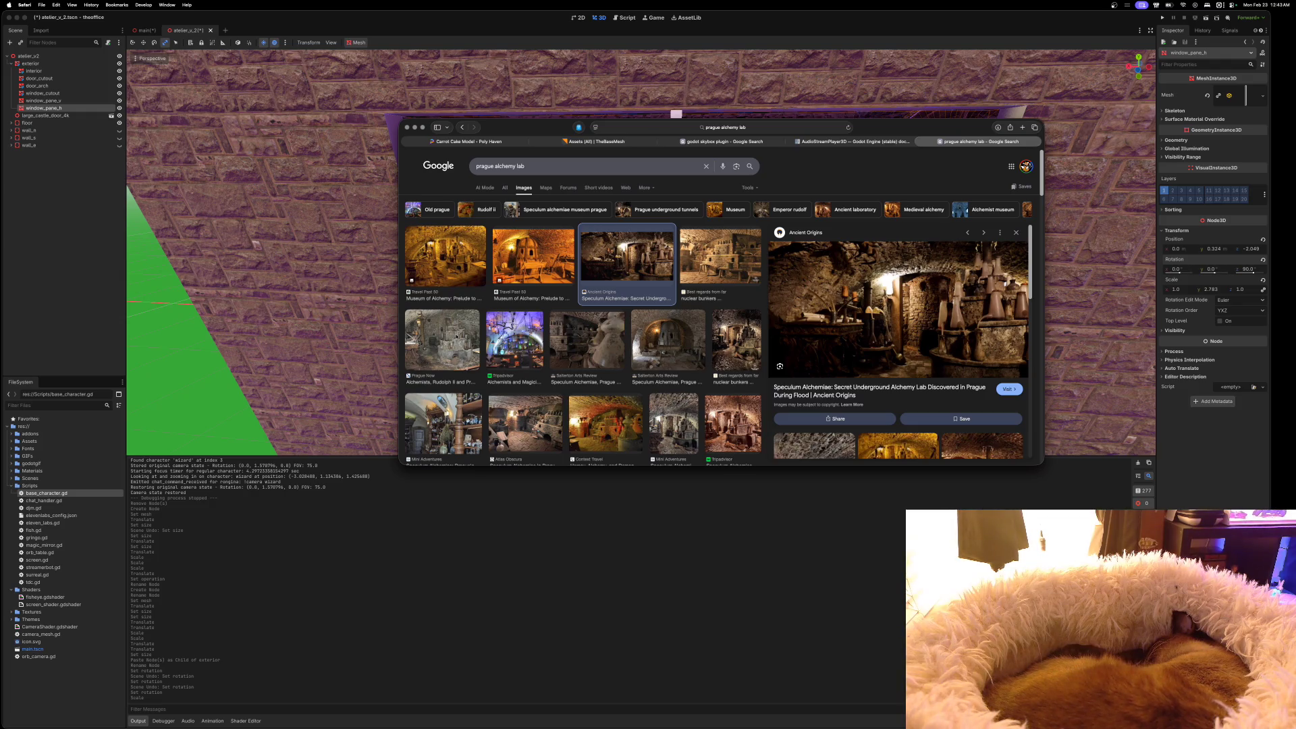
{"action": "left_click", "coordinate": [457, 335]}
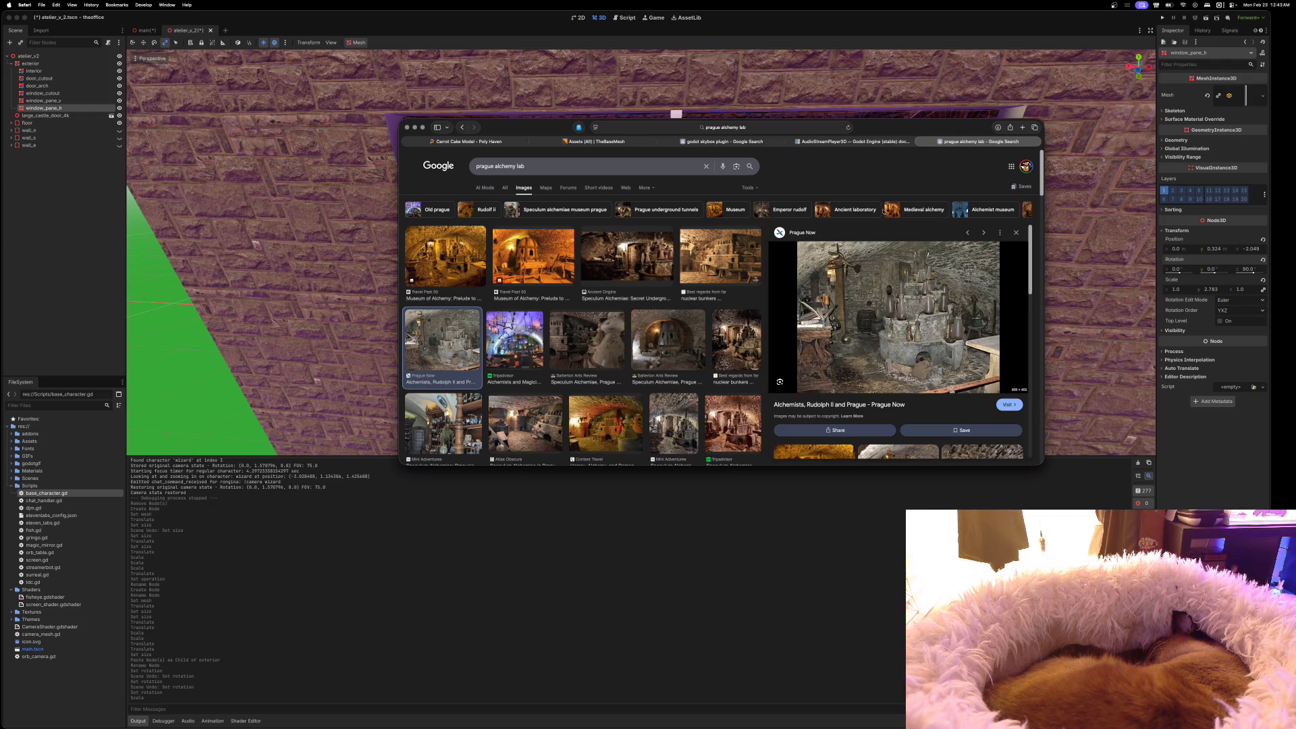
Move and enlarge the Safari window, then open the Prague Now source page in a new tab
{"action": "left_click_drag", "start_coordinate": [907, 130], "coordinate": [667, 84]}
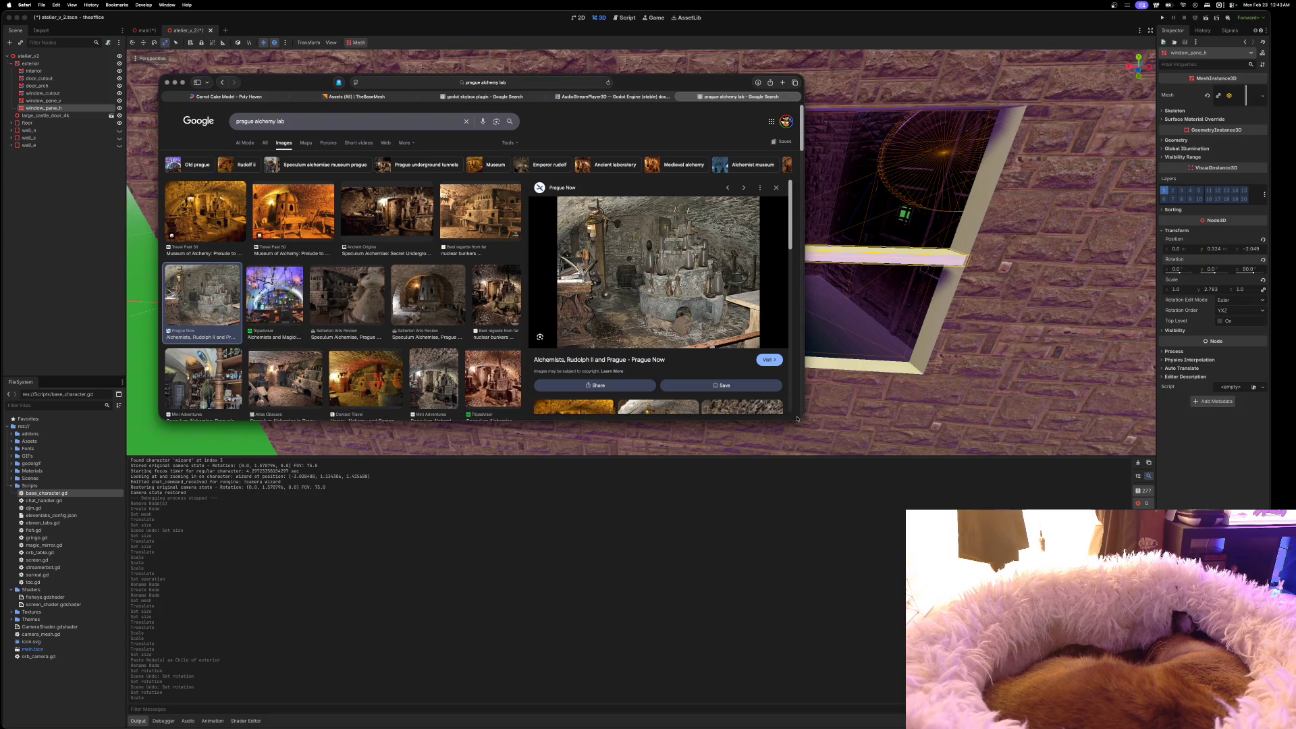
{"action": "left_click_drag", "start_coordinate": [801, 422], "coordinate": [987, 569]}
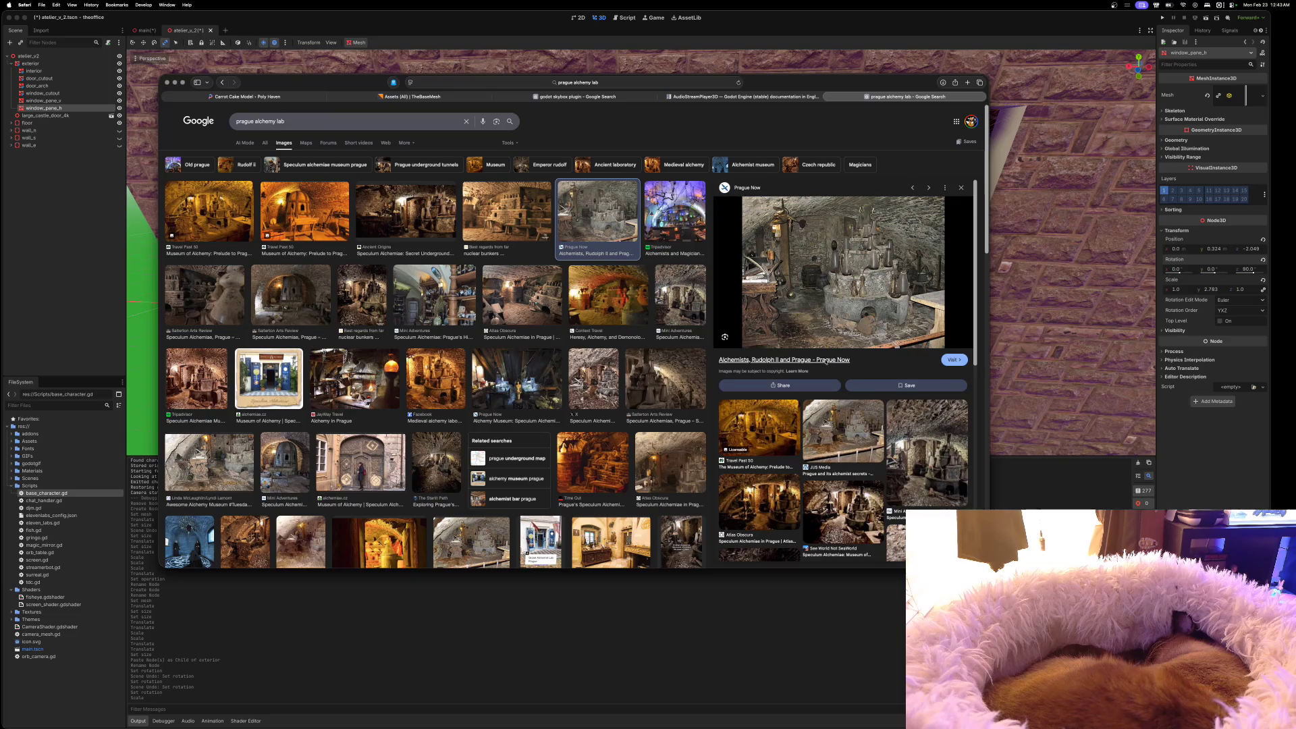
{"action": "left_click", "coordinate": [820, 361]}
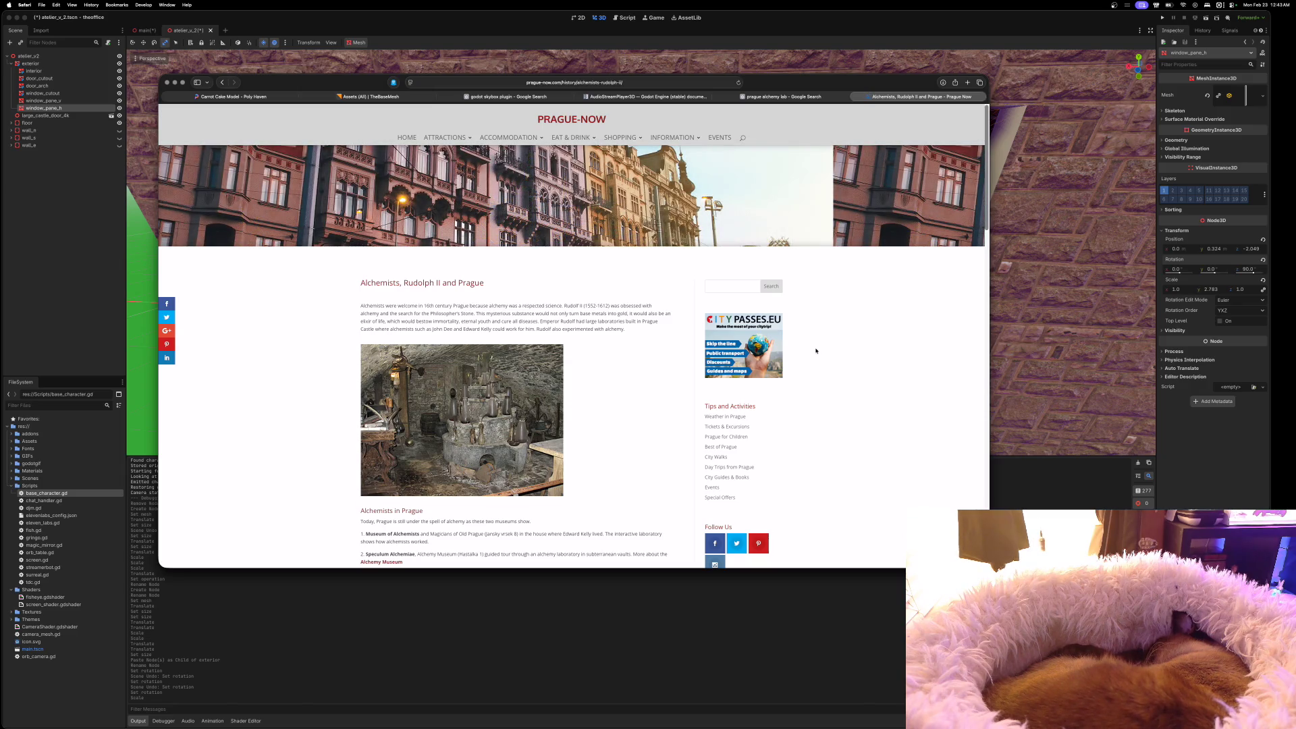
Open the alchemy lab photo in its own tab, view it, then close that tab
{"action": "scroll", "coordinate": [532, 384], "scroll_direction": "down", "scroll_amount": 2}
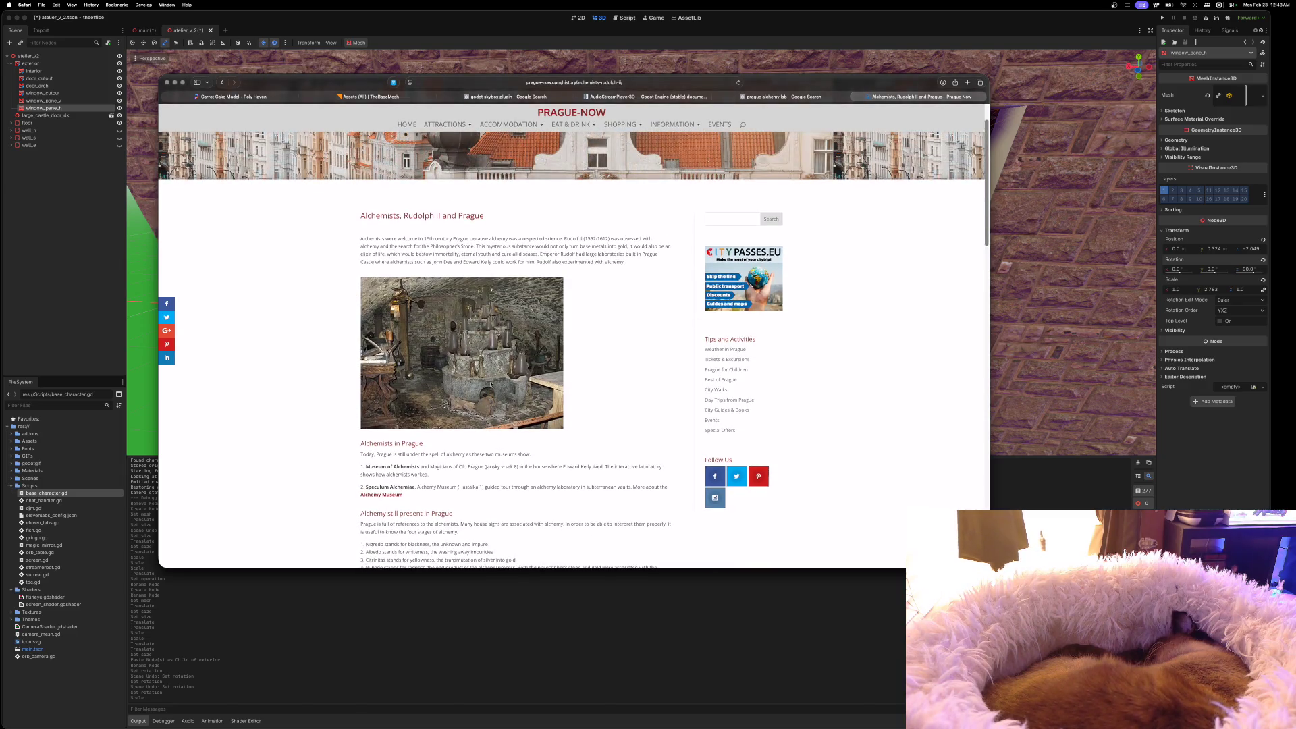
{"action": "right_click", "coordinate": [470, 358]}
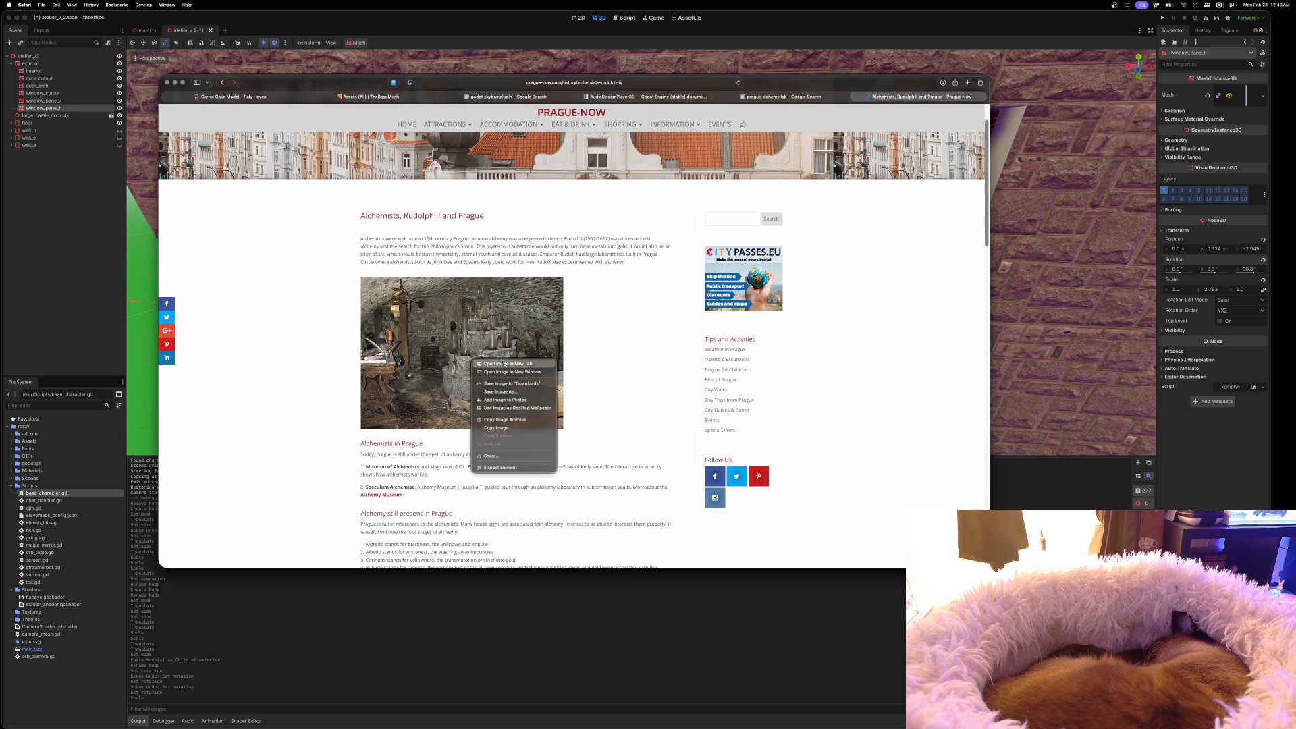
{"action": "left_click", "coordinate": [507, 363]}
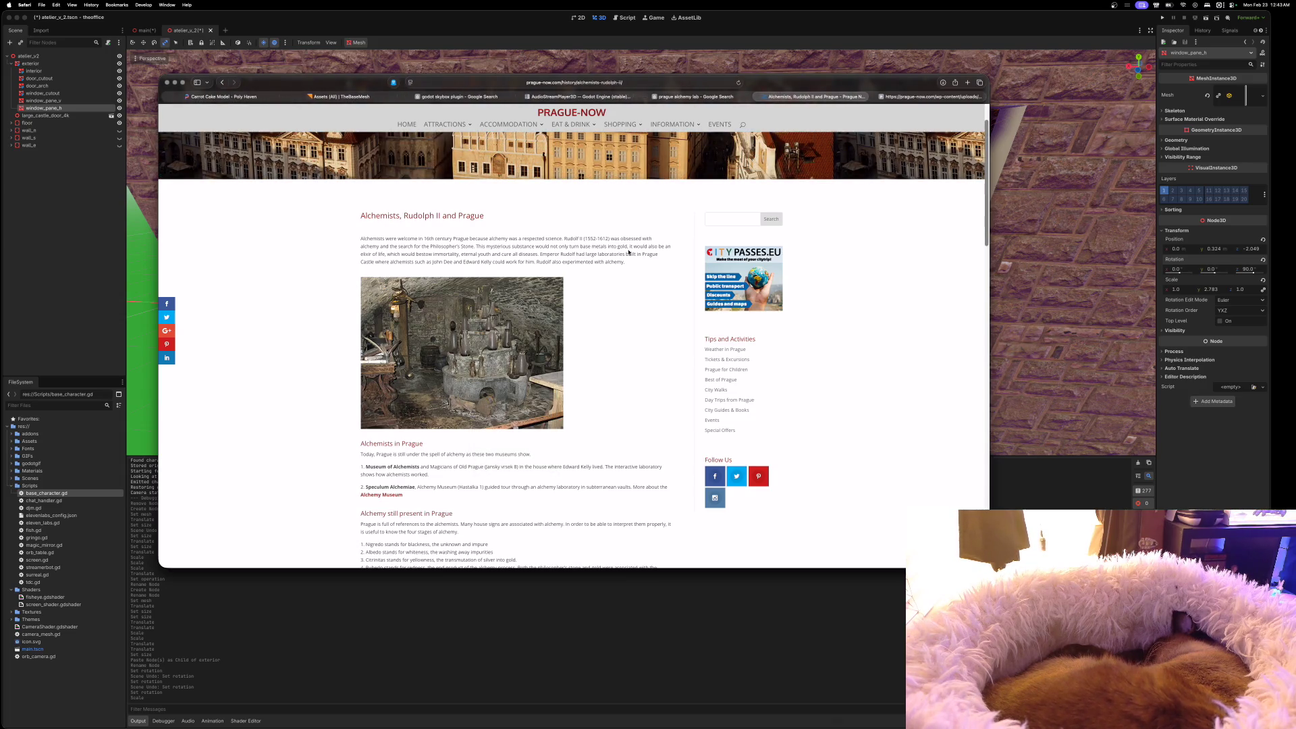
{"action": "left_click", "coordinate": [927, 96]}
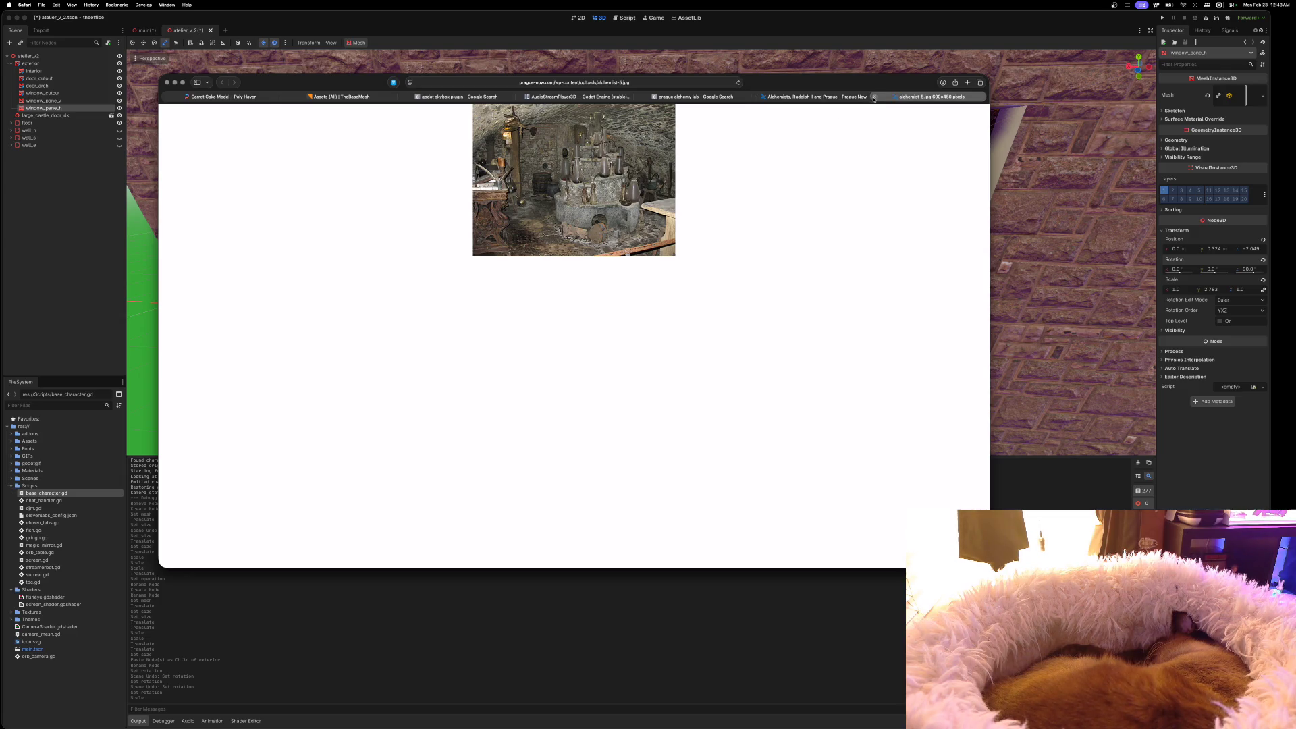
{"action": "left_click", "coordinate": [873, 98]}
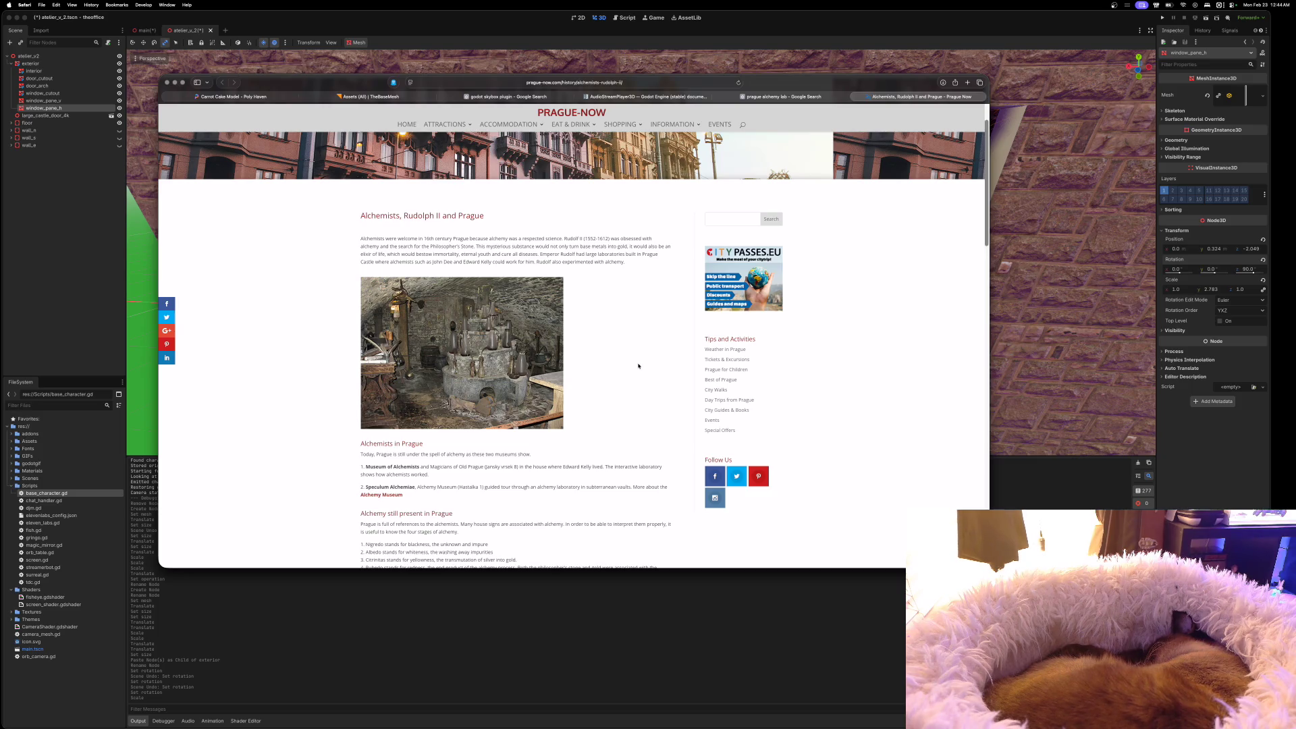
Open the lab photo in a new tab once more and close it to return to the article
{"action": "scroll", "coordinate": [638, 366], "scroll_direction": "down", "scroll_amount": 4}
{"action": "scroll", "coordinate": [636, 390], "scroll_direction": "down", "scroll_amount": 4}
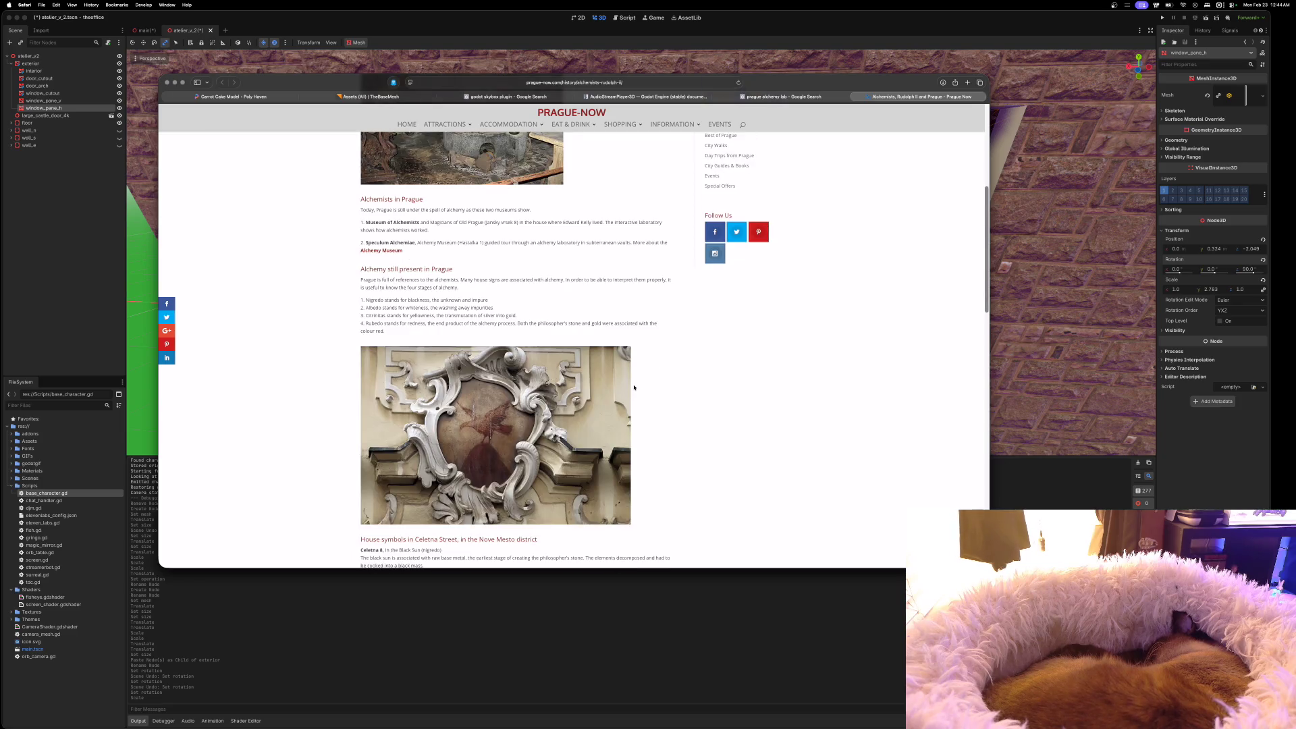
{"action": "scroll", "coordinate": [634, 388], "scroll_direction": "up", "scroll_amount": 2}
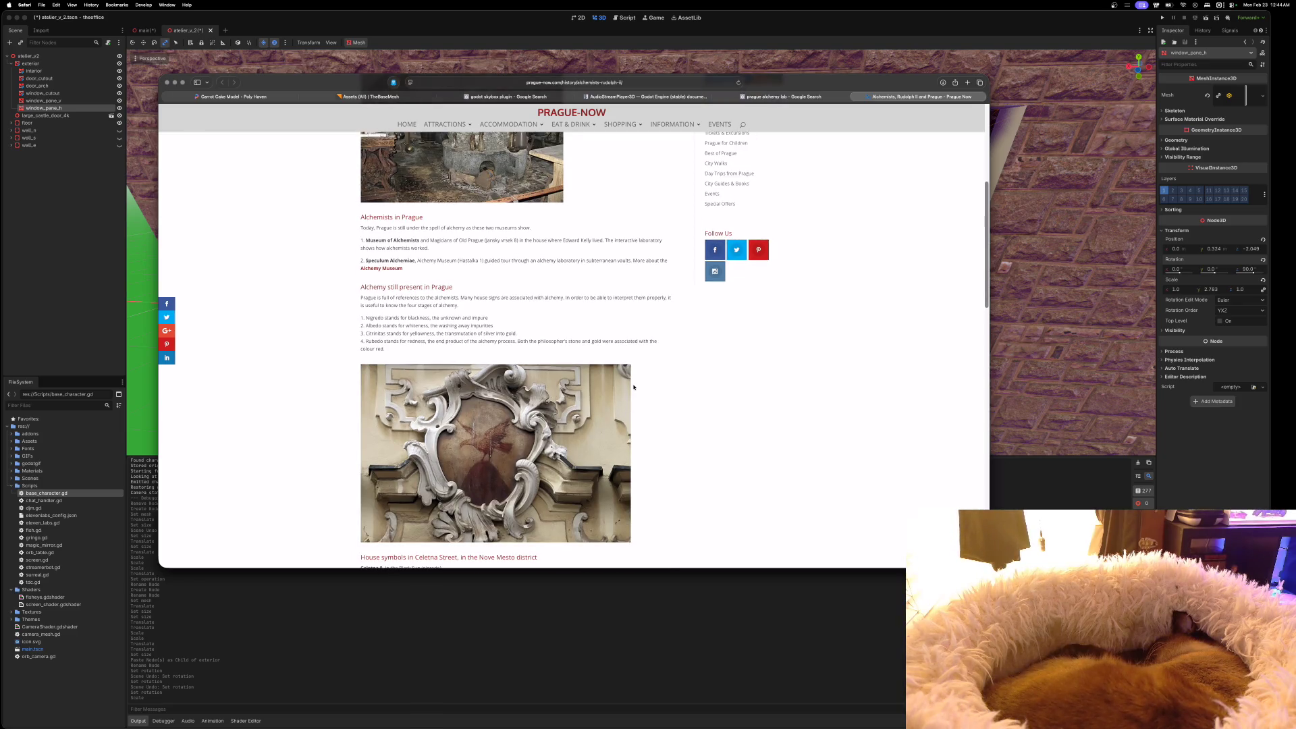
{"action": "scroll", "coordinate": [632, 386], "scroll_direction": "up", "scroll_amount": 4}
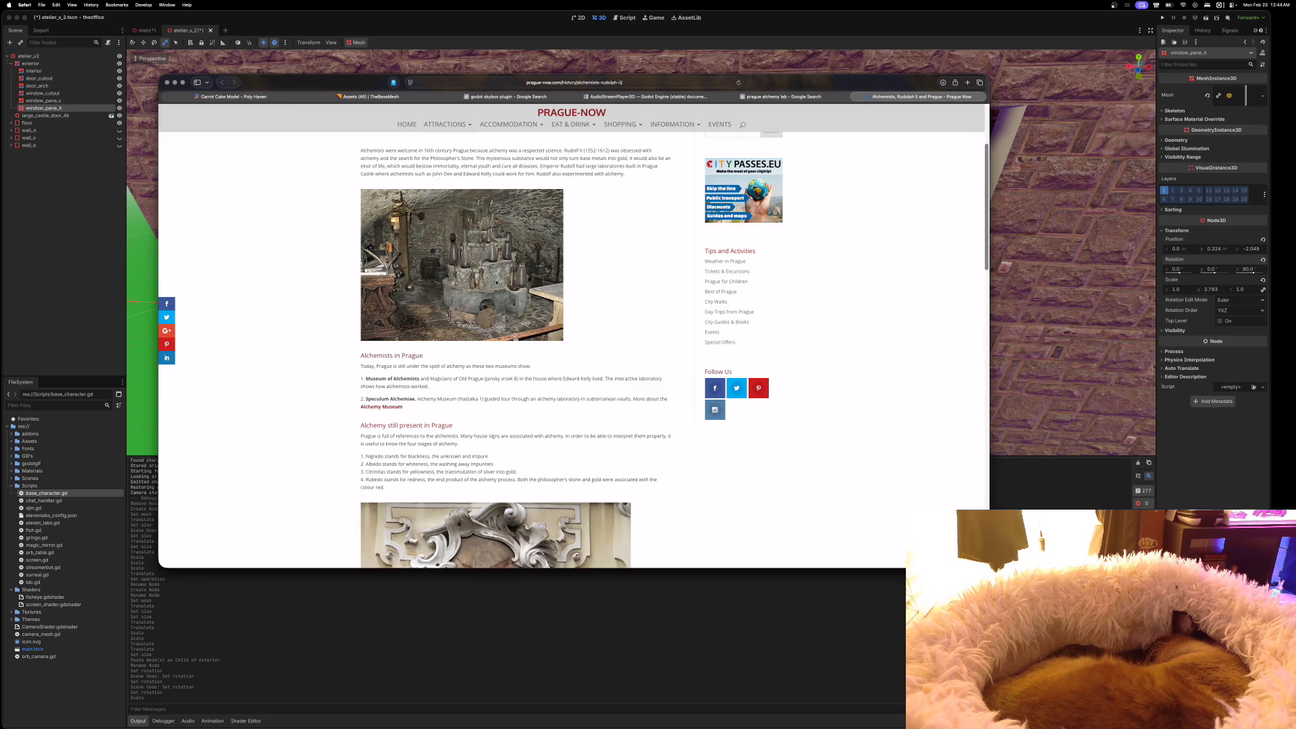
{"action": "right_click", "coordinate": [497, 281]}
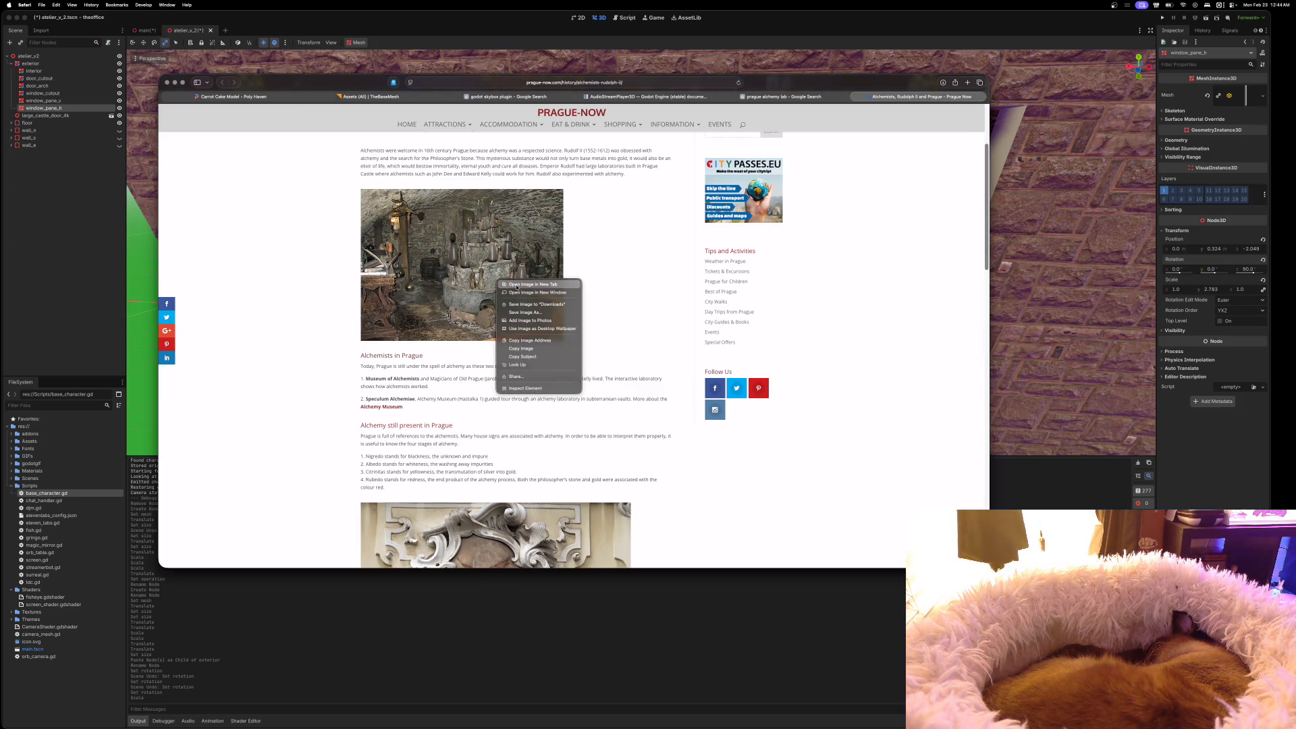
{"action": "left_click", "coordinate": [517, 285]}
{"action": "left_click", "coordinate": [912, 97]}
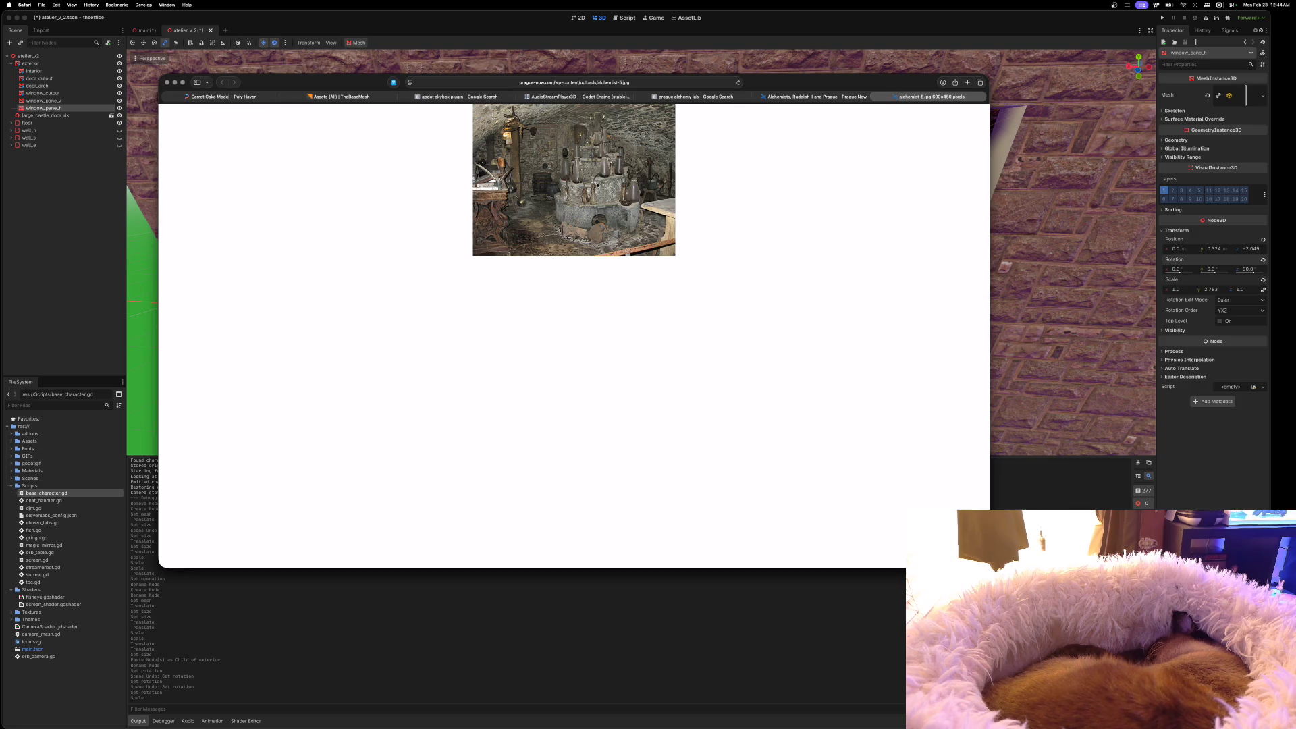
{"action": "left_click", "coordinate": [875, 98]}
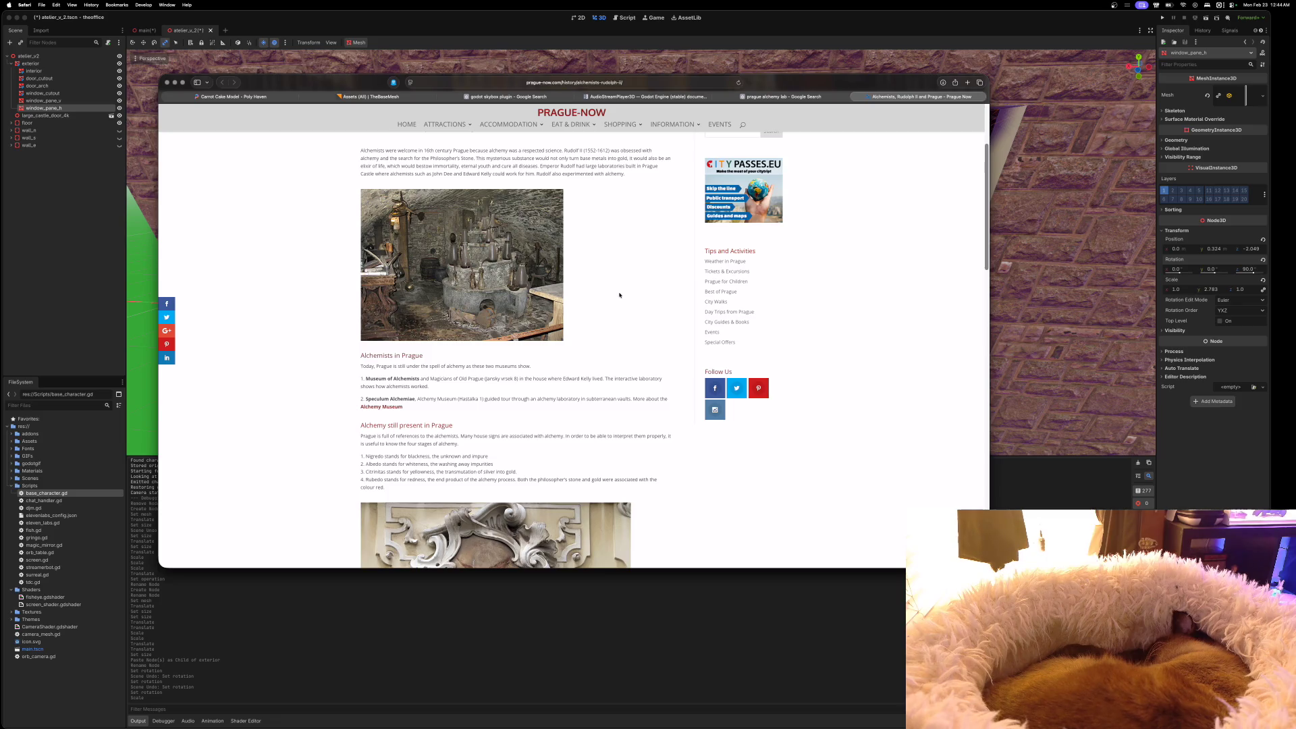
Inspect the alchemy lab photo's image element in Safari's Web Inspector
{"action": "scroll", "coordinate": [619, 295], "scroll_direction": "down", "scroll_amount": 10}
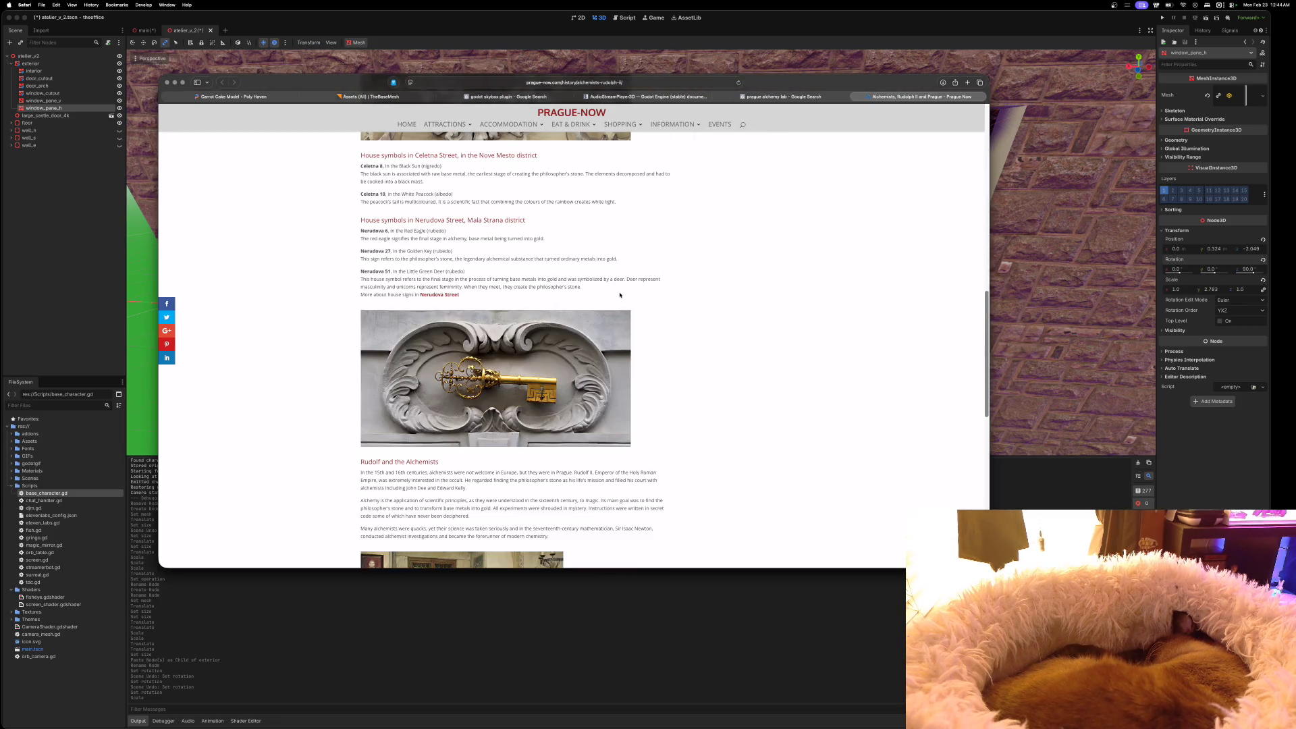
{"action": "scroll", "coordinate": [620, 295], "scroll_direction": "up", "scroll_amount": 15}
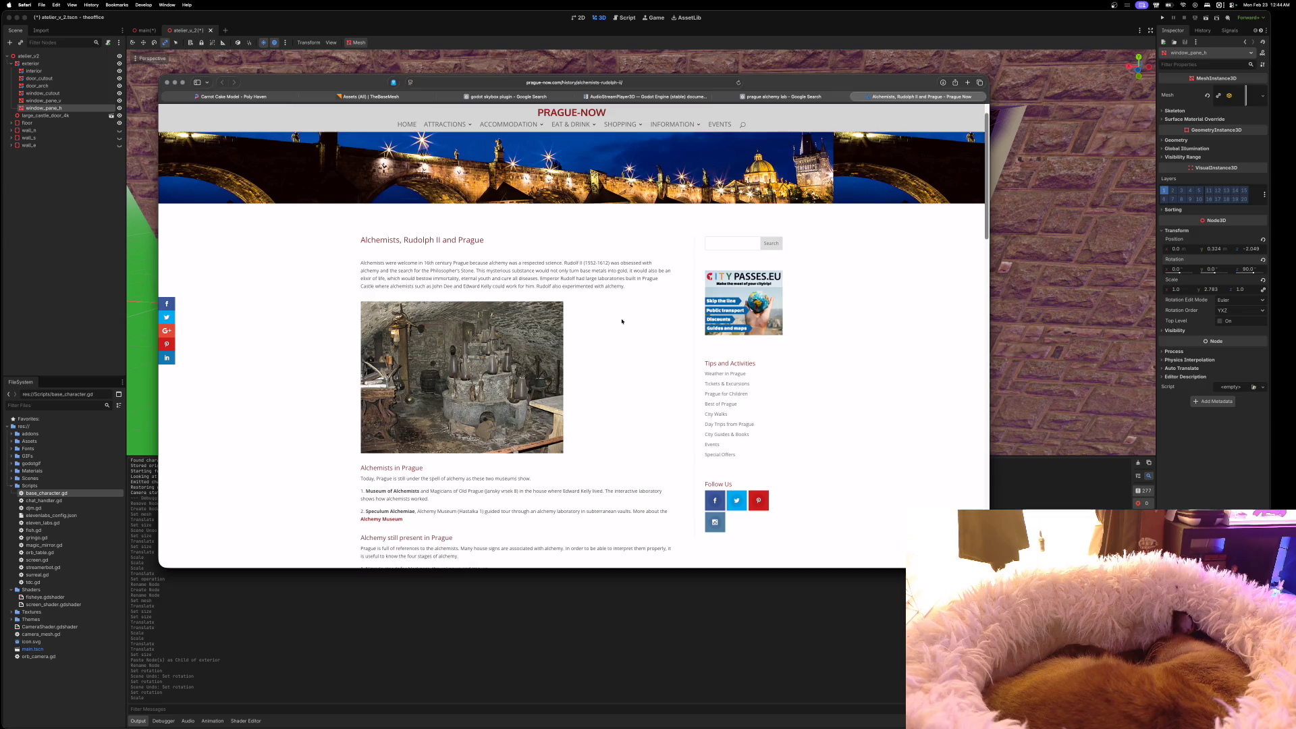
{"action": "right_click", "coordinate": [622, 316]}
{"action": "left_click", "coordinate": [604, 327]}
{"action": "right_click", "coordinate": [513, 371]}
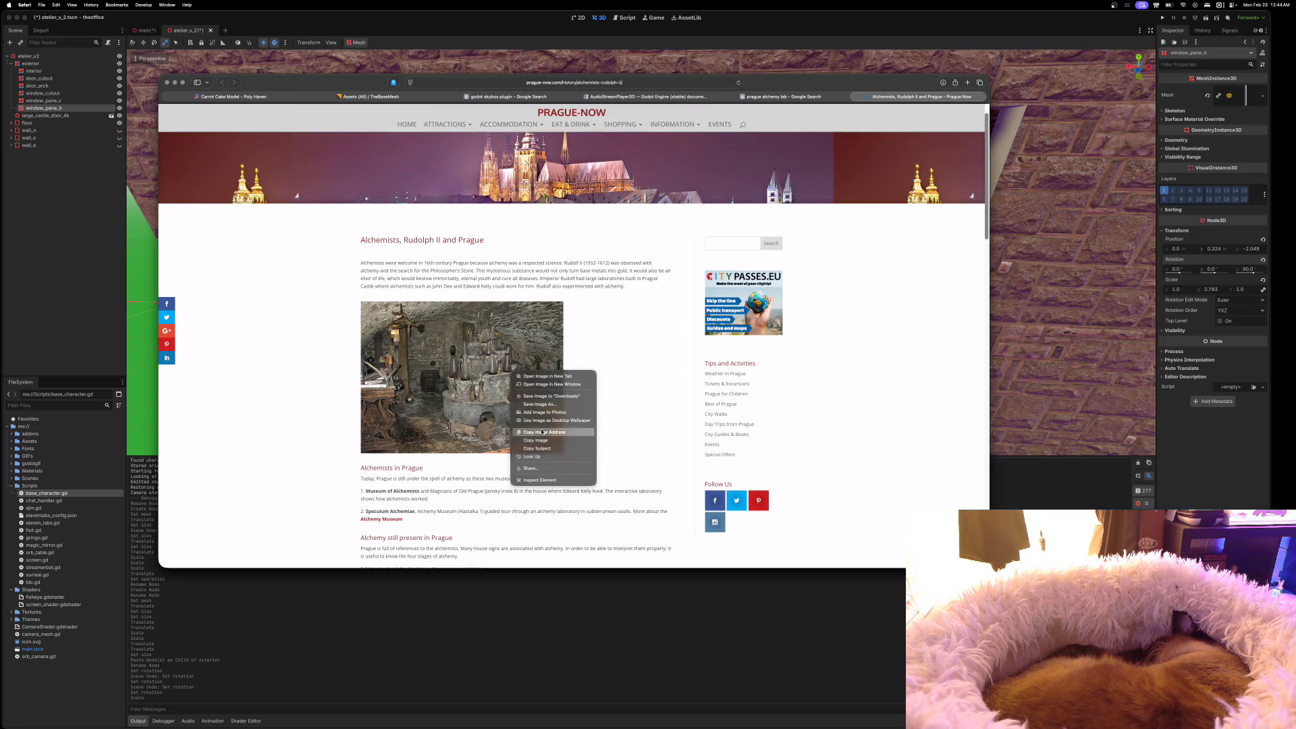
{"action": "left_click", "coordinate": [549, 480]}
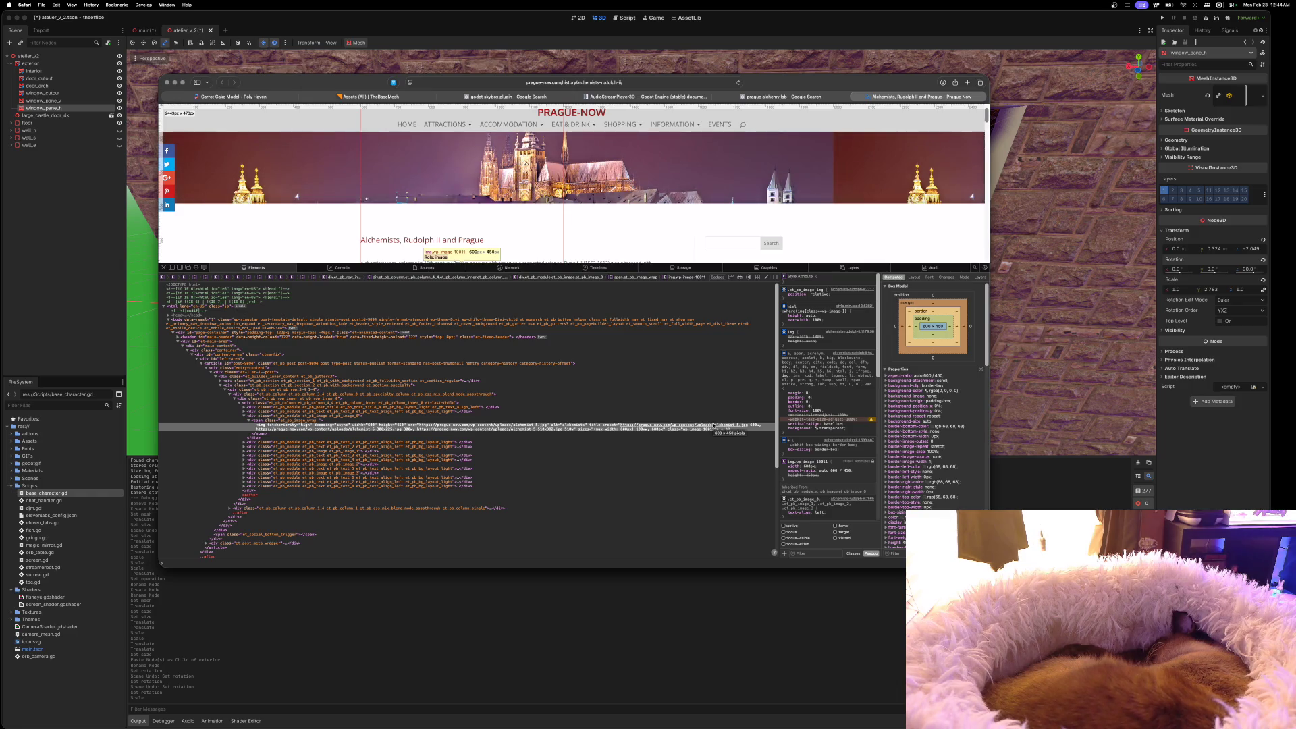
{"action": "left_click", "coordinate": [711, 426]}
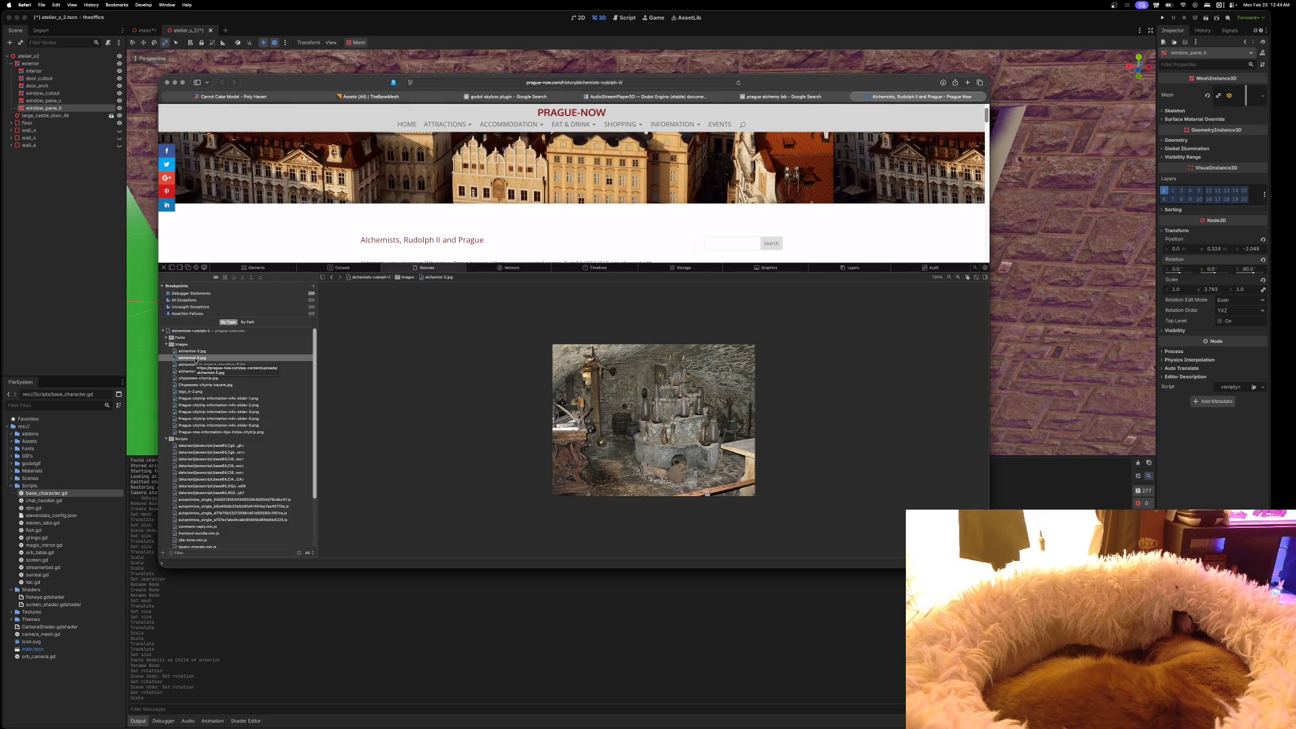
{"action": "right_click", "coordinate": [196, 360]}
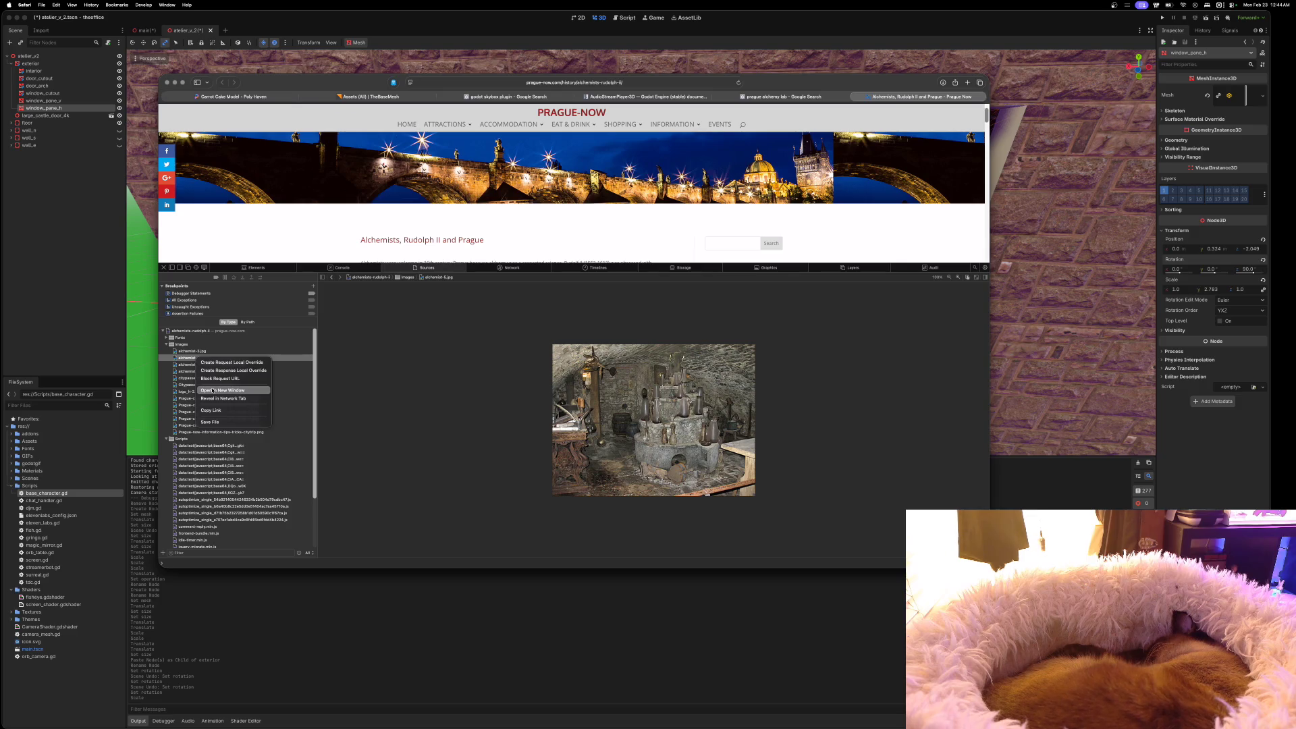
{"action": "left_click", "coordinate": [213, 390]}
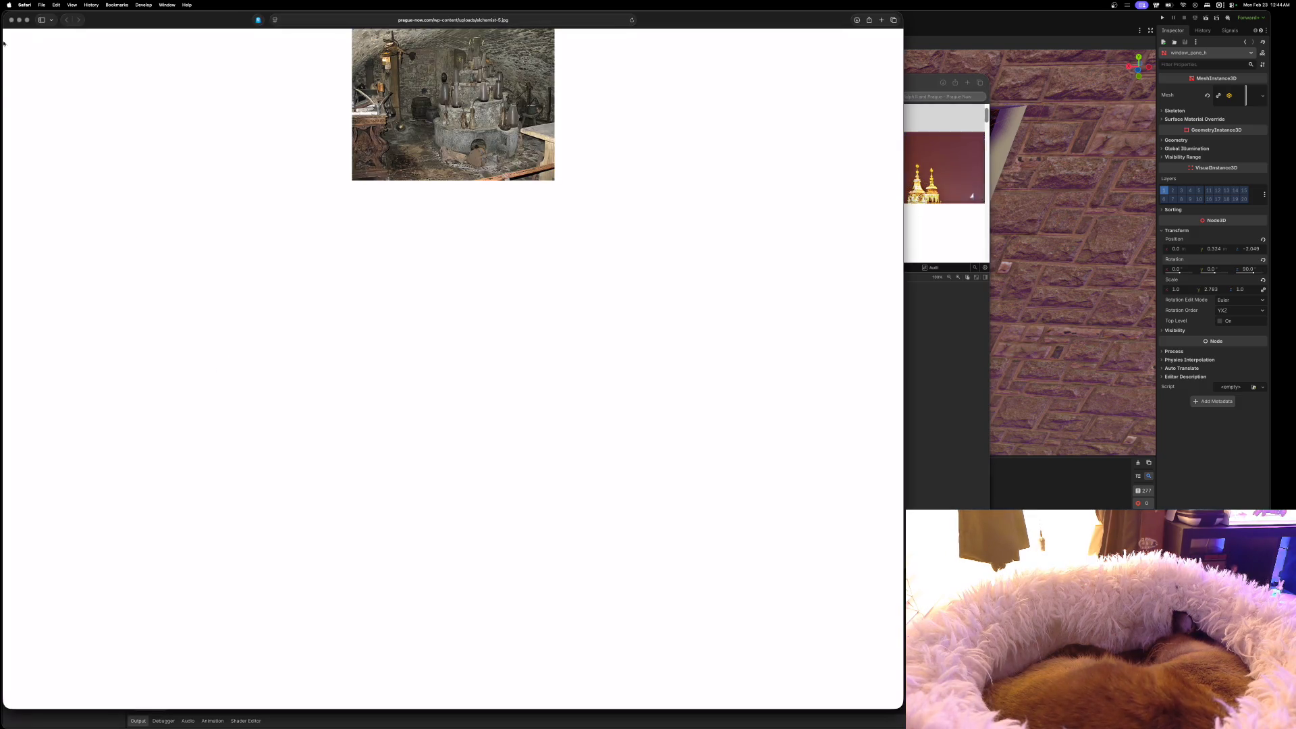
{"action": "left_click", "coordinate": [11, 20]}
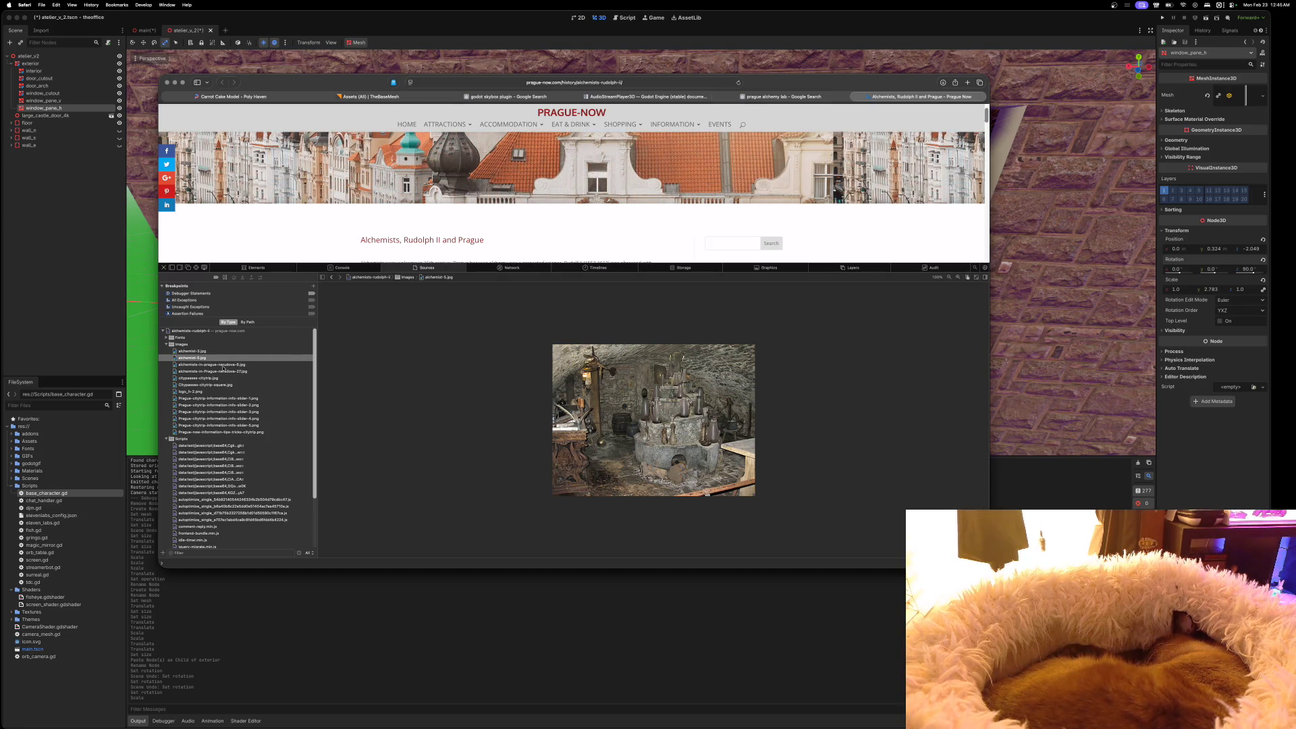
{"action": "left_click", "coordinate": [225, 371]}
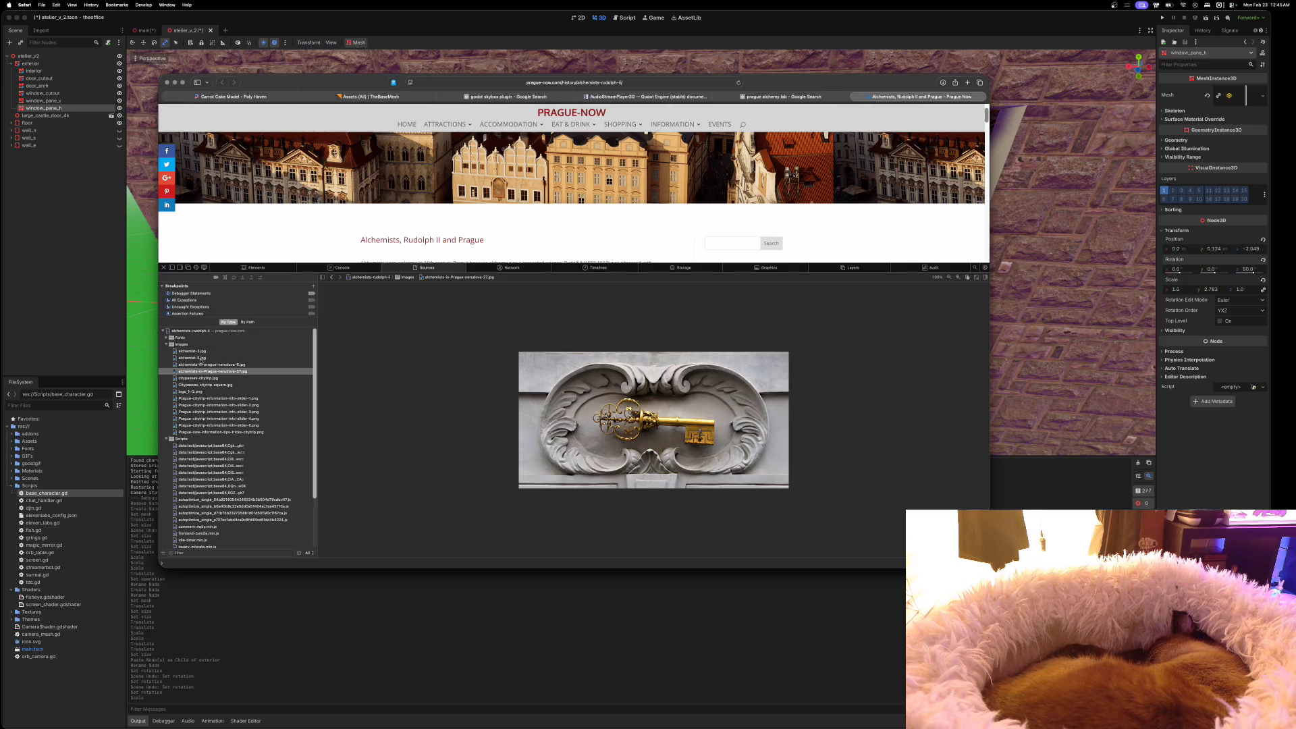
{"action": "left_click", "coordinate": [200, 358]}
{"action": "scroll", "coordinate": [628, 419], "scroll_direction": "up", "scroll_amount": 5}
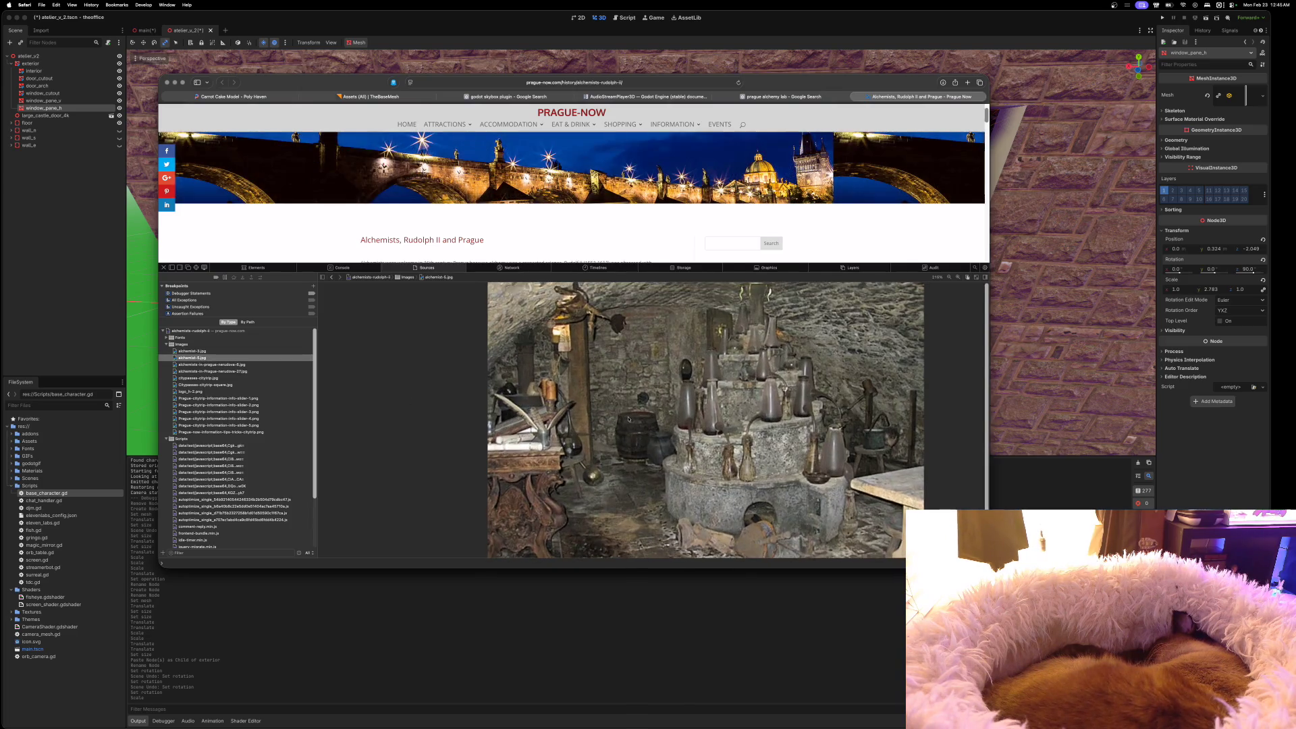
{"action": "scroll", "coordinate": [627, 419], "scroll_direction": "down", "scroll_amount": 1}
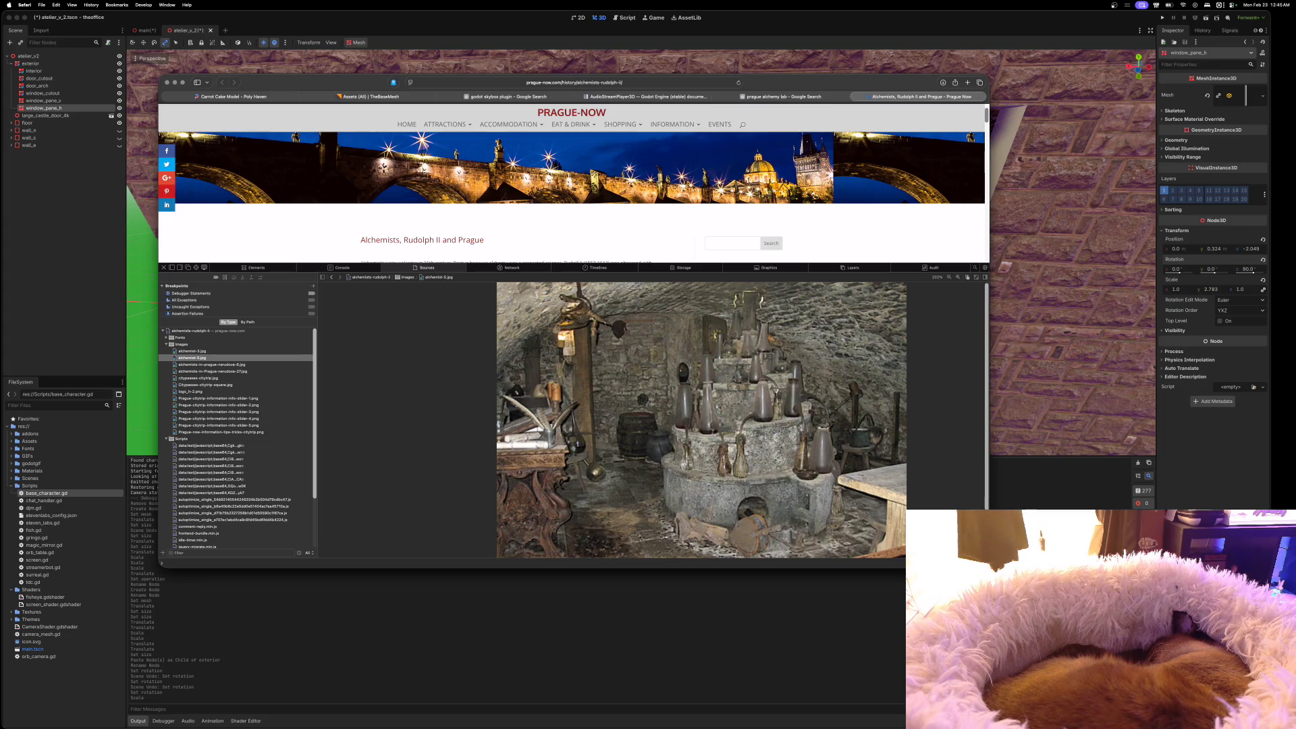
{"action": "scroll", "coordinate": [627, 419], "scroll_direction": "down", "scroll_amount": 1}
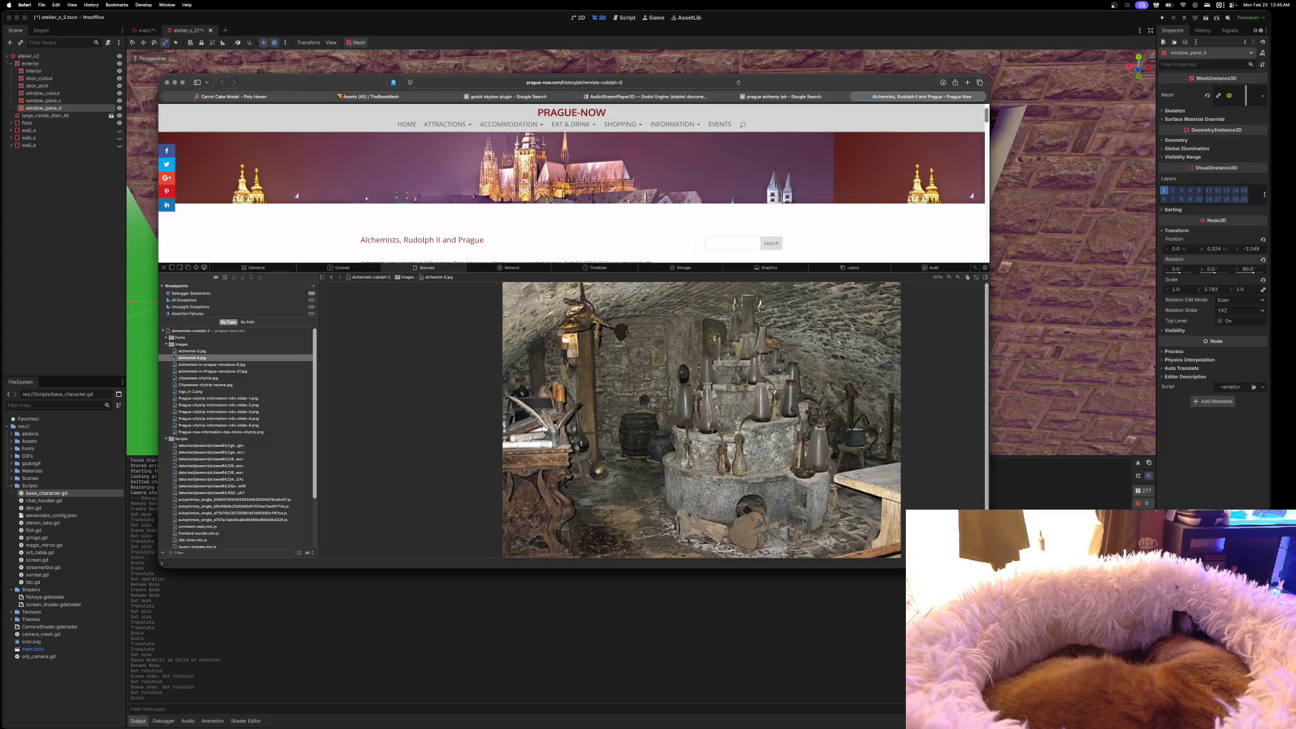
{"action": "scroll", "coordinate": [983, 395], "scroll_direction": "down", "scroll_amount": 2}
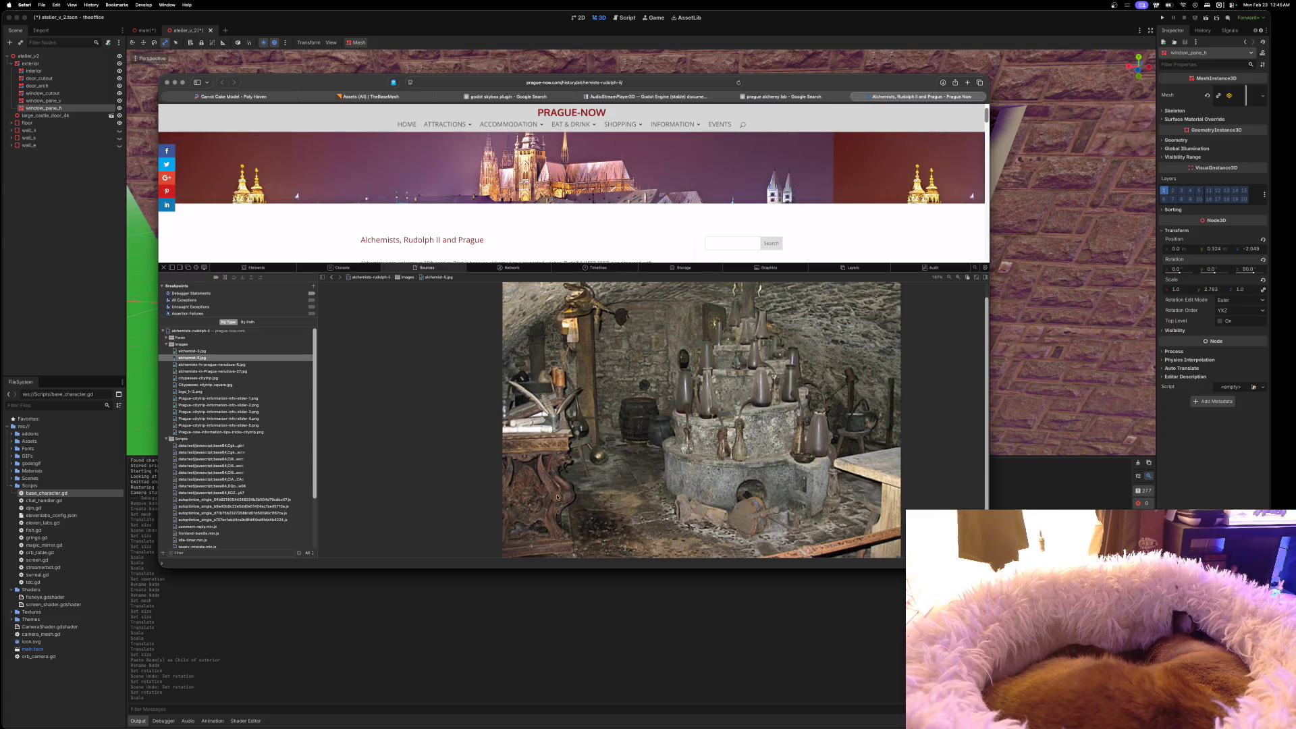
{"action": "left_click", "coordinate": [247, 96]}
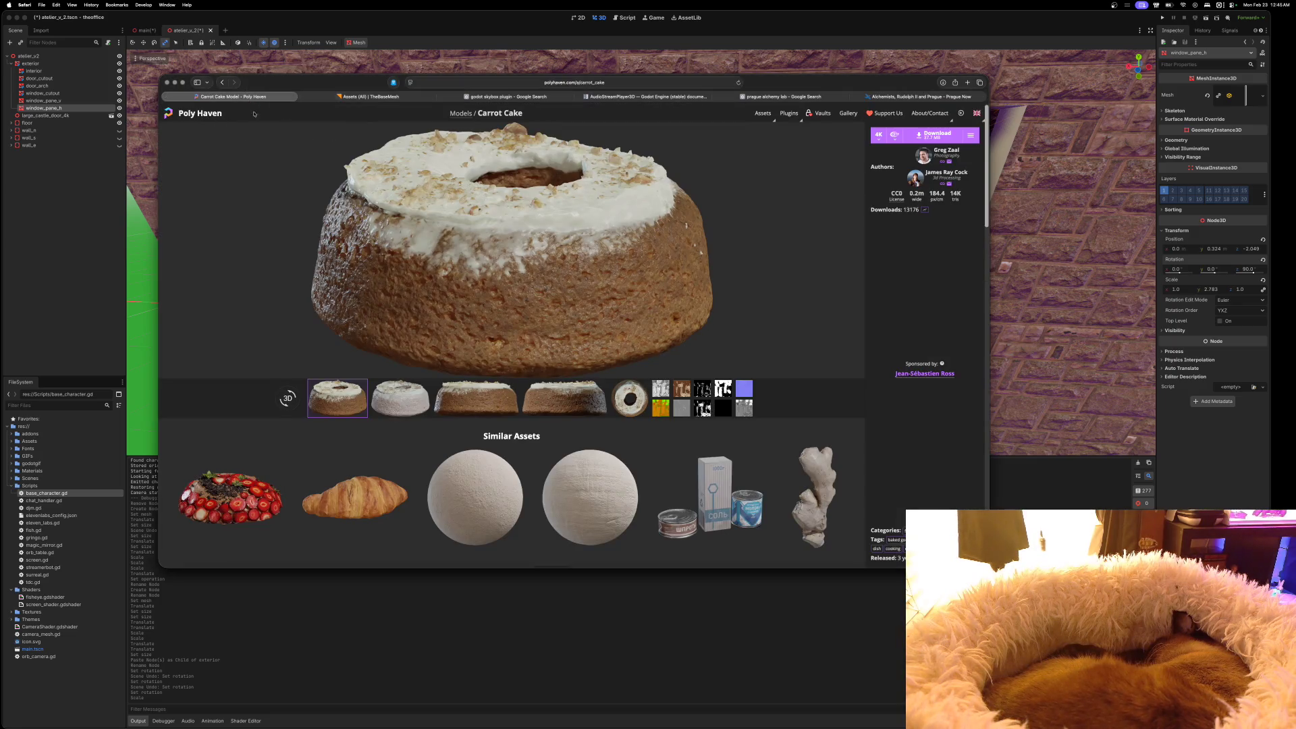
Go to Poly Haven's Models listing (409 results, sorted by Hot) and browse the model grid
{"action": "left_click", "coordinate": [461, 113]}
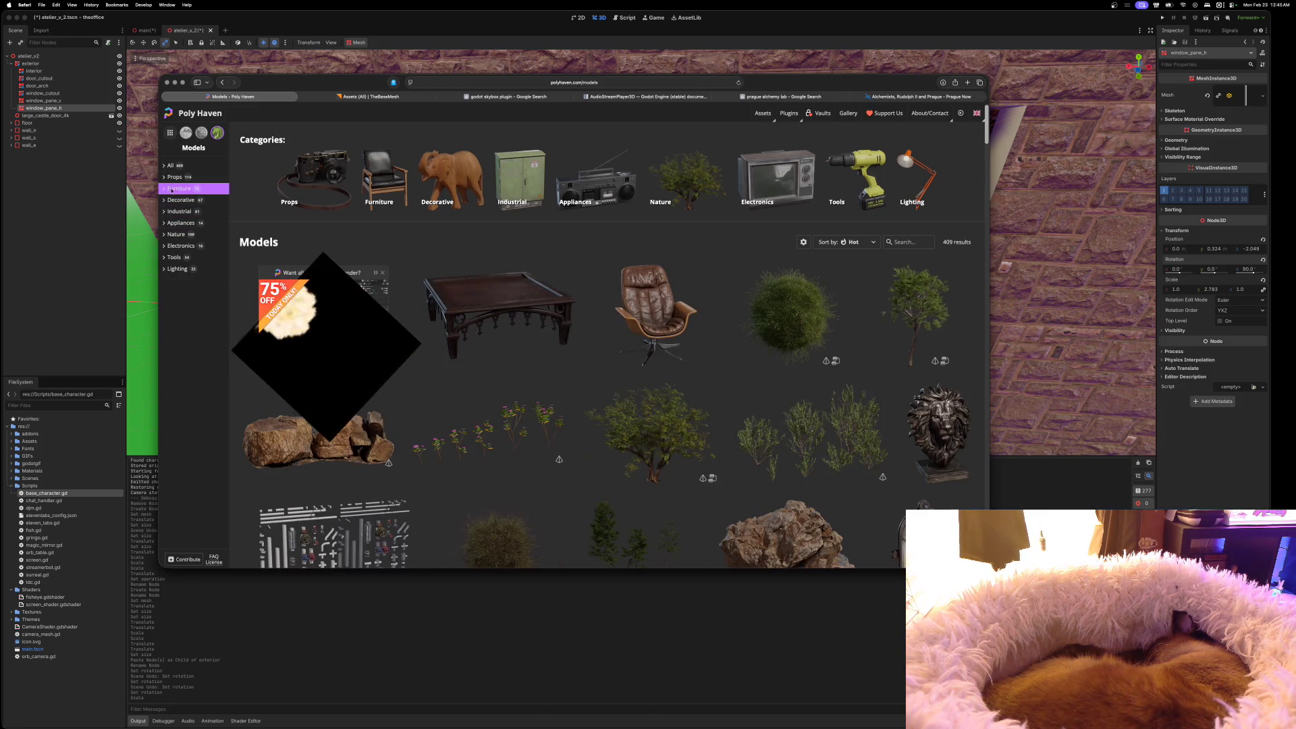
{"action": "scroll", "coordinate": [634, 370], "scroll_direction": "down", "scroll_amount": 10}
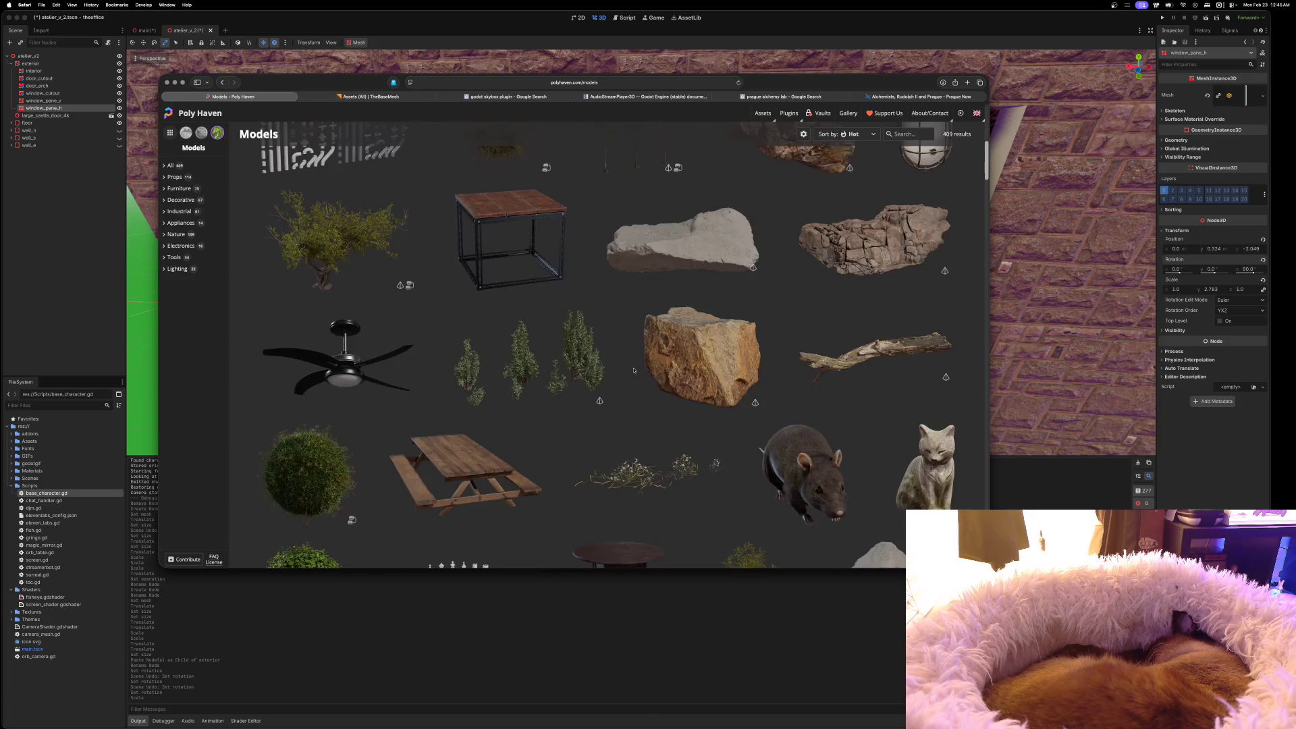
{"action": "scroll", "coordinate": [633, 370], "scroll_direction": "down", "scroll_amount": 10}
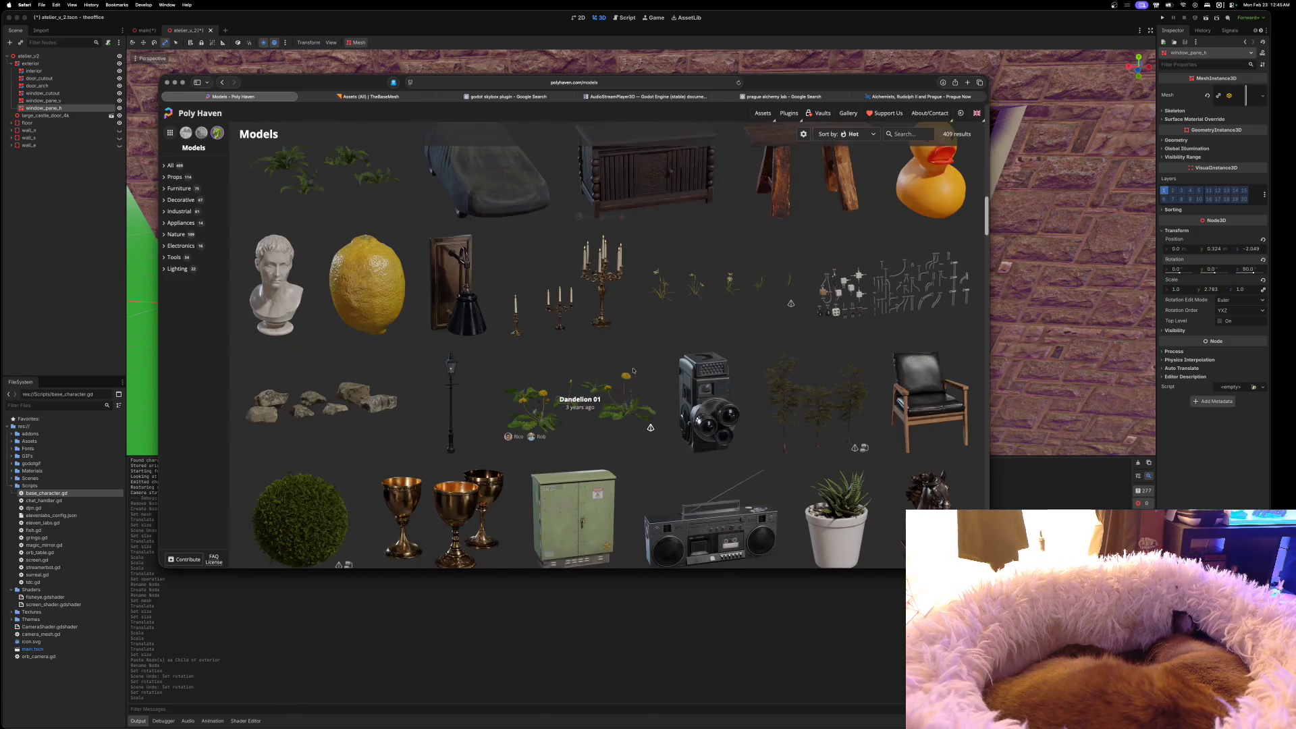
{"action": "scroll", "coordinate": [633, 370], "scroll_direction": "down", "scroll_amount": 8}
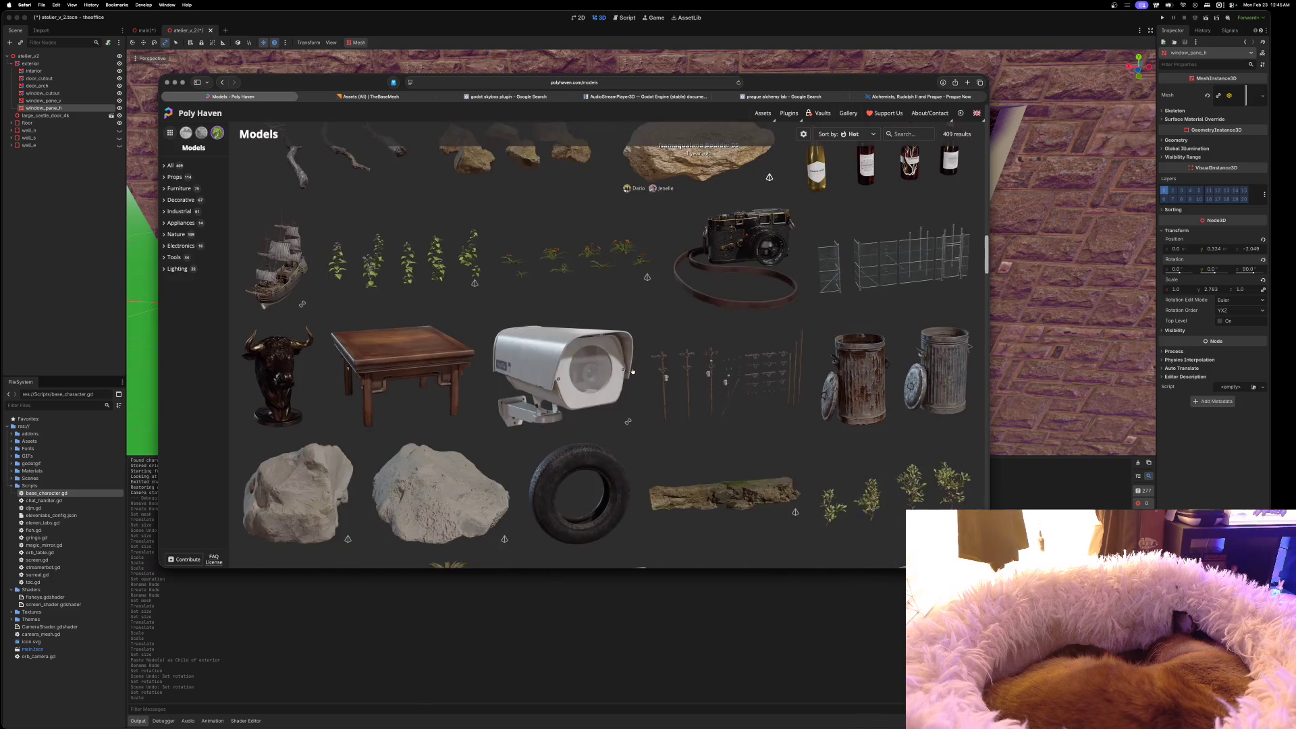
{"action": "scroll", "coordinate": [633, 371], "scroll_direction": "down", "scroll_amount": 5}
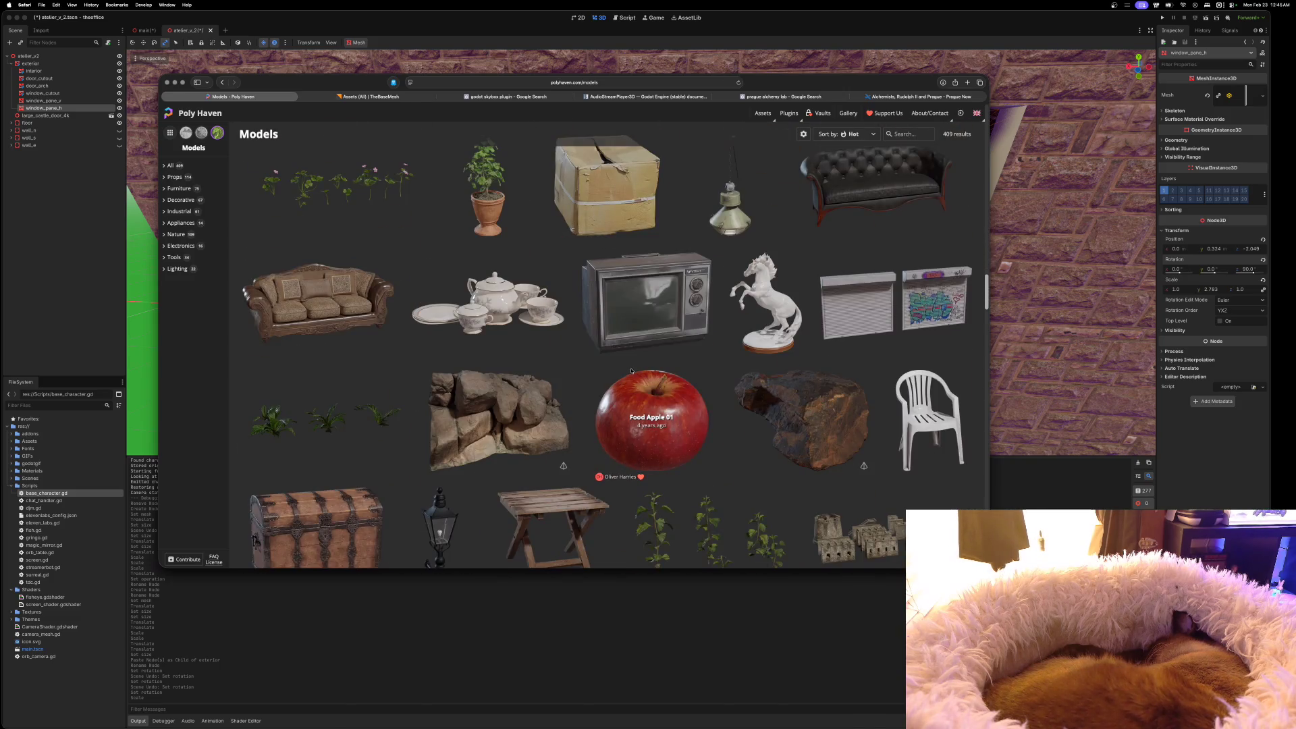
{"action": "scroll", "coordinate": [631, 370], "scroll_direction": "down", "scroll_amount": 10}
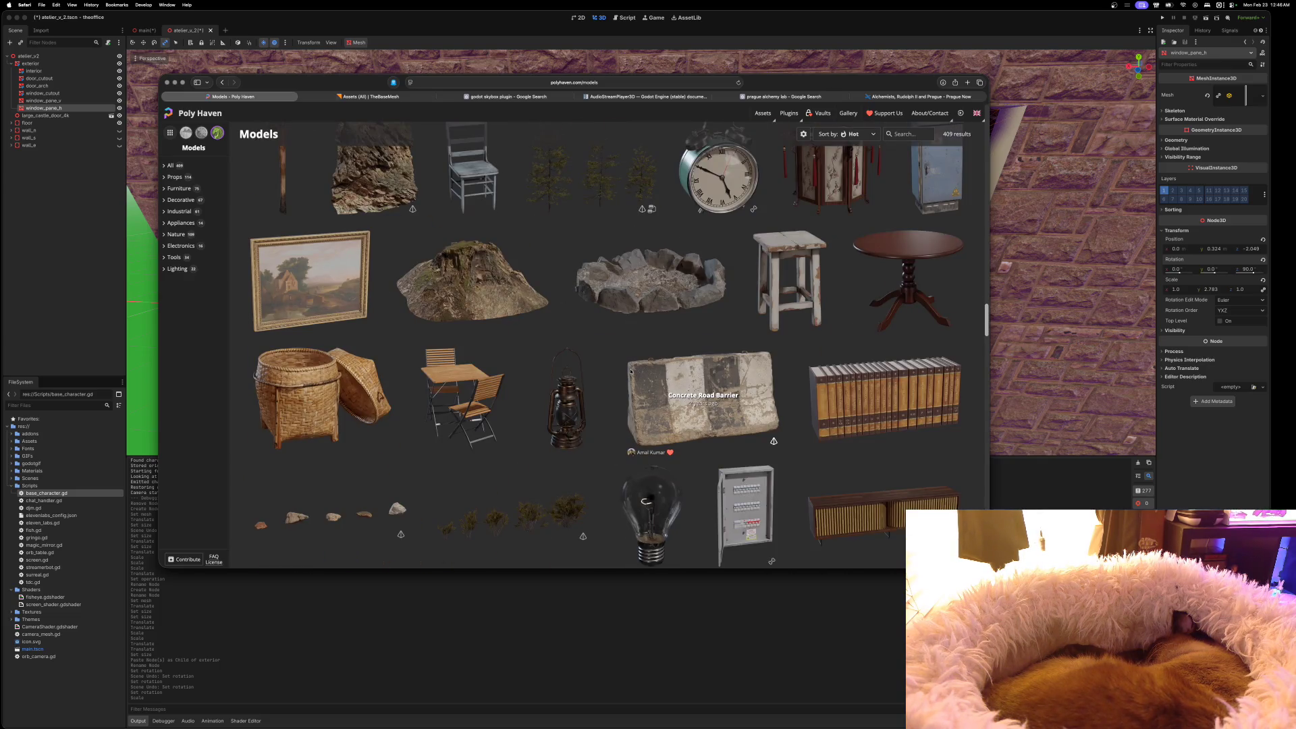
{"action": "scroll", "coordinate": [631, 371], "scroll_direction": "down", "scroll_amount": 15}
{"action": "scroll", "coordinate": [631, 371], "scroll_direction": "down", "scroll_amount": 6}
{"action": "scroll", "coordinate": [631, 372], "scroll_direction": "down", "scroll_amount": 3}
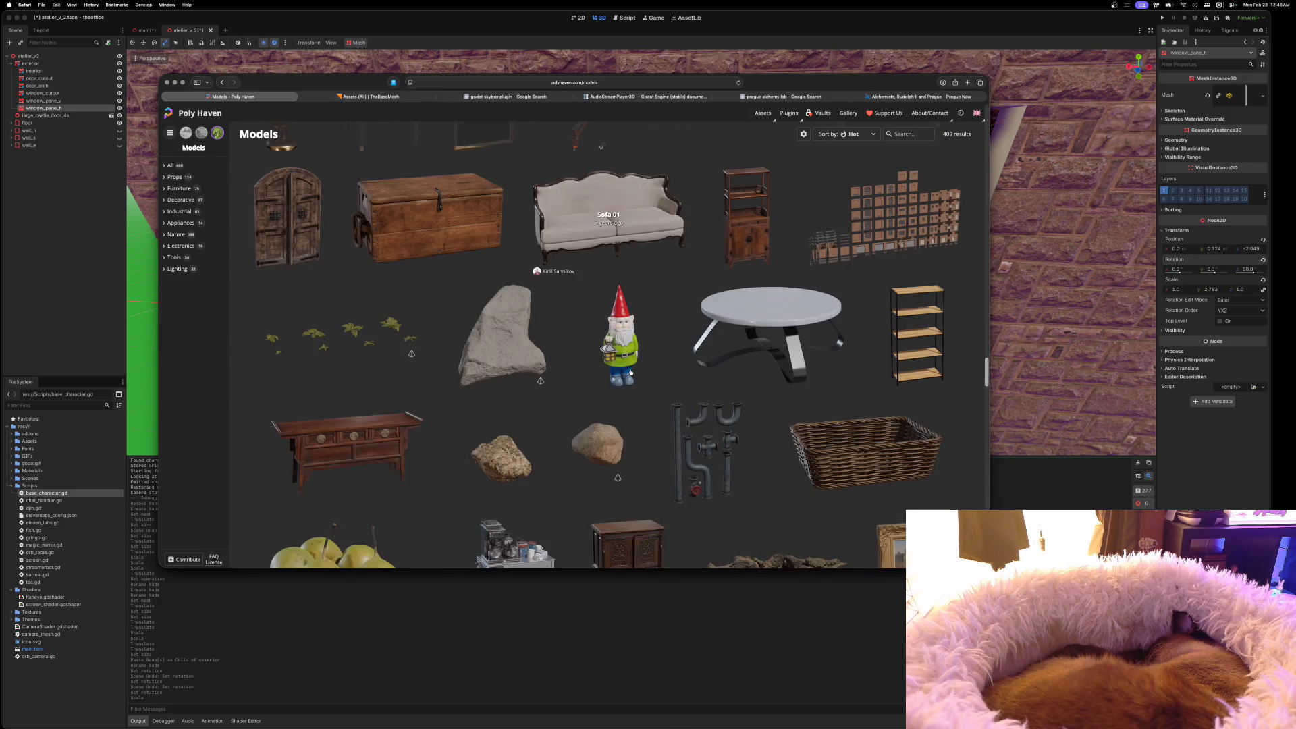
{"action": "scroll", "coordinate": [631, 372], "scroll_direction": "down", "scroll_amount": 4}
{"action": "scroll", "coordinate": [631, 372], "scroll_direction": "down", "scroll_amount": 3}
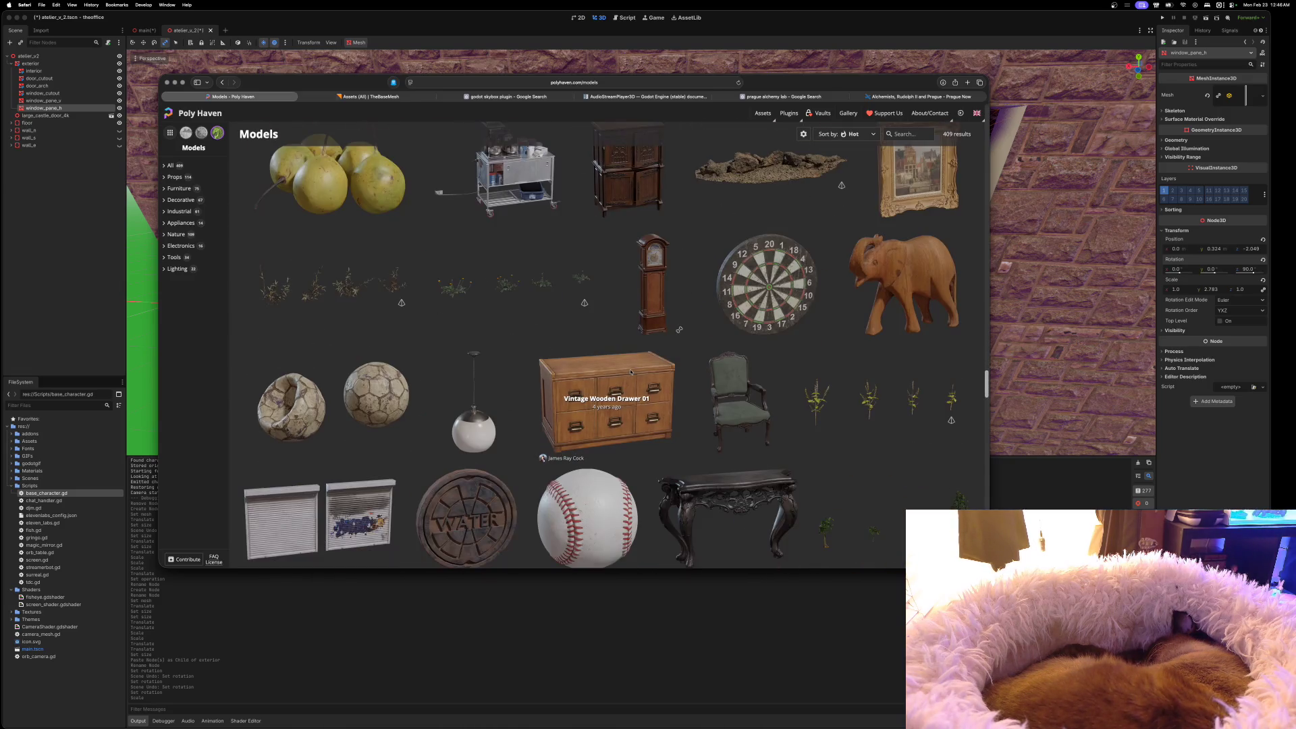
{"action": "scroll", "coordinate": [631, 371], "scroll_direction": "down", "scroll_amount": 3}
{"action": "scroll", "coordinate": [631, 371], "scroll_direction": "down", "scroll_amount": 3}
{"action": "scroll", "coordinate": [631, 371], "scroll_direction": "down", "scroll_amount": 7}
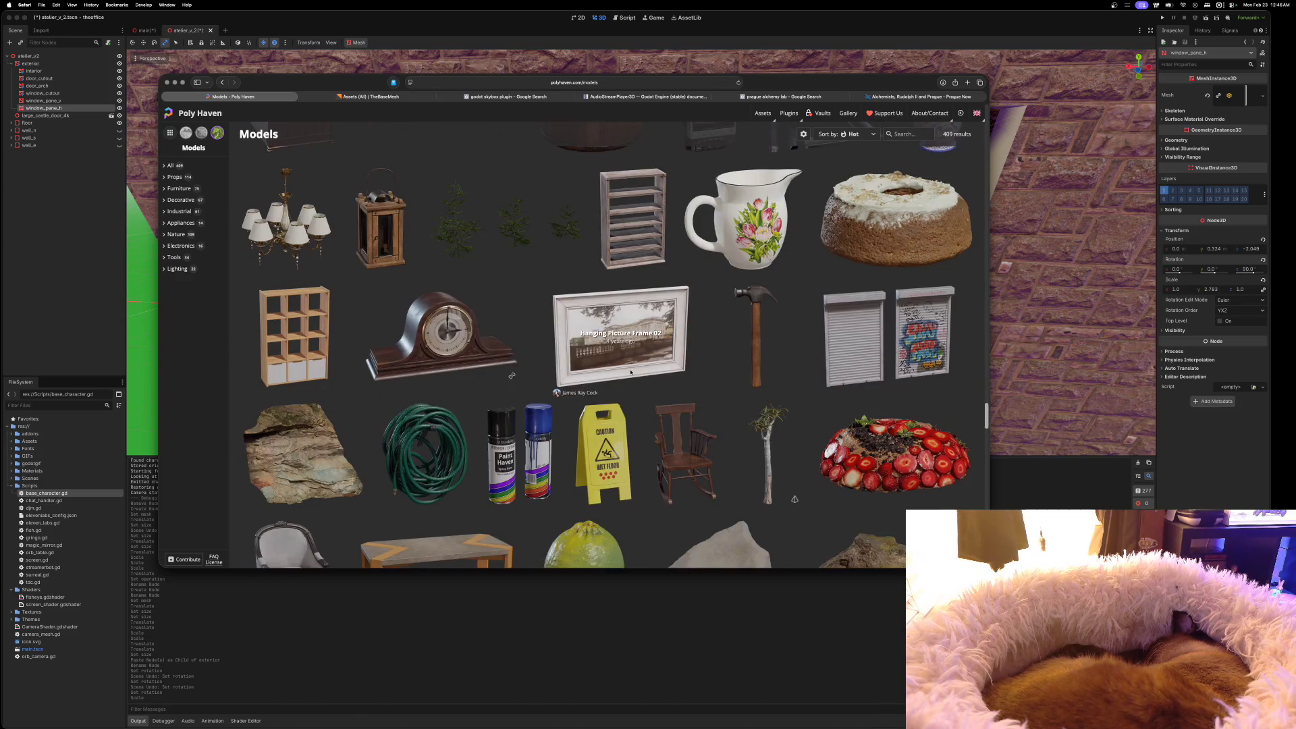
{"action": "scroll", "coordinate": [630, 371], "scroll_direction": "up", "scroll_amount": 2}
{"action": "scroll", "coordinate": [463, 299], "scroll_direction": "down", "scroll_amount": 6}
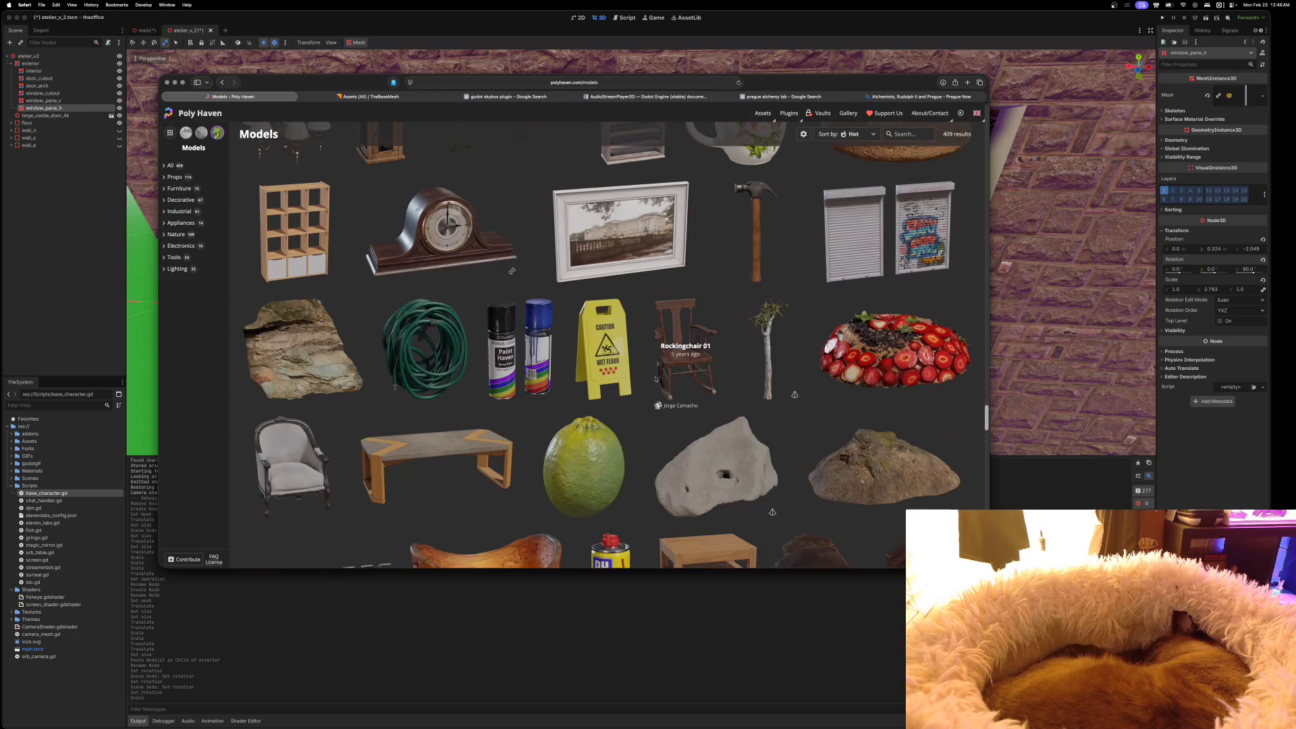
{"action": "scroll", "coordinate": [665, 371], "scroll_direction": "down", "scroll_amount": 2}
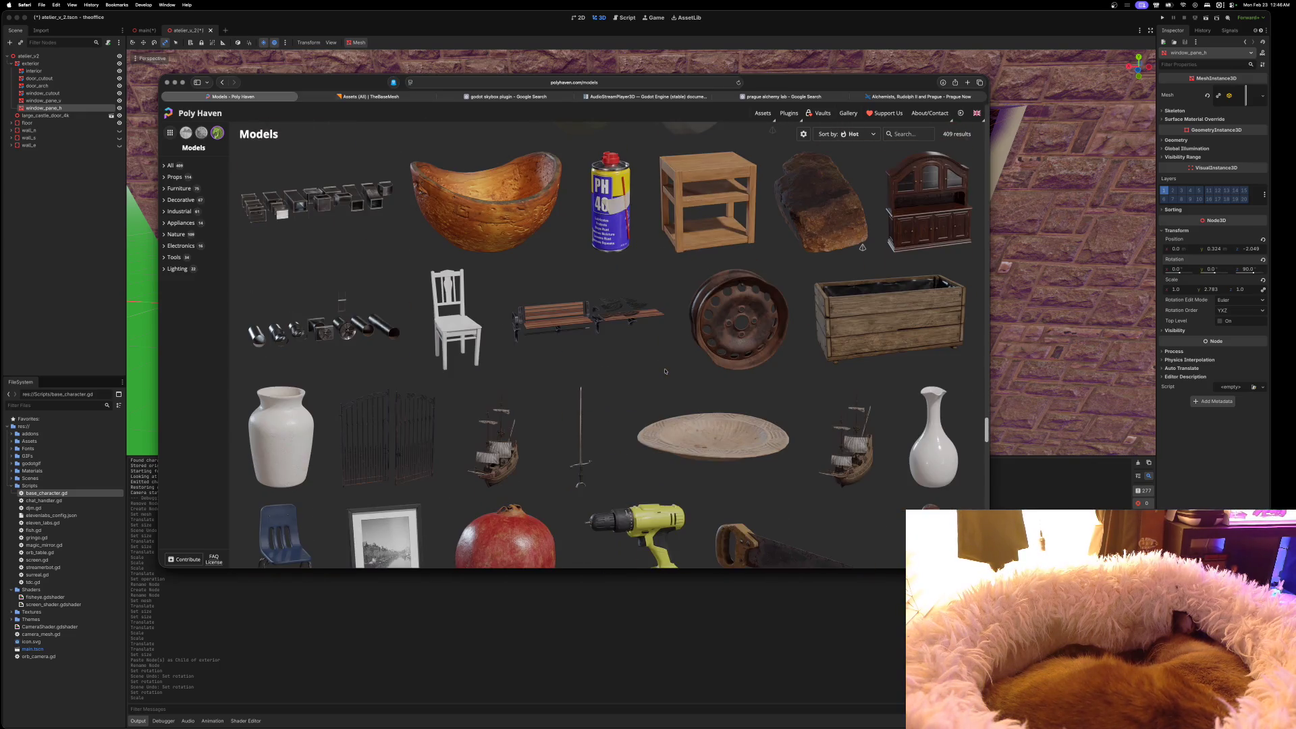
{"action": "scroll", "coordinate": [665, 371], "scroll_direction": "down", "scroll_amount": 4}
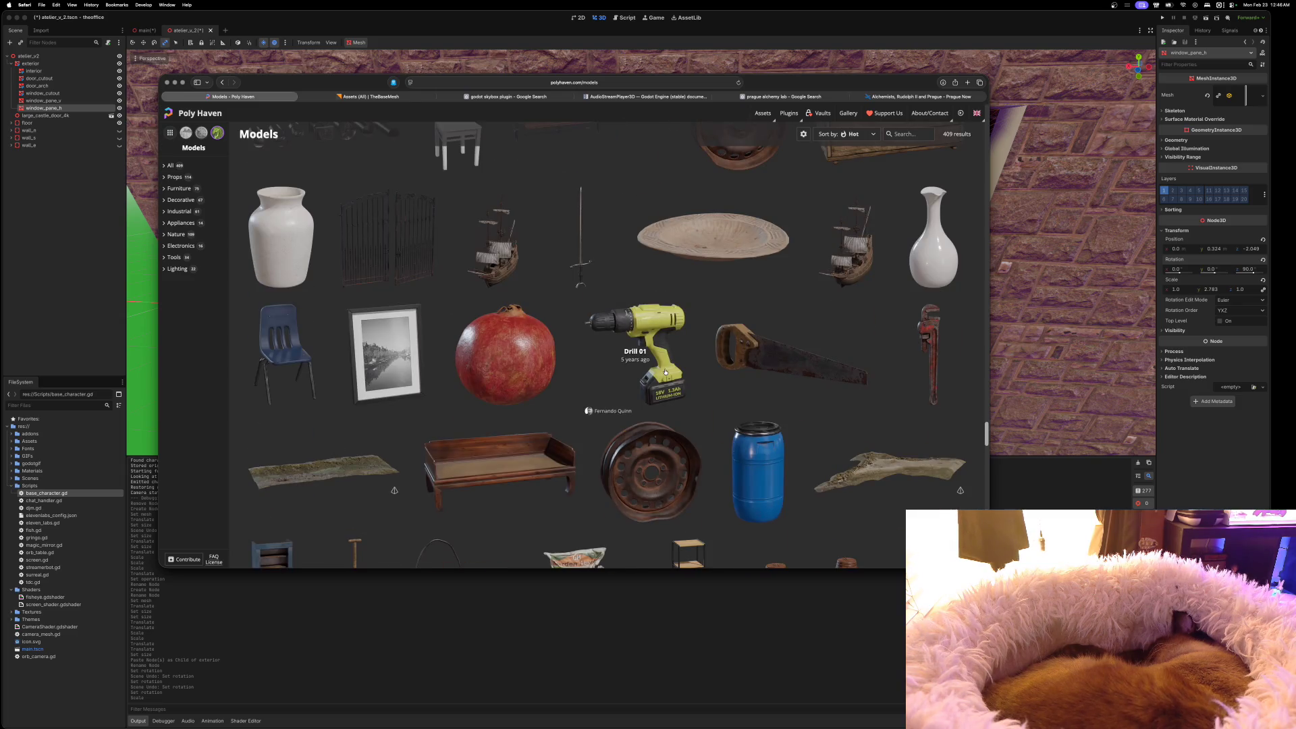
{"action": "scroll", "coordinate": [665, 371], "scroll_direction": "down", "scroll_amount": 3}
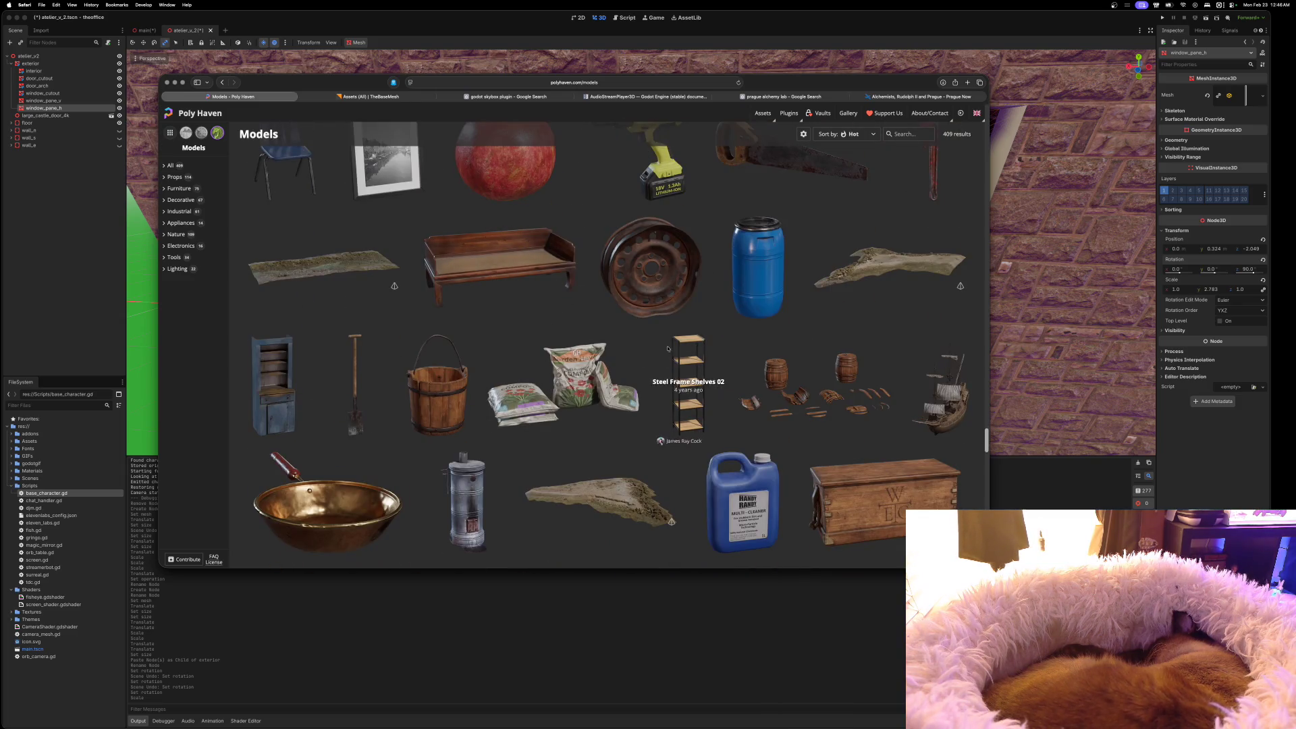
{"action": "scroll", "coordinate": [728, 296], "scroll_direction": "down", "scroll_amount": 2}
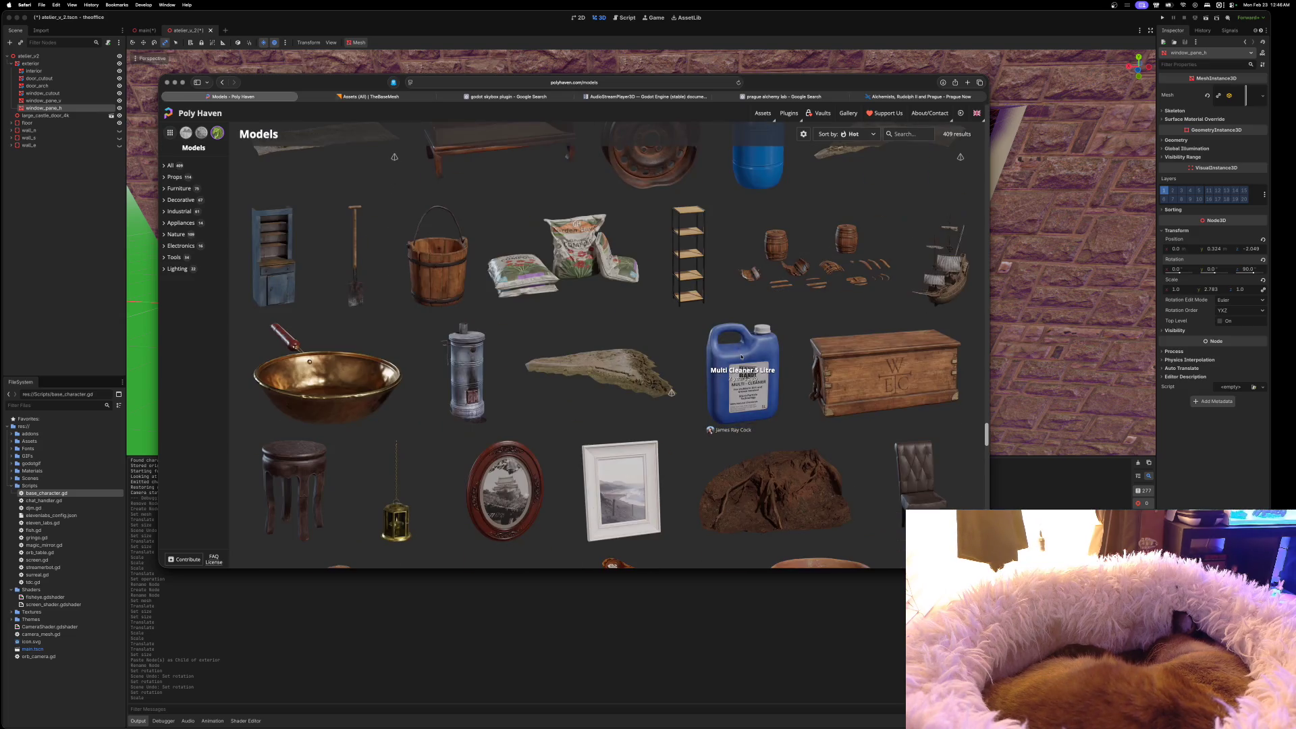
{"action": "scroll", "coordinate": [741, 356], "scroll_direction": "down", "scroll_amount": 3}
{"action": "scroll", "coordinate": [725, 356], "scroll_direction": "down", "scroll_amount": 1}
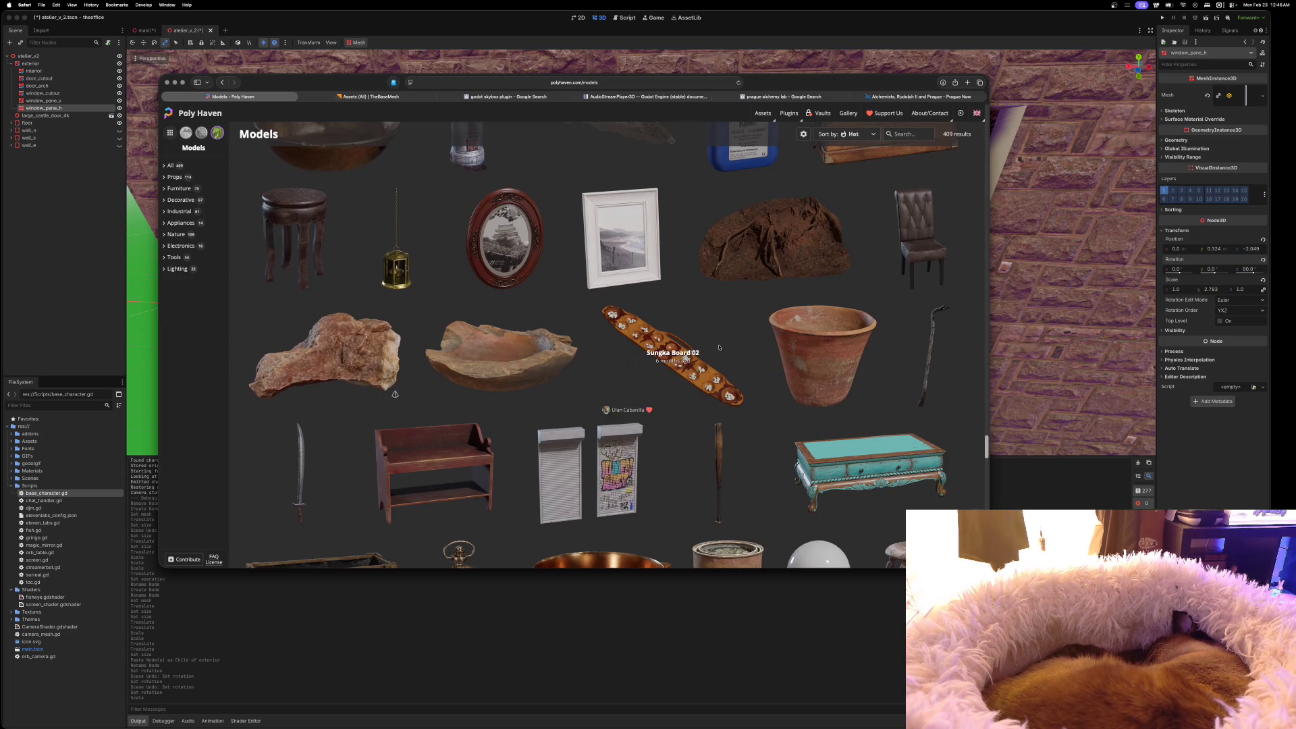
{"action": "scroll", "coordinate": [852, 302], "scroll_direction": "down", "scroll_amount": 3}
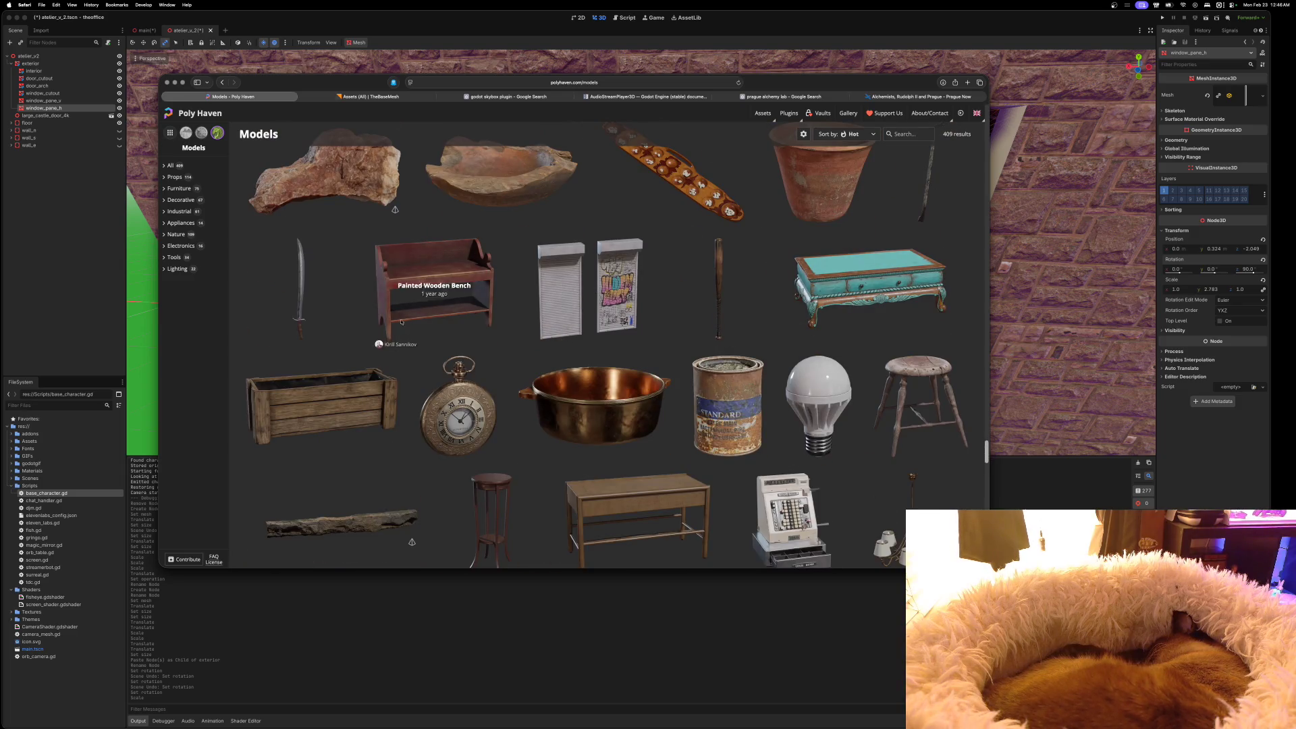
{"action": "scroll", "coordinate": [477, 407], "scroll_direction": "down", "scroll_amount": 3}
{"action": "scroll", "coordinate": [507, 402], "scroll_direction": "down", "scroll_amount": 3}
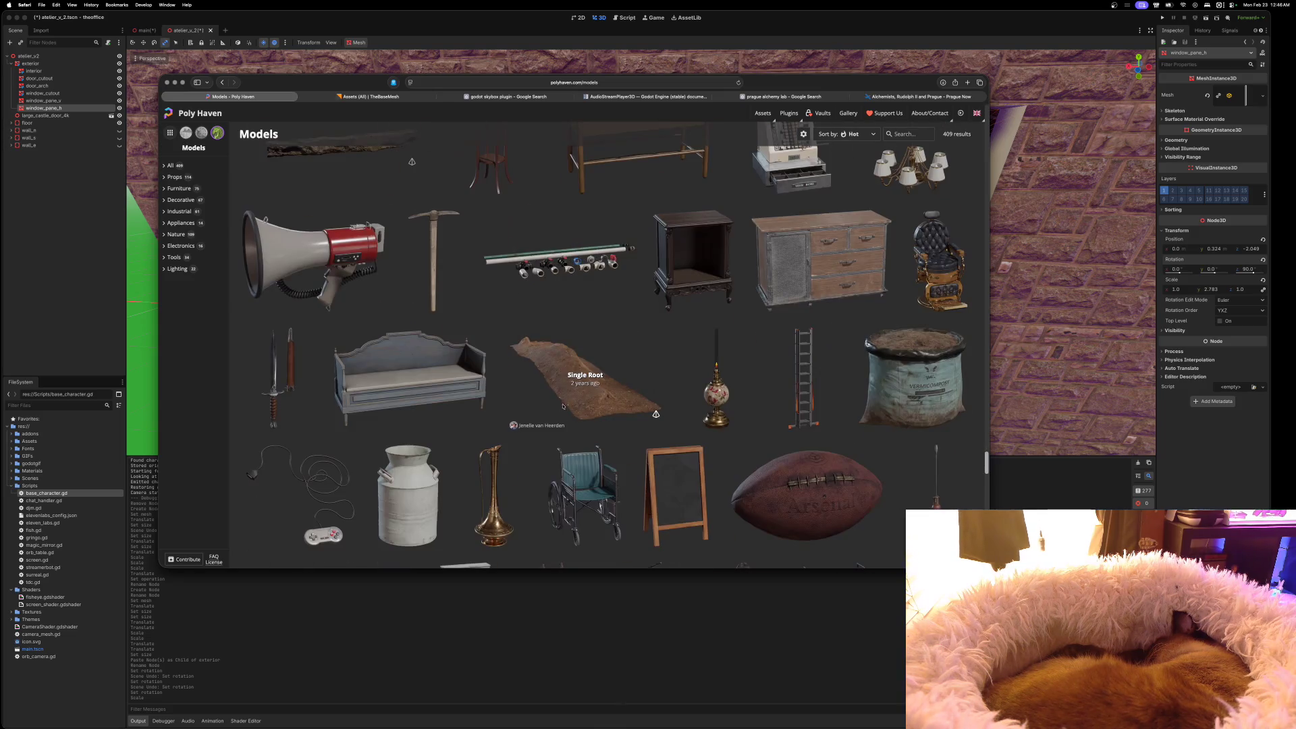
{"action": "scroll", "coordinate": [561, 415], "scroll_direction": "down", "scroll_amount": 2}
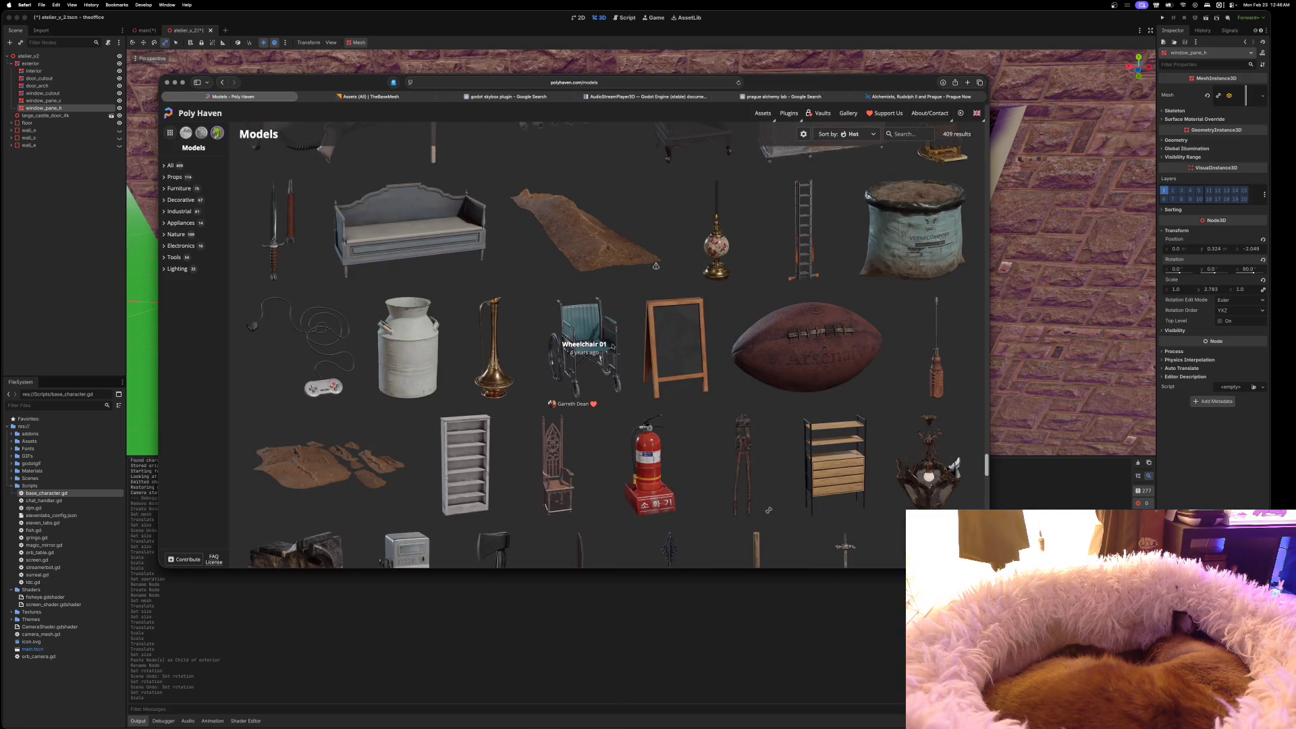
{"action": "scroll", "coordinate": [439, 433], "scroll_direction": "down", "scroll_amount": 3}
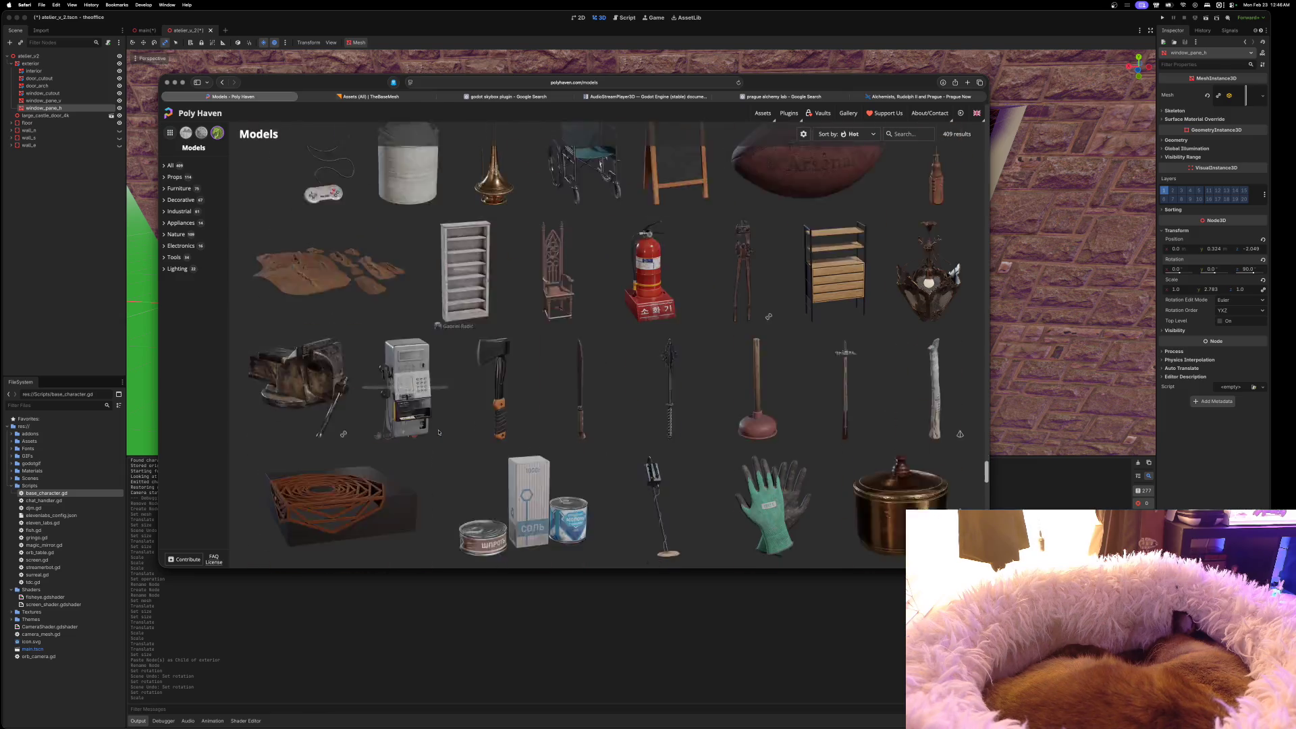
{"action": "scroll", "coordinate": [438, 432], "scroll_direction": "down", "scroll_amount": 2}
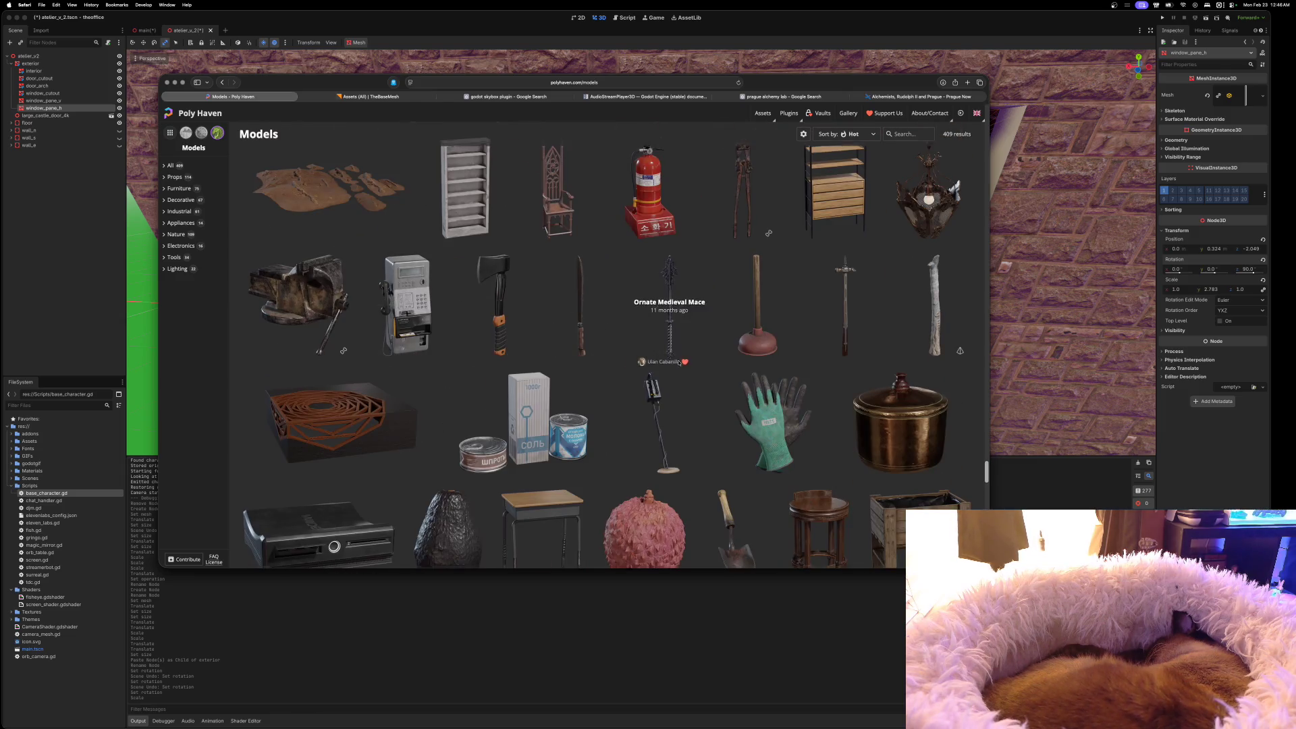
{"action": "scroll", "coordinate": [679, 363], "scroll_direction": "down", "scroll_amount": 3}
{"action": "scroll", "coordinate": [642, 404], "scroll_direction": "down", "scroll_amount": 6}
{"action": "scroll", "coordinate": [643, 405], "scroll_direction": "down", "scroll_amount": 5}
{"action": "scroll", "coordinate": [629, 403], "scroll_direction": "up", "scroll_amount": 8}
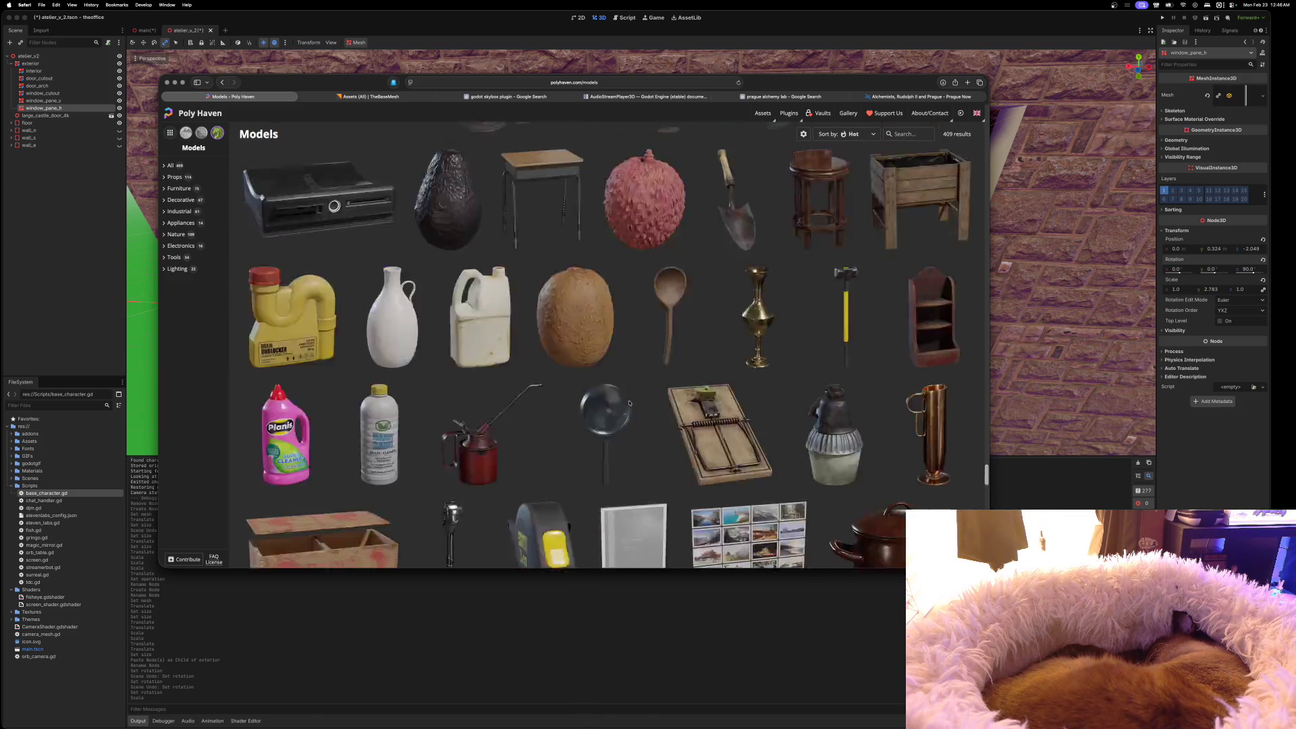
{"action": "scroll", "coordinate": [629, 403], "scroll_direction": "up", "scroll_amount": 2}
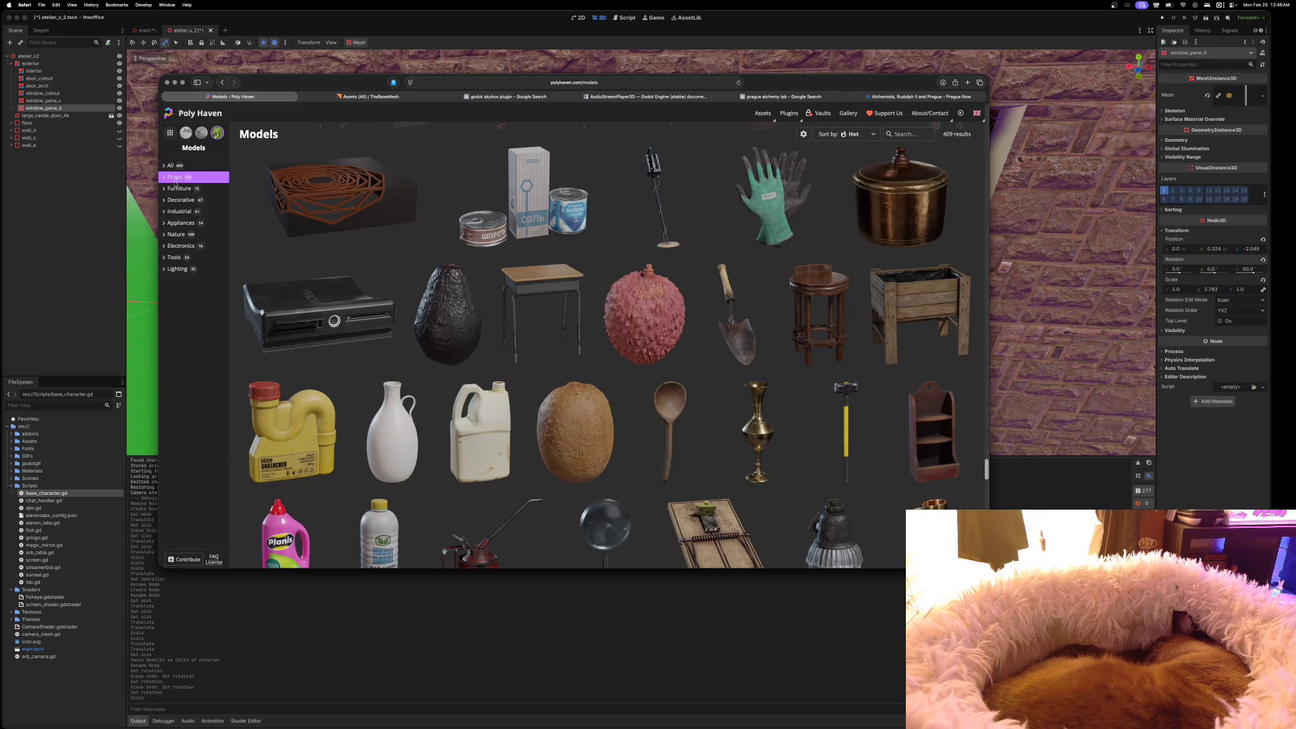
Filter models to Furniture > Table (23 results), then return to the Poly Haven home page
{"action": "left_click", "coordinate": [176, 189]}
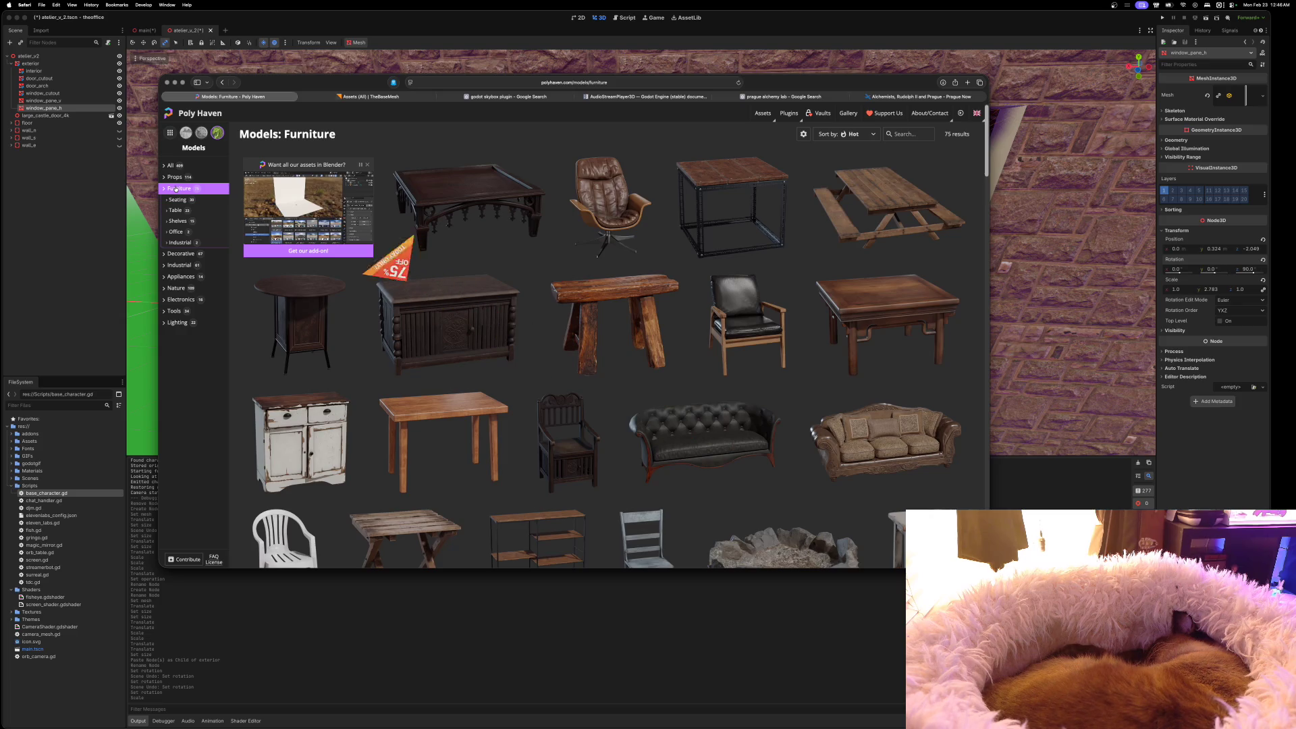
{"action": "left_click", "coordinate": [174, 210]}
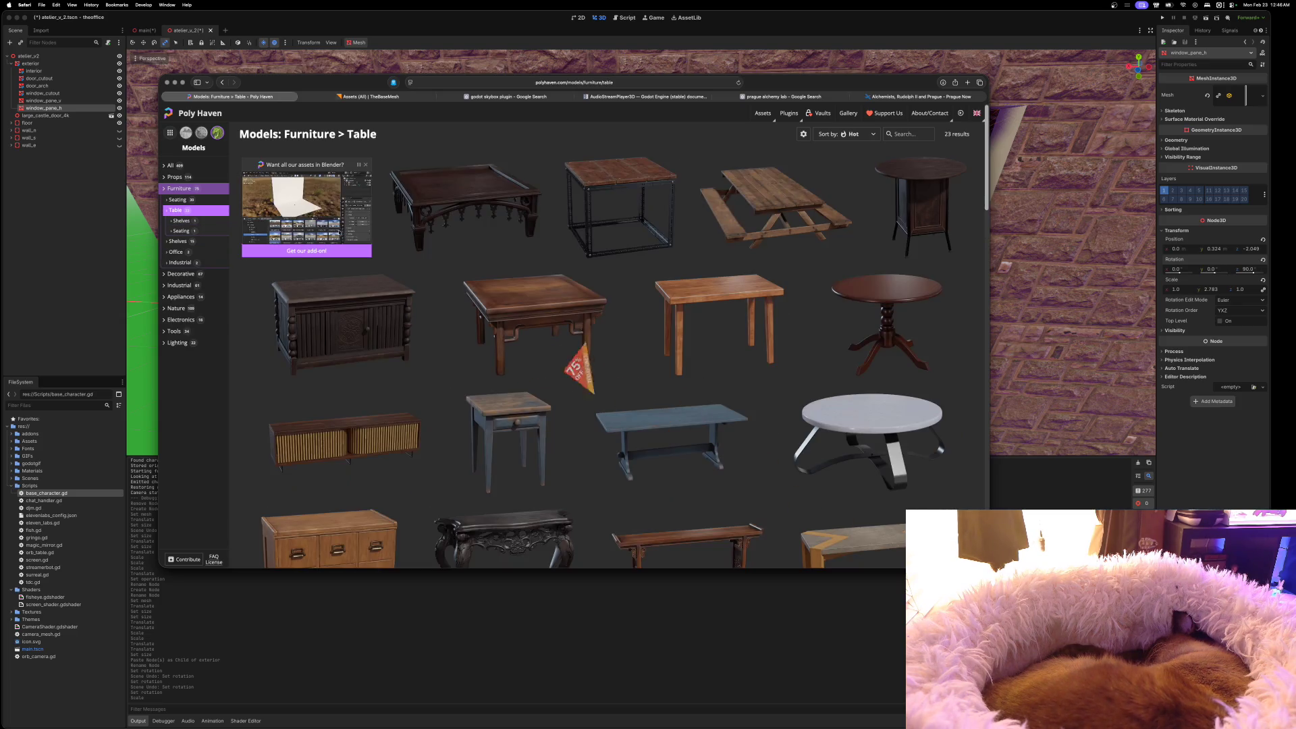
{"action": "scroll", "coordinate": [722, 309], "scroll_direction": "down", "scroll_amount": 2}
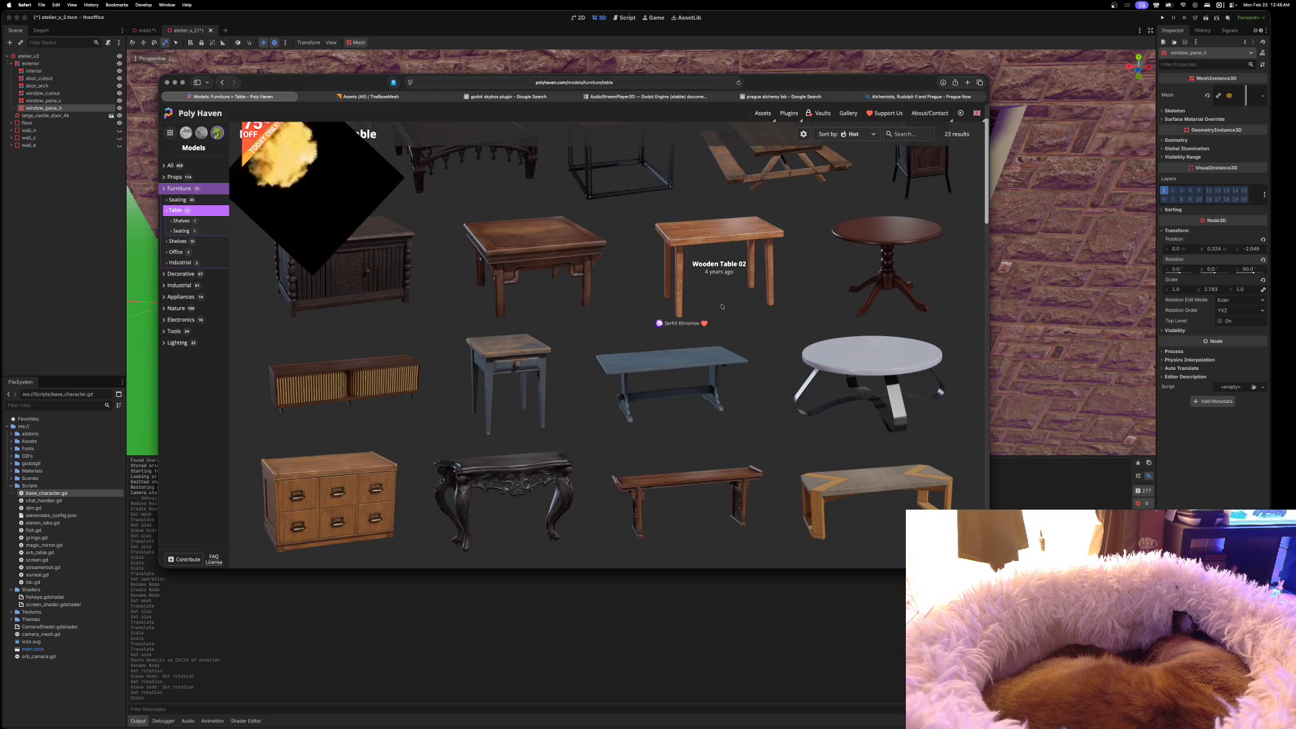
{"action": "scroll", "coordinate": [722, 307], "scroll_direction": "down", "scroll_amount": 10}
{"action": "scroll", "coordinate": [722, 307], "scroll_direction": "up", "scroll_amount": 12}
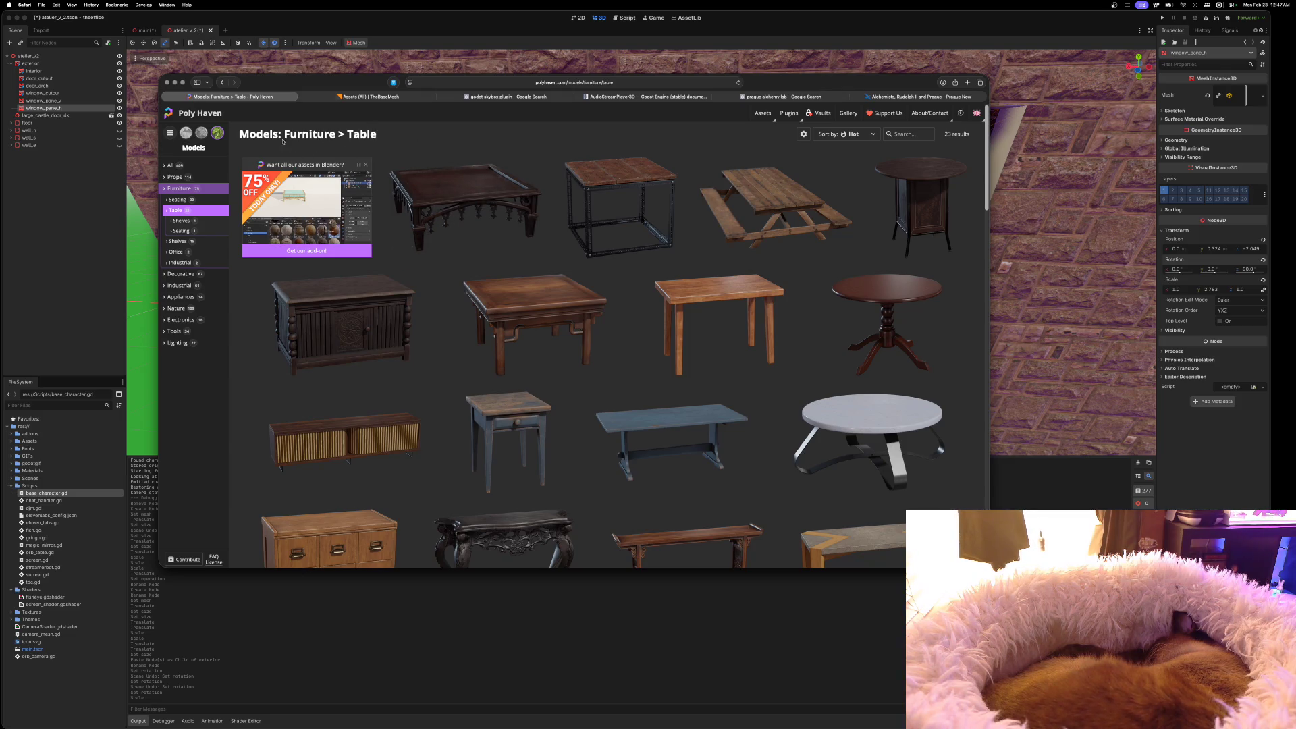
{"action": "left_click", "coordinate": [200, 113]}
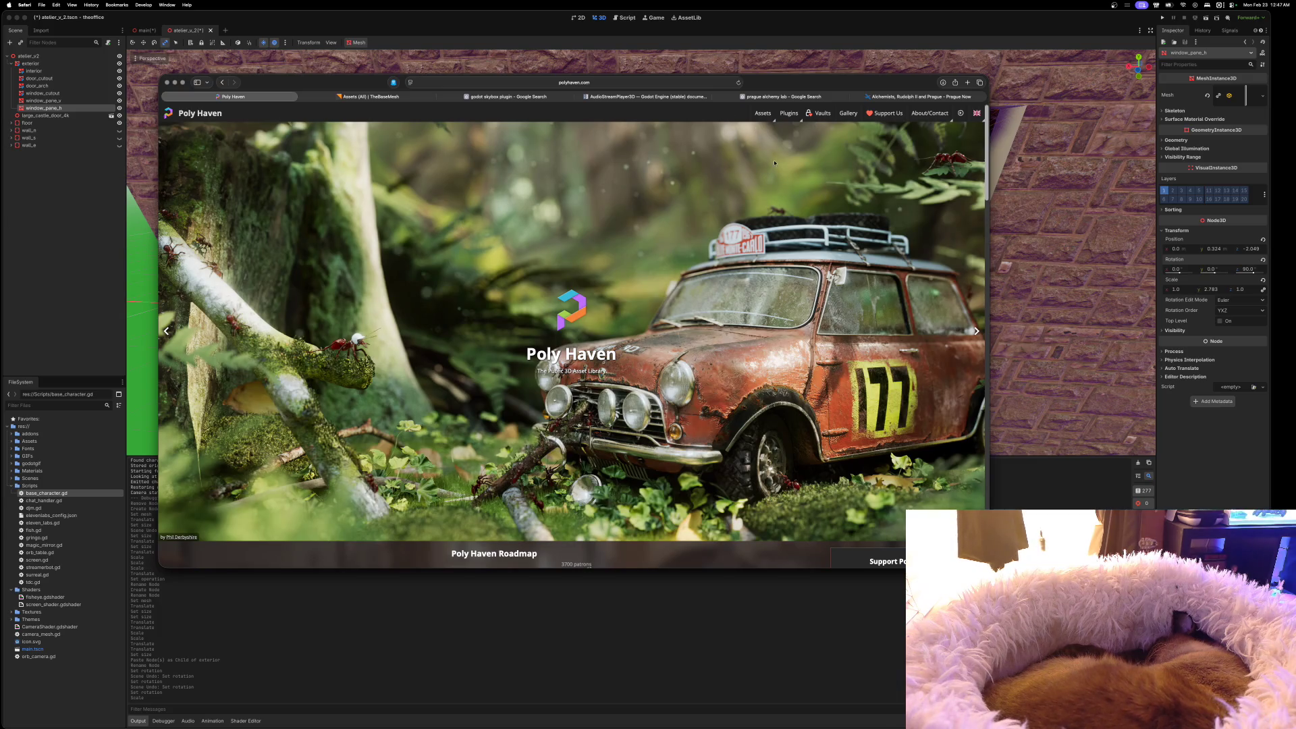
Reload the Poly Haven home page
{"action": "scroll", "coordinate": [729, 116], "scroll_direction": "down", "scroll_amount": 5}
{"action": "scroll", "coordinate": [774, 126], "scroll_direction": "up", "scroll_amount": 5}
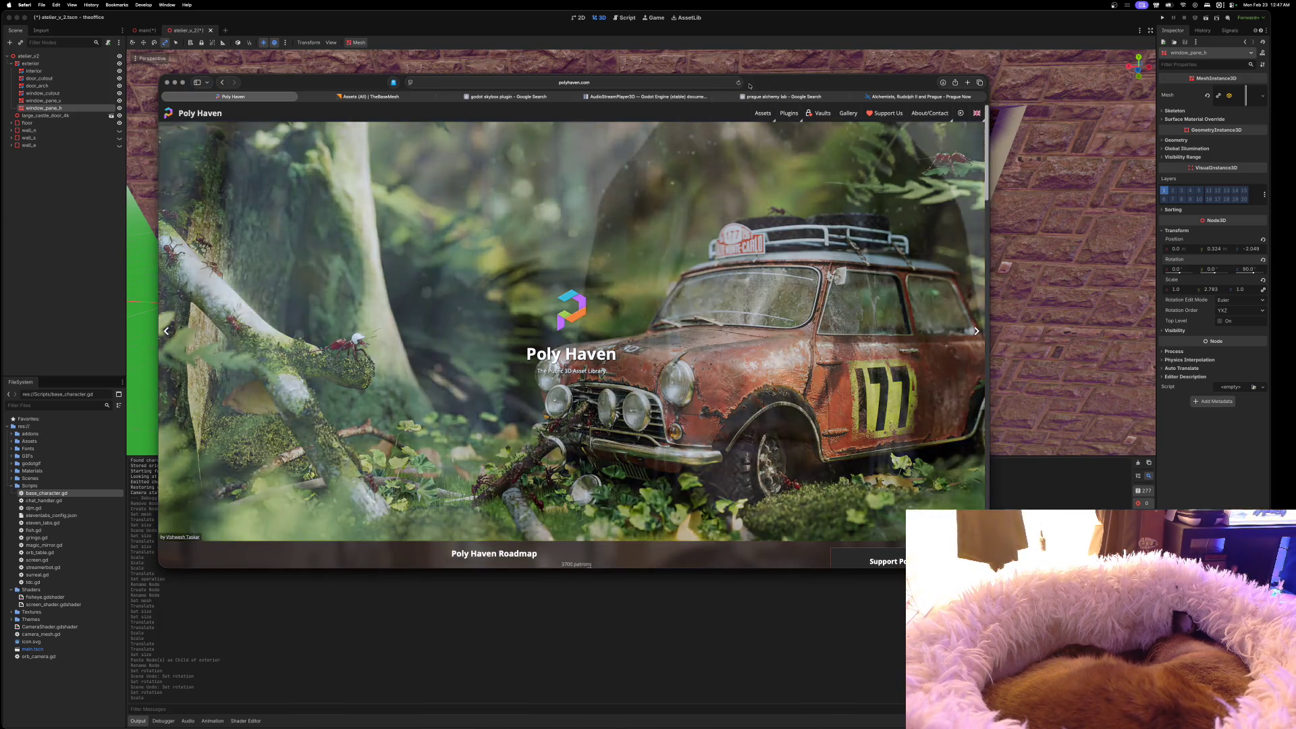
{"action": "left_click", "coordinate": [739, 83]}
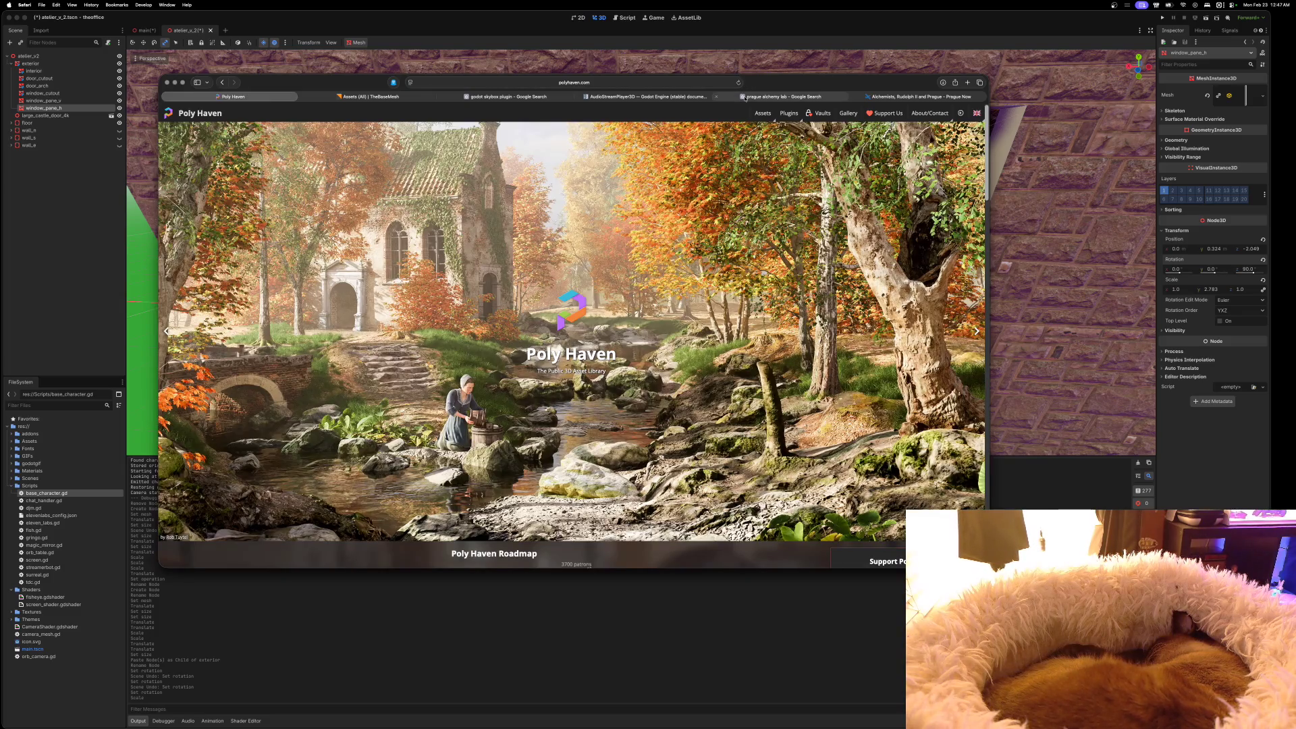
Open the All Assets listing, then go back to the home page
{"action": "scroll", "coordinate": [735, 209], "scroll_direction": "down", "scroll_amount": 10}
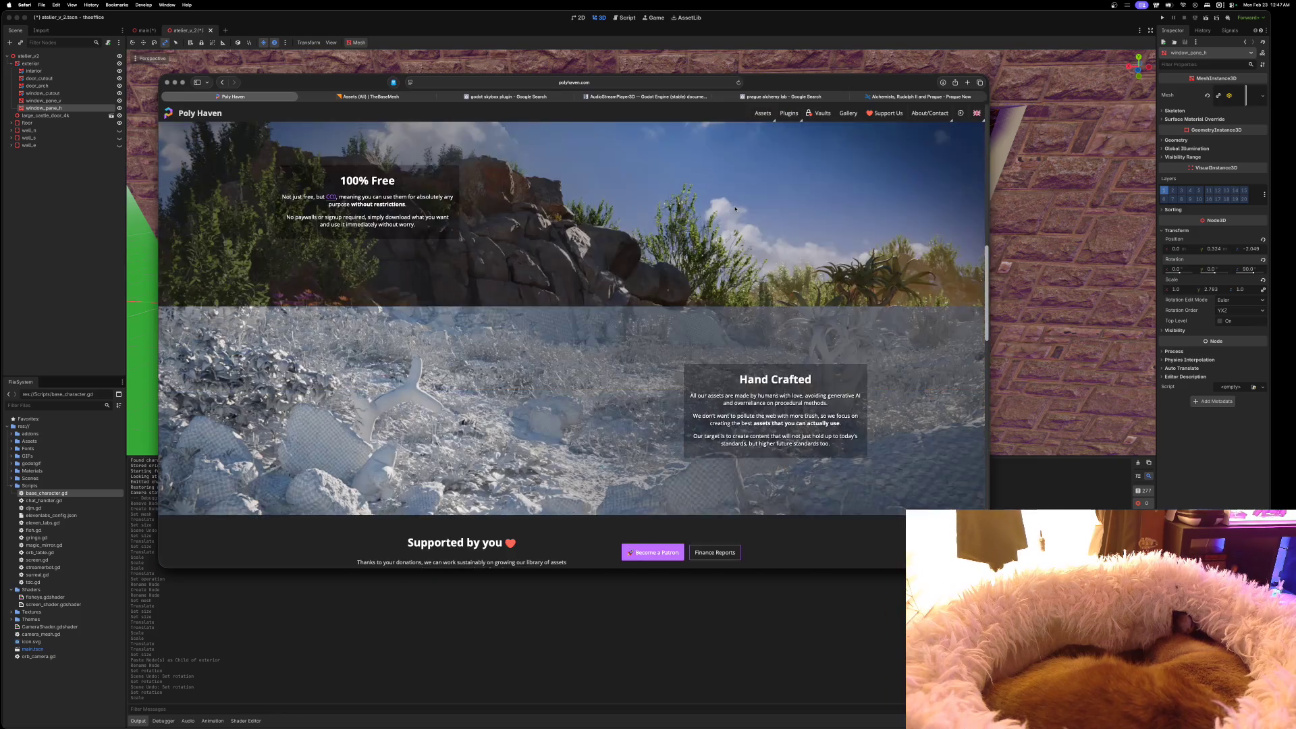
{"action": "scroll", "coordinate": [735, 209], "scroll_direction": "down", "scroll_amount": 3}
{"action": "scroll", "coordinate": [735, 207], "scroll_direction": "up", "scroll_amount": 10}
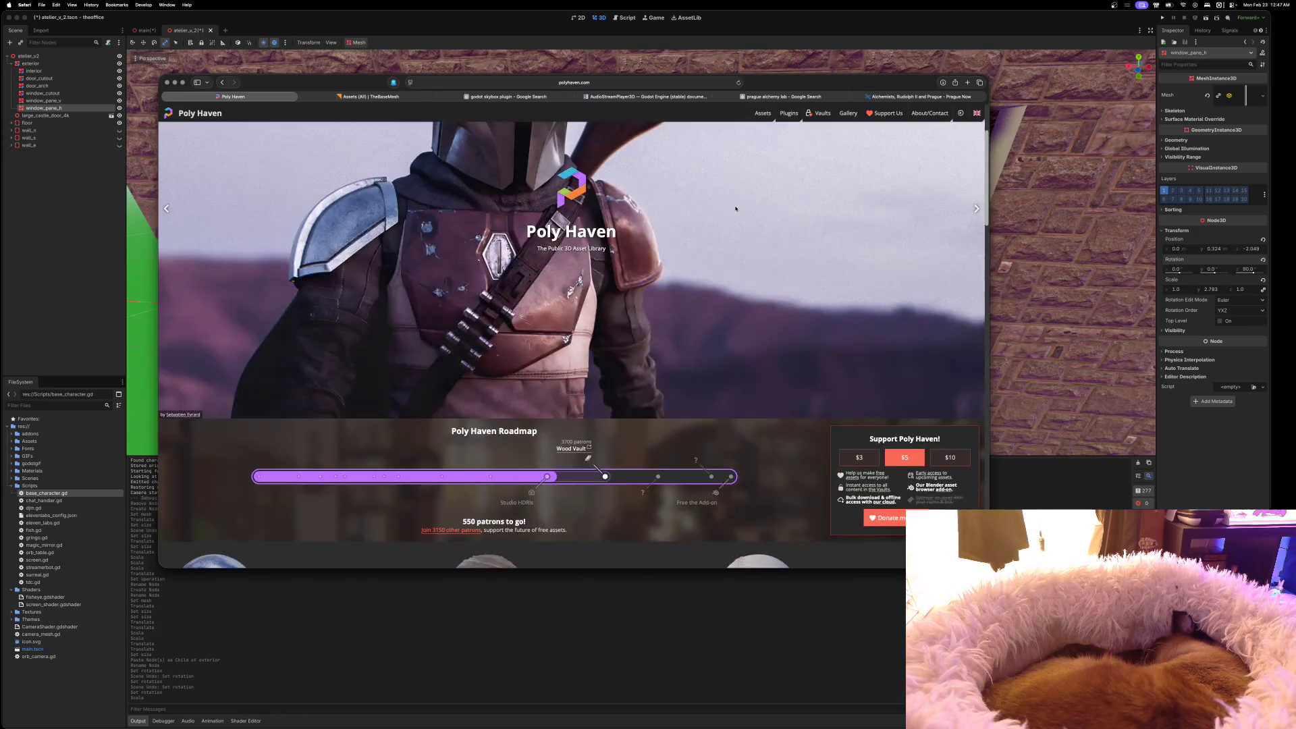
{"action": "left_click", "coordinate": [763, 115]}
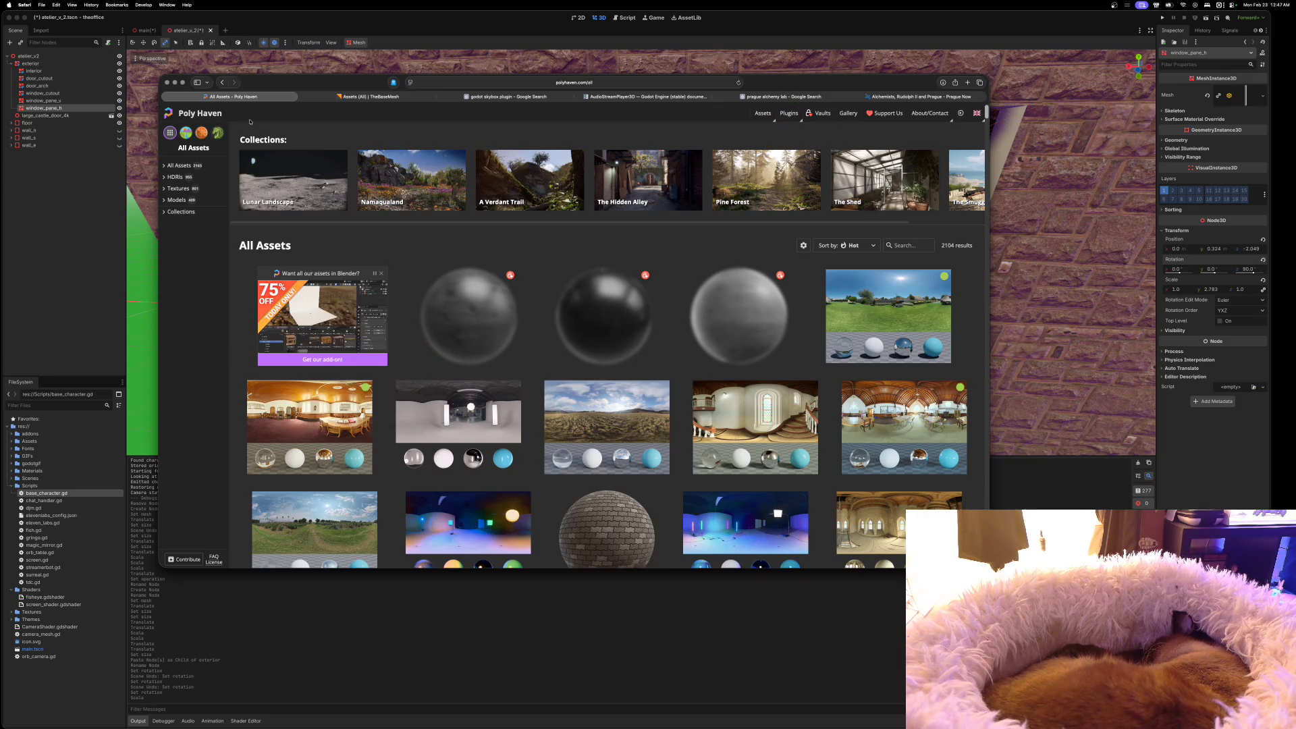
{"action": "key", "text": "super+bracketleft"}
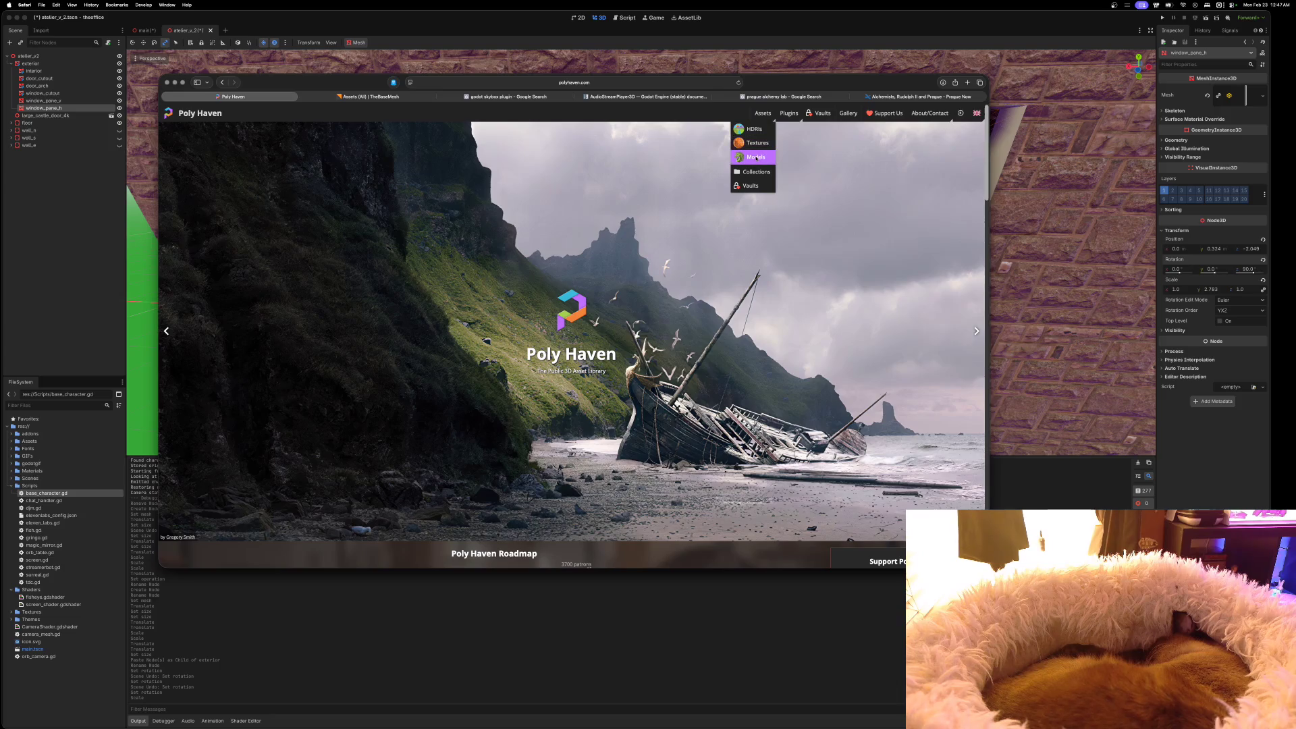
Open the Poly Haven Models catalogue and dismiss the Blender add-on advert
{"action": "left_click", "coordinate": [756, 157]}
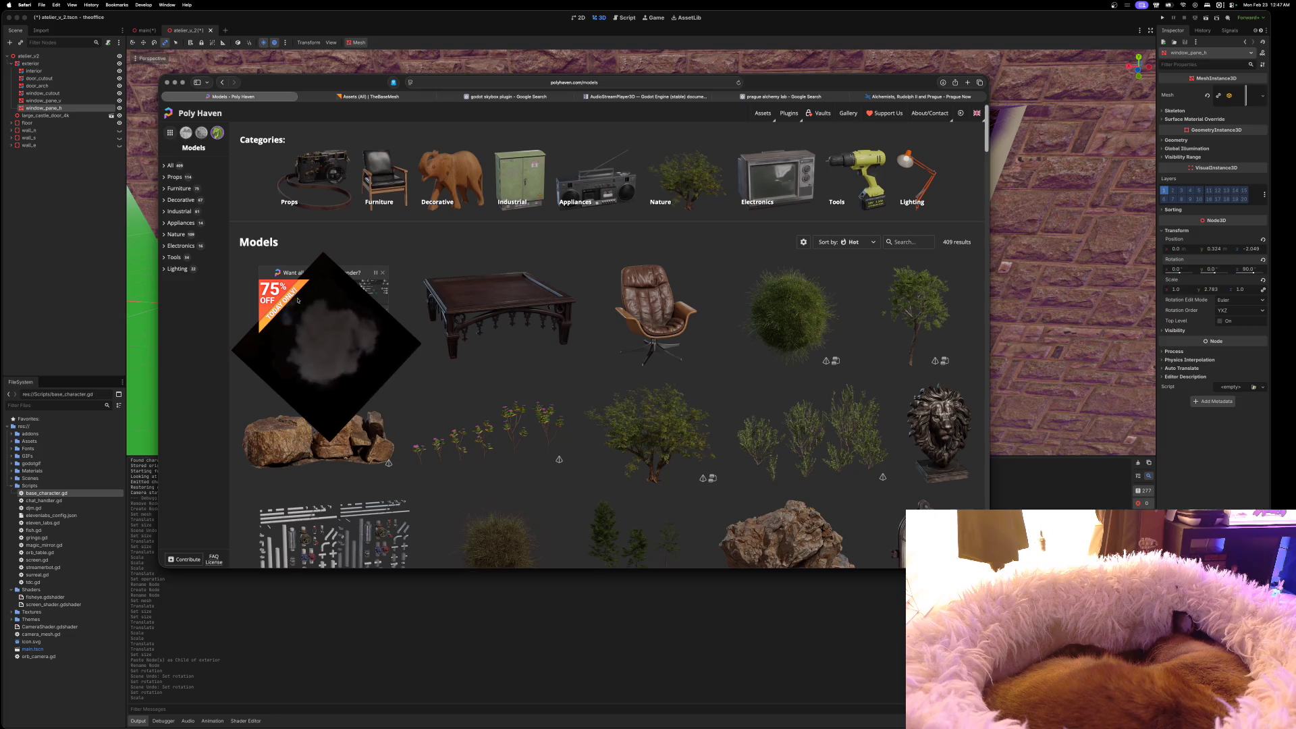
{"action": "scroll", "coordinate": [529, 391], "scroll_direction": "down", "scroll_amount": 10}
{"action": "scroll", "coordinate": [405, 351], "scroll_direction": "up", "scroll_amount": 10}
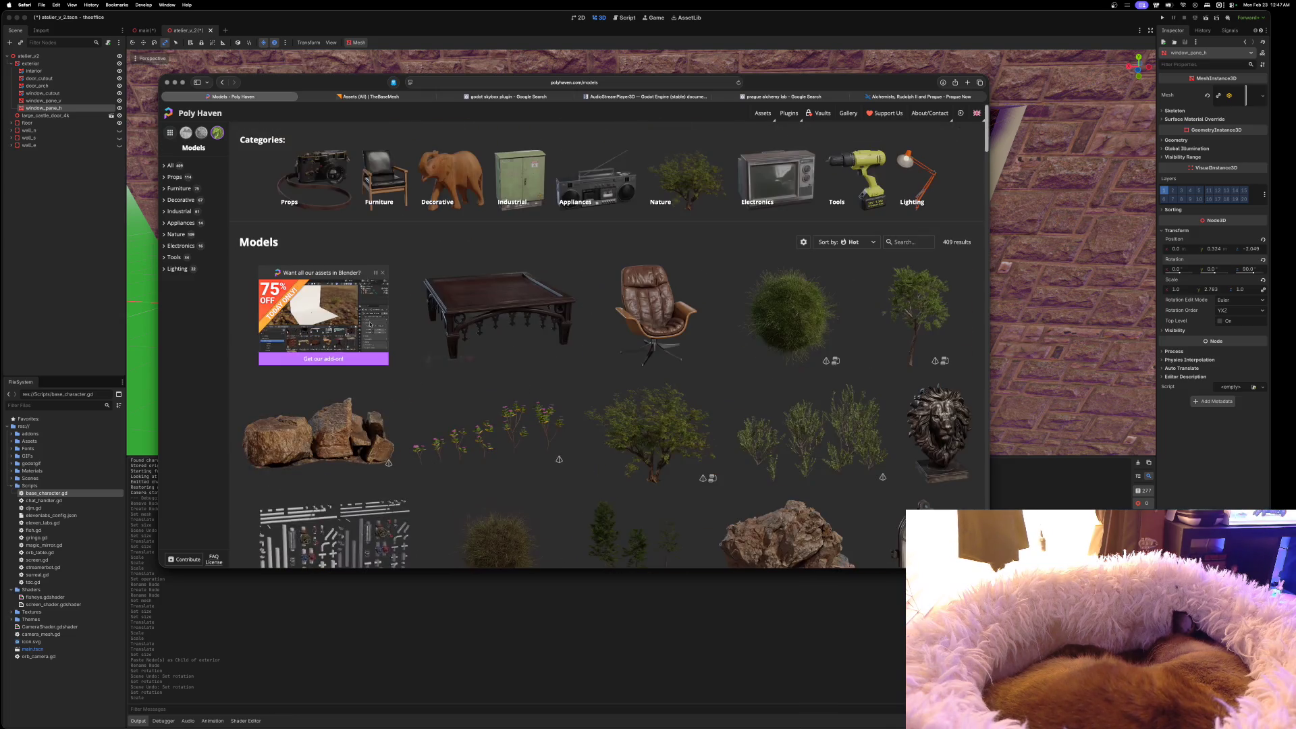
{"action": "left_click", "coordinate": [383, 272]}
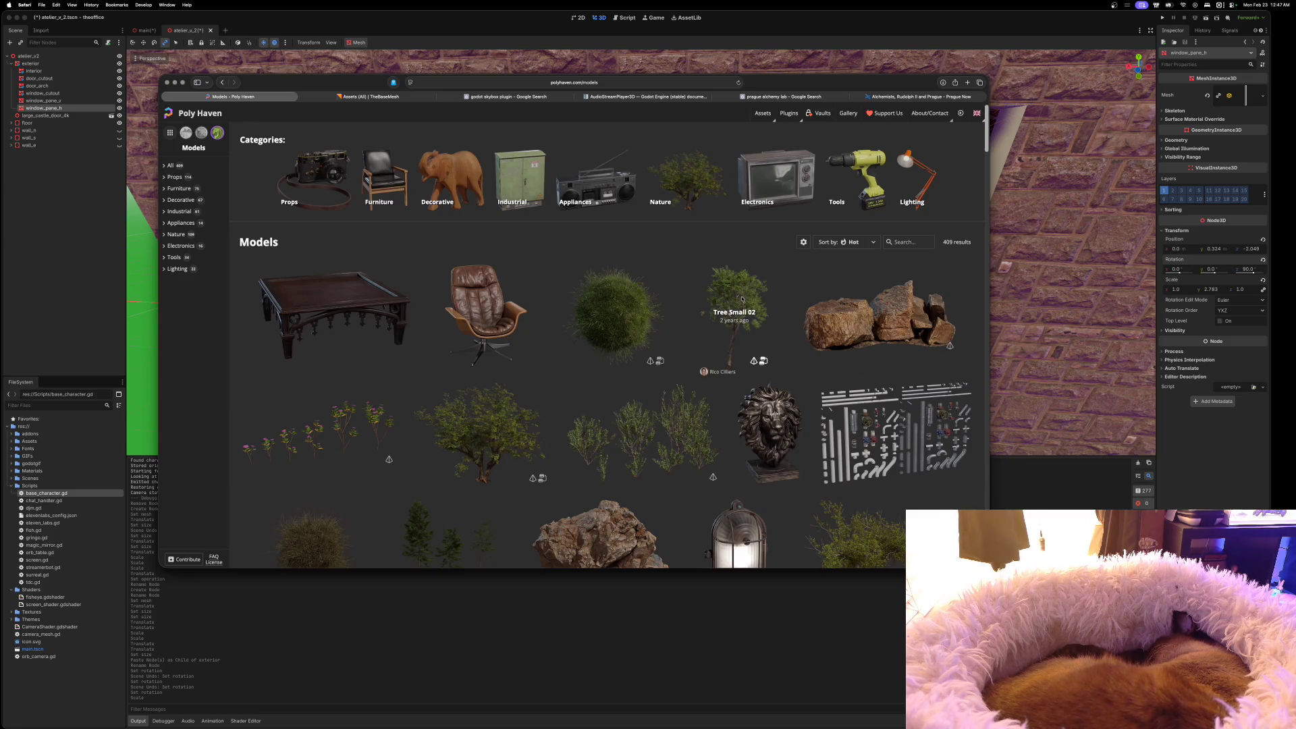
Browse the full 409-model catalogue, then filter it to the Furniture category (75 models)
{"action": "scroll", "coordinate": [760, 312], "scroll_direction": "down", "scroll_amount": 2}
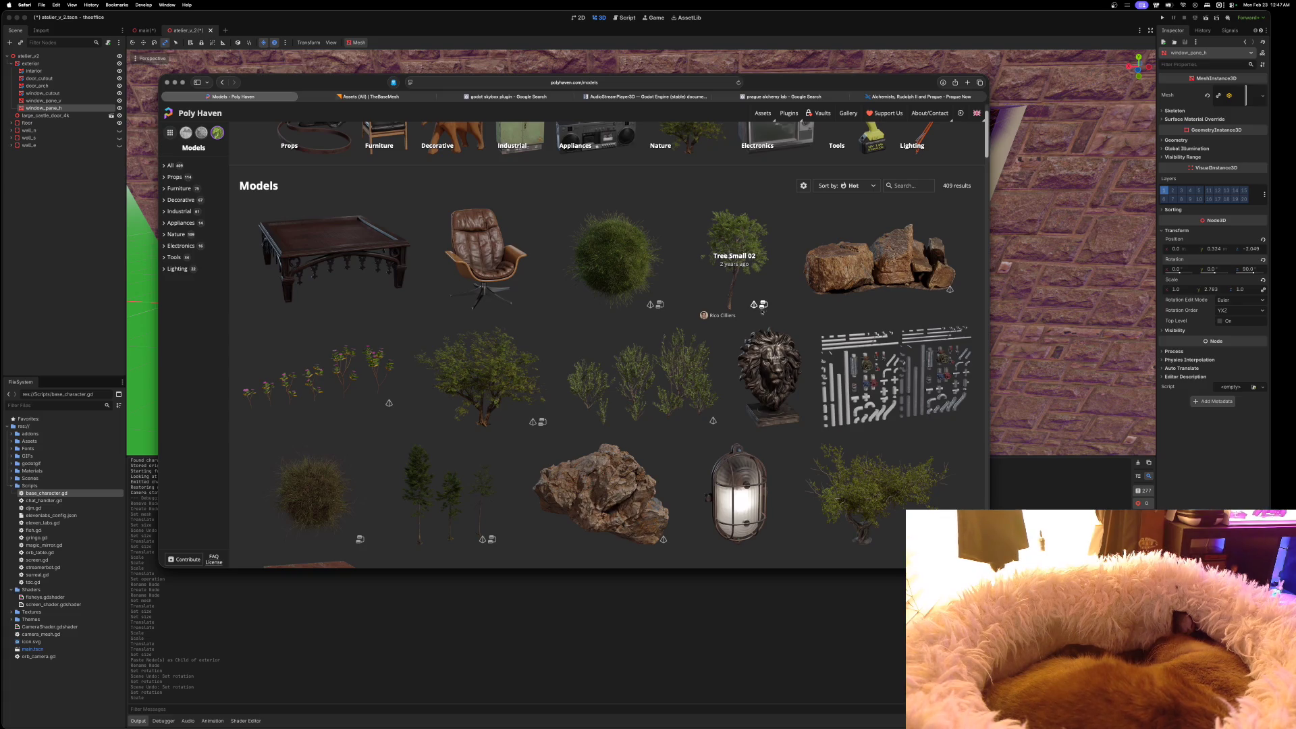
{"action": "scroll", "coordinate": [798, 341], "scroll_direction": "down", "scroll_amount": 3}
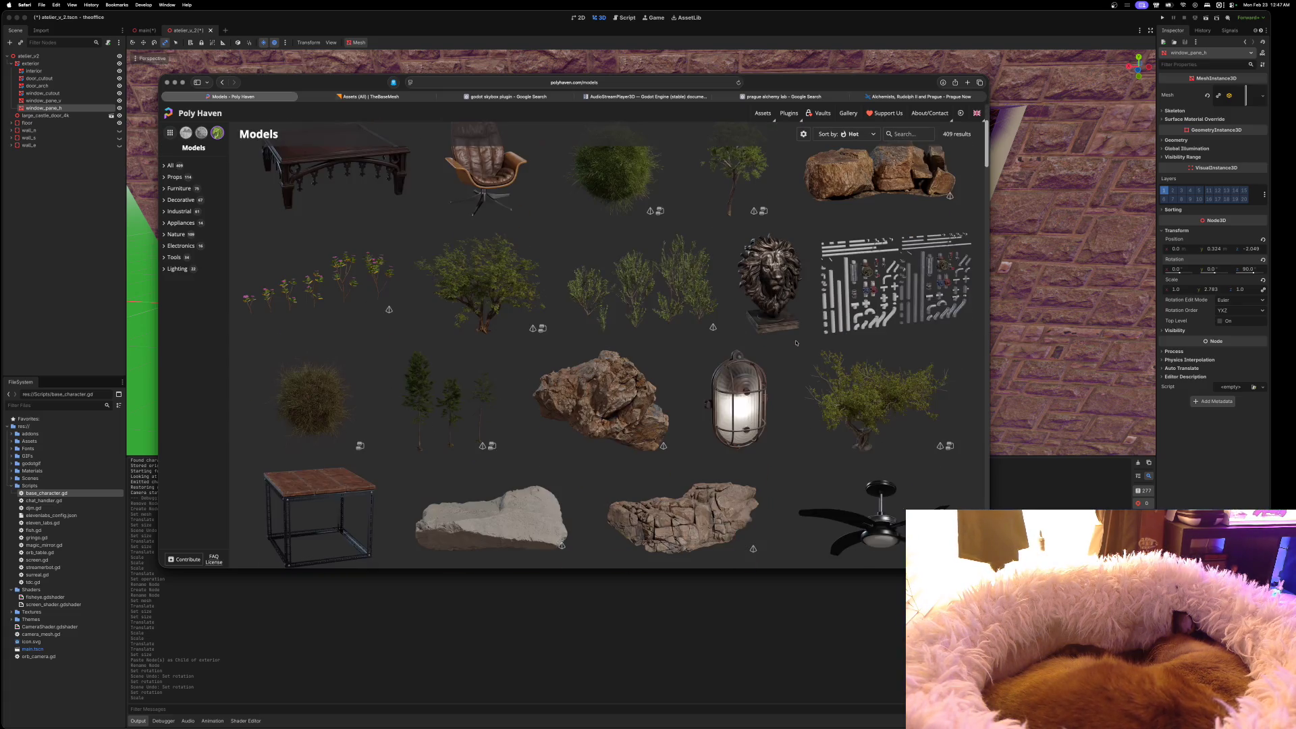
{"action": "scroll", "coordinate": [797, 348], "scroll_direction": "down", "scroll_amount": 10}
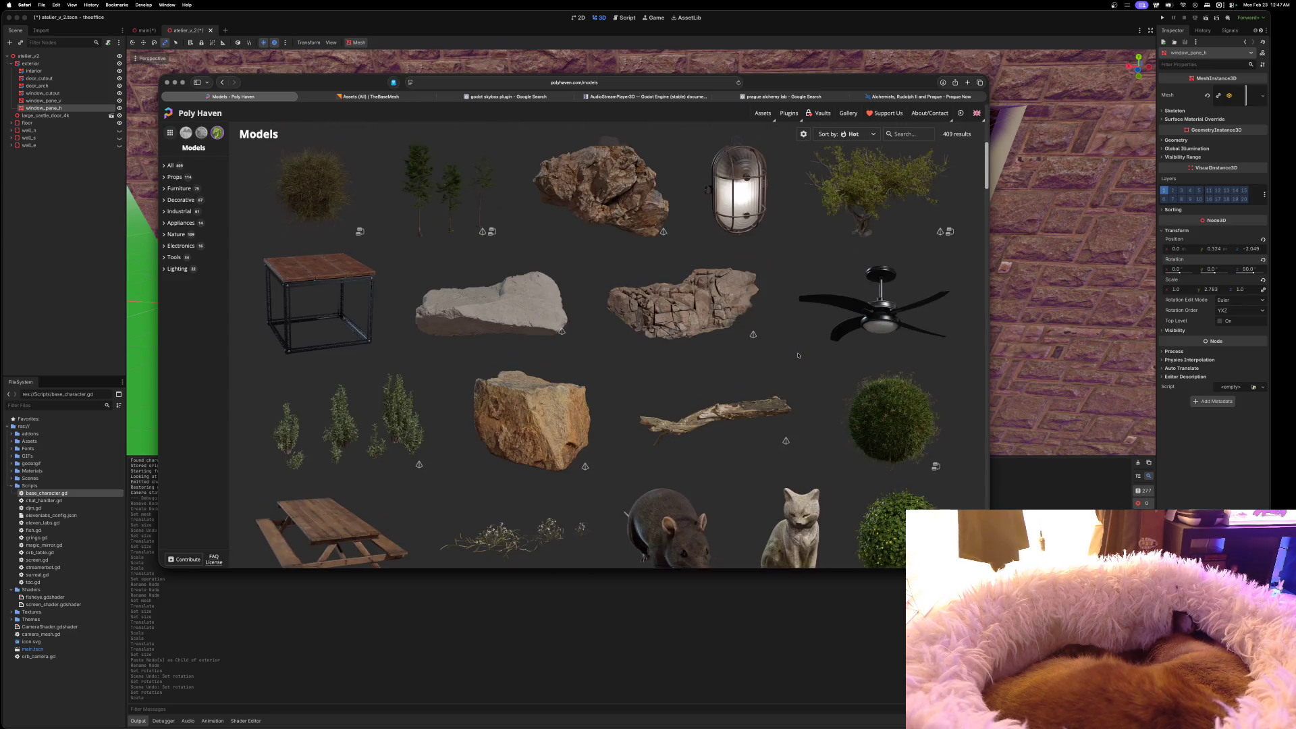
{"action": "scroll", "coordinate": [798, 355], "scroll_direction": "down", "scroll_amount": 8}
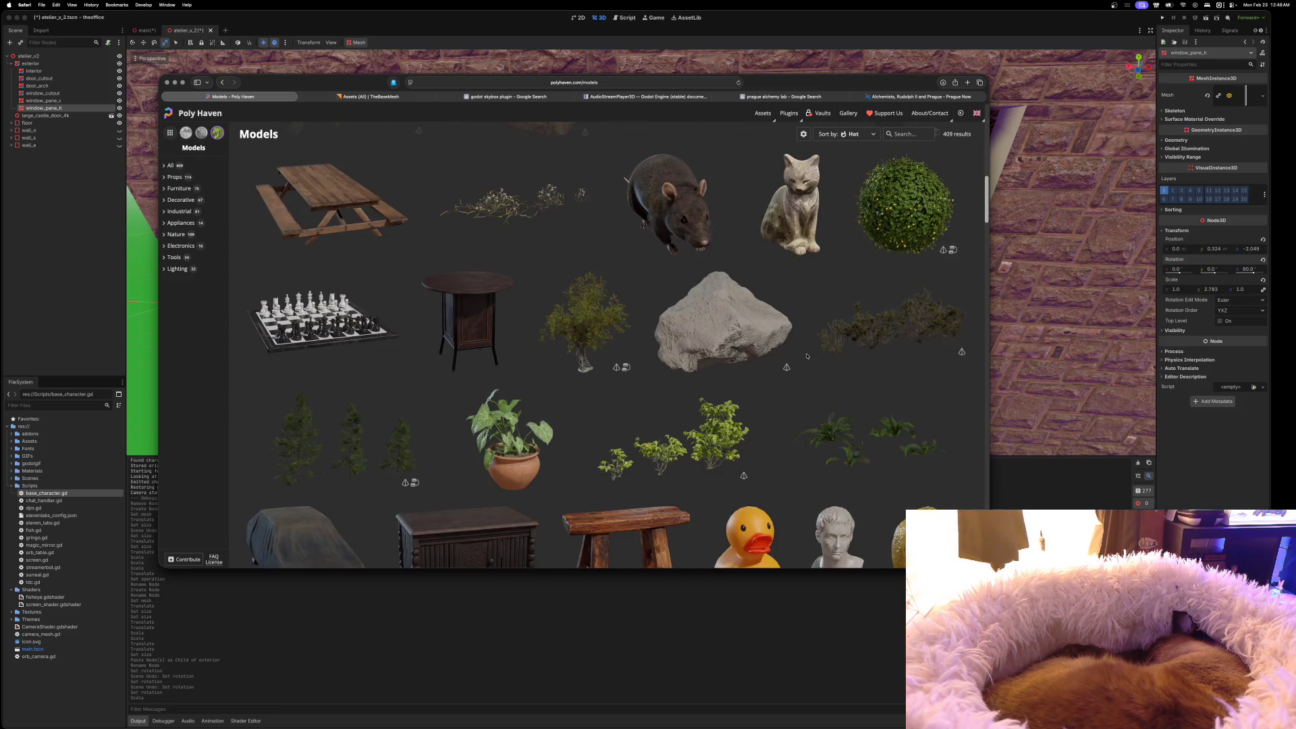
{"action": "scroll", "coordinate": [805, 357], "scroll_direction": "down", "scroll_amount": 14}
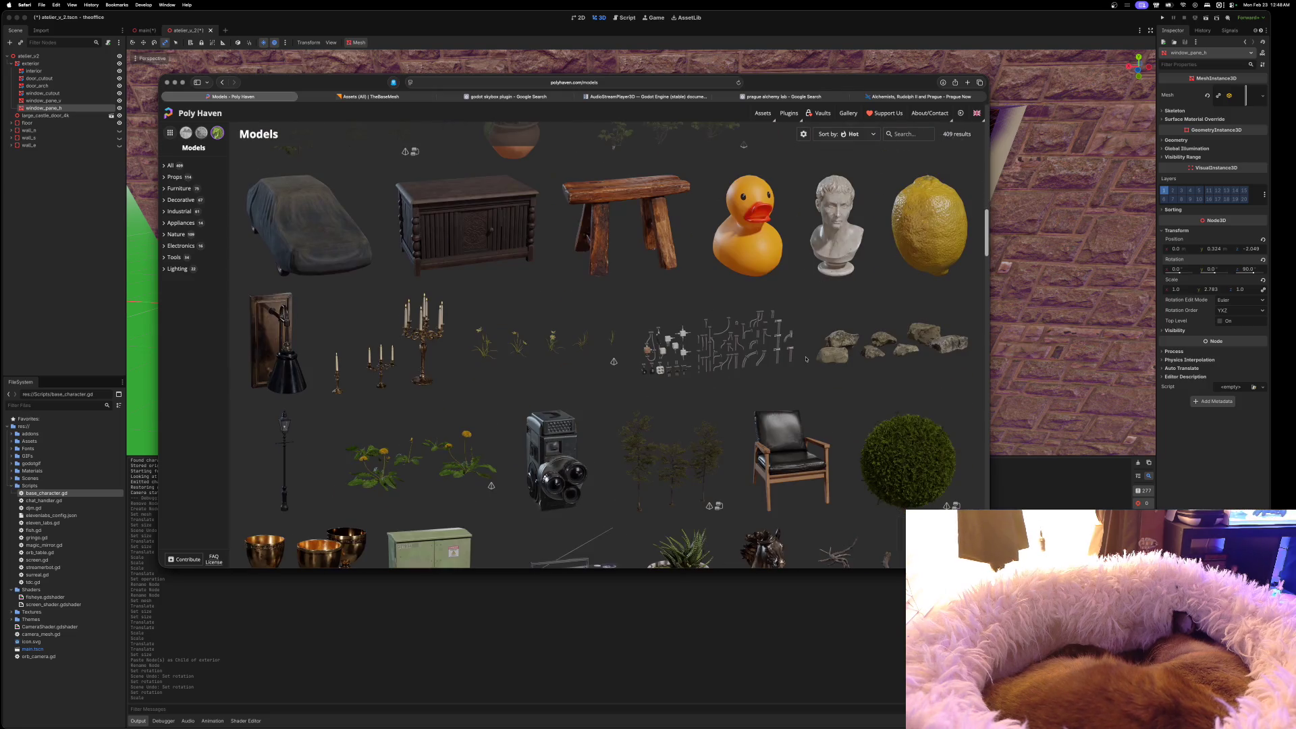
{"action": "scroll", "coordinate": [806, 358], "scroll_direction": "down", "scroll_amount": 12}
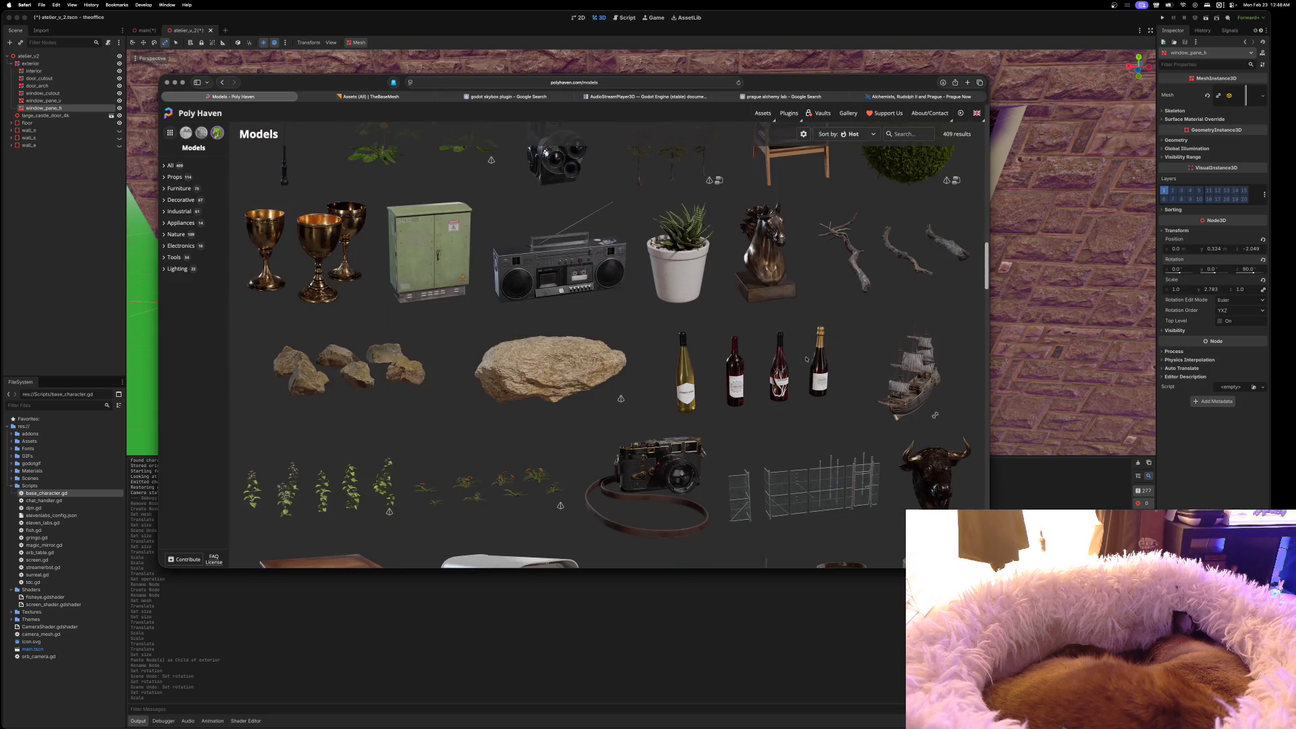
{"action": "scroll", "coordinate": [805, 359], "scroll_direction": "down", "scroll_amount": 14}
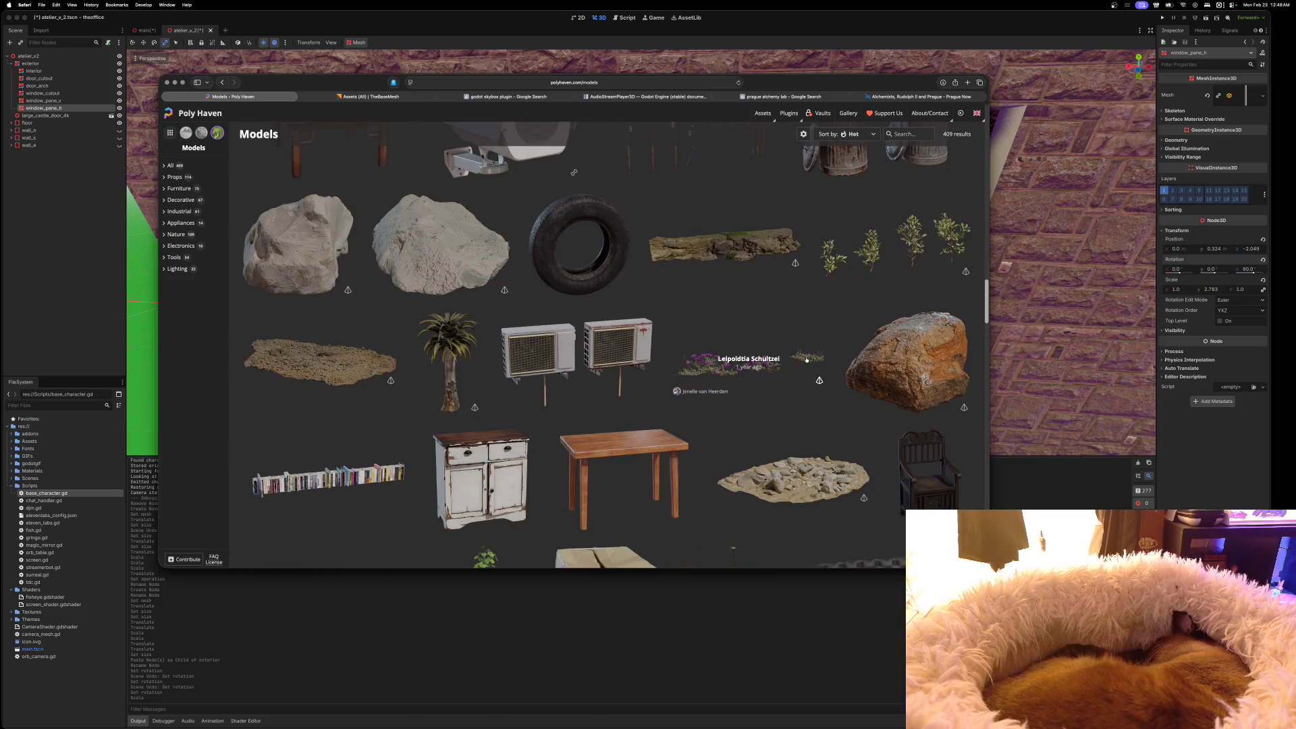
{"action": "scroll", "coordinate": [806, 359], "scroll_direction": "down", "scroll_amount": 11}
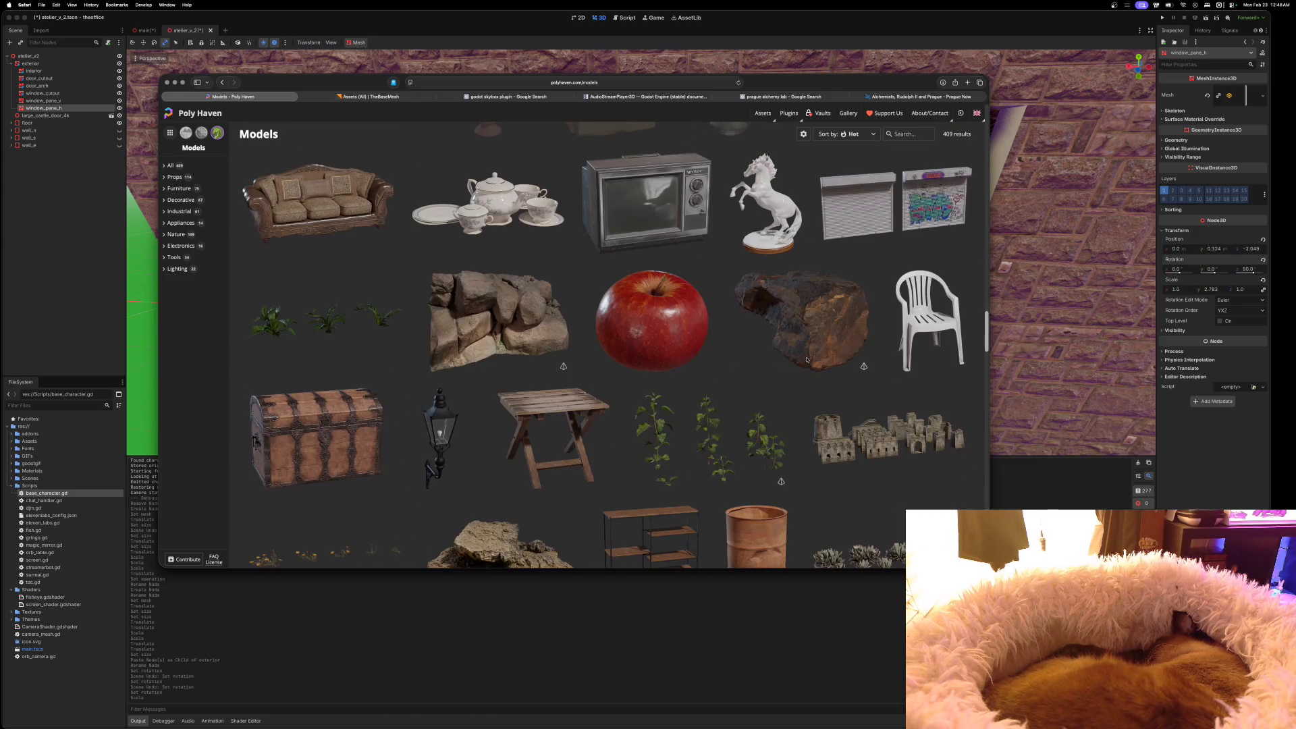
{"action": "scroll", "coordinate": [806, 359], "scroll_direction": "down", "scroll_amount": 4}
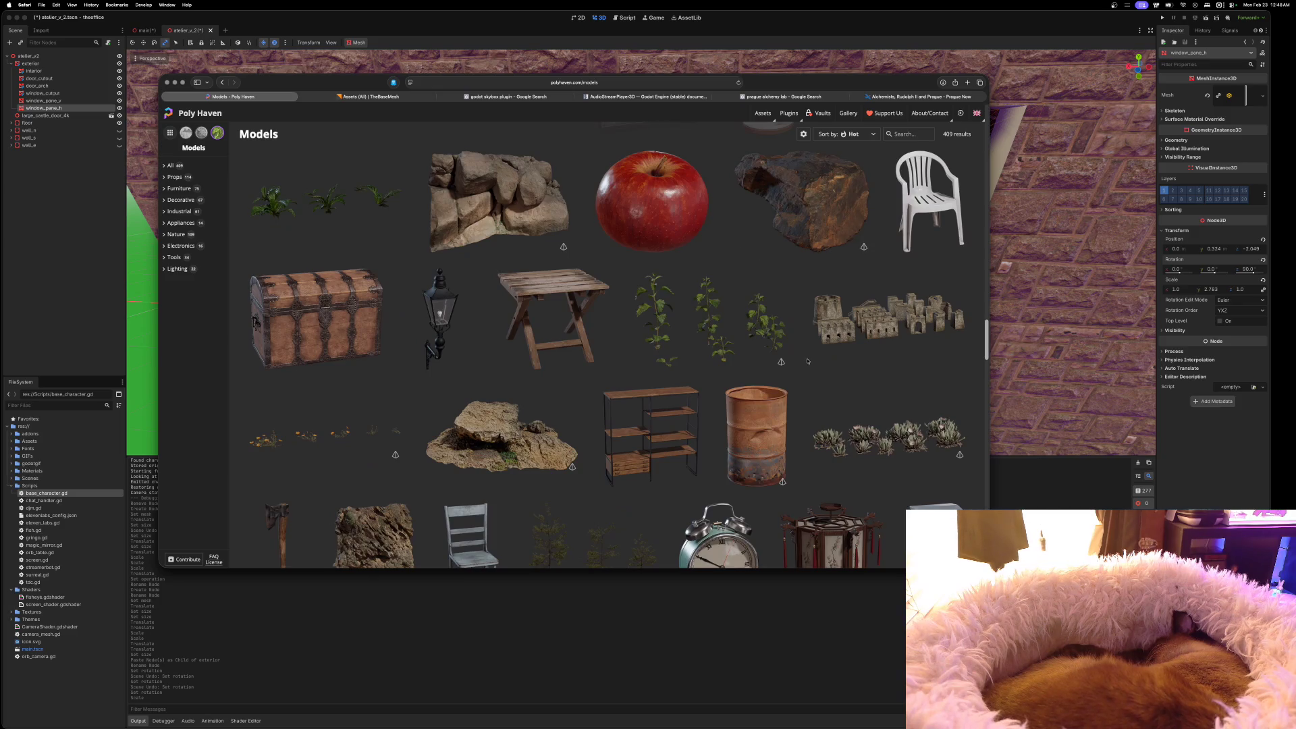
{"action": "scroll", "coordinate": [807, 360], "scroll_direction": "down", "scroll_amount": 9}
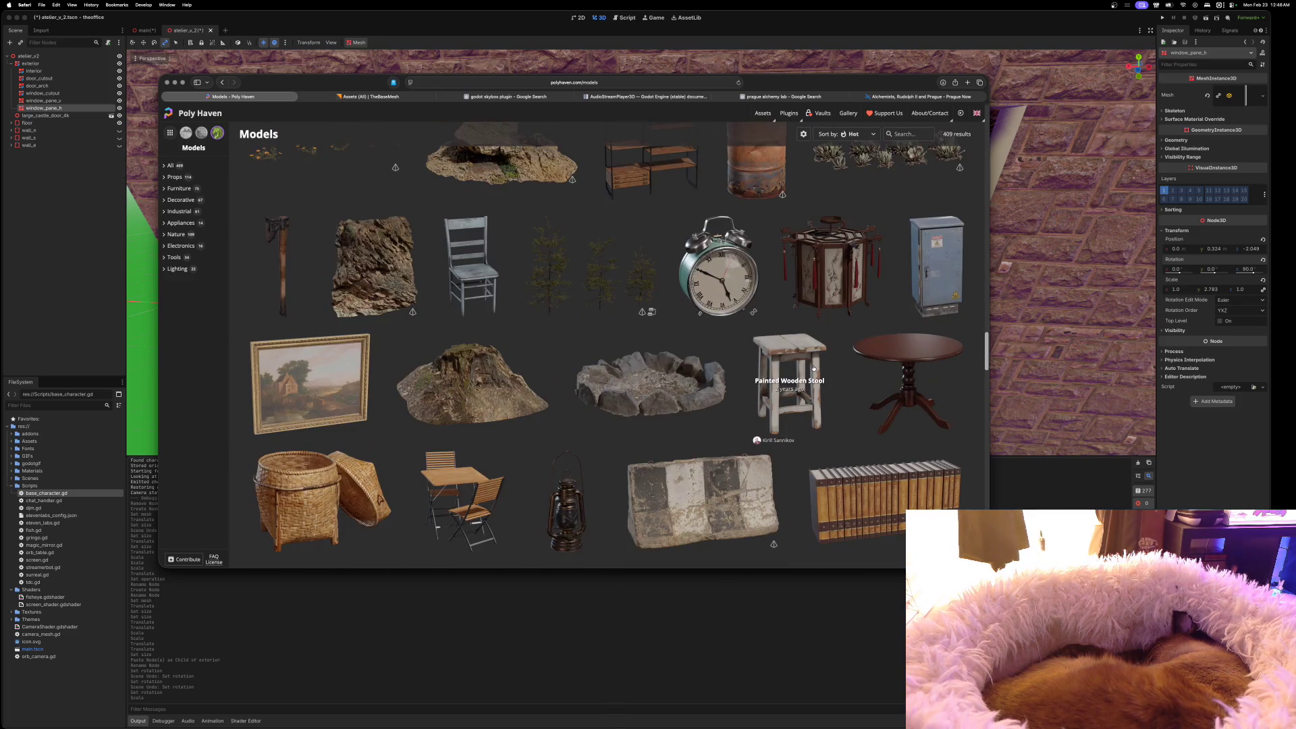
{"action": "scroll", "coordinate": [813, 367], "scroll_direction": "down", "scroll_amount": 11}
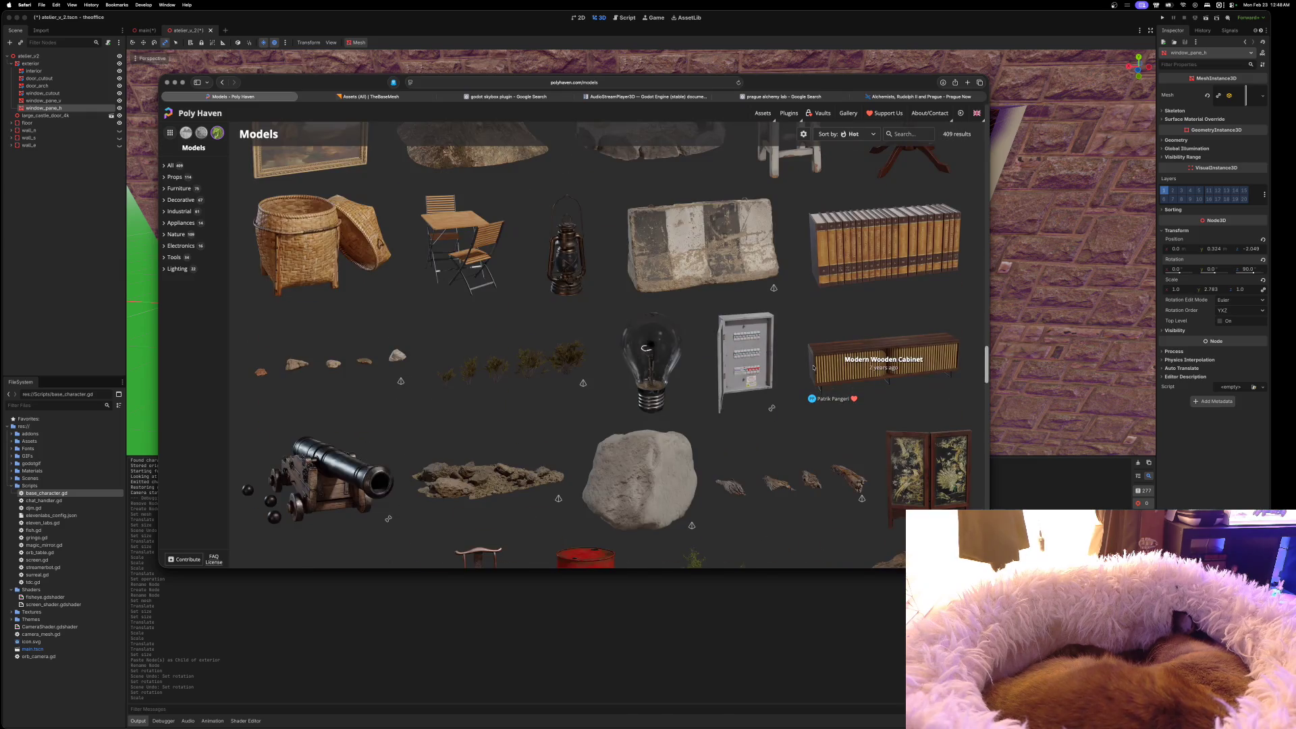
{"action": "scroll", "coordinate": [813, 367], "scroll_direction": "down", "scroll_amount": 6}
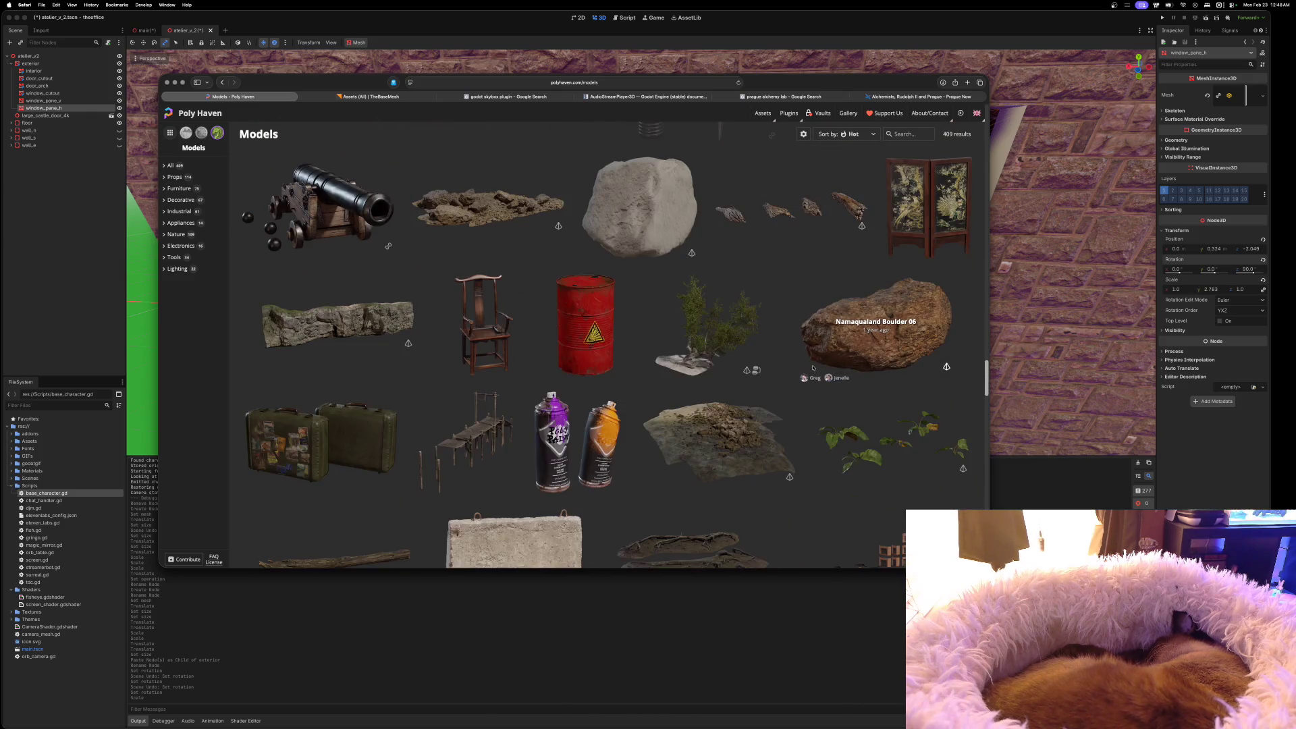
{"action": "scroll", "coordinate": [813, 368], "scroll_direction": "down", "scroll_amount": 8}
{"action": "scroll", "coordinate": [812, 368], "scroll_direction": "down", "scroll_amount": 5}
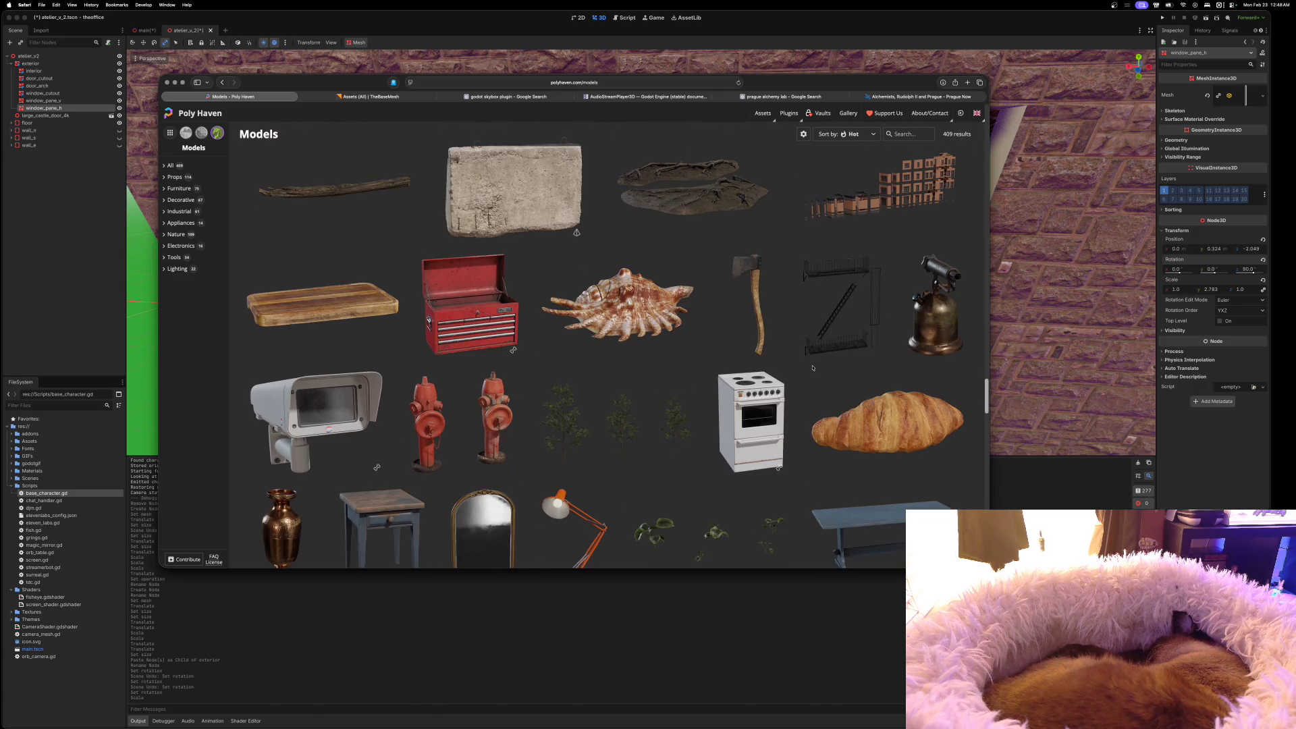
{"action": "scroll", "coordinate": [812, 367], "scroll_direction": "down", "scroll_amount": 2}
{"action": "scroll", "coordinate": [813, 368], "scroll_direction": "down", "scroll_amount": 6}
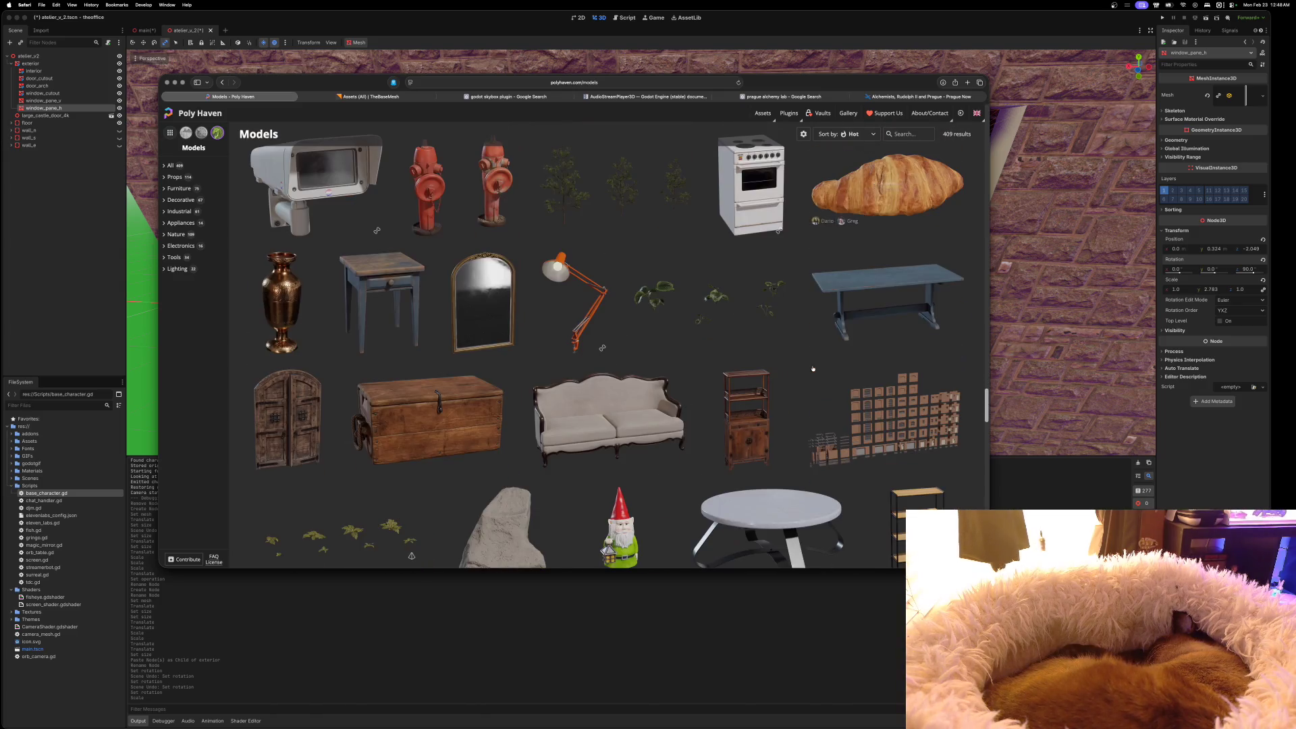
{"action": "scroll", "coordinate": [813, 368], "scroll_direction": "down", "scroll_amount": 7}
{"action": "scroll", "coordinate": [813, 368], "scroll_direction": "down", "scroll_amount": 6}
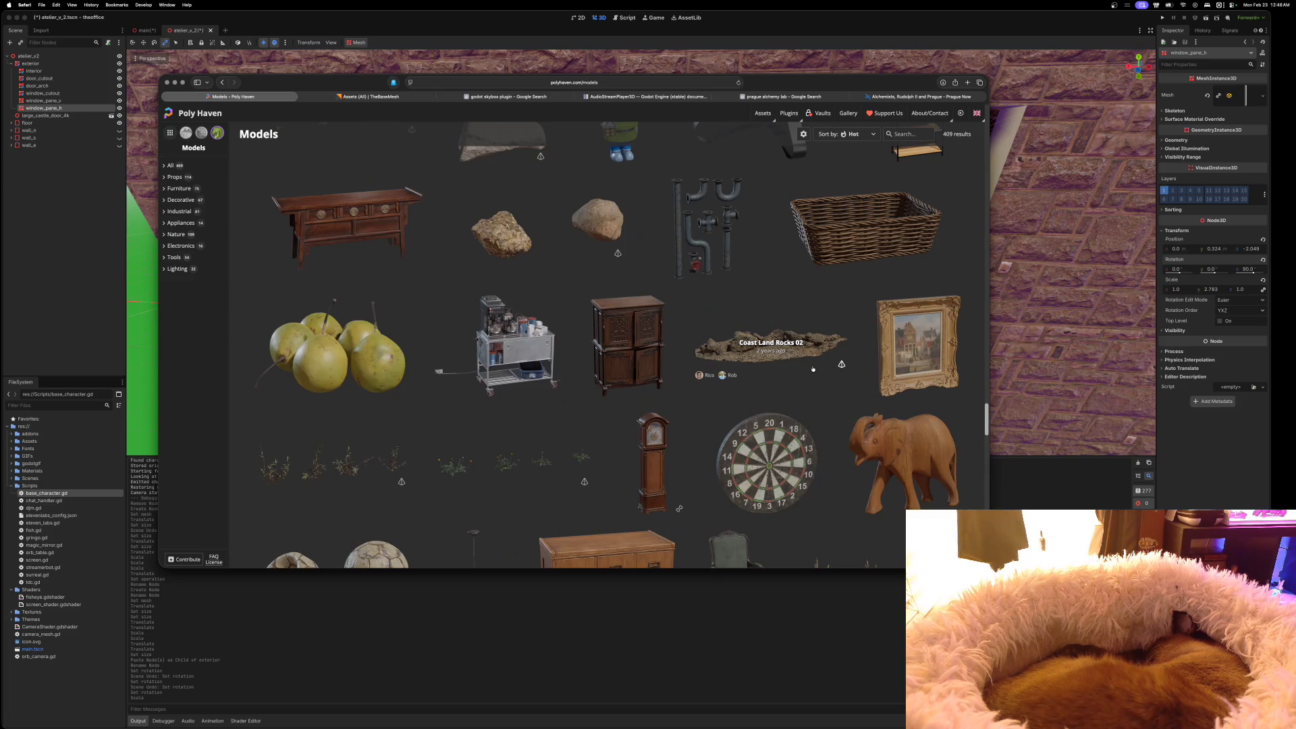
{"action": "scroll", "coordinate": [813, 368], "scroll_direction": "down", "scroll_amount": 8}
{"action": "scroll", "coordinate": [812, 369], "scroll_direction": "down", "scroll_amount": 6}
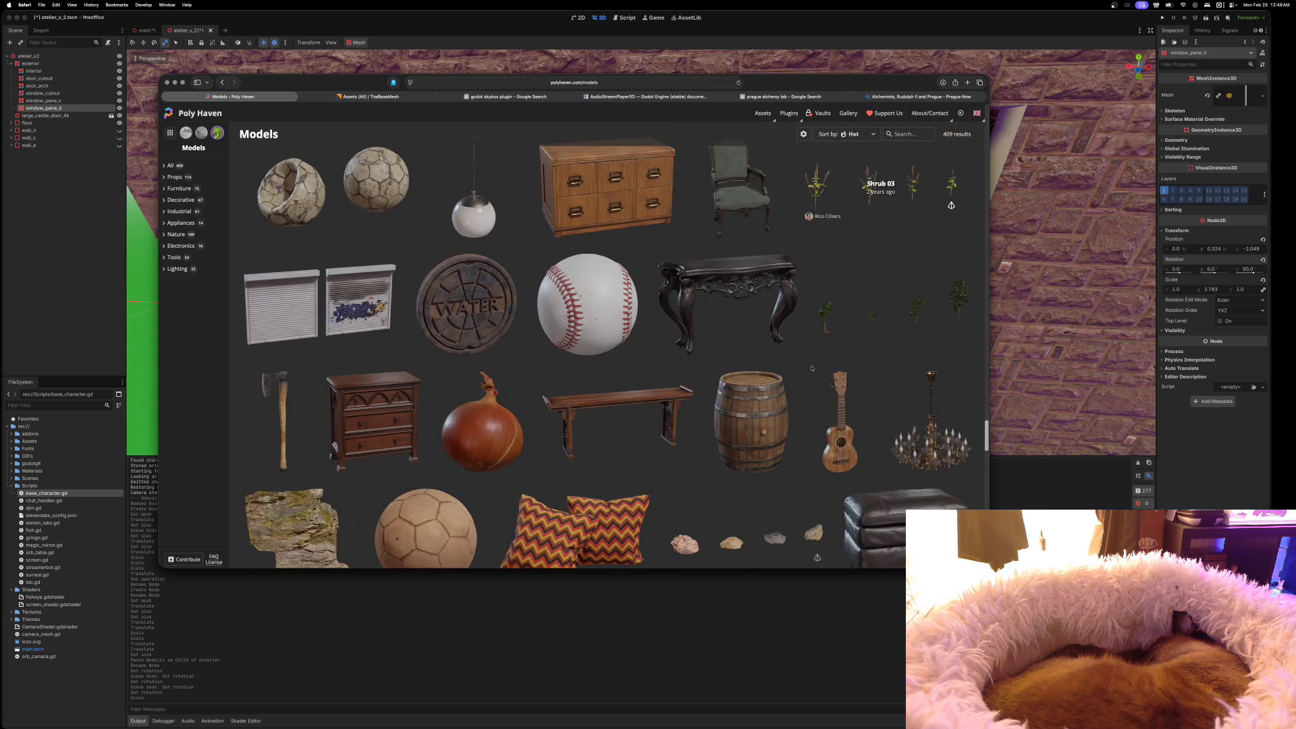
{"action": "scroll", "coordinate": [811, 367], "scroll_direction": "down", "scroll_amount": 6}
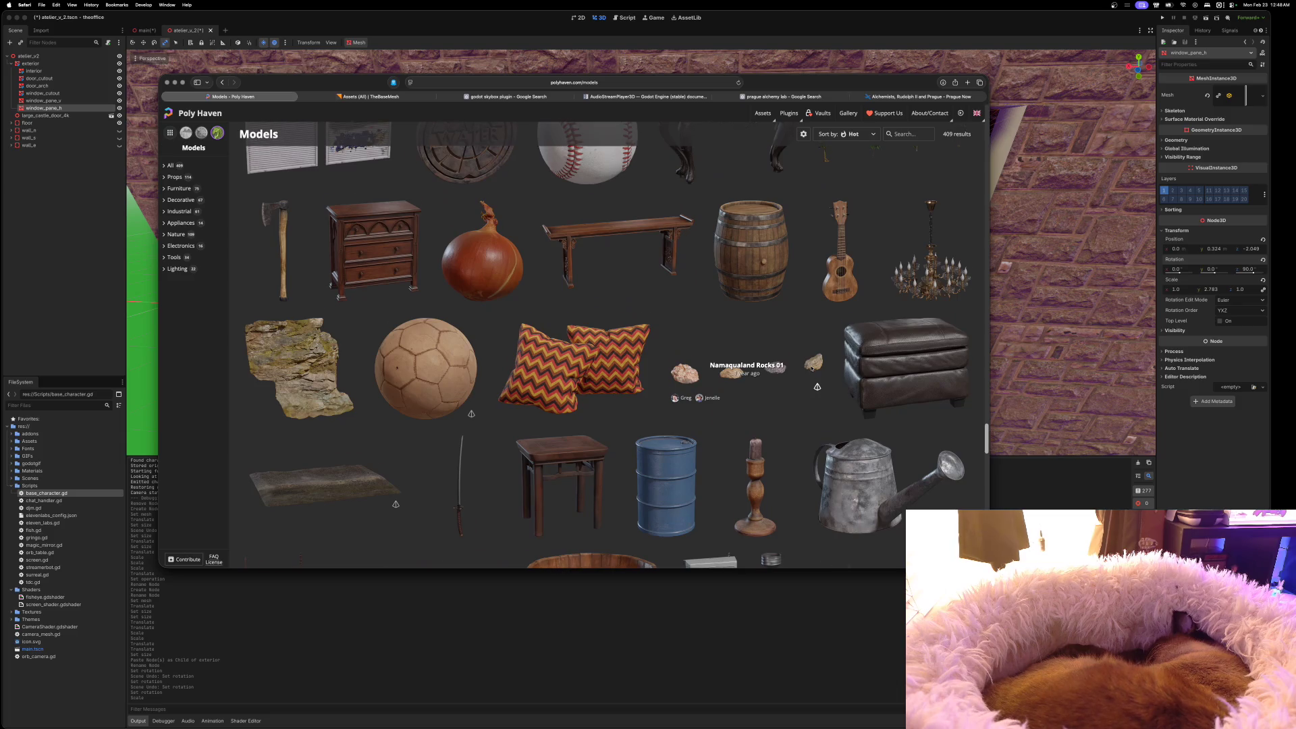
{"action": "scroll", "coordinate": [811, 368], "scroll_direction": "down", "scroll_amount": 6}
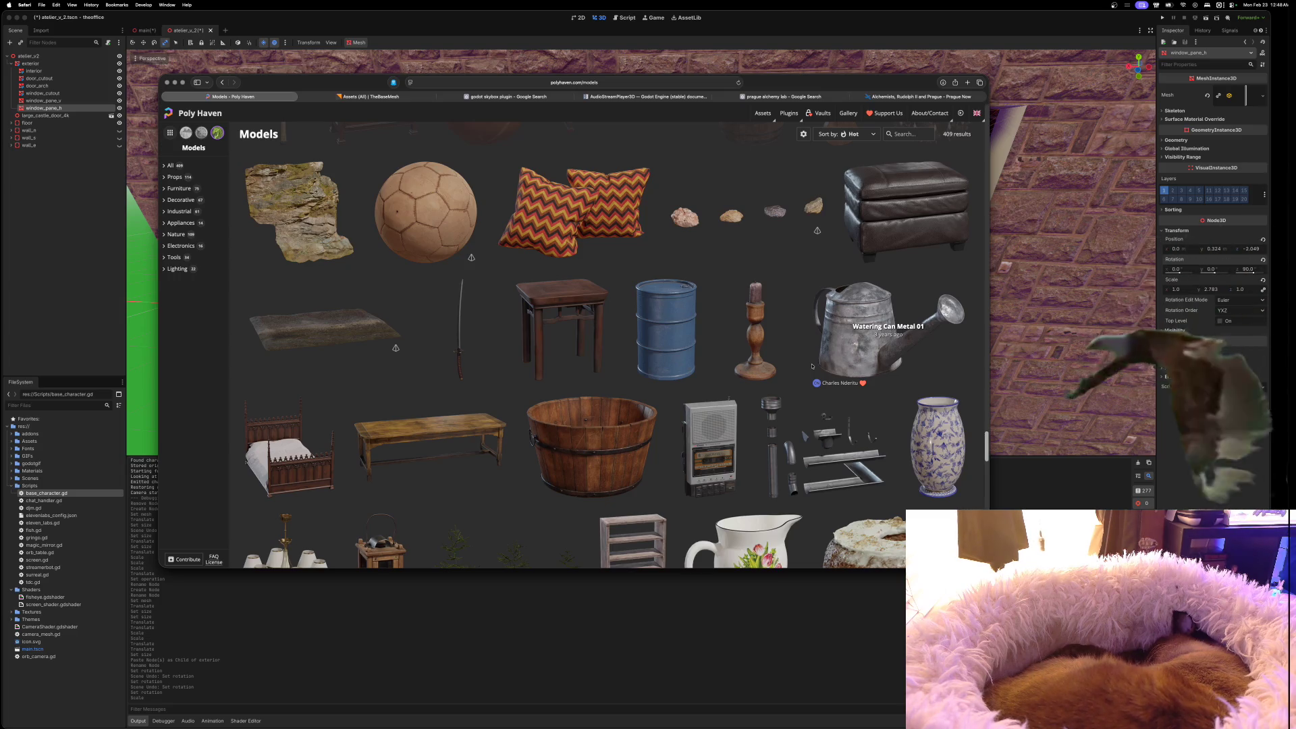
{"action": "scroll", "coordinate": [812, 368], "scroll_direction": "down", "scroll_amount": 4}
{"action": "scroll", "coordinate": [812, 368], "scroll_direction": "down", "scroll_amount": 6}
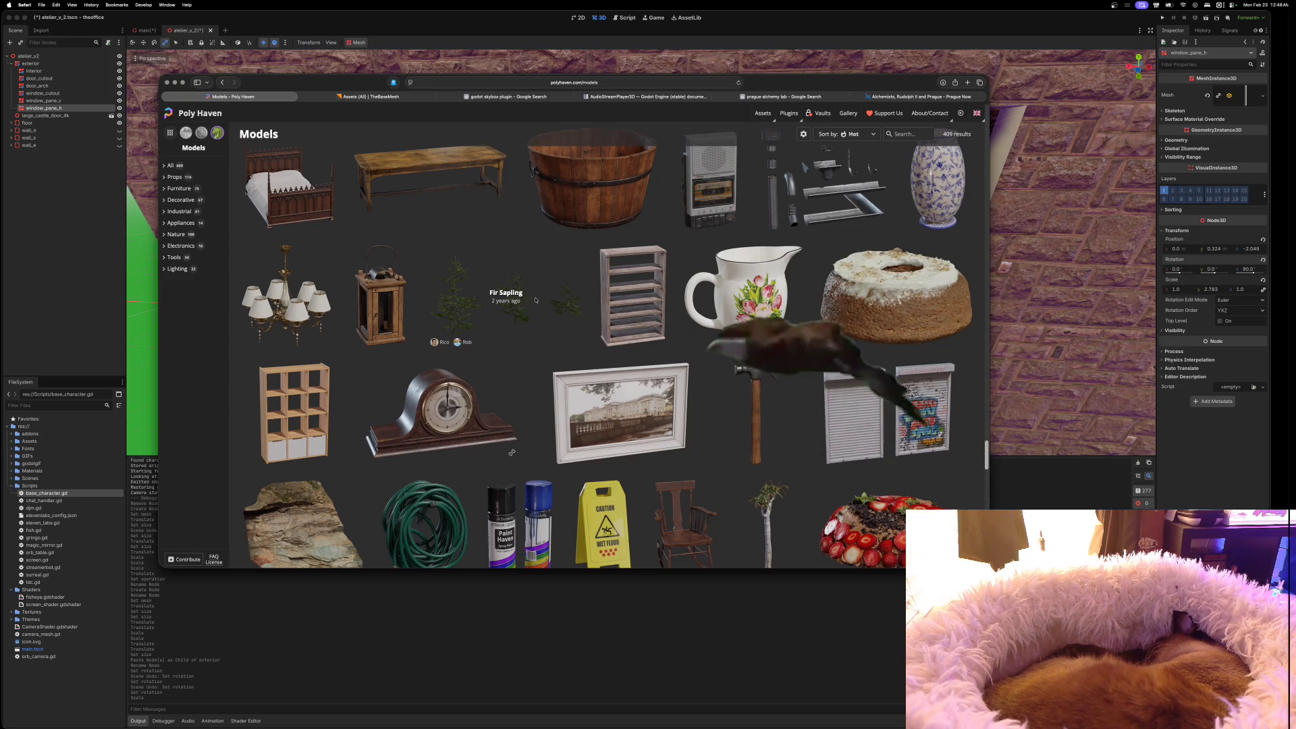
{"action": "scroll", "coordinate": [611, 309], "scroll_direction": "down", "scroll_amount": 3}
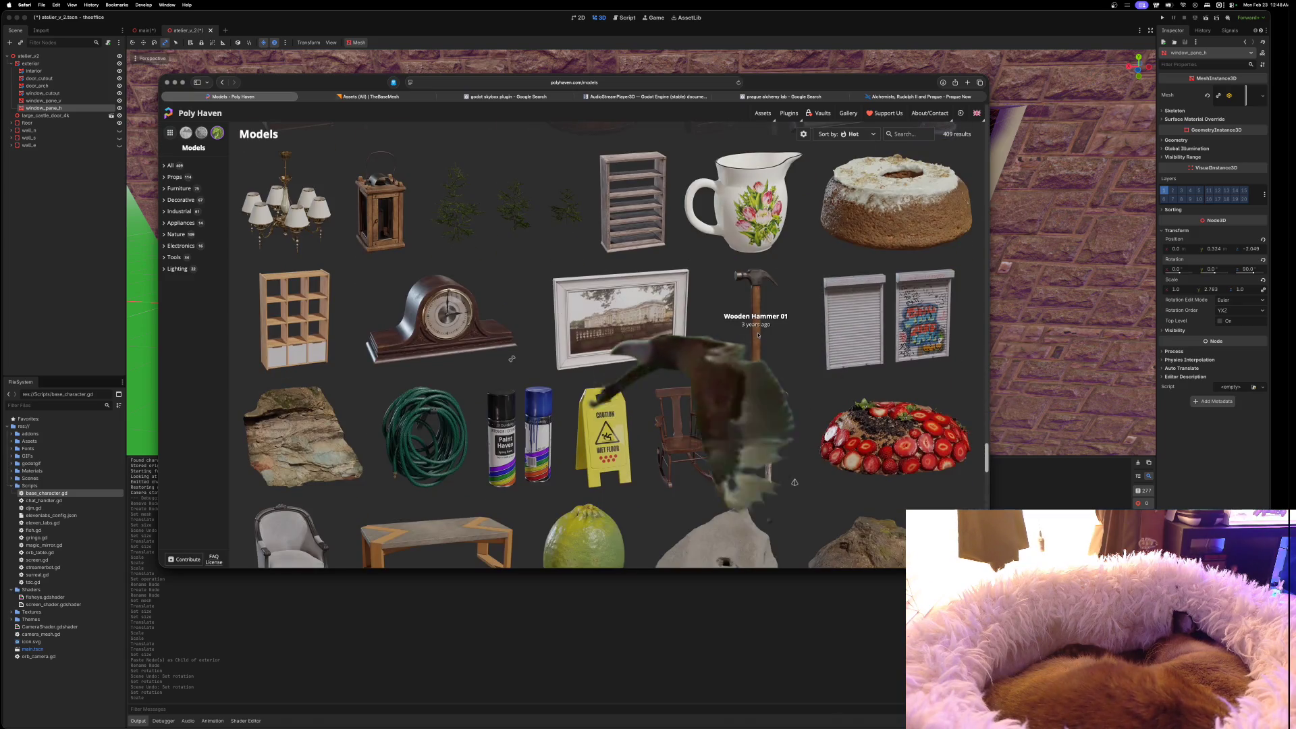
{"action": "scroll", "coordinate": [846, 342], "scroll_direction": "down", "scroll_amount": 10}
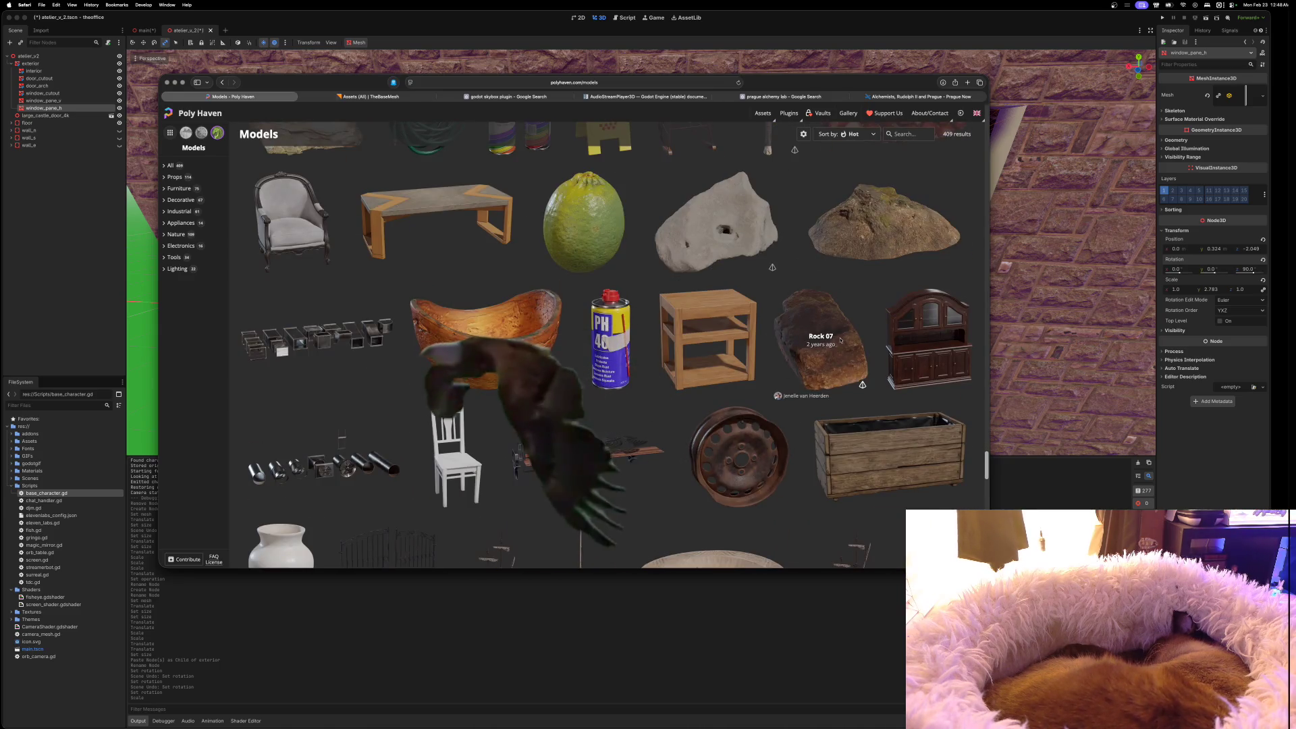
{"action": "scroll", "coordinate": [841, 339], "scroll_direction": "down", "scroll_amount": 4}
{"action": "scroll", "coordinate": [837, 339], "scroll_direction": "down", "scroll_amount": 2}
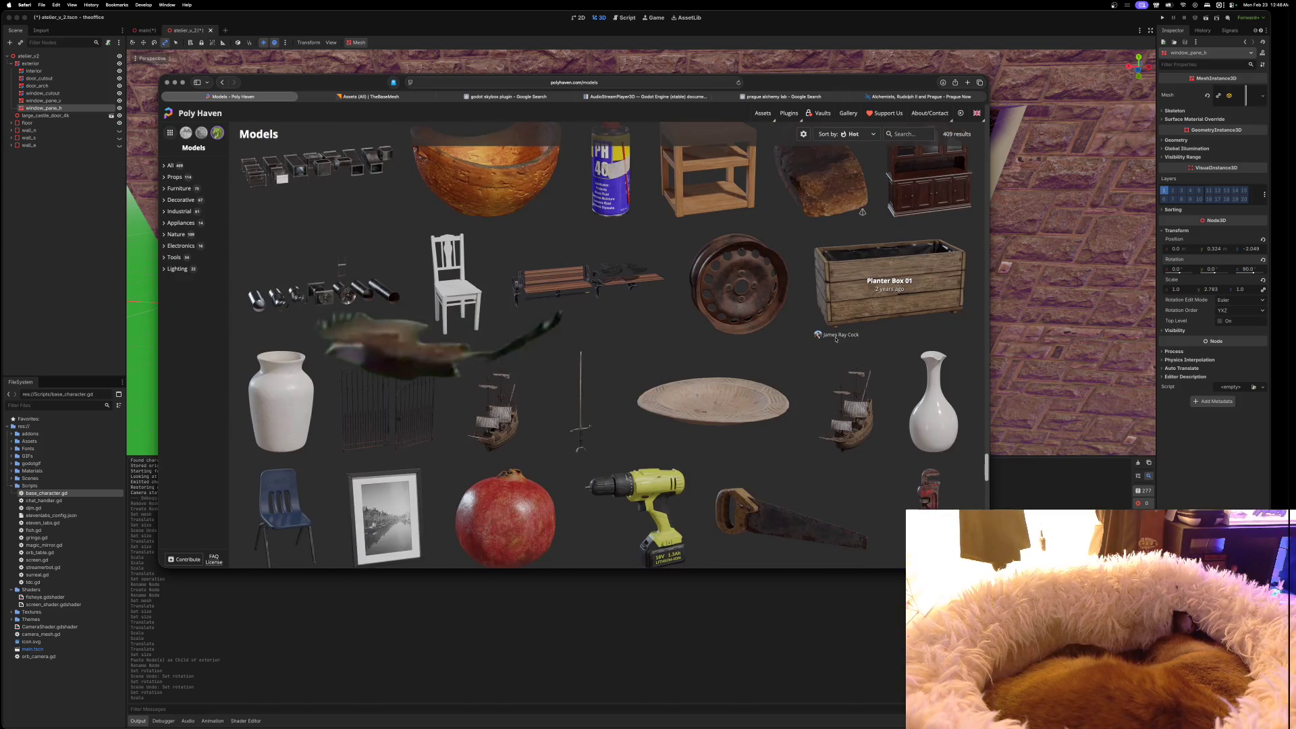
{"action": "scroll", "coordinate": [835, 340], "scroll_direction": "down", "scroll_amount": 8}
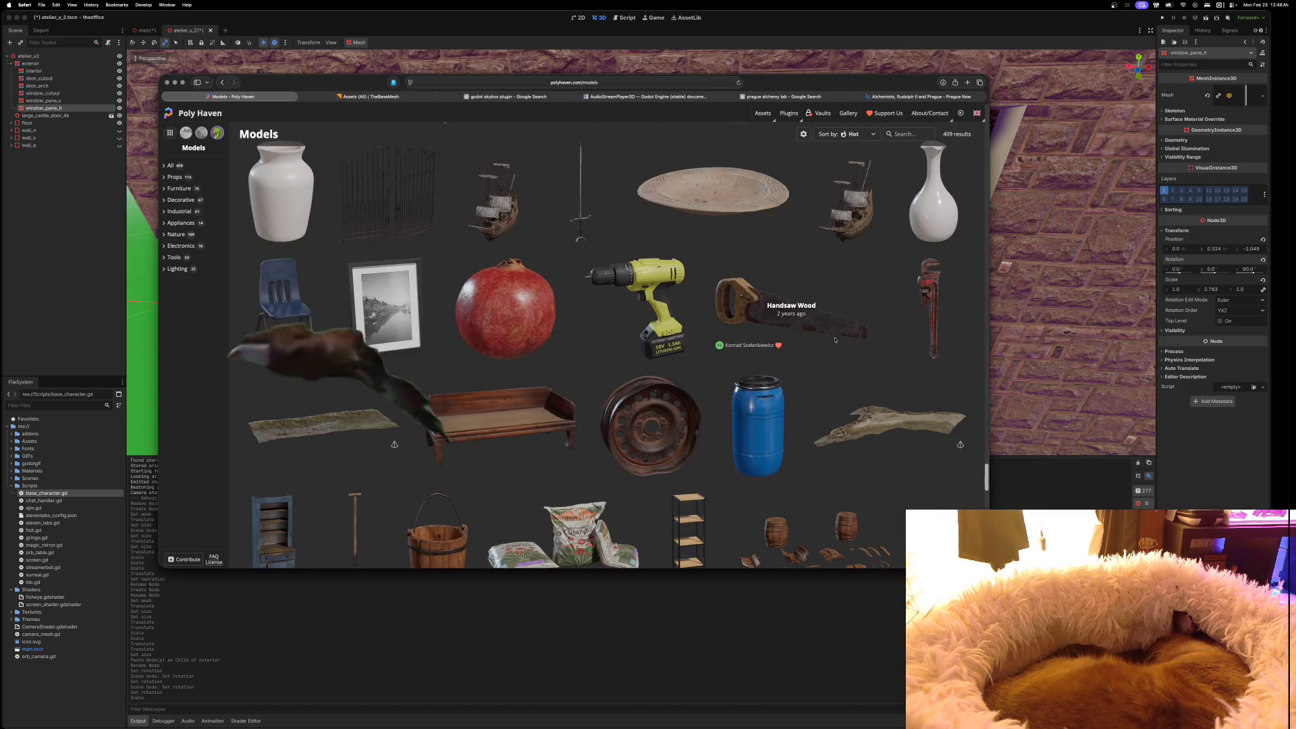
{"action": "scroll", "coordinate": [835, 340], "scroll_direction": "down", "scroll_amount": 2}
{"action": "scroll", "coordinate": [835, 340], "scroll_direction": "down", "scroll_amount": 5}
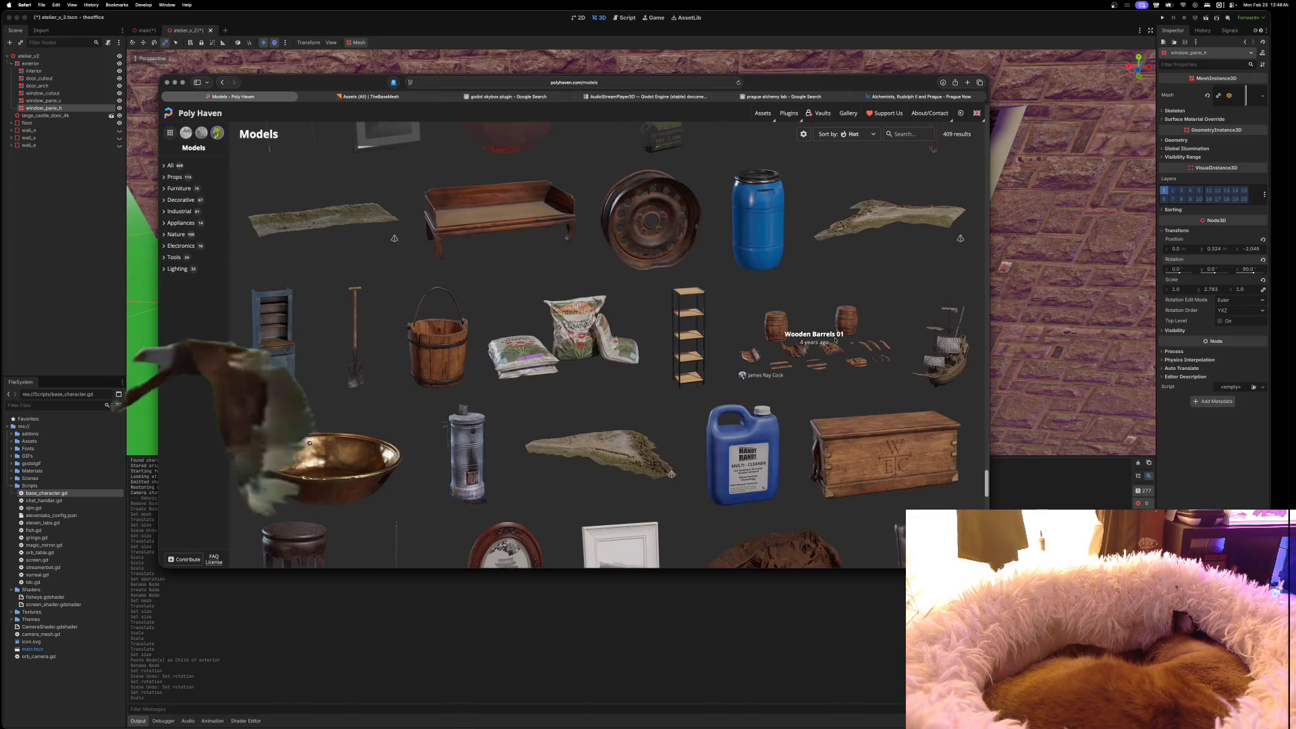
{"action": "scroll", "coordinate": [835, 340], "scroll_direction": "down", "scroll_amount": 5}
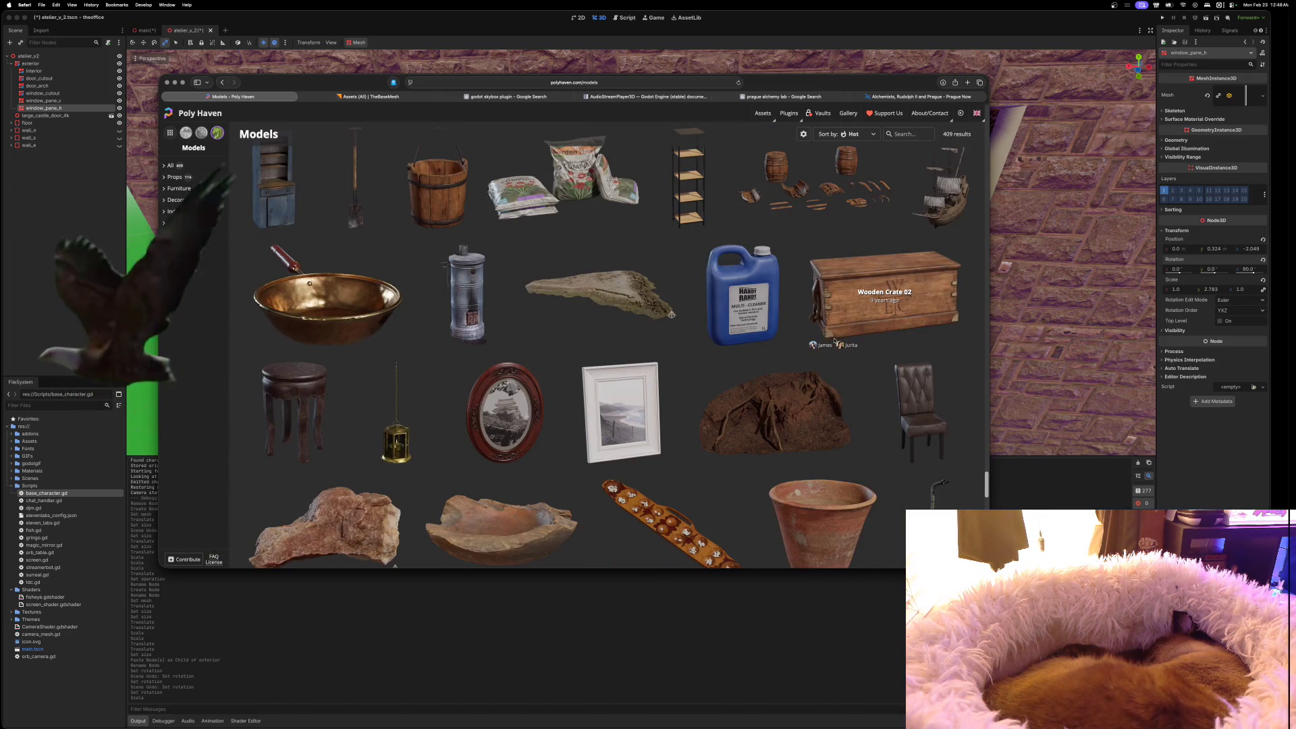
{"action": "scroll", "coordinate": [834, 340], "scroll_direction": "down", "scroll_amount": 4}
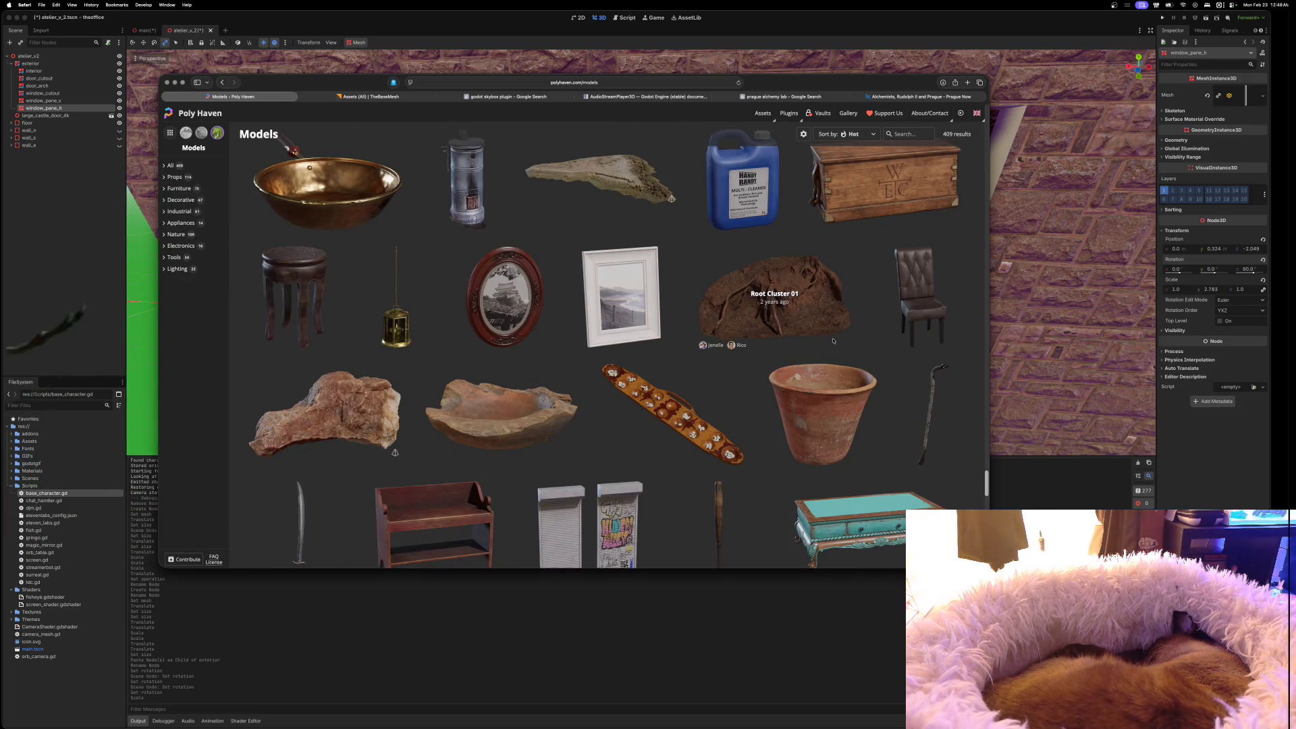
{"action": "scroll", "coordinate": [833, 341], "scroll_direction": "down", "scroll_amount": 3}
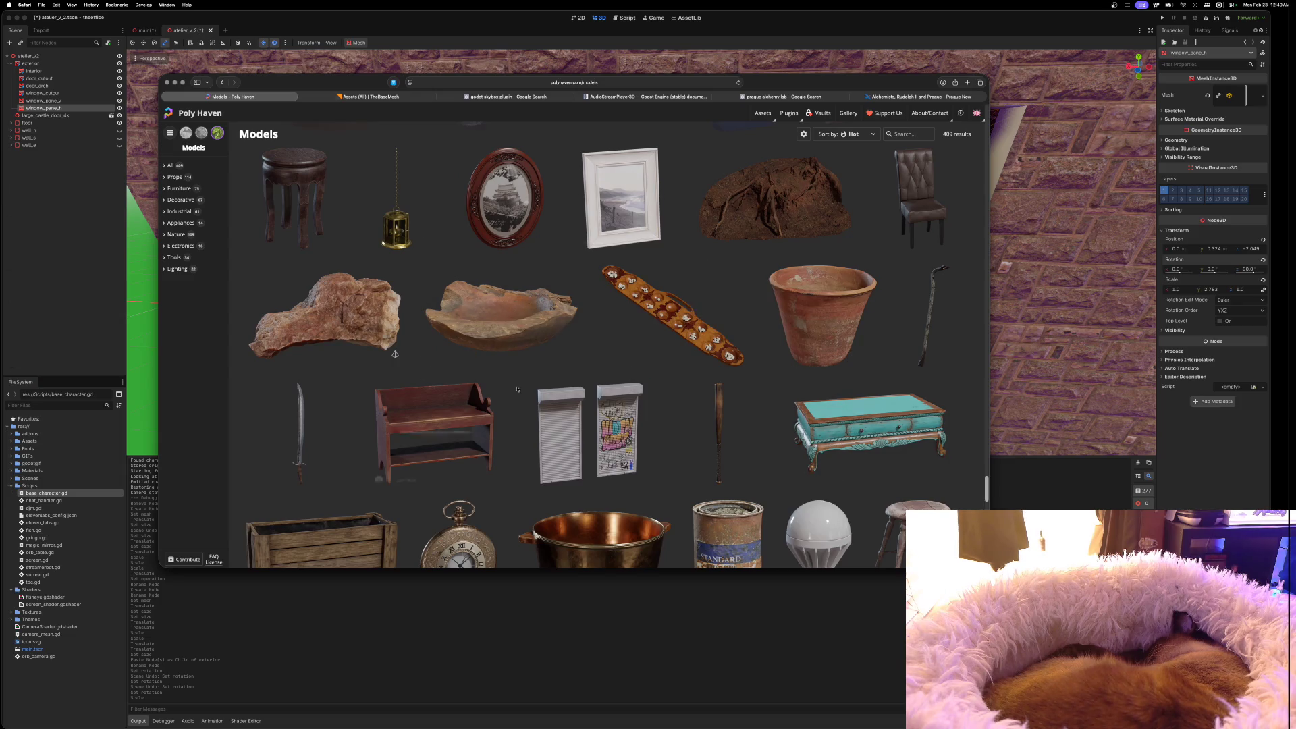
{"action": "scroll", "coordinate": [573, 387], "scroll_direction": "down", "scroll_amount": 6}
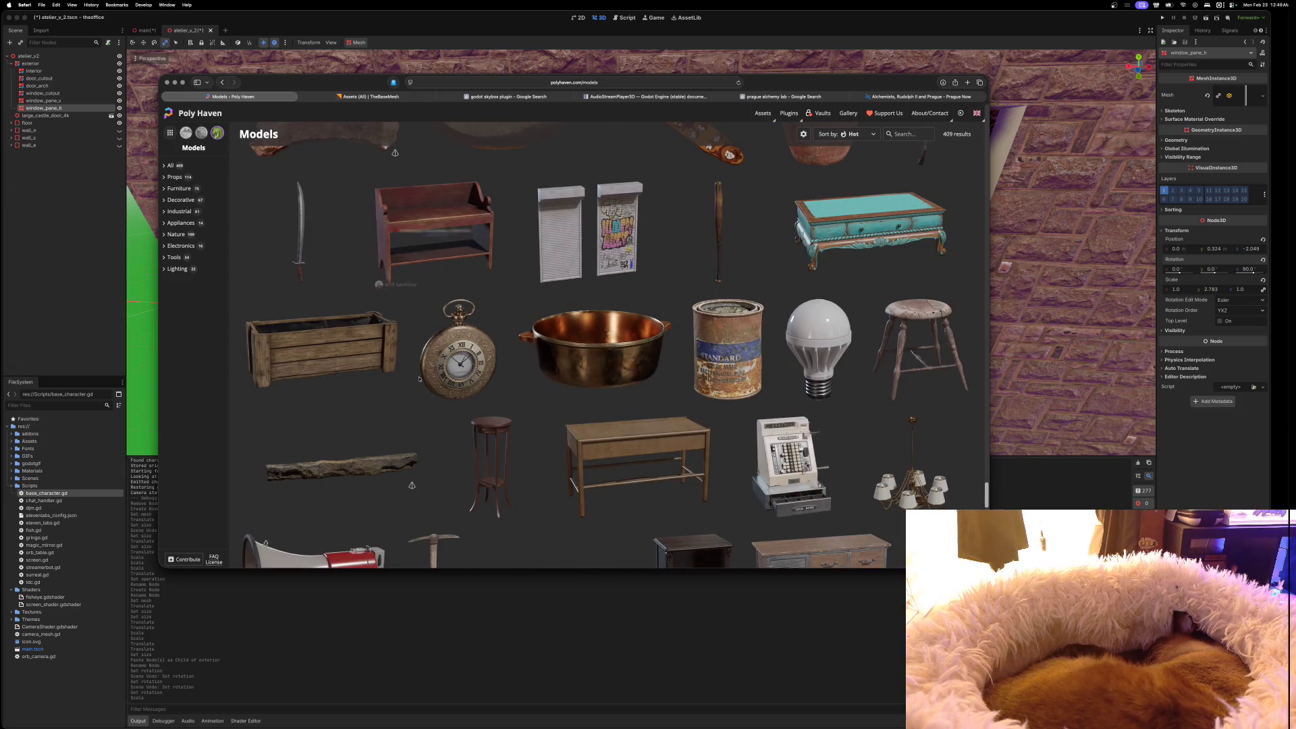
{"action": "scroll", "coordinate": [718, 399], "scroll_direction": "down", "scroll_amount": 9}
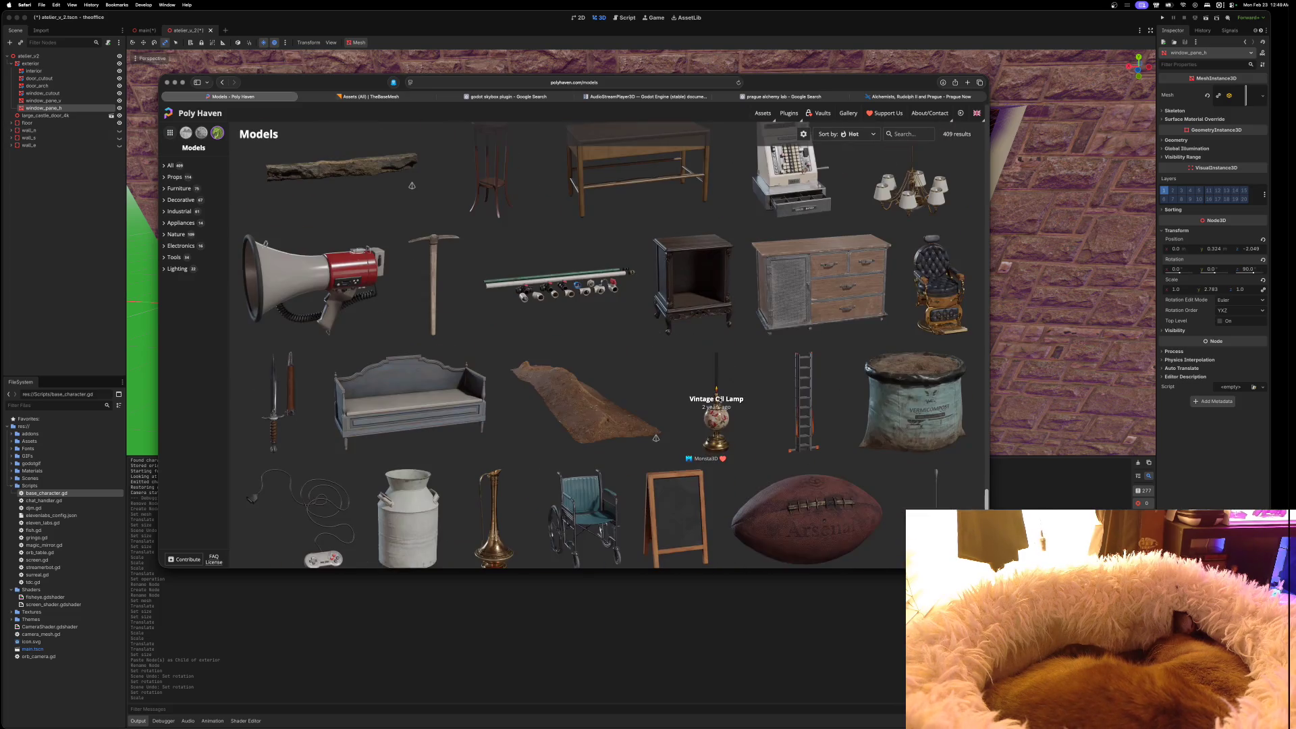
{"action": "scroll", "coordinate": [718, 399], "scroll_direction": "down", "scroll_amount": 1}
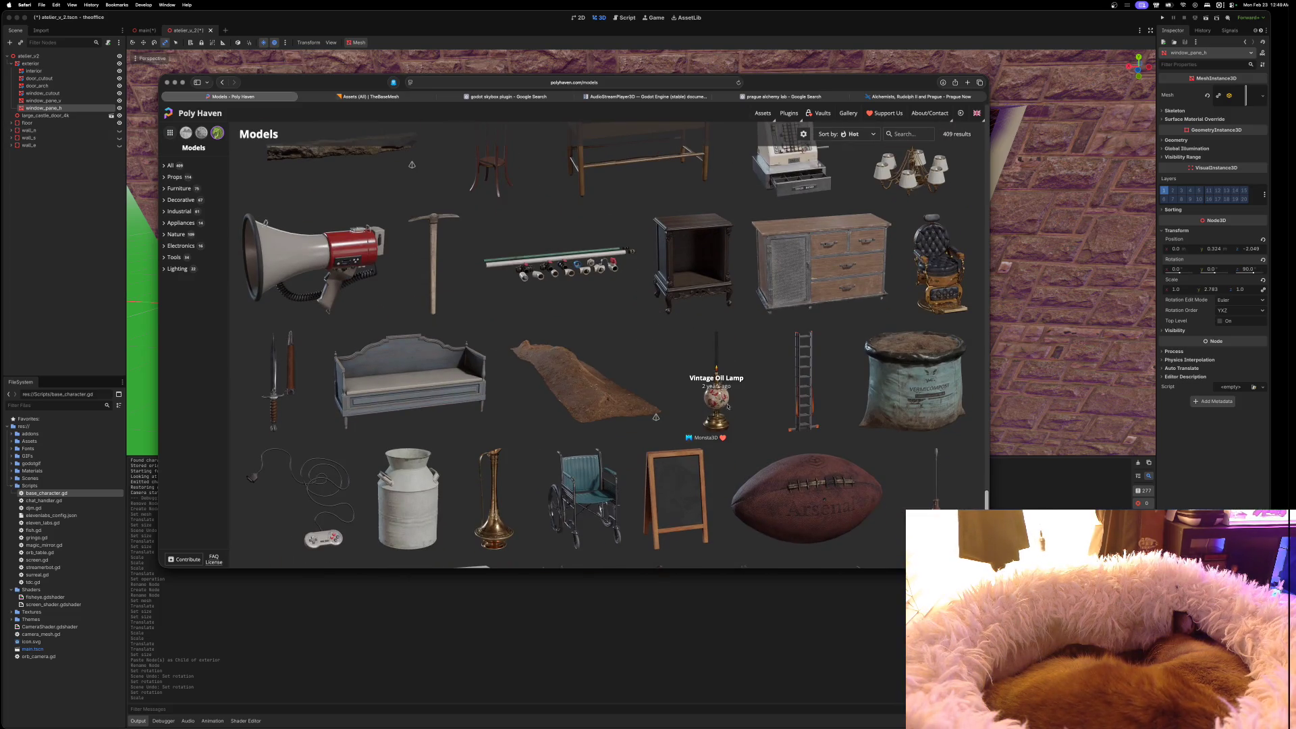
{"action": "scroll", "coordinate": [758, 419], "scroll_direction": "down", "scroll_amount": 3}
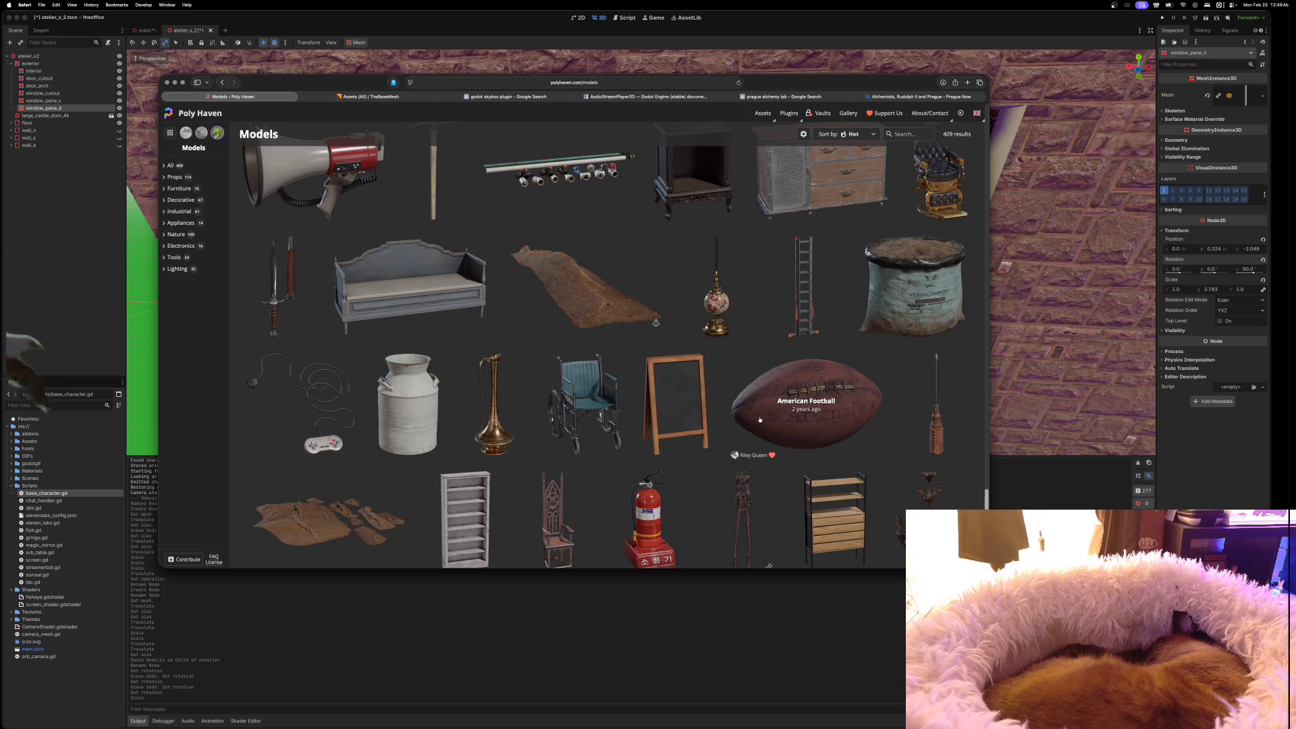
{"action": "scroll", "coordinate": [759, 419], "scroll_direction": "down", "scroll_amount": 18}
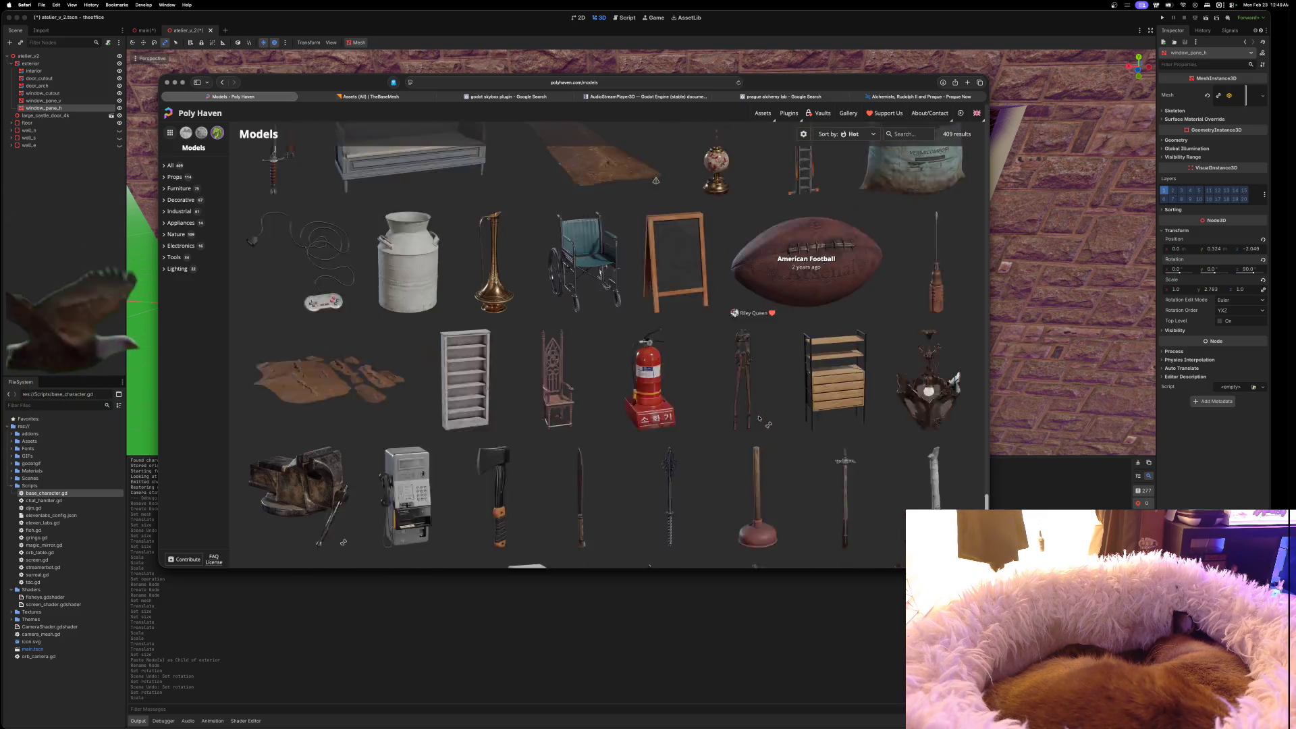
{"action": "scroll", "coordinate": [759, 418], "scroll_direction": "down", "scroll_amount": 10}
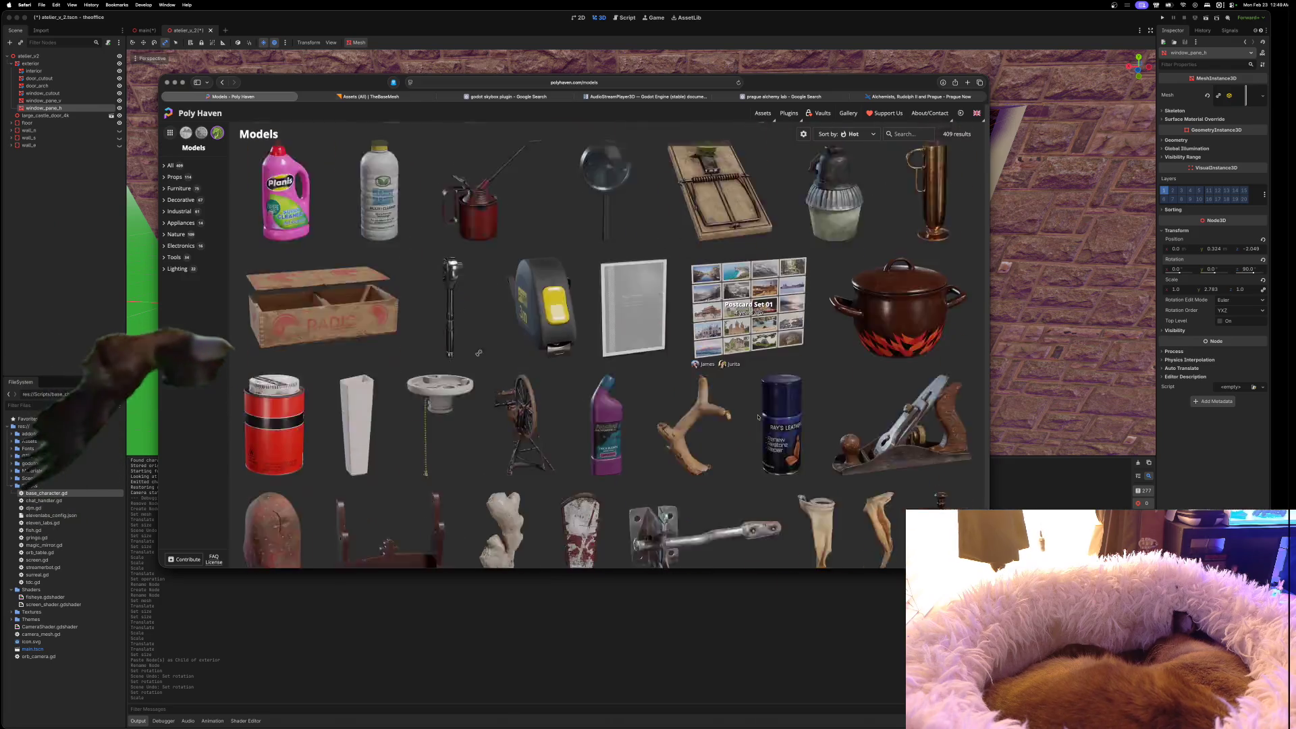
{"action": "left_click", "coordinate": [184, 191]}
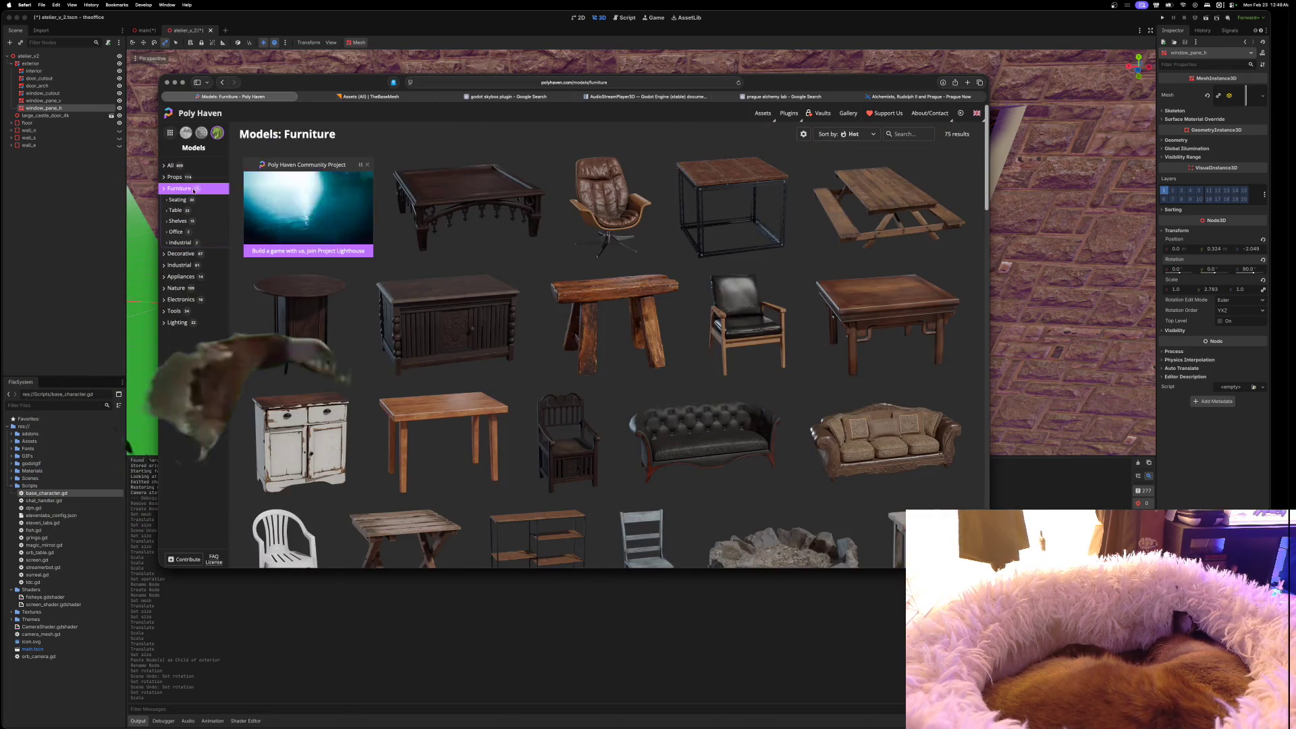
Browse the Table, Shelves and Office furniture subcategories, then switch to the Decorative models
{"action": "left_click", "coordinate": [175, 209]}
{"action": "scroll", "coordinate": [641, 325], "scroll_direction": "down", "scroll_amount": 5}
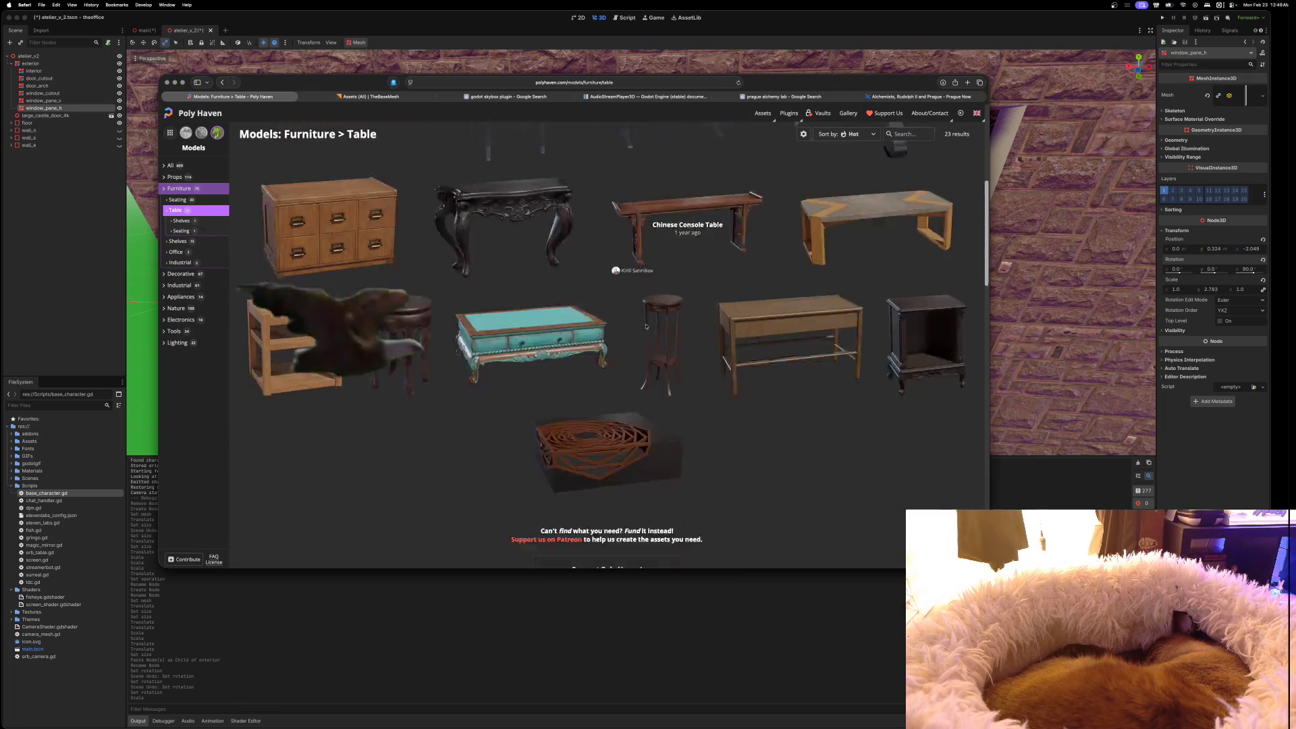
{"action": "scroll", "coordinate": [641, 326], "scroll_direction": "up", "scroll_amount": 3}
{"action": "scroll", "coordinate": [852, 404], "scroll_direction": "up", "scroll_amount": 5}
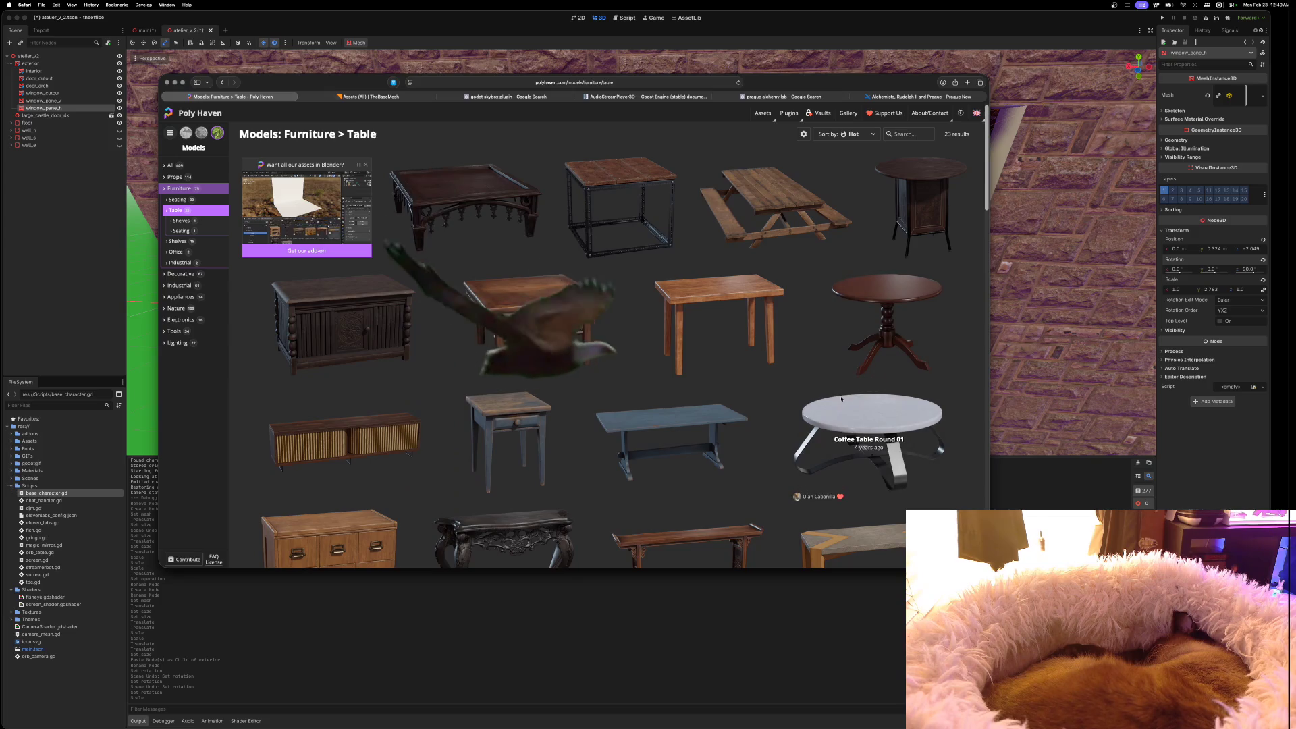
{"action": "scroll", "coordinate": [852, 404], "scroll_direction": "down", "scroll_amount": 3}
{"action": "scroll", "coordinate": [654, 426], "scroll_direction": "down", "scroll_amount": 5}
{"action": "scroll", "coordinate": [654, 426], "scroll_direction": "up", "scroll_amount": 5}
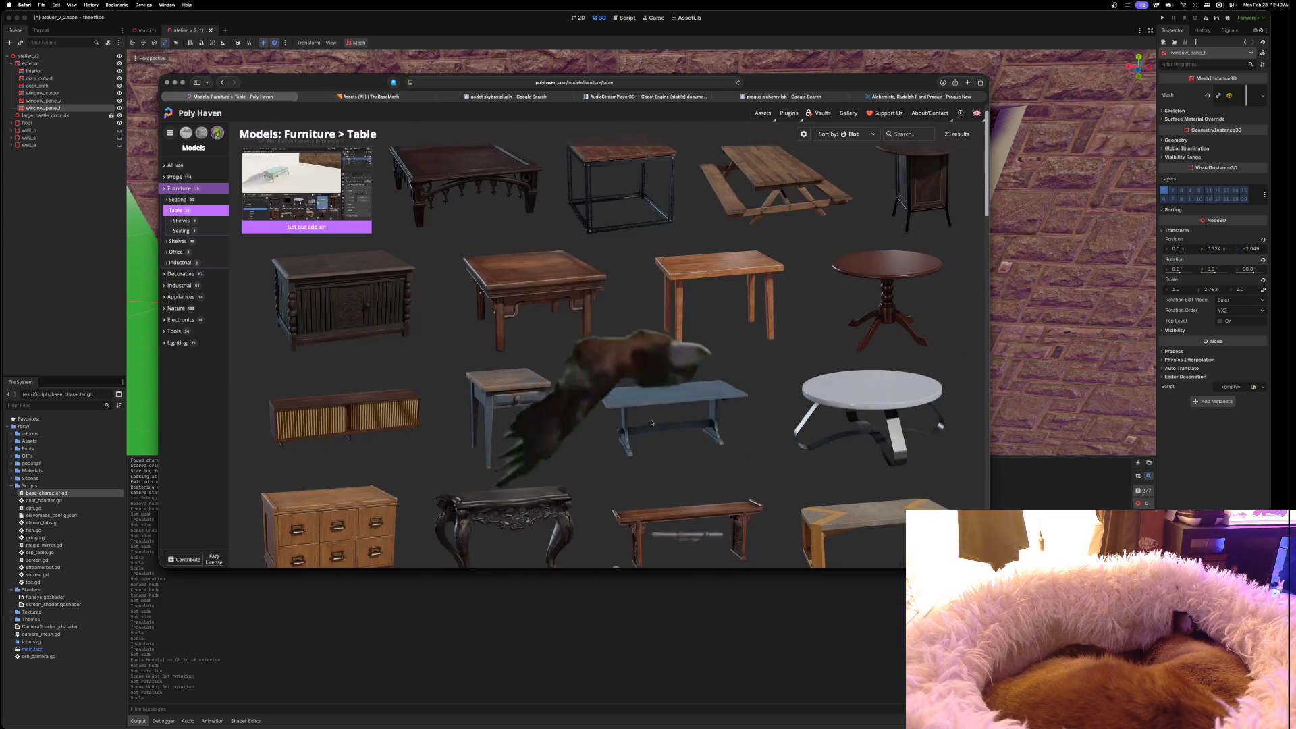
{"action": "left_click", "coordinate": [174, 242]}
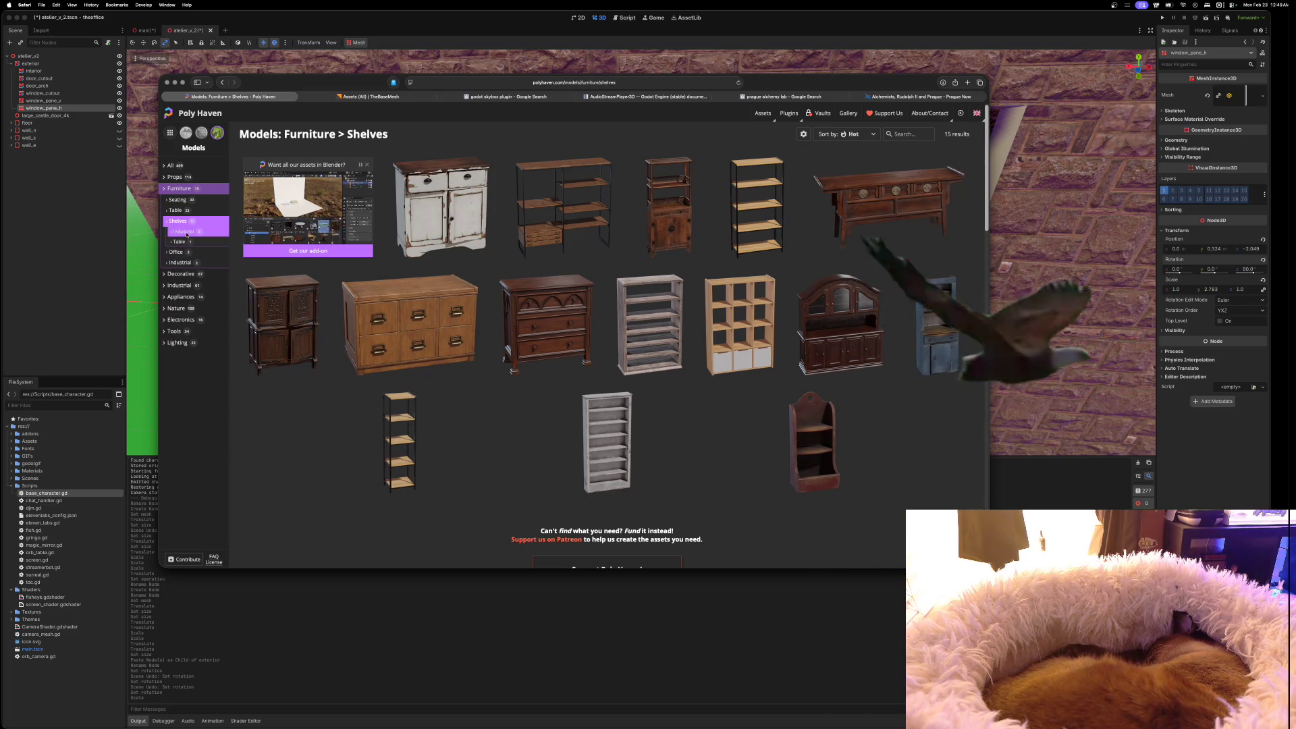
{"action": "left_click", "coordinate": [199, 252]}
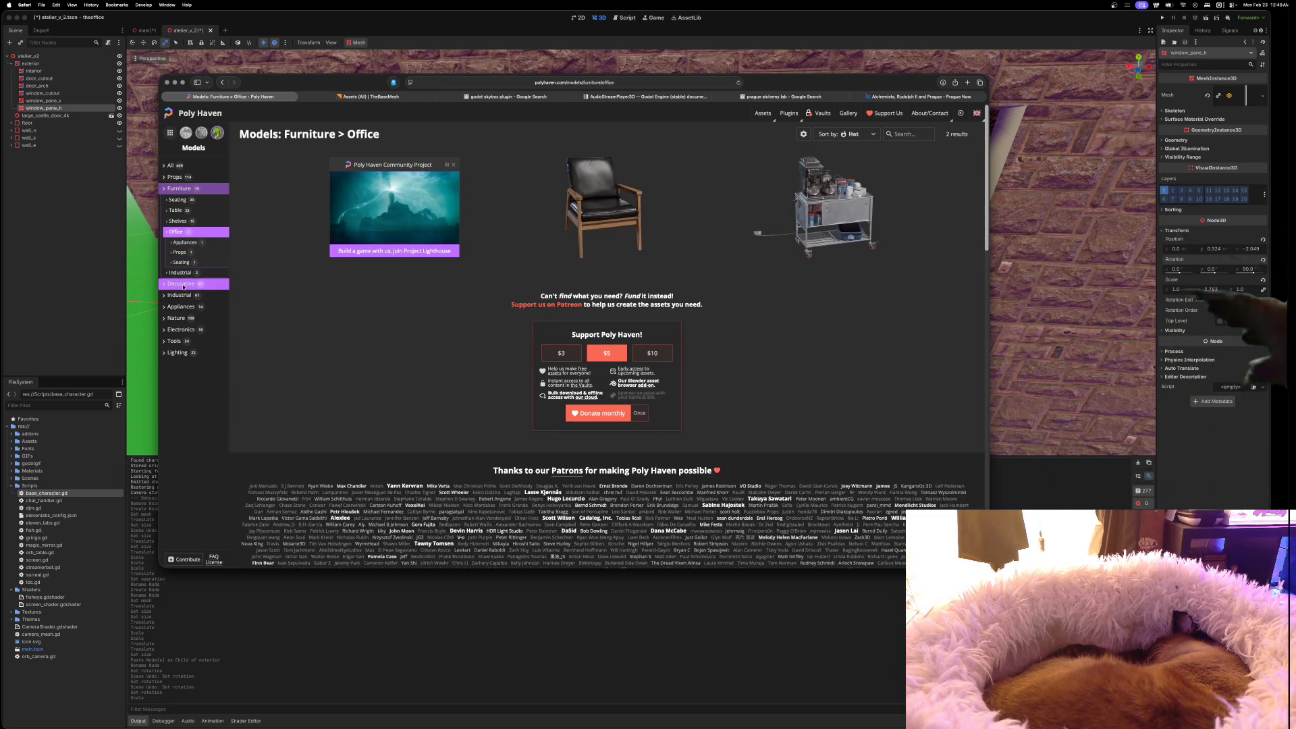
{"action": "left_click", "coordinate": [180, 284]}
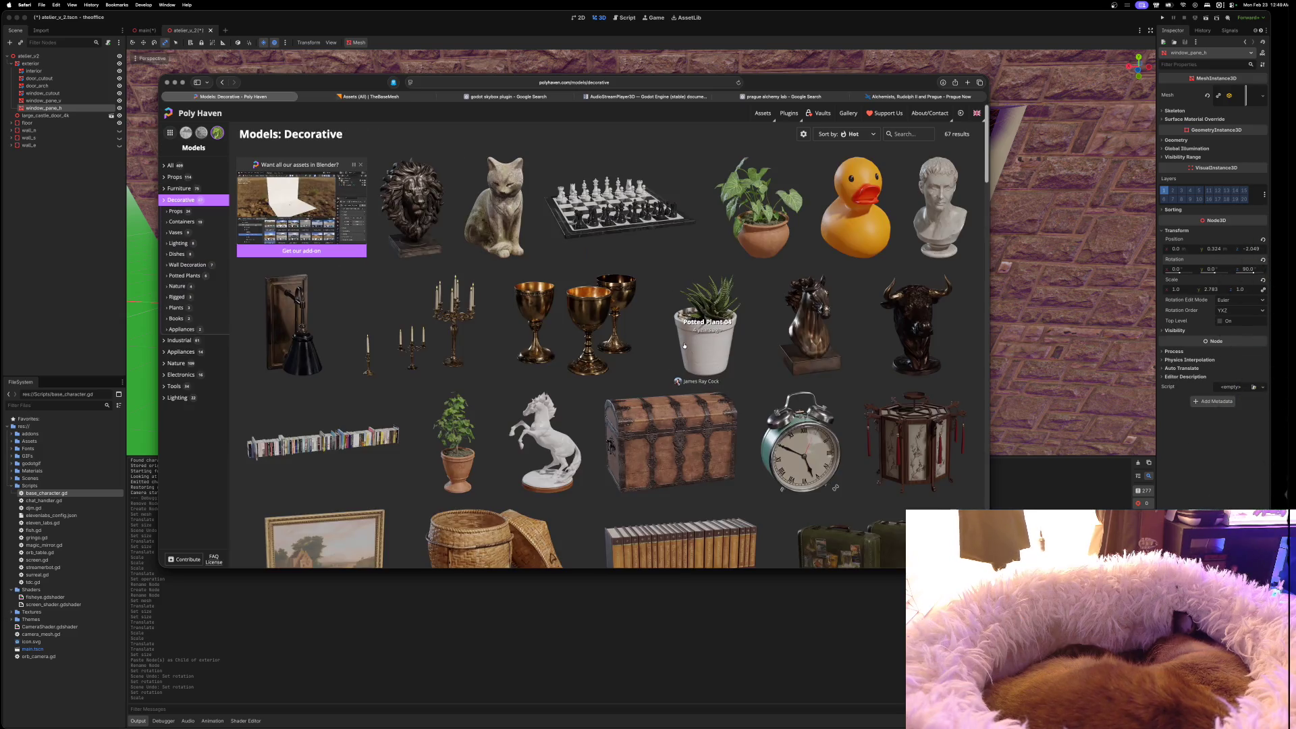
Scroll the Decorative models and preview the Horse Statue 01 page before returning to the list
{"action": "scroll", "coordinate": [683, 345], "scroll_direction": "down", "scroll_amount": 4}
{"action": "scroll", "coordinate": [787, 285], "scroll_direction": "up", "scroll_amount": 2}
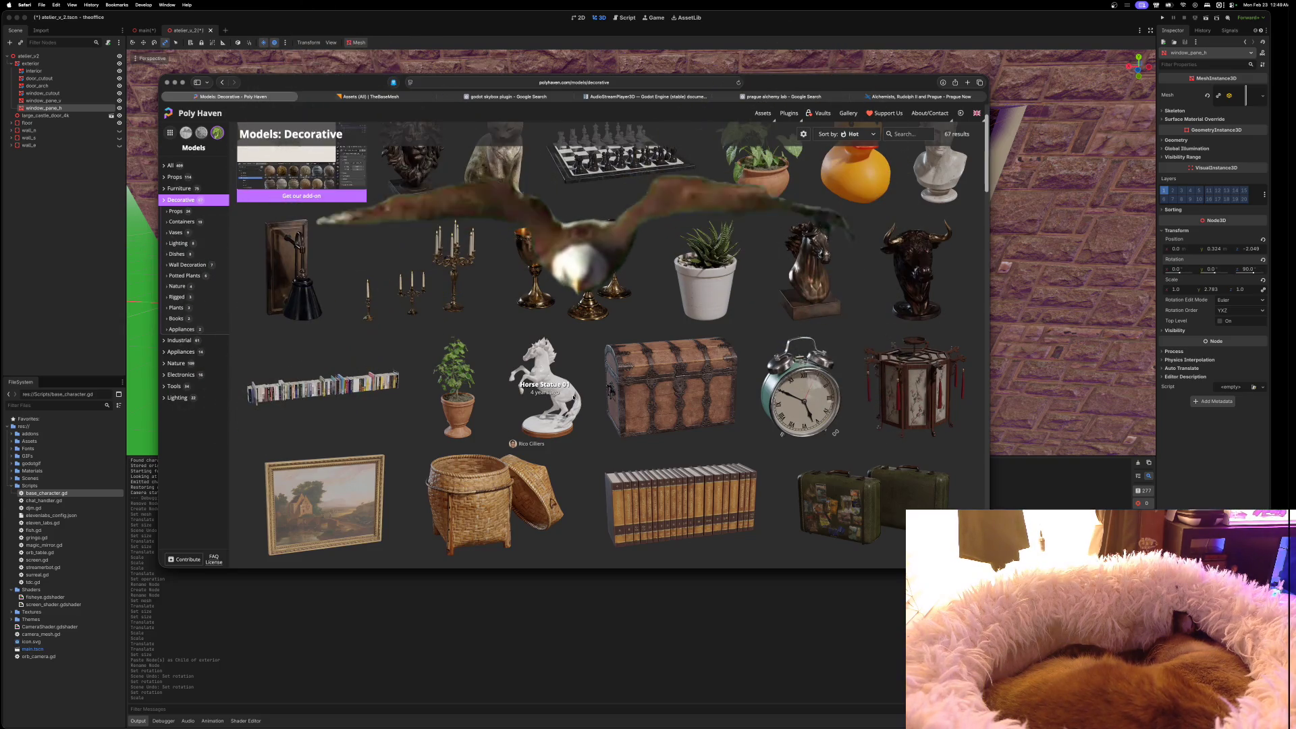
{"action": "scroll", "coordinate": [694, 434], "scroll_direction": "down", "scroll_amount": 5}
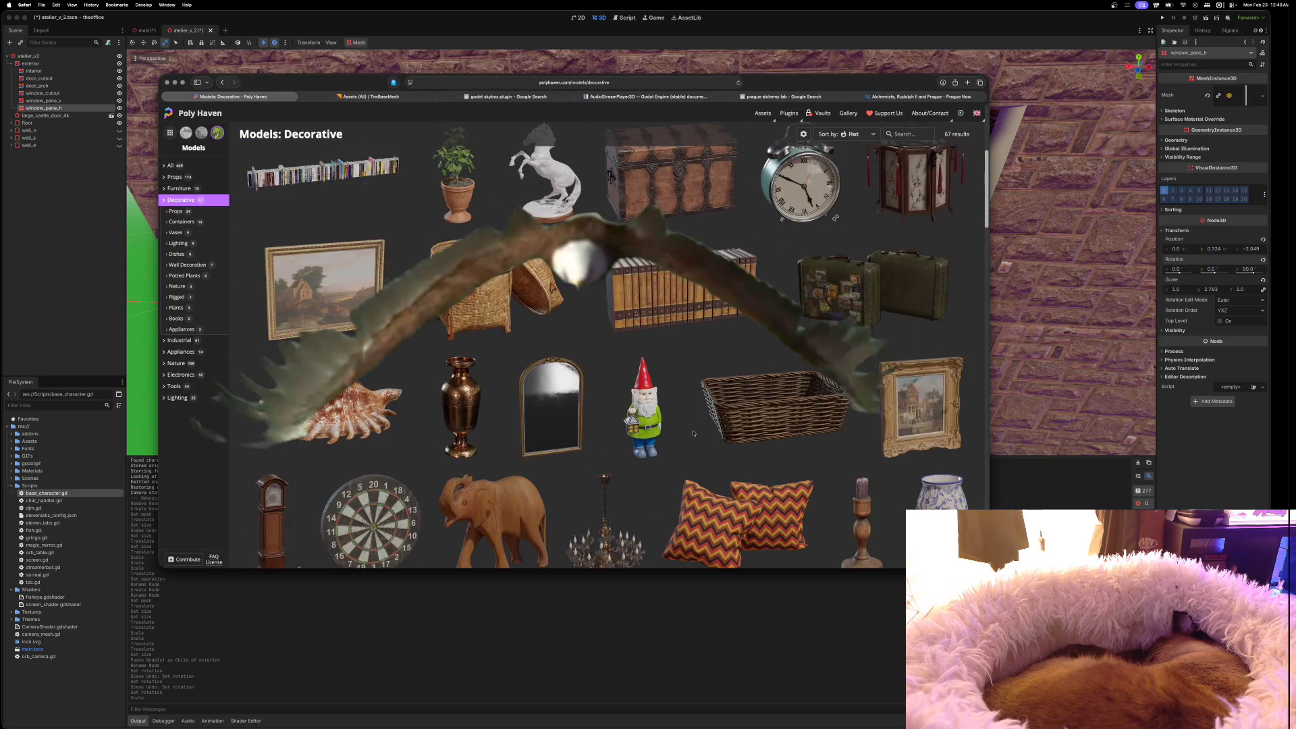
{"action": "scroll", "coordinate": [693, 433], "scroll_direction": "down", "scroll_amount": 4}
{"action": "scroll", "coordinate": [693, 433], "scroll_direction": "up", "scroll_amount": 5}
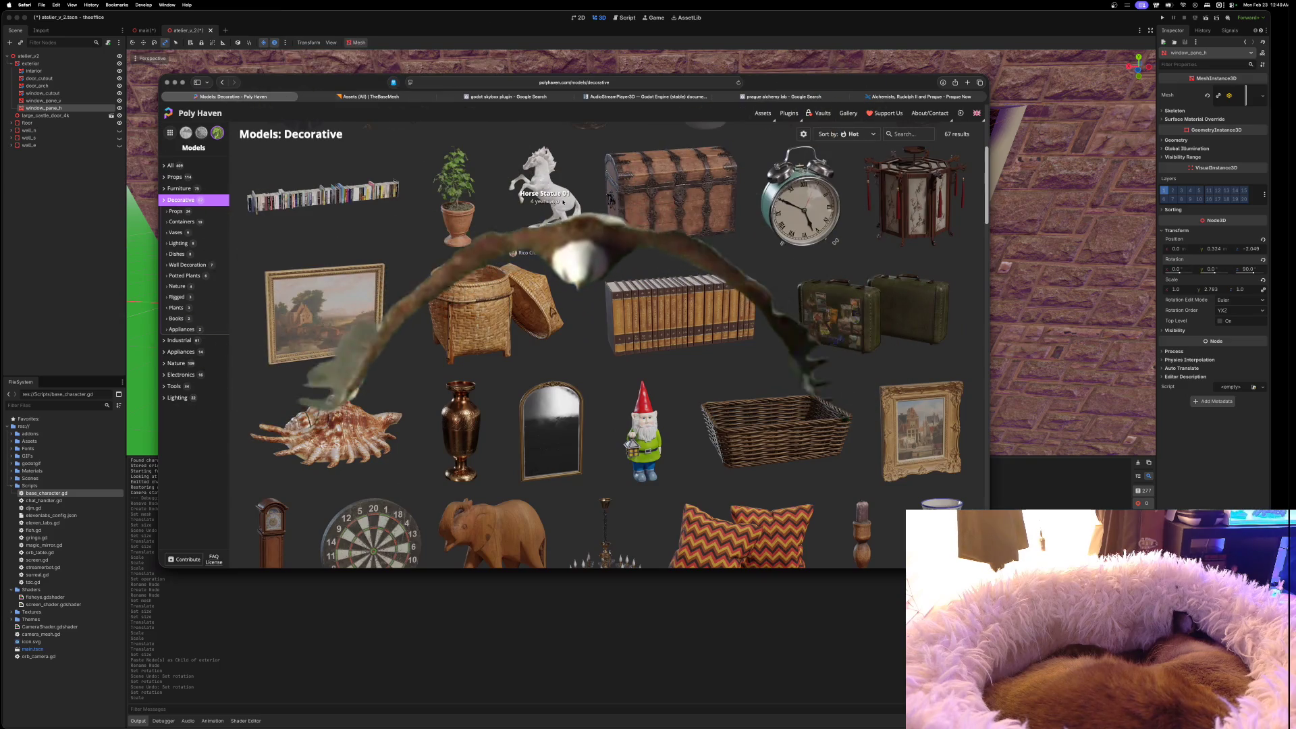
{"action": "left_click", "coordinate": [547, 202]}
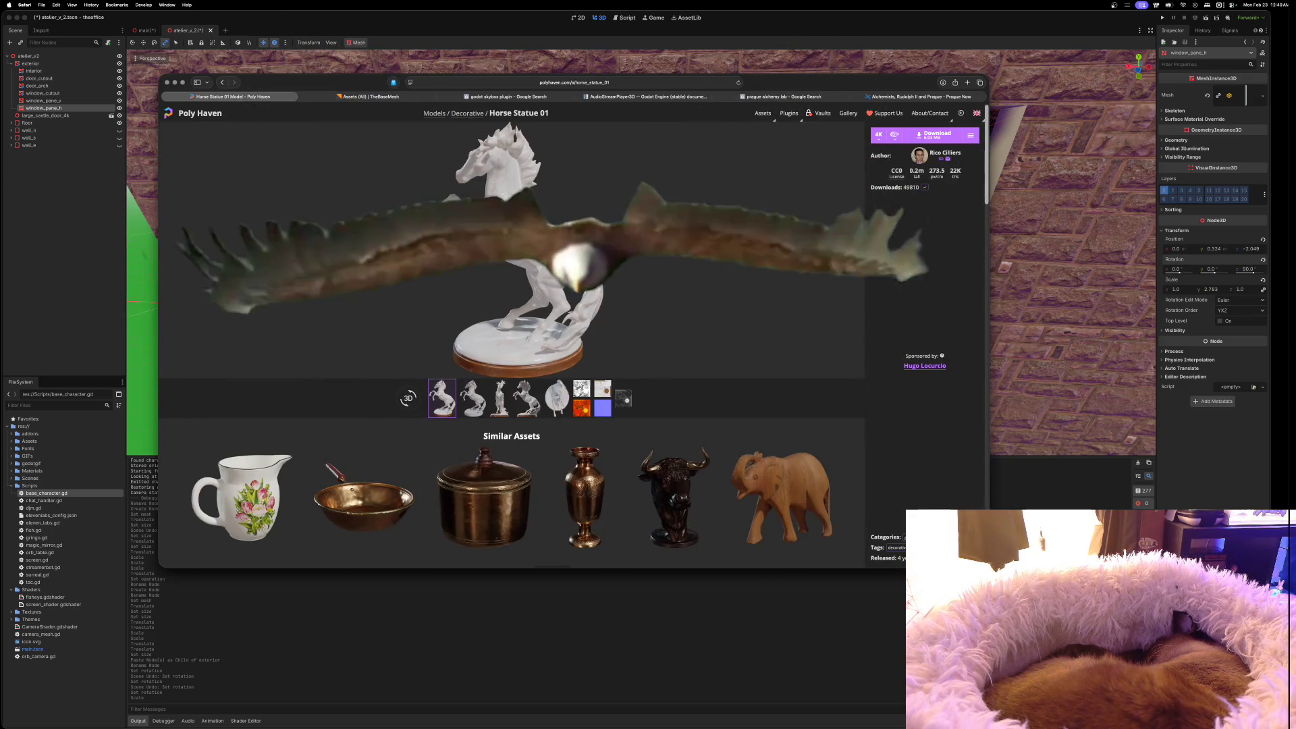
{"action": "left_click", "coordinate": [223, 83]}
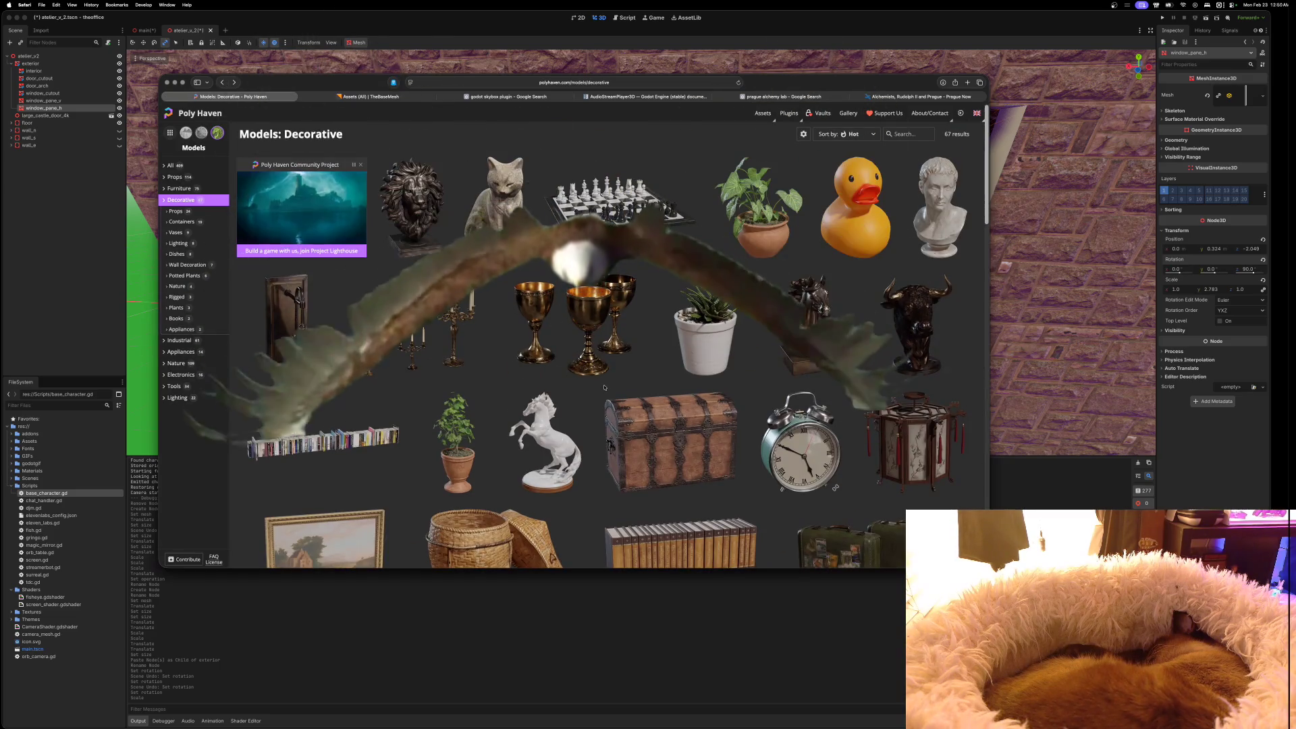
Scroll the Decorative grid back to the top and switch to browsing Textures
{"action": "scroll", "coordinate": [604, 386], "scroll_direction": "down", "scroll_amount": 5}
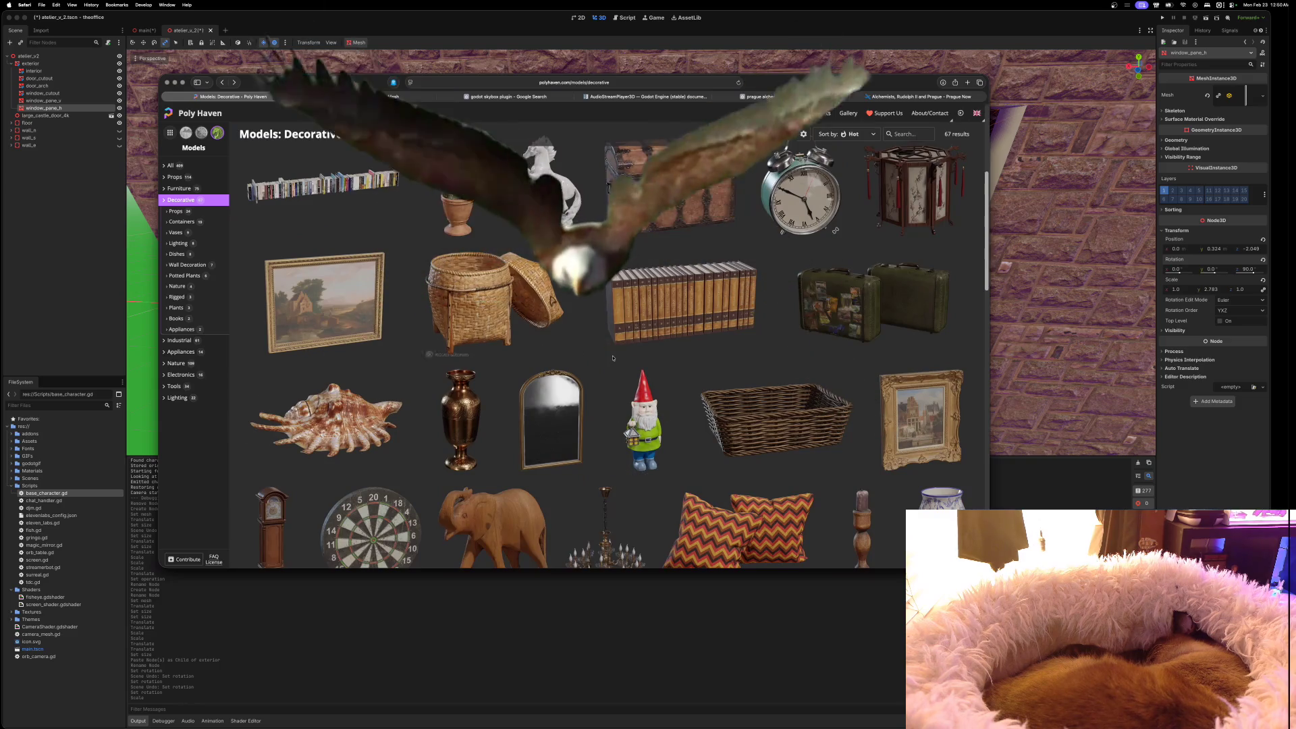
{"action": "scroll", "coordinate": [612, 357], "scroll_direction": "down", "scroll_amount": 6}
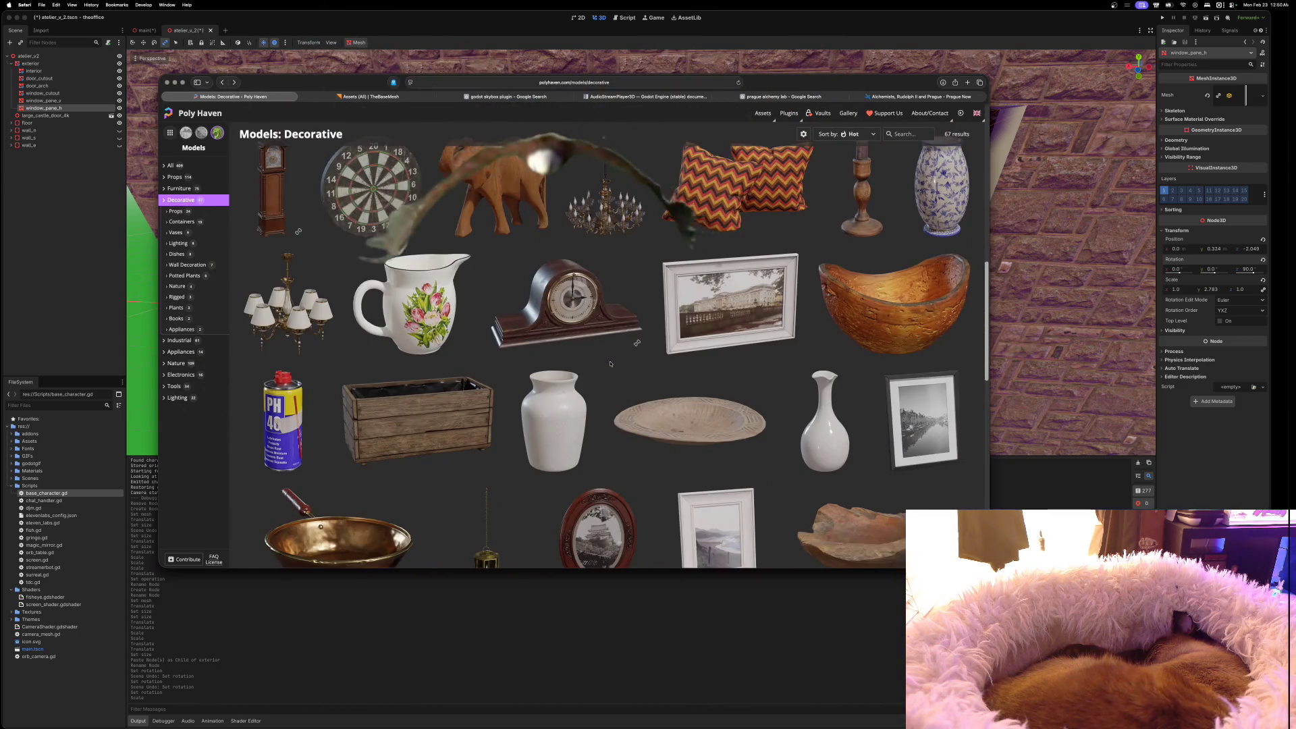
{"action": "scroll", "coordinate": [610, 364], "scroll_direction": "down", "scroll_amount": 5}
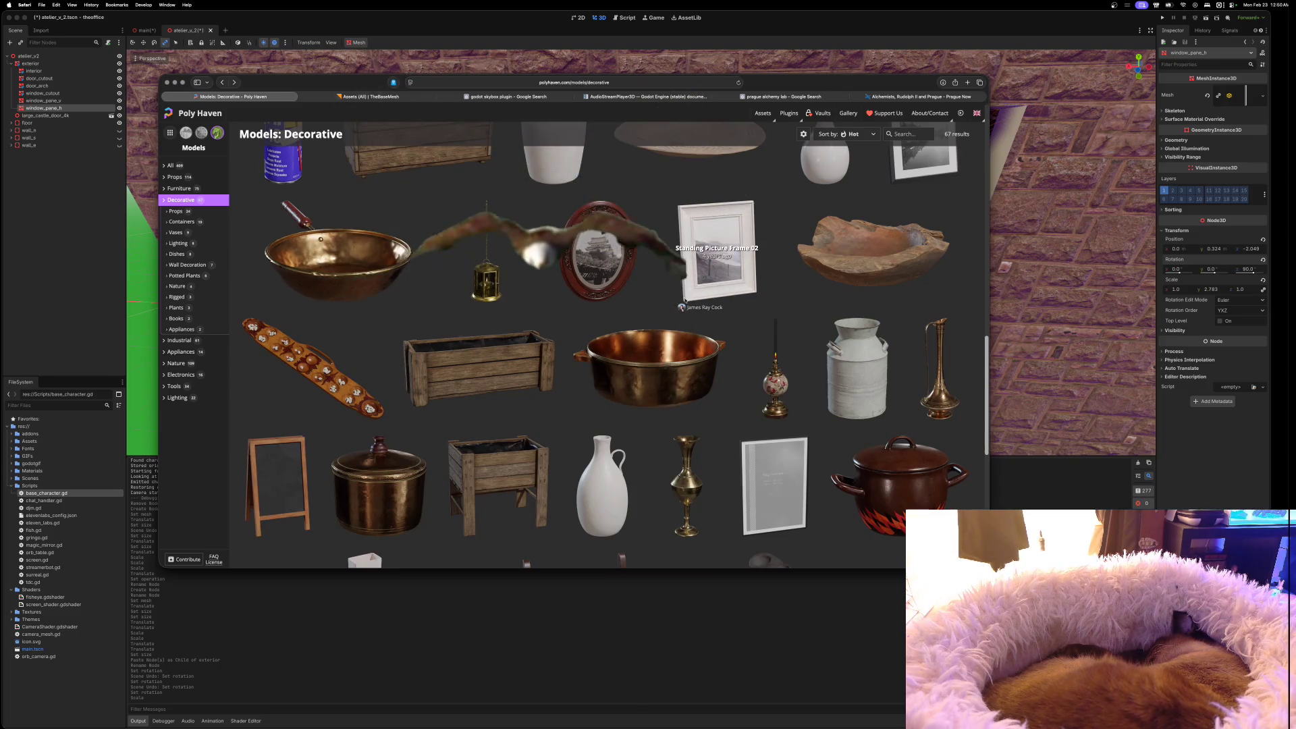
{"action": "scroll", "coordinate": [685, 302], "scroll_direction": "down", "scroll_amount": 4}
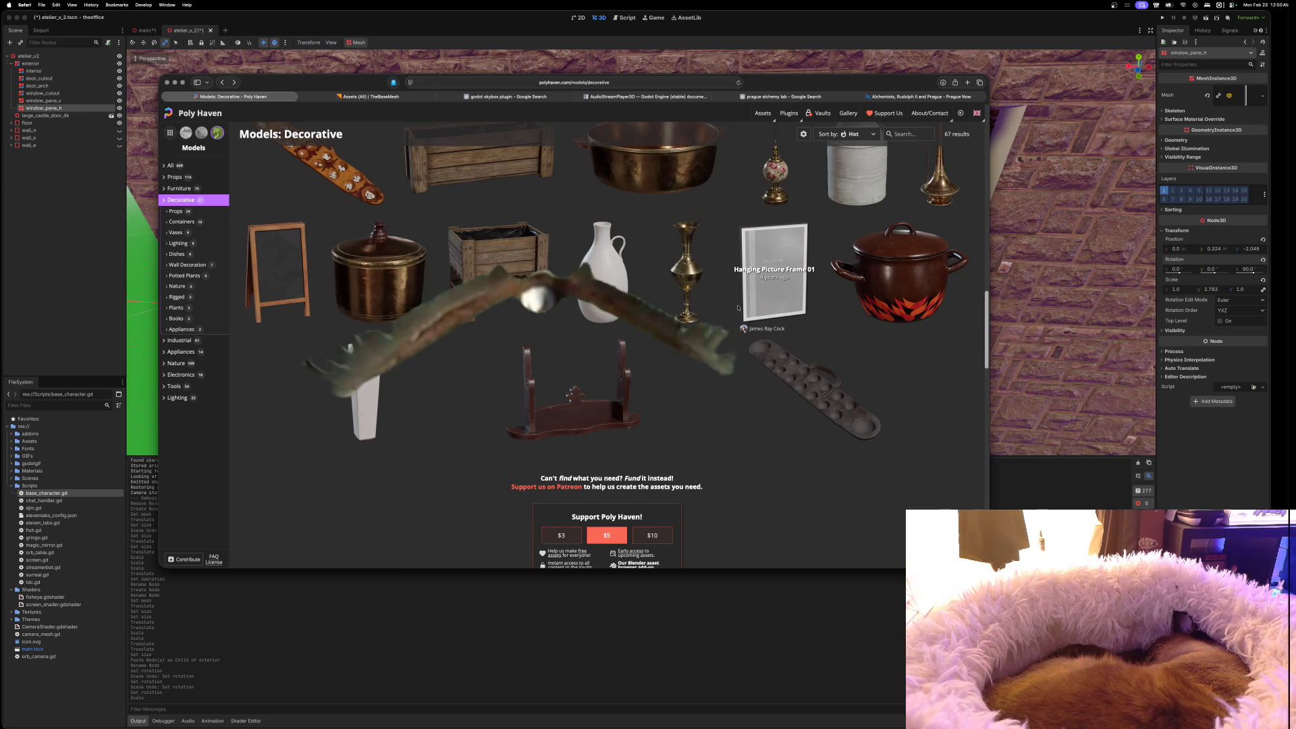
{"action": "scroll", "coordinate": [737, 308], "scroll_direction": "up", "scroll_amount": 5}
{"action": "scroll", "coordinate": [737, 308], "scroll_direction": "up", "scroll_amount": 10}
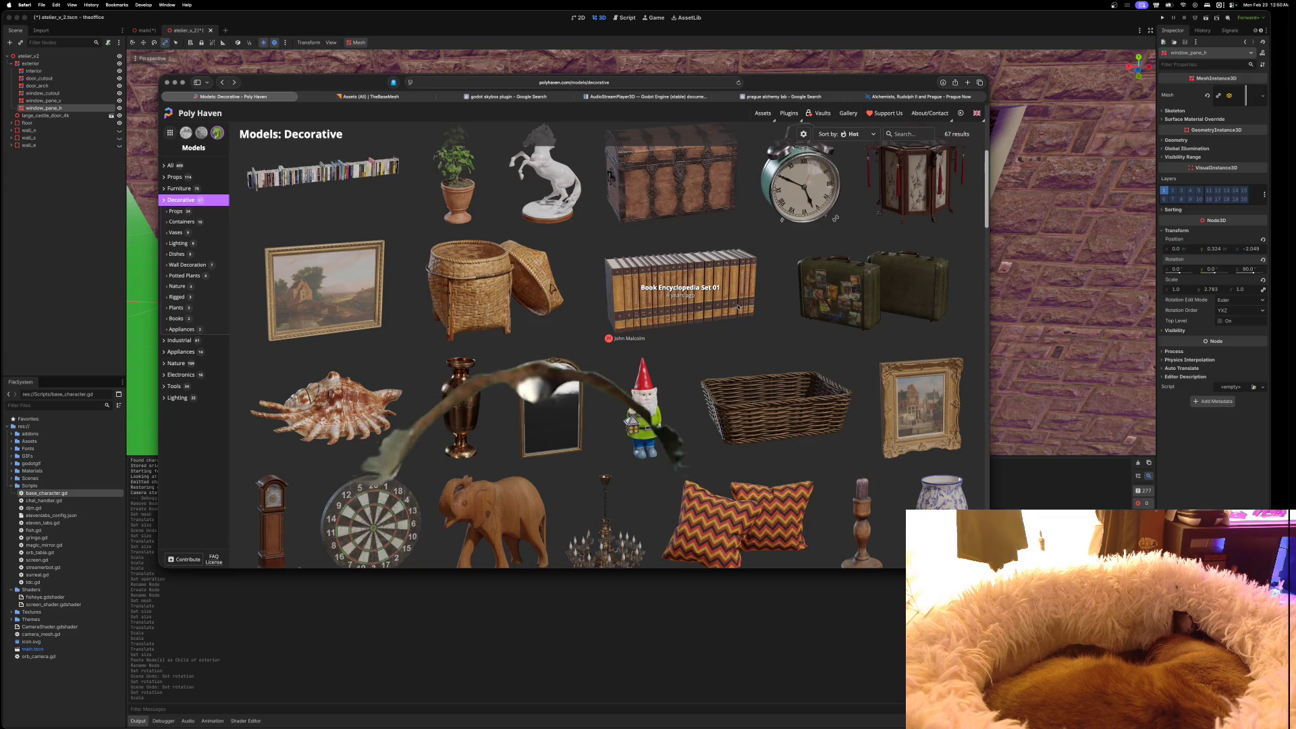
{"action": "scroll", "coordinate": [737, 308], "scroll_direction": "up", "scroll_amount": 3}
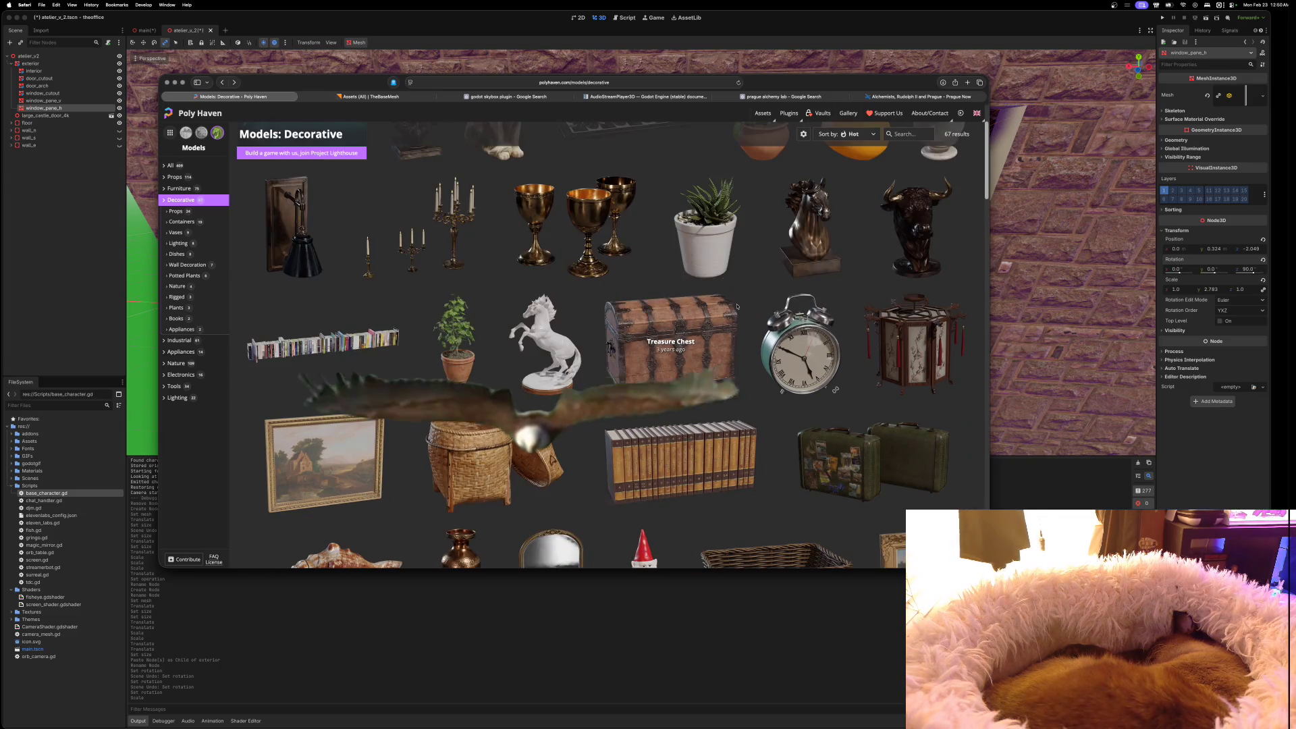
{"action": "scroll", "coordinate": [737, 307], "scroll_direction": "up", "scroll_amount": 2}
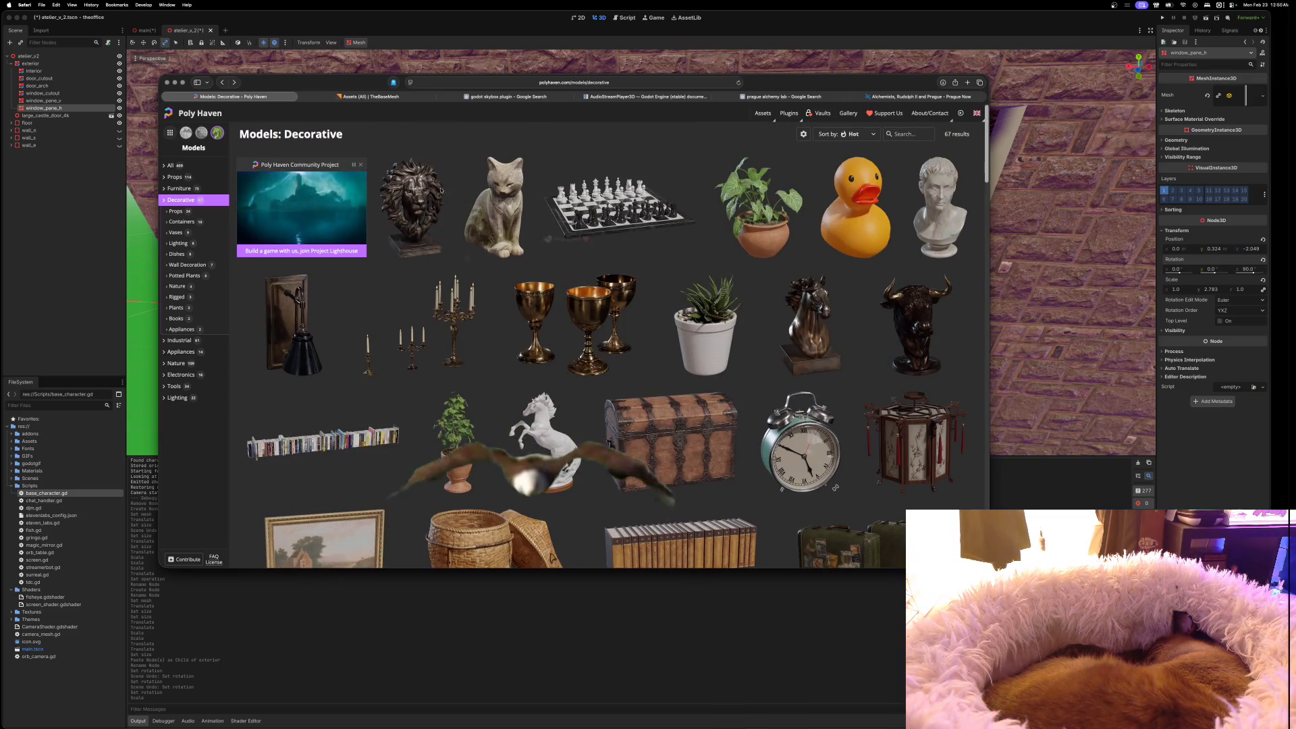
{"action": "left_click", "coordinate": [201, 132]}
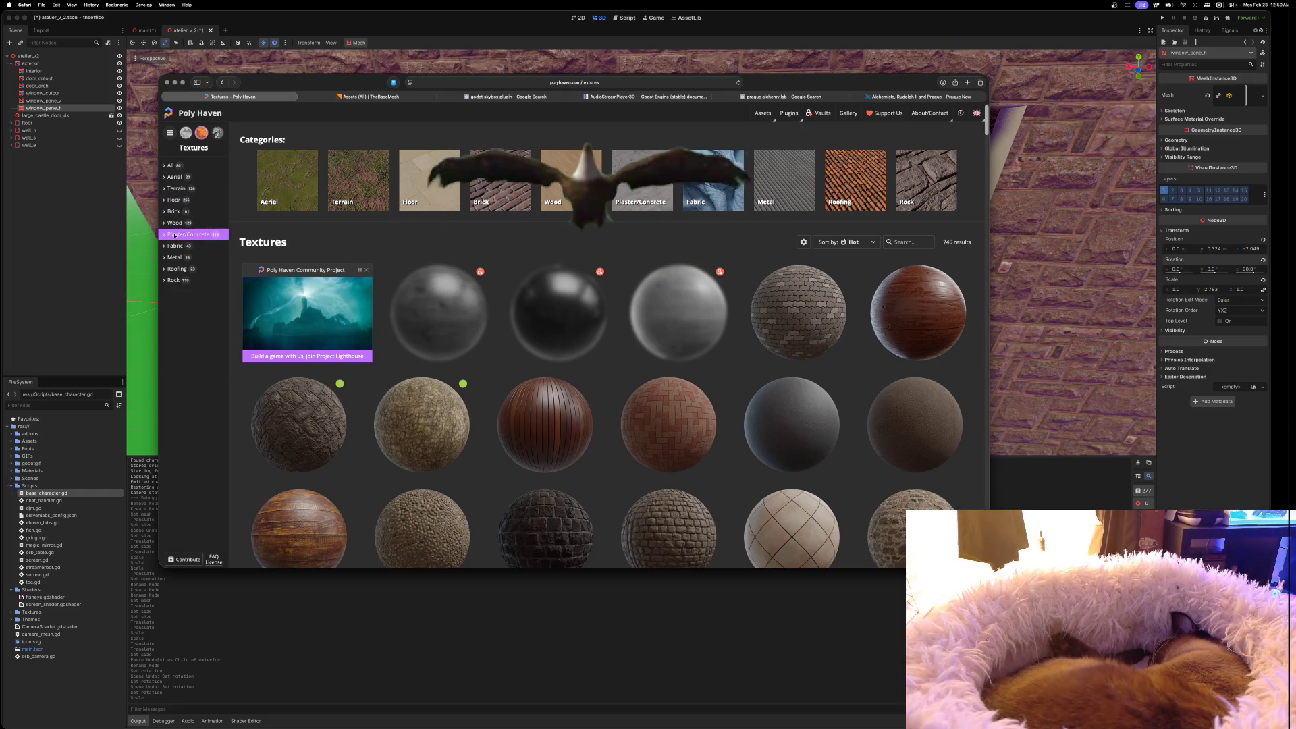
Scroll through the 745-texture grid, then start a 'glass texture godot' search in a new tab
{"action": "scroll", "coordinate": [569, 337], "scroll_direction": "down", "scroll_amount": 10}
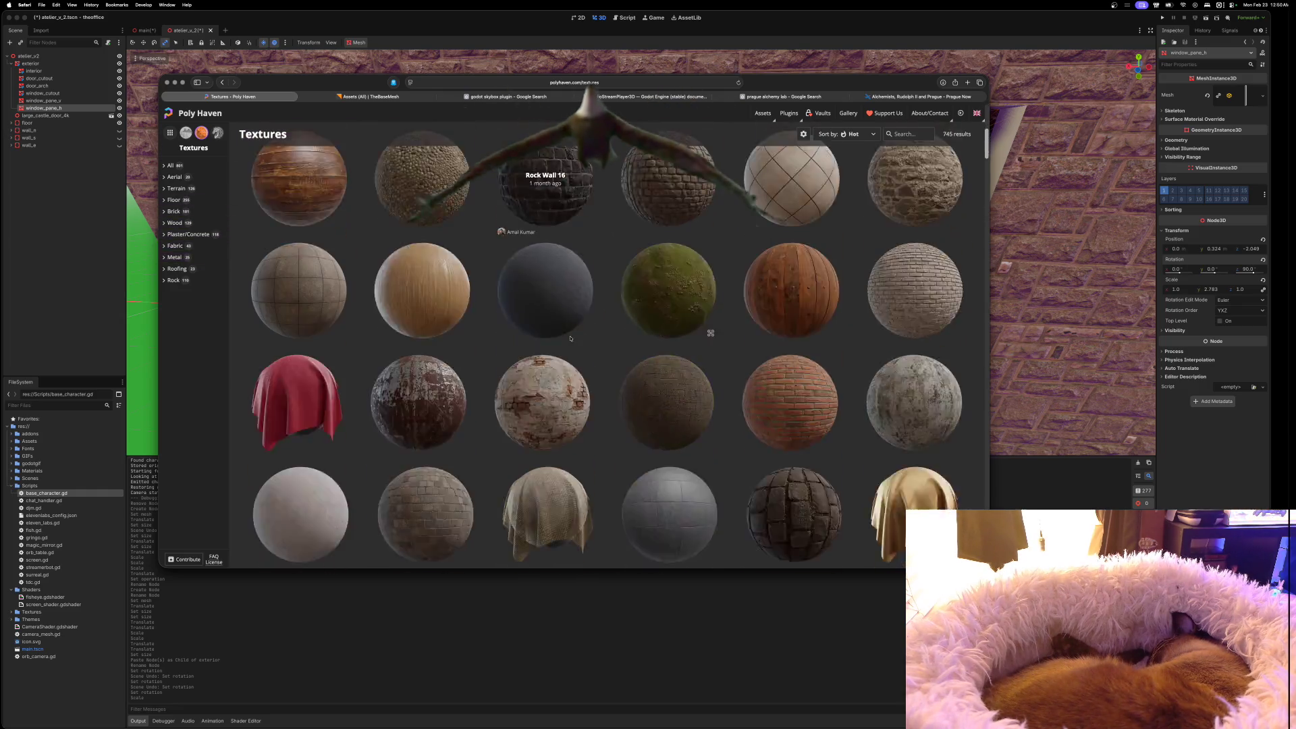
{"action": "scroll", "coordinate": [621, 341], "scroll_direction": "down", "scroll_amount": 15}
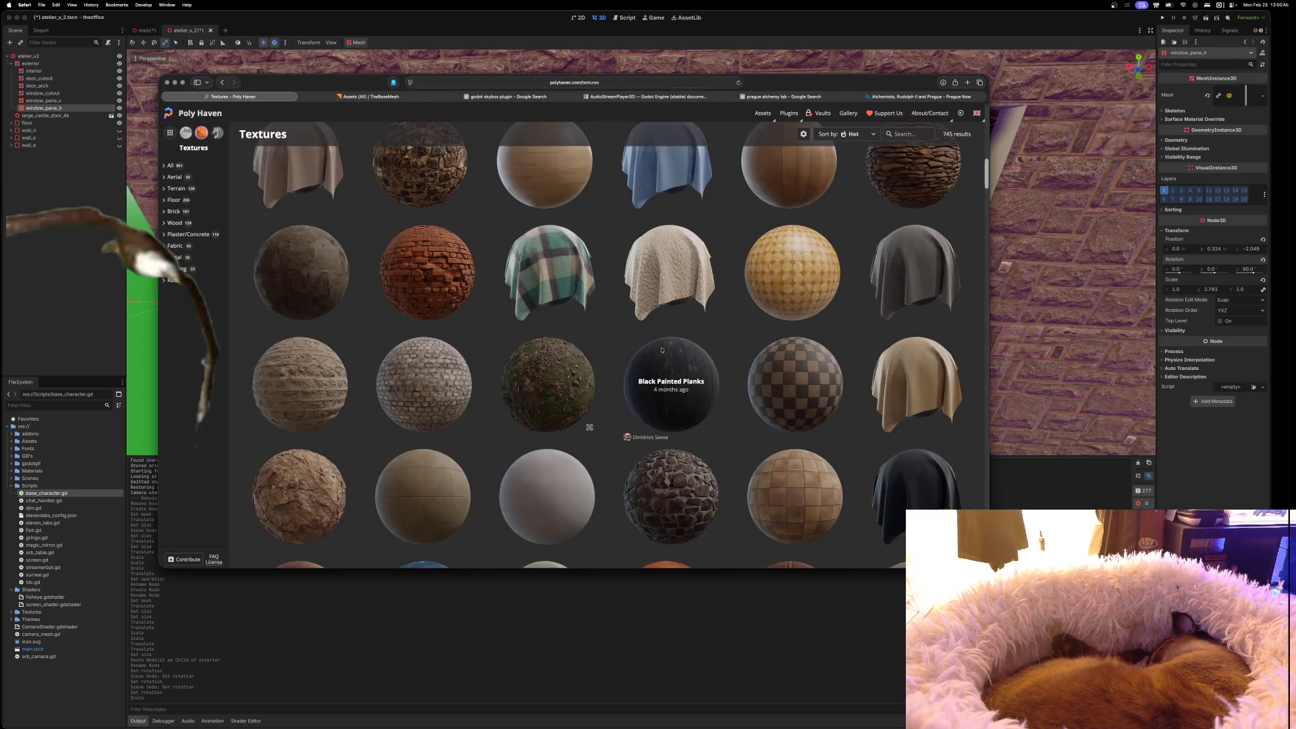
{"action": "scroll", "coordinate": [661, 350], "scroll_direction": "down", "scroll_amount": 15}
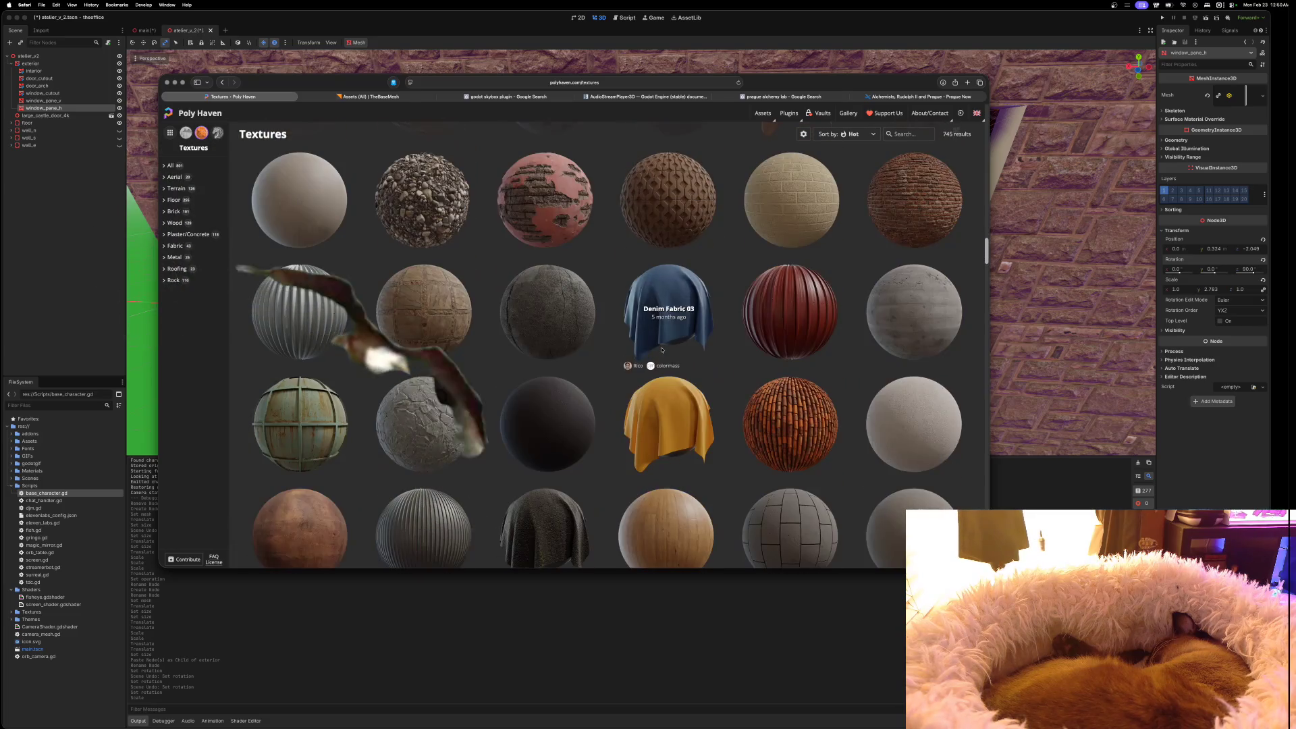
{"action": "scroll", "coordinate": [662, 350], "scroll_direction": "down", "scroll_amount": 15}
{"action": "scroll", "coordinate": [661, 350], "scroll_direction": "down", "scroll_amount": 15}
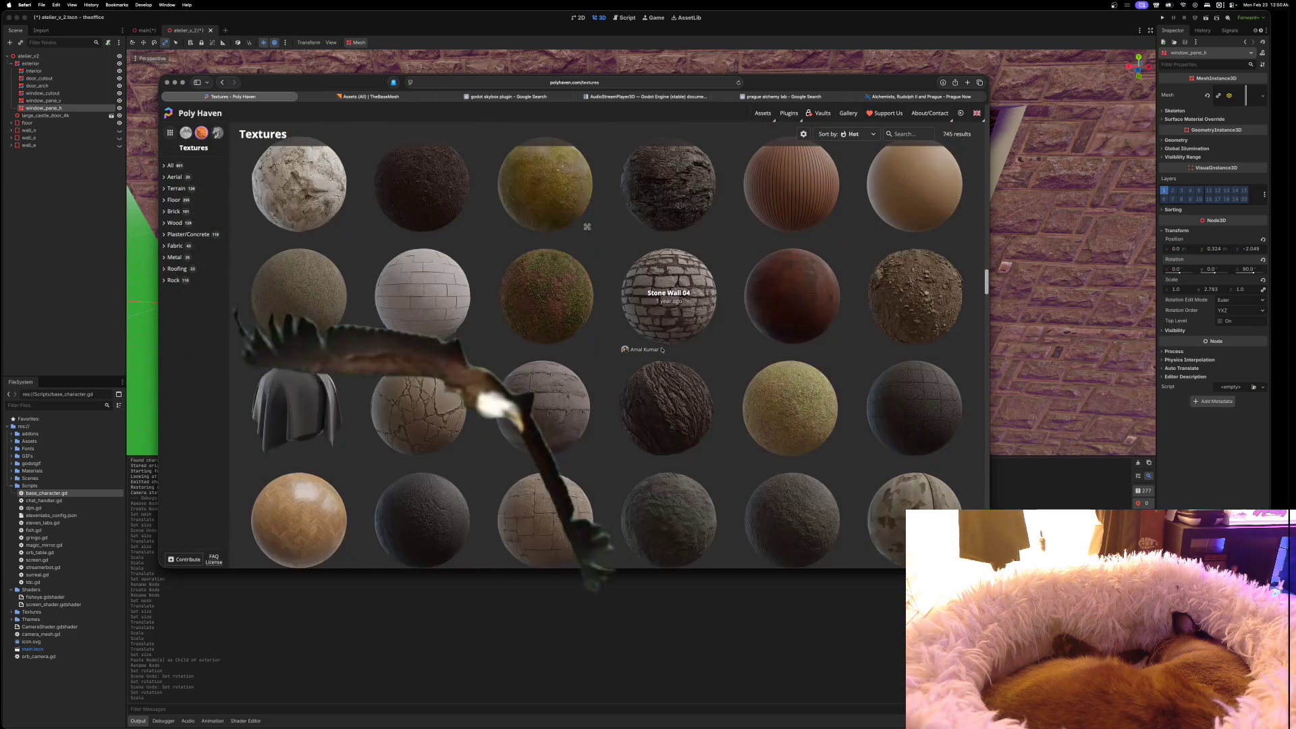
{"action": "scroll", "coordinate": [661, 349], "scroll_direction": "down", "scroll_amount": 15}
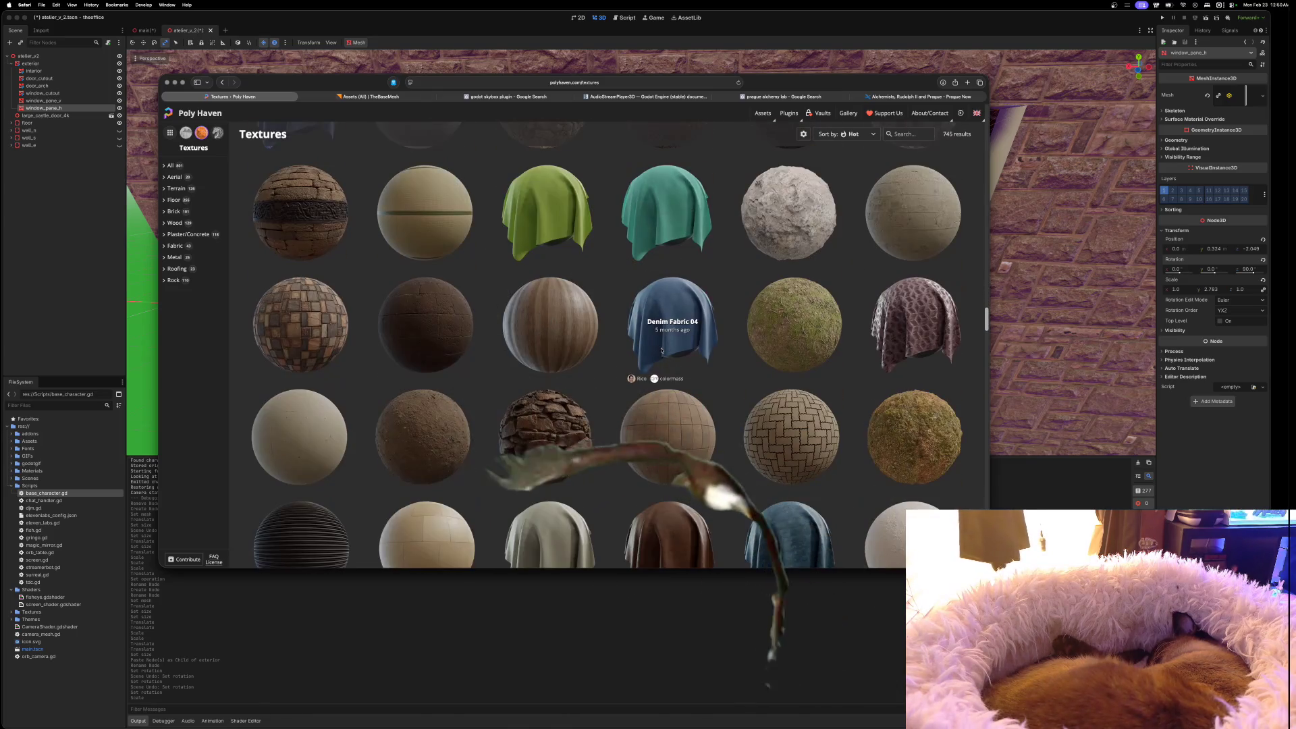
{"action": "scroll", "coordinate": [662, 349], "scroll_direction": "down", "scroll_amount": 4}
{"action": "scroll", "coordinate": [662, 350], "scroll_direction": "down", "scroll_amount": 5}
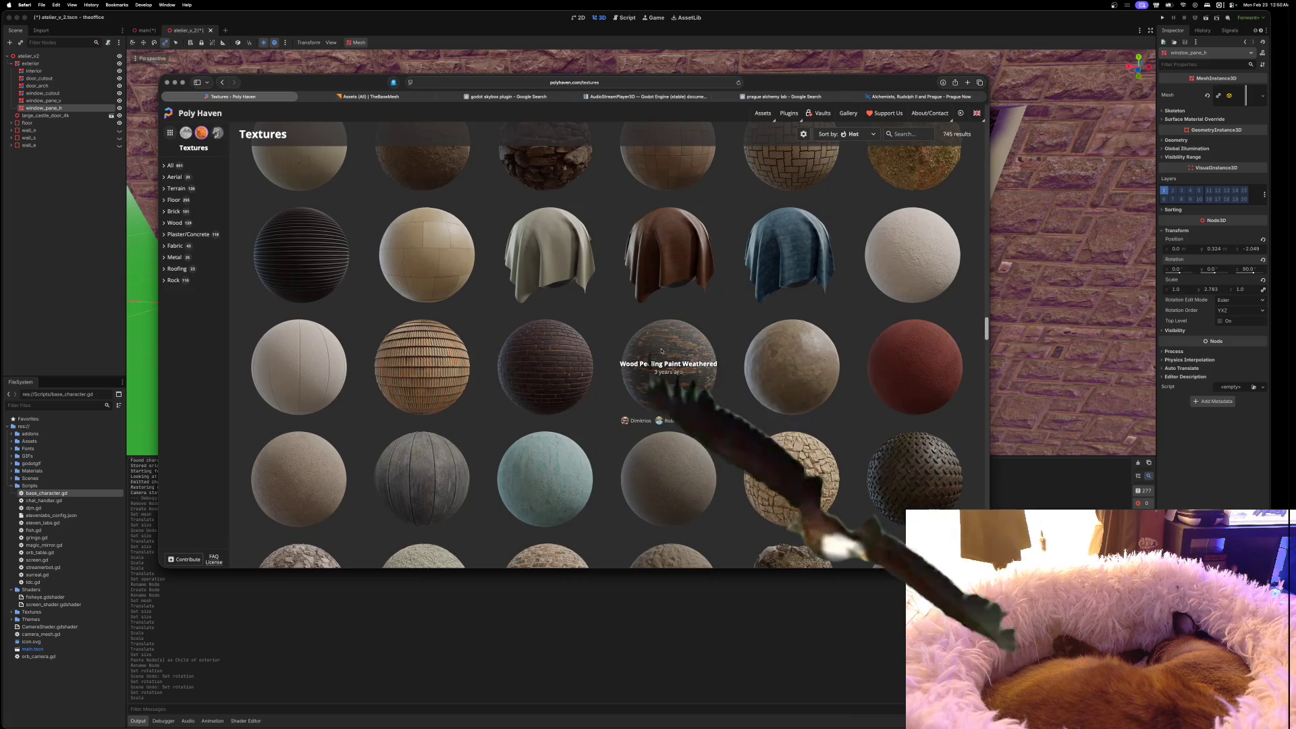
{"action": "scroll", "coordinate": [661, 350], "scroll_direction": "down", "scroll_amount": 5}
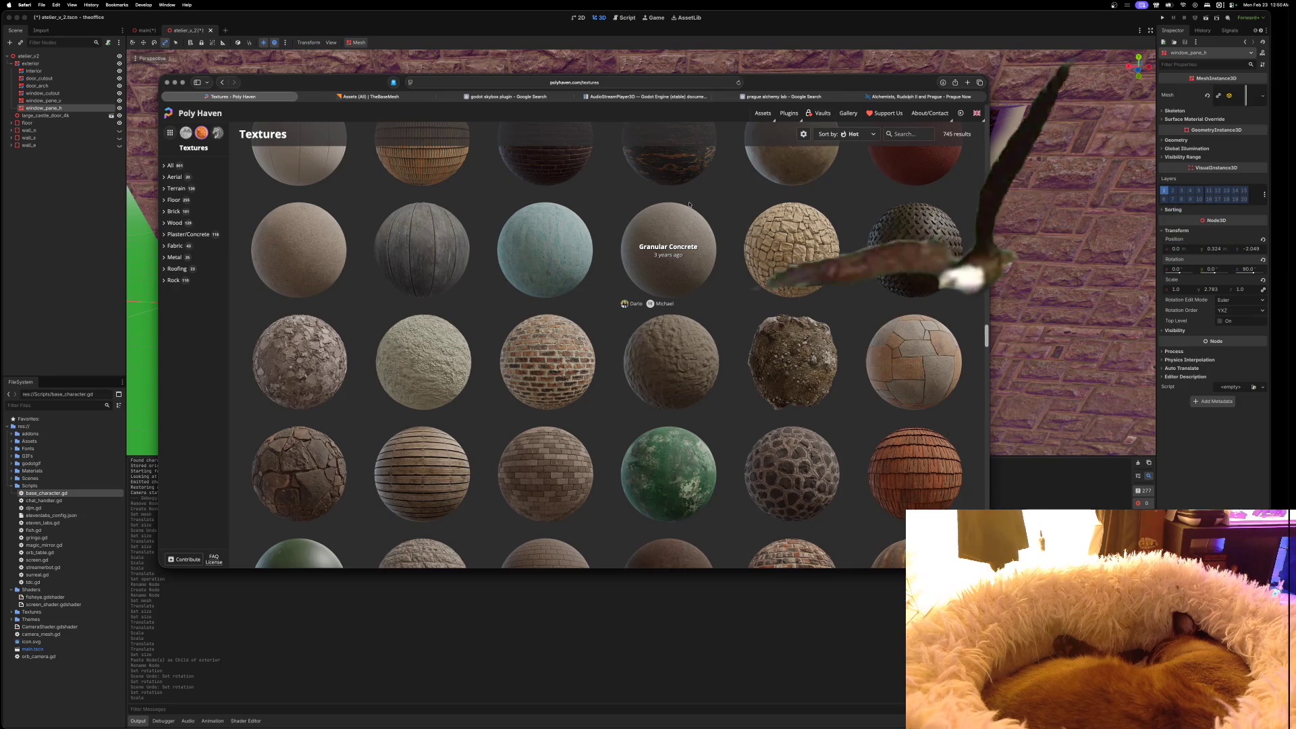
{"action": "key", "text": "super+t"}
{"action": "type", "text": "glass texture godo"}
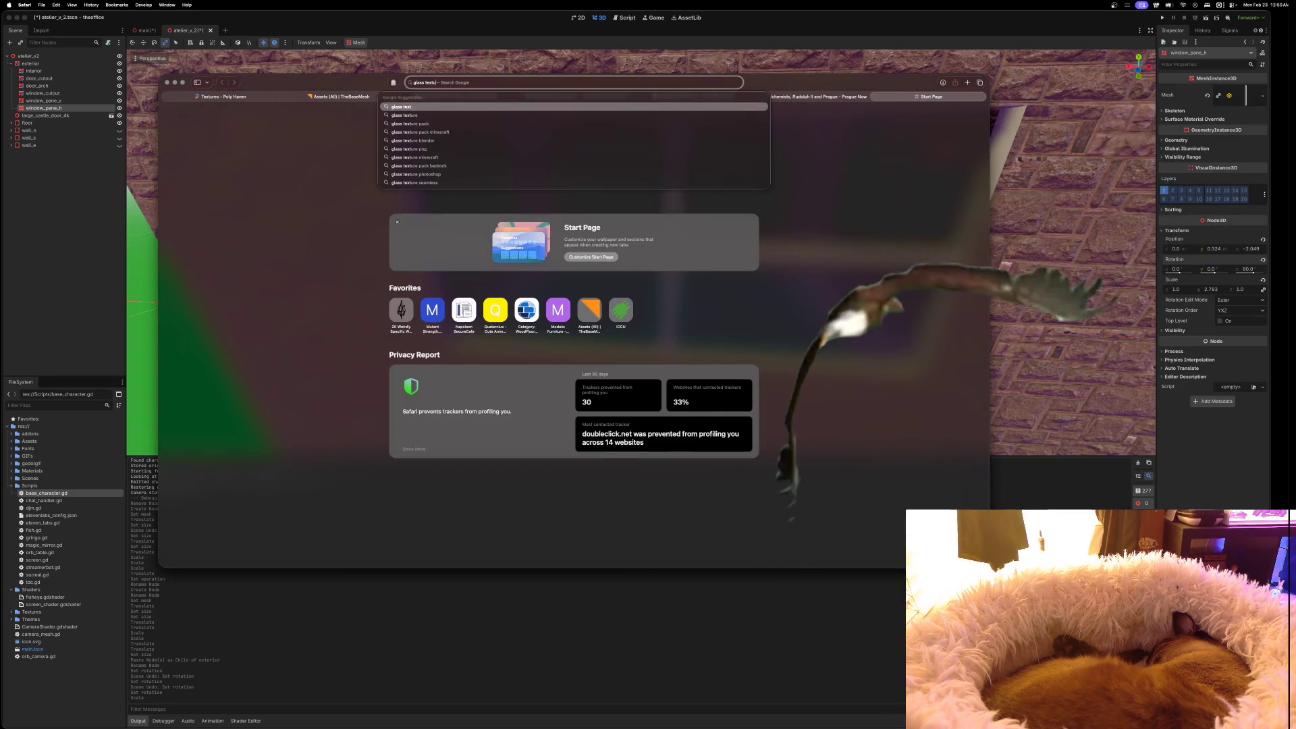
{"action": "type", "text": "t"}
Run the 'glass texture godot' search and open the Godot Shaders 'glass' tag page
{"action": "key", "text": "Return"}
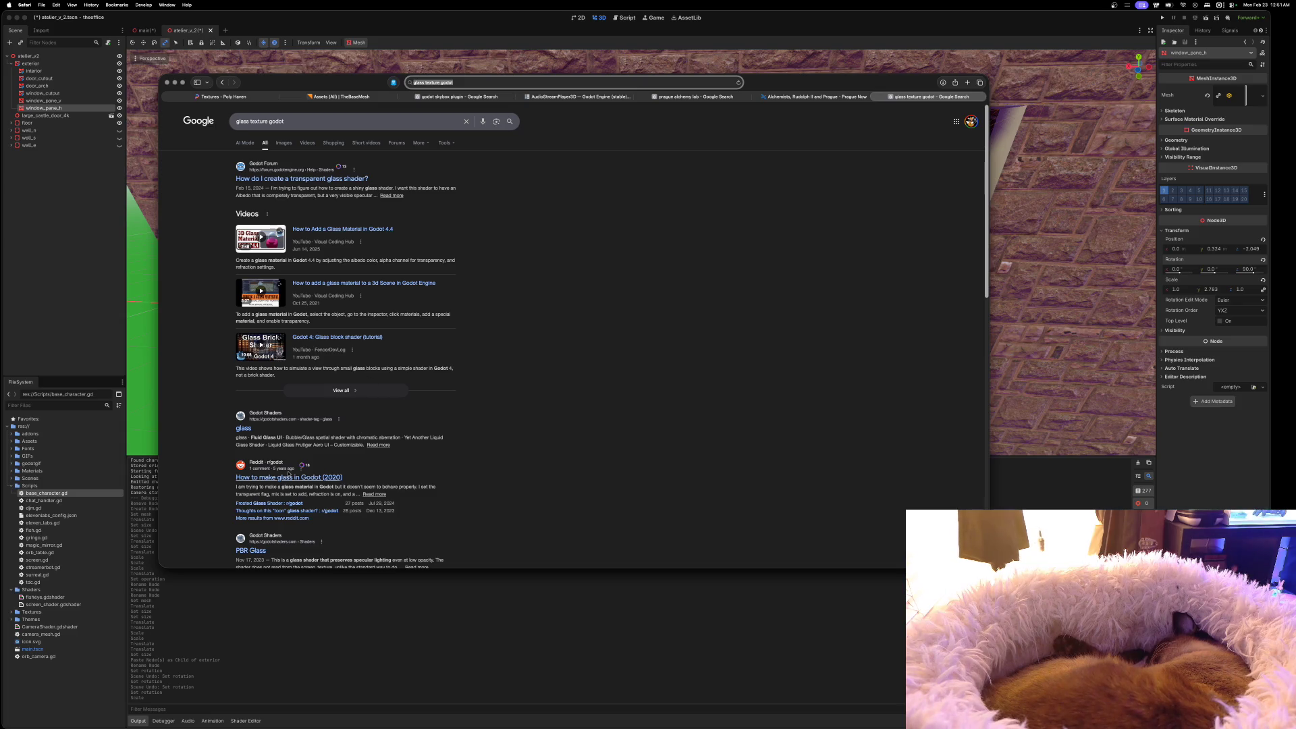
{"action": "left_click", "coordinate": [243, 430]}
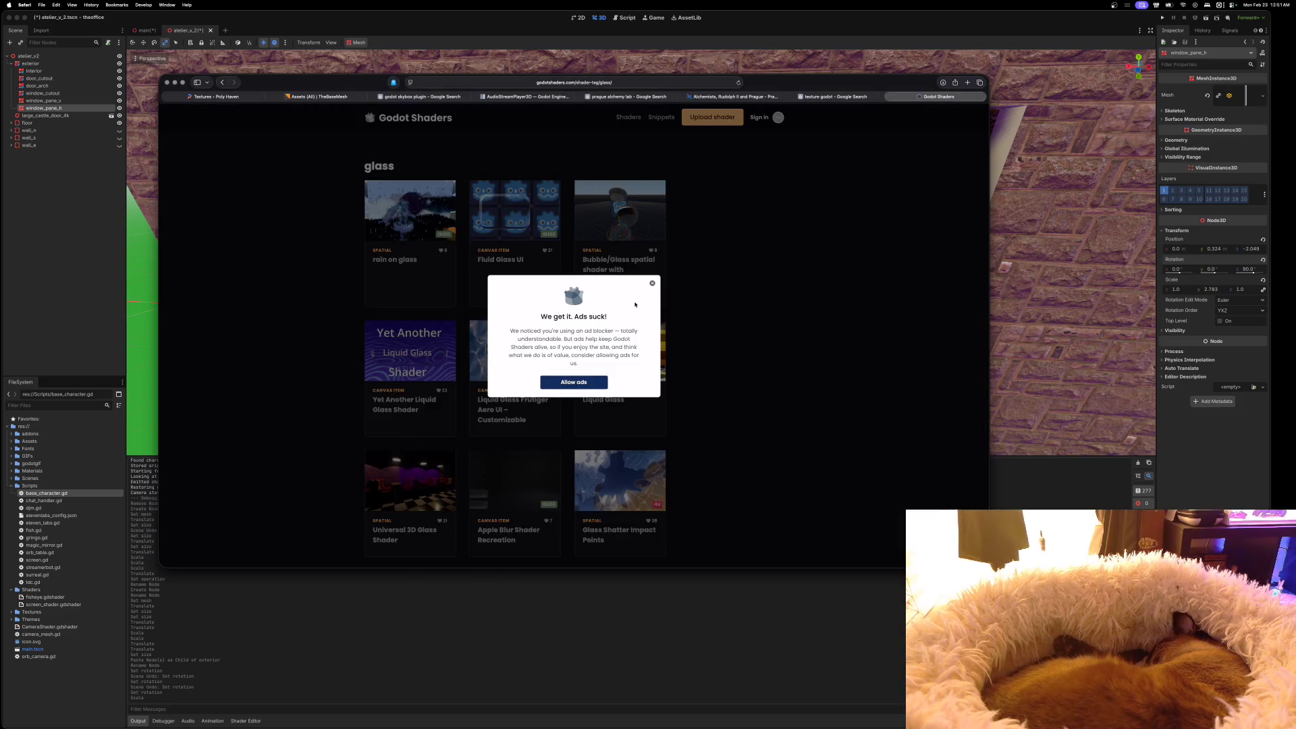
Dismiss the ad-blocker notice, scroll the glass shader list, and open the Frosted Glass shader page
{"action": "left_click", "coordinate": [652, 283]}
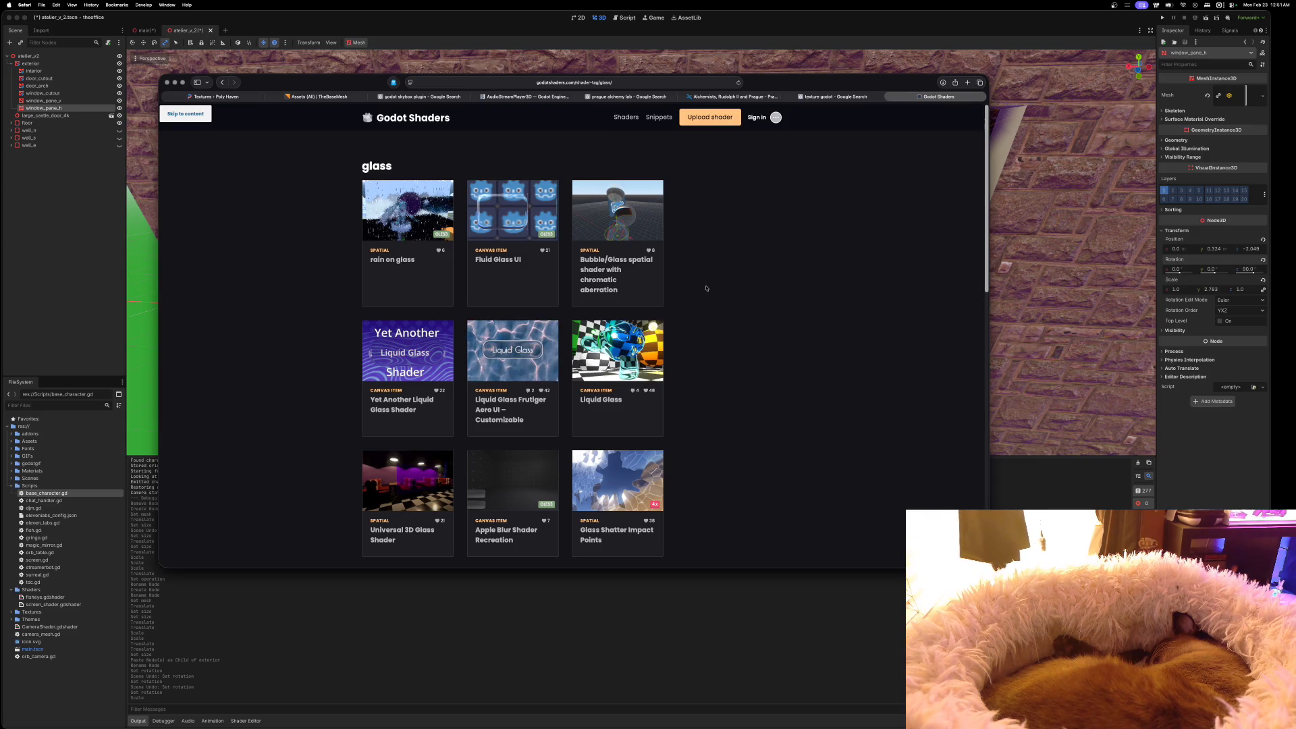
{"action": "scroll", "coordinate": [716, 290], "scroll_direction": "down", "scroll_amount": 1}
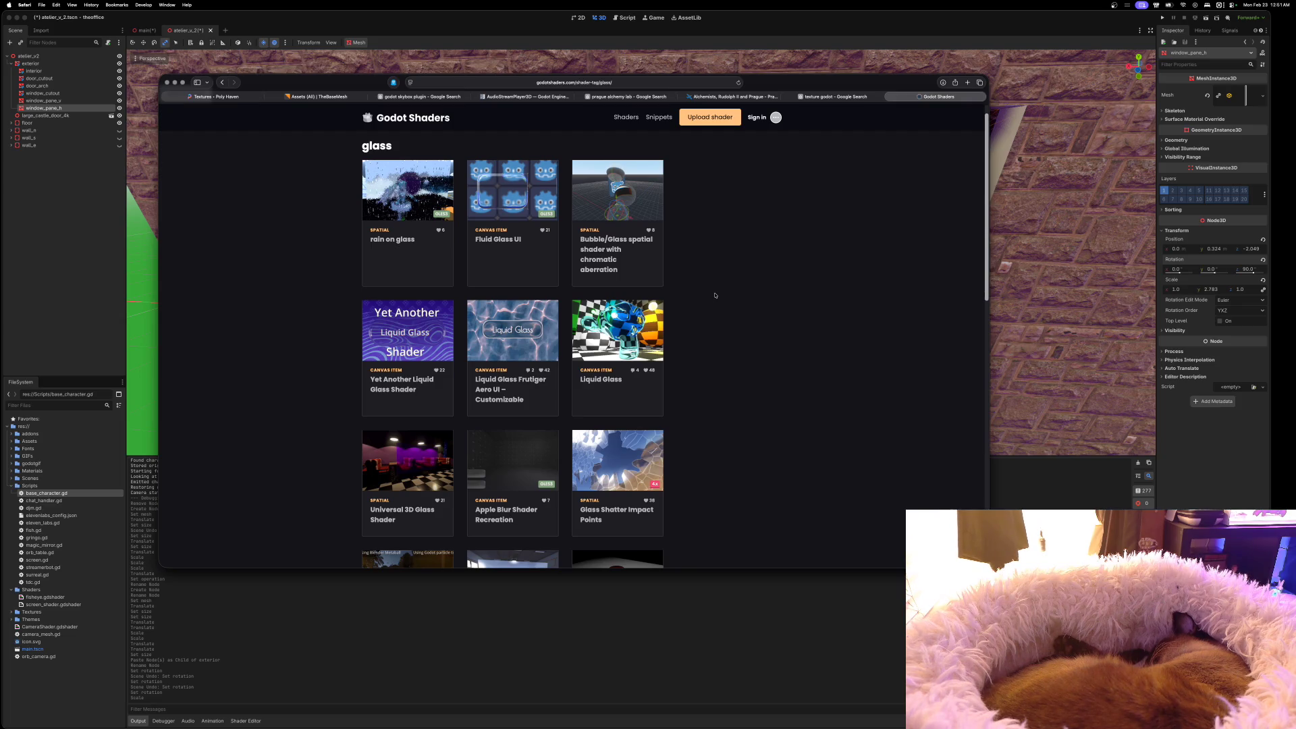
{"action": "scroll", "coordinate": [715, 296], "scroll_direction": "down", "scroll_amount": 3}
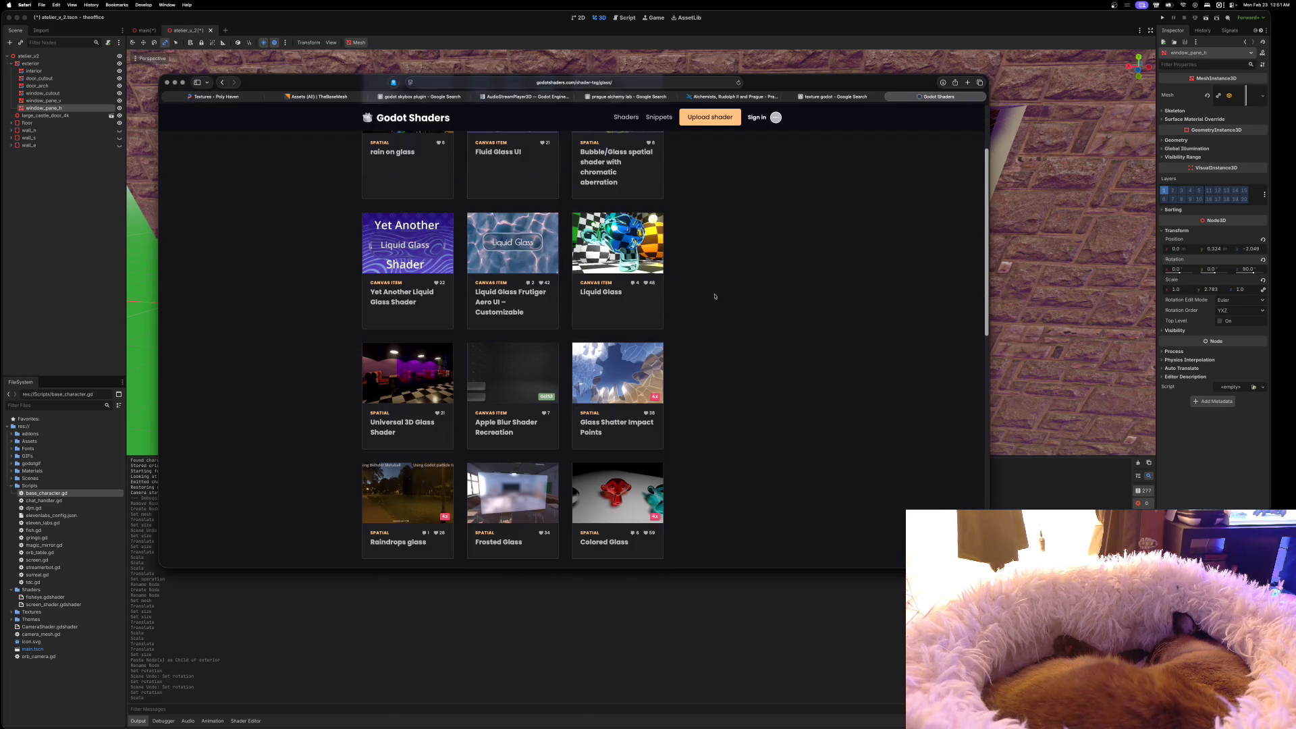
{"action": "scroll", "coordinate": [715, 296], "scroll_direction": "down", "scroll_amount": 6}
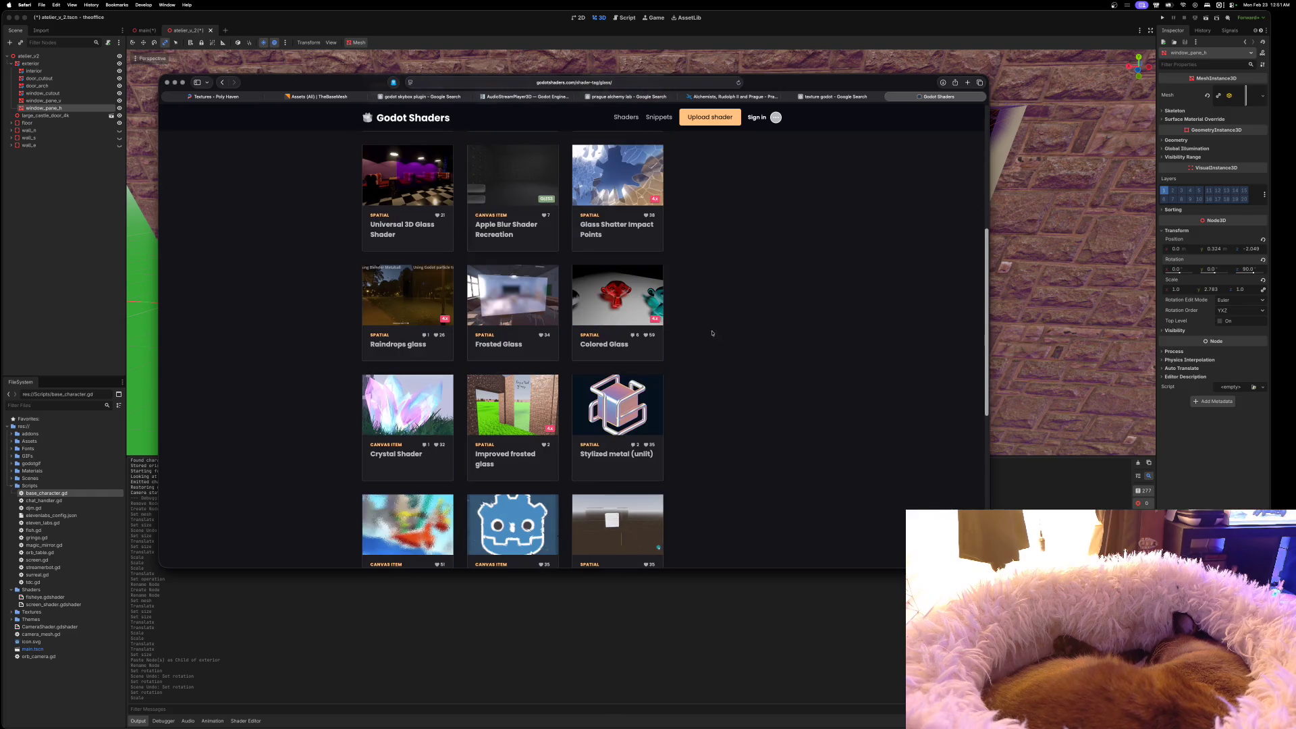
{"action": "scroll", "coordinate": [710, 334], "scroll_direction": "down", "scroll_amount": 1}
{"action": "left_click", "coordinate": [513, 292]}
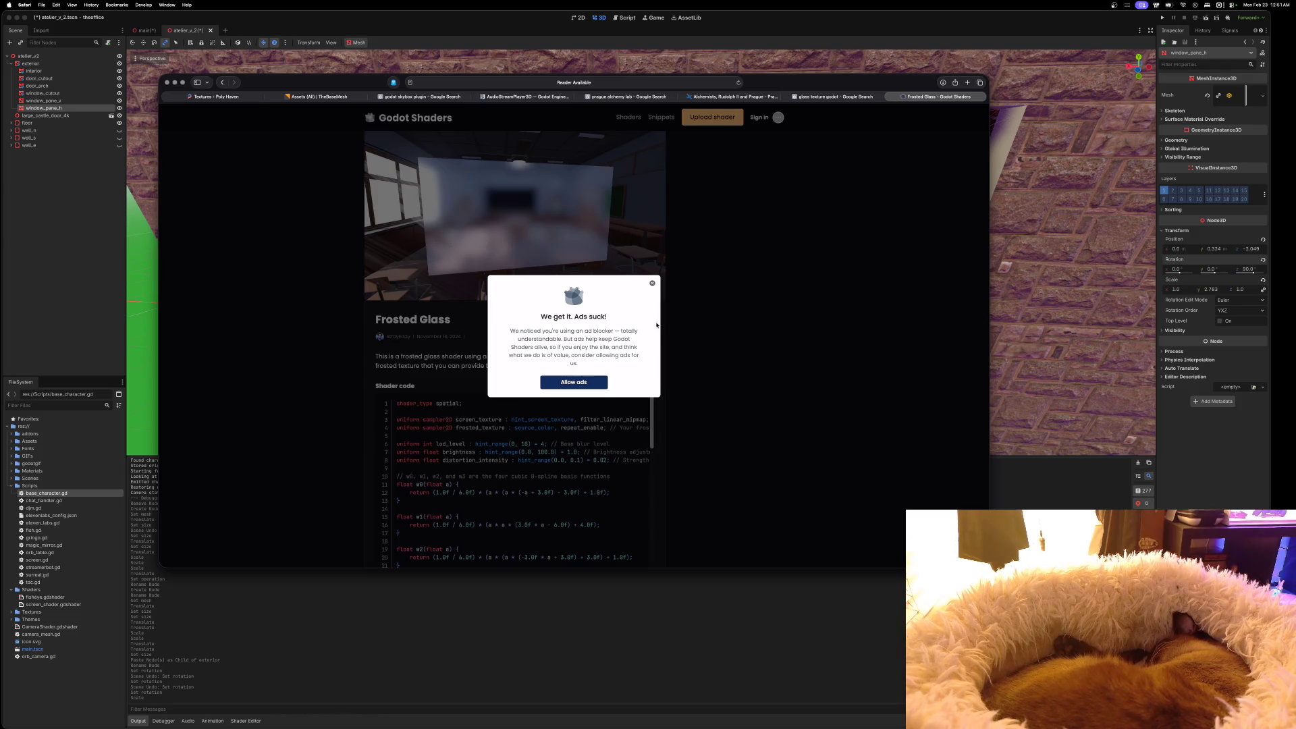
{"action": "left_click", "coordinate": [653, 284]}
Pause Ghostery ad blocking on Godot Shaders for 1 hour
{"action": "scroll", "coordinate": [662, 276], "scroll_direction": "down", "scroll_amount": 5}
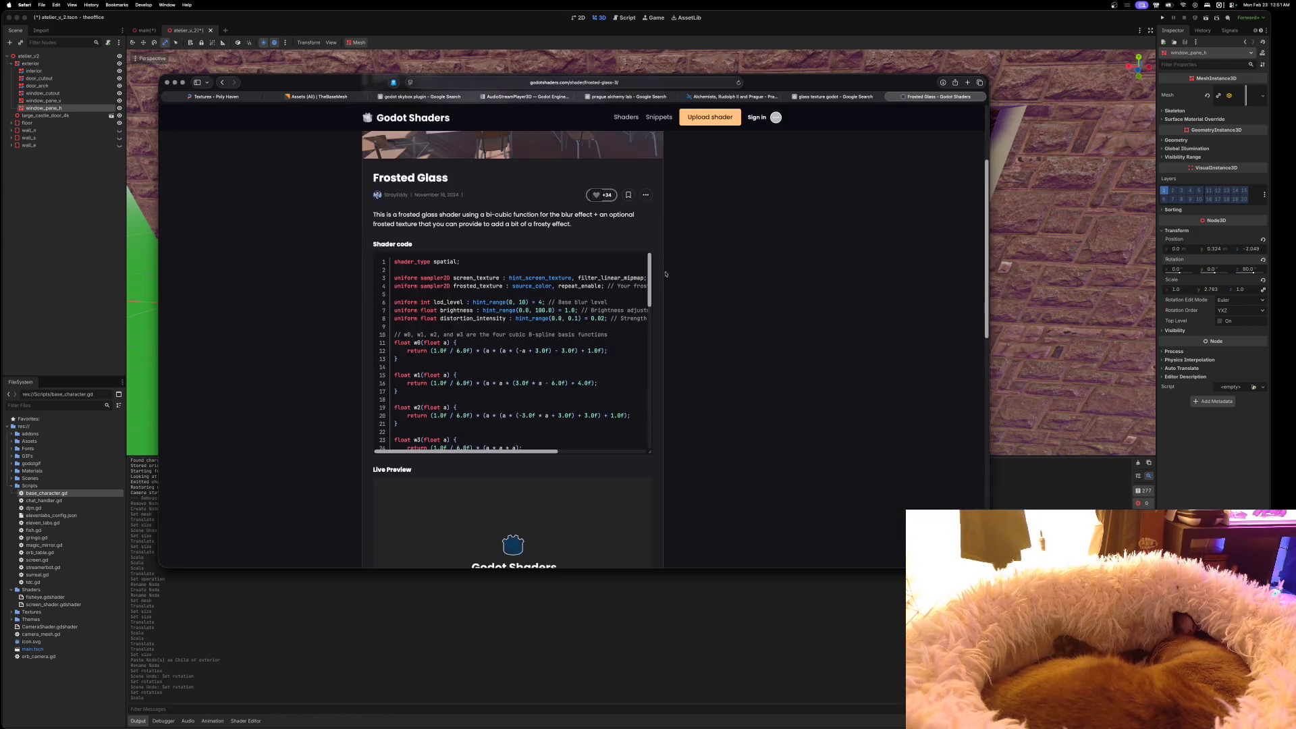
{"action": "left_click", "coordinate": [394, 83]}
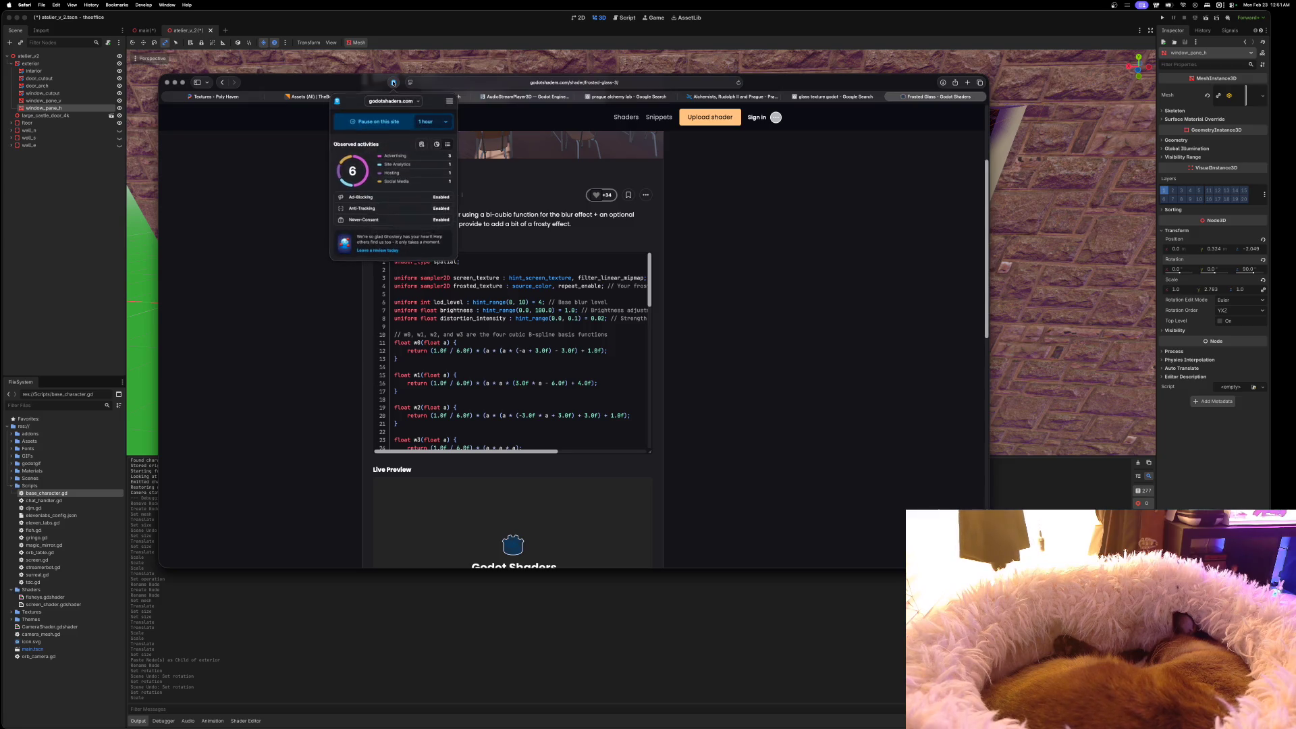
{"action": "left_click", "coordinate": [448, 122]}
{"action": "left_click", "coordinate": [405, 137]}
{"action": "left_click", "coordinate": [409, 120]}
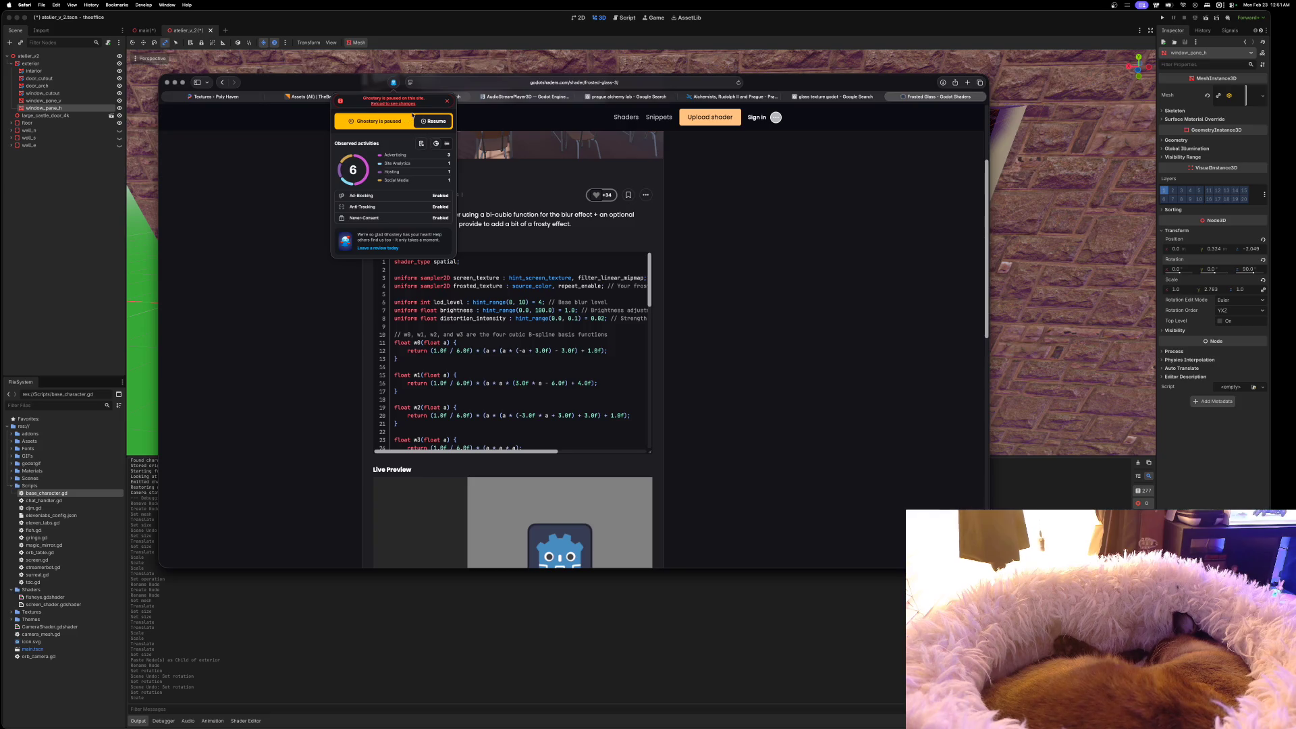
{"action": "left_click", "coordinate": [449, 103]}
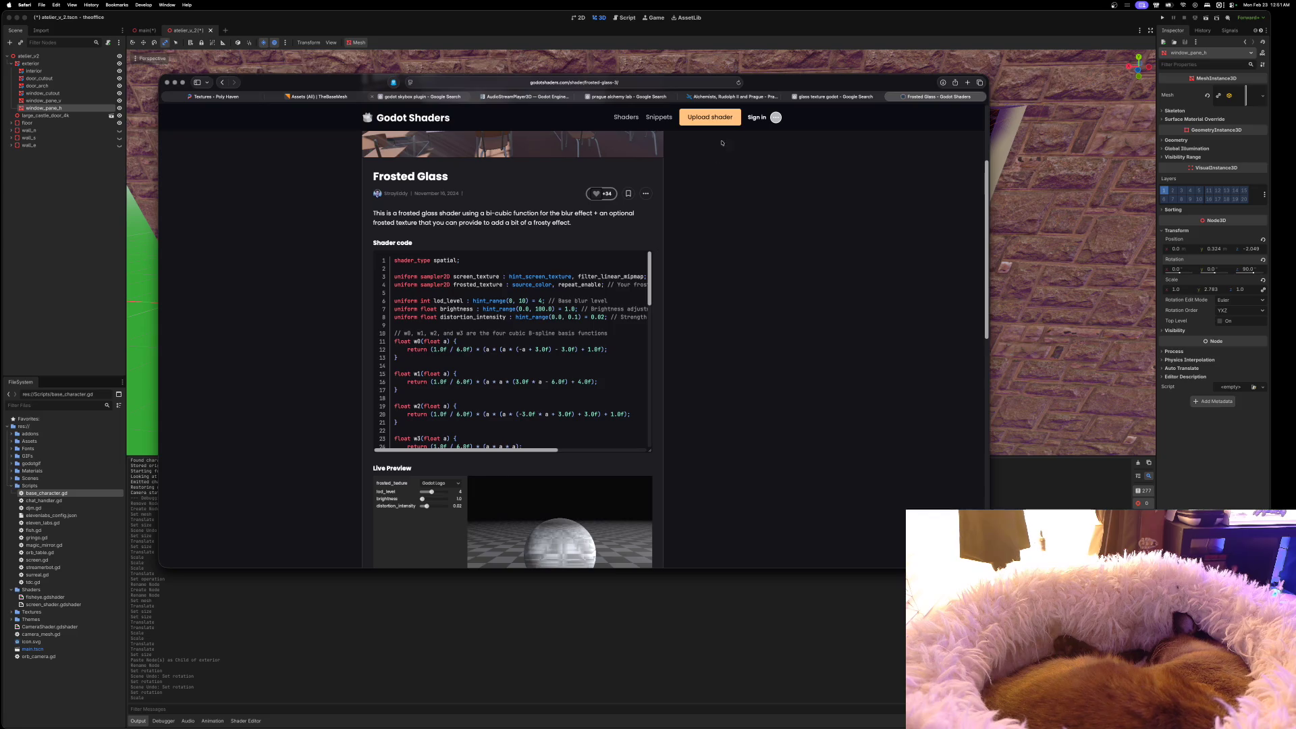
Scroll to the Frosted Glass live preview and lower lod_level from 4 to 1
{"action": "scroll", "coordinate": [676, 370], "scroll_direction": "down", "scroll_amount": 2}
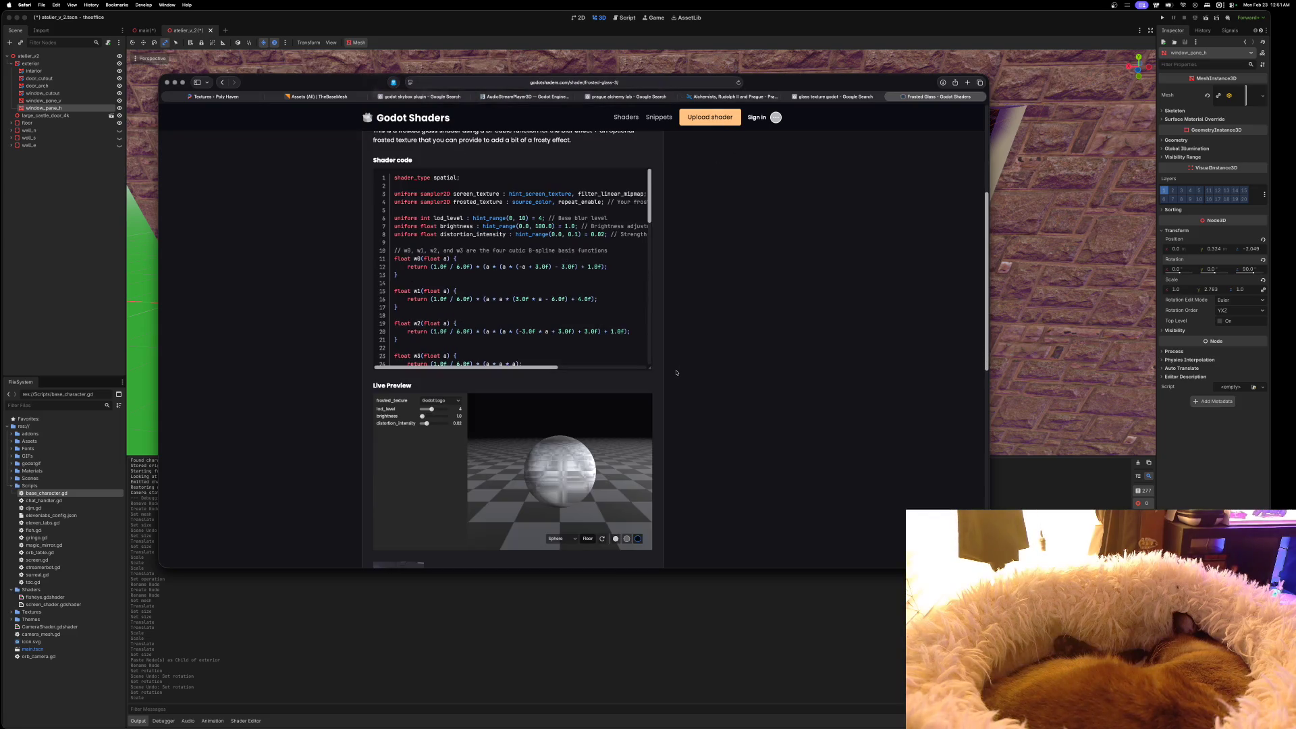
{"action": "scroll", "coordinate": [549, 290], "scroll_direction": "down", "scroll_amount": 2}
{"action": "scroll", "coordinate": [550, 290], "scroll_direction": "down", "scroll_amount": 3}
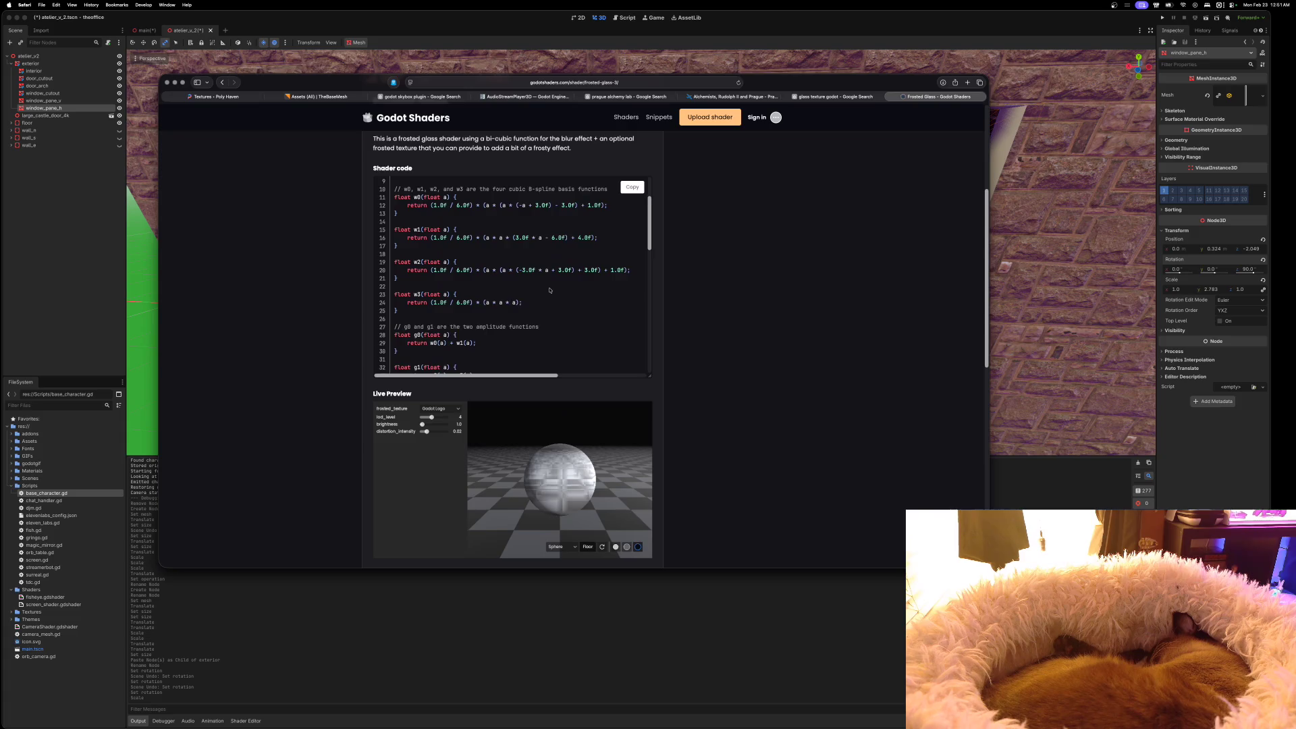
{"action": "scroll", "coordinate": [549, 297], "scroll_direction": "down", "scroll_amount": 2}
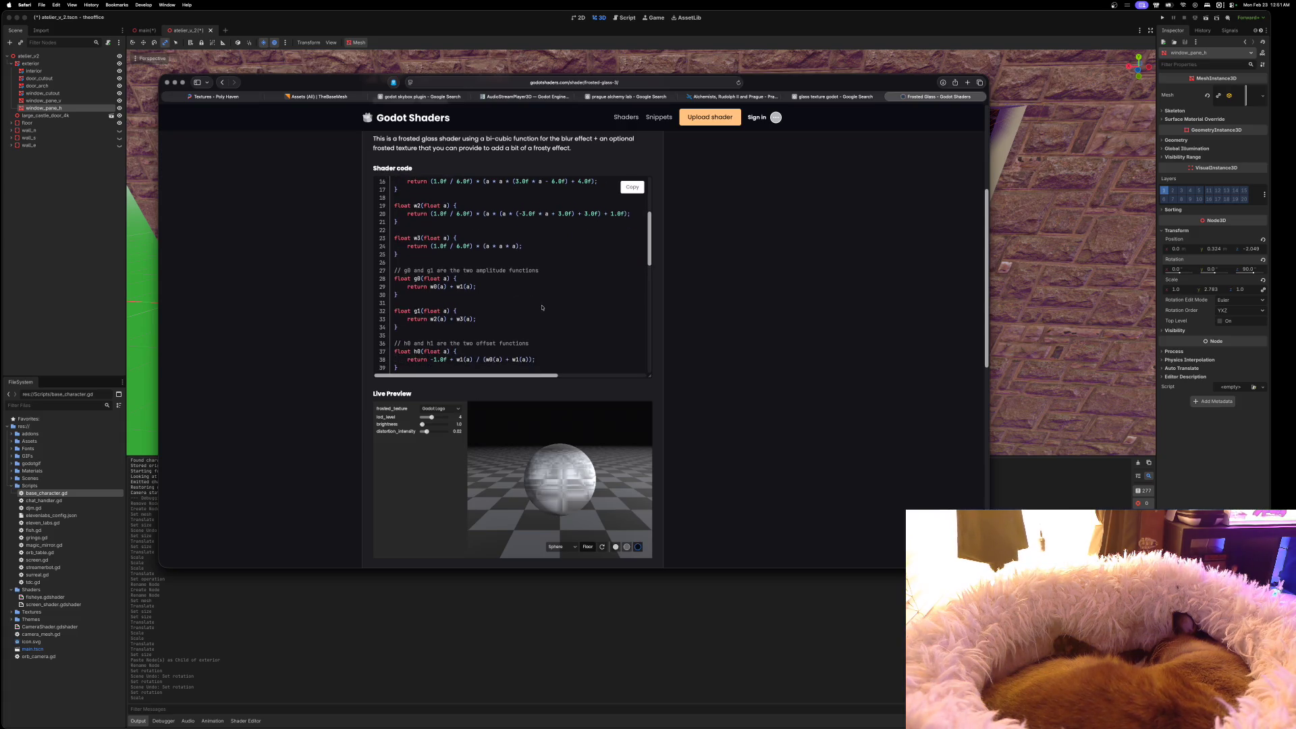
{"action": "scroll", "coordinate": [542, 308], "scroll_direction": "up", "scroll_amount": 5}
{"action": "scroll", "coordinate": [658, 333], "scroll_direction": "up", "scroll_amount": 3}
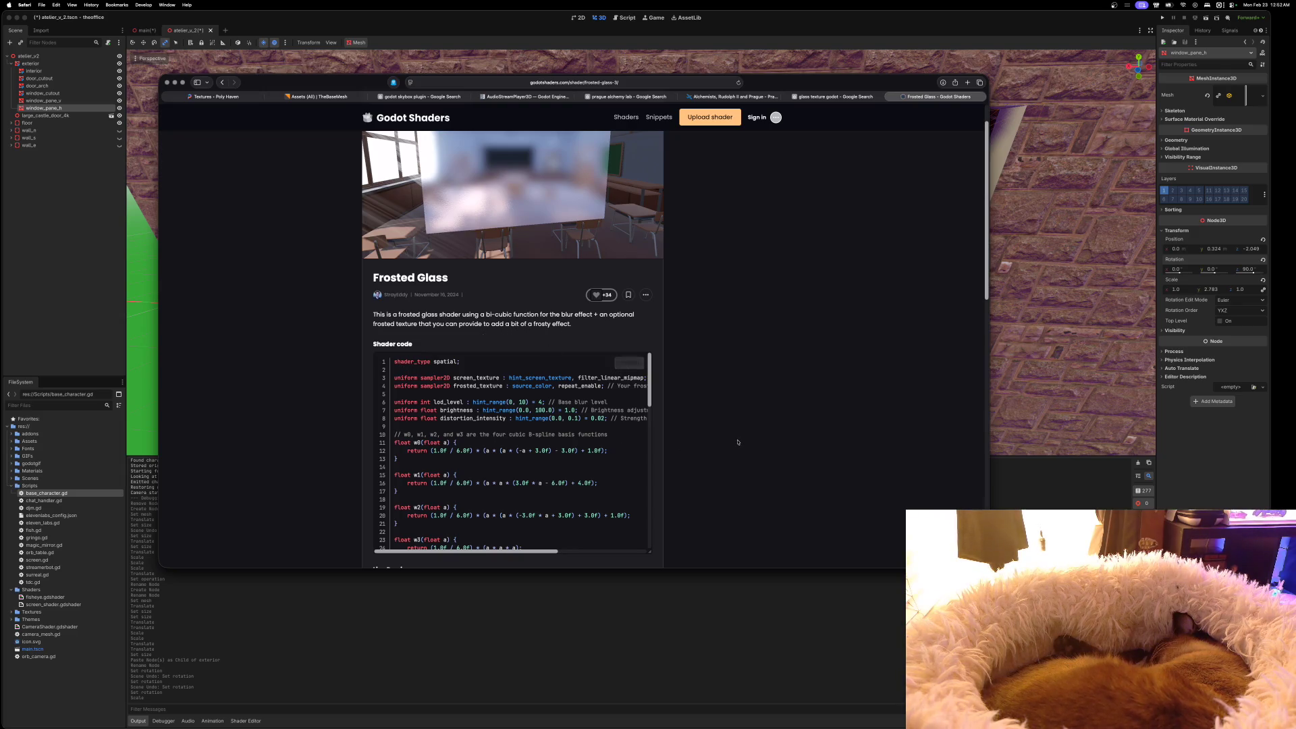
{"action": "scroll", "coordinate": [631, 364], "scroll_direction": "down", "scroll_amount": 5}
{"action": "scroll", "coordinate": [734, 444], "scroll_direction": "down", "scroll_amount": 3}
{"action": "scroll", "coordinate": [735, 444], "scroll_direction": "down", "scroll_amount": 3}
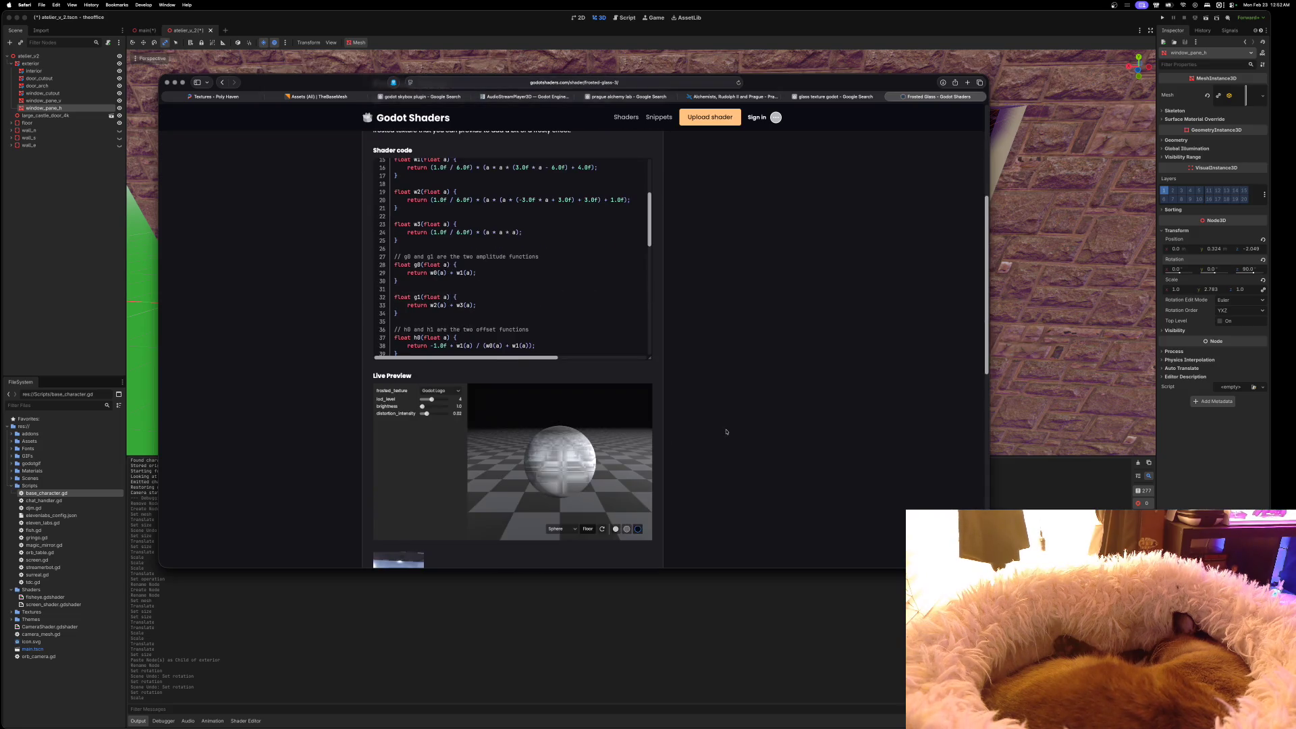
{"action": "left_click_drag", "start_coordinate": [432, 368], "coordinate": [426, 382]}
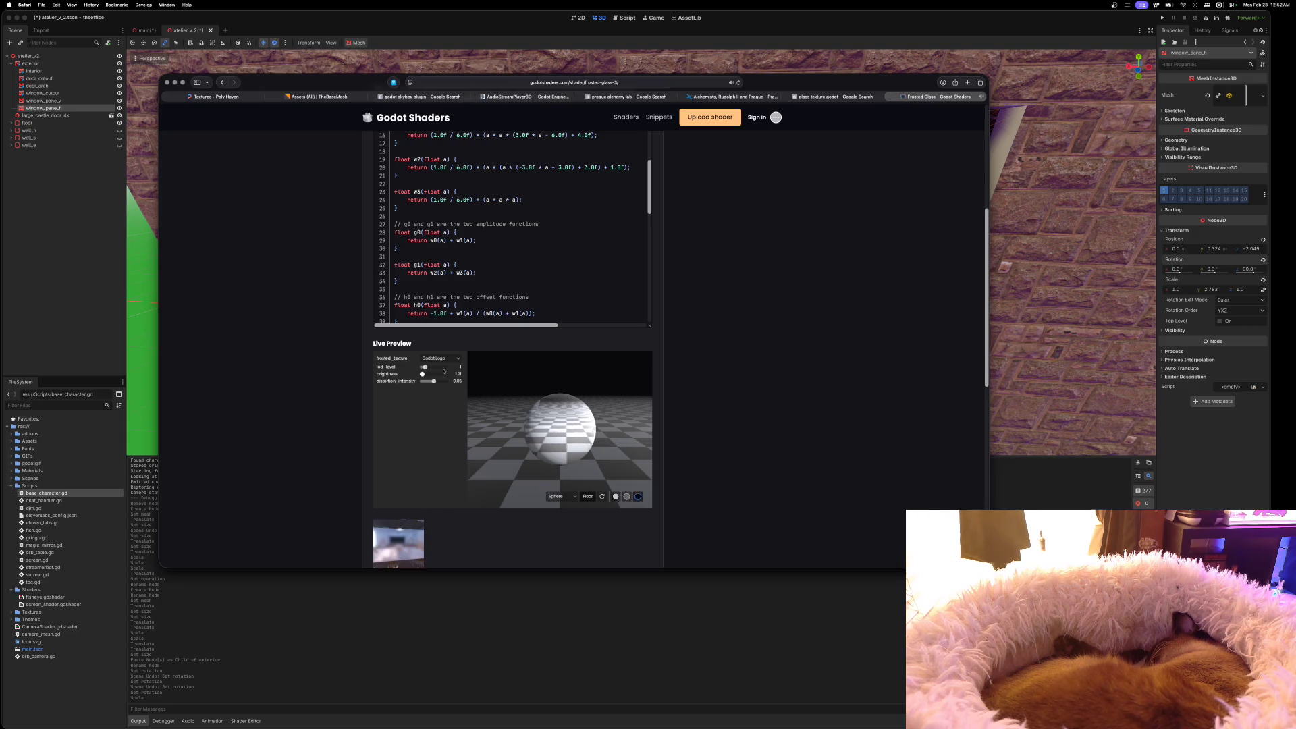
Try the Noise frost texture, then use Checker with distortion_intensity about 0.1, and hide Safari
{"action": "left_click", "coordinate": [457, 359]}
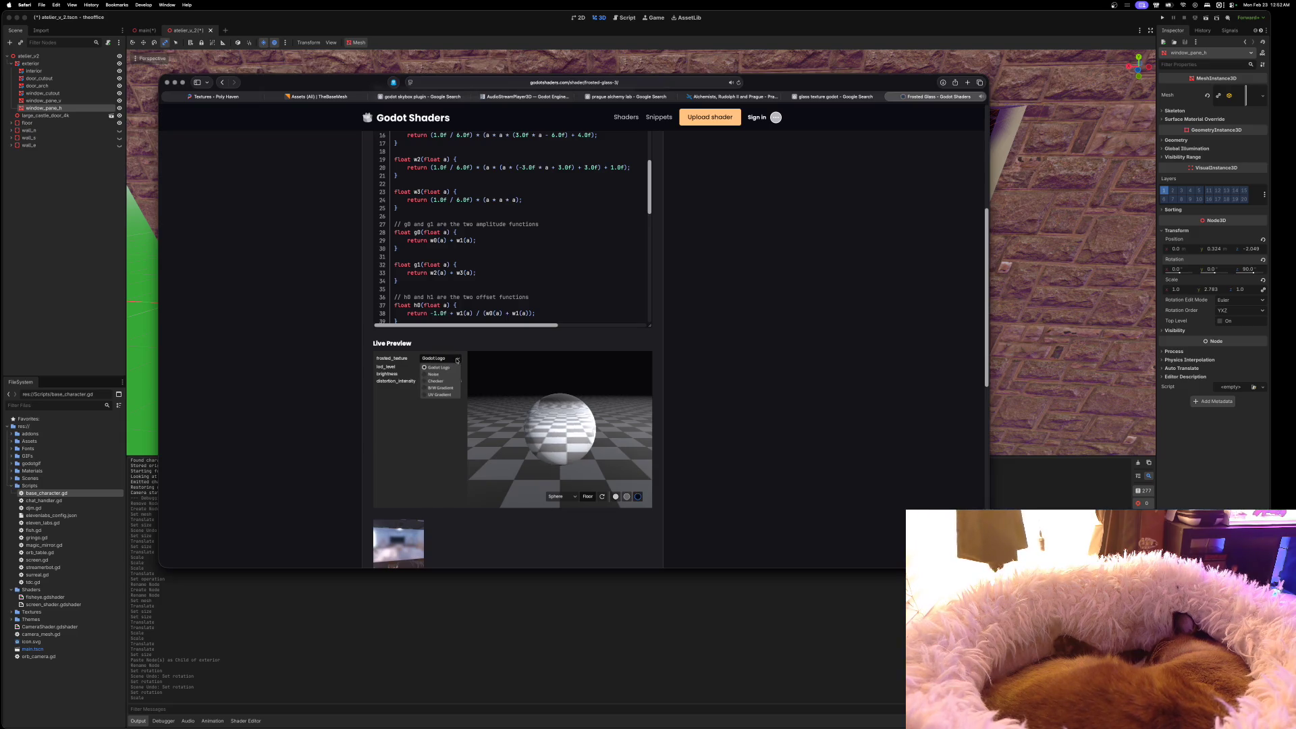
{"action": "left_click", "coordinate": [445, 375]}
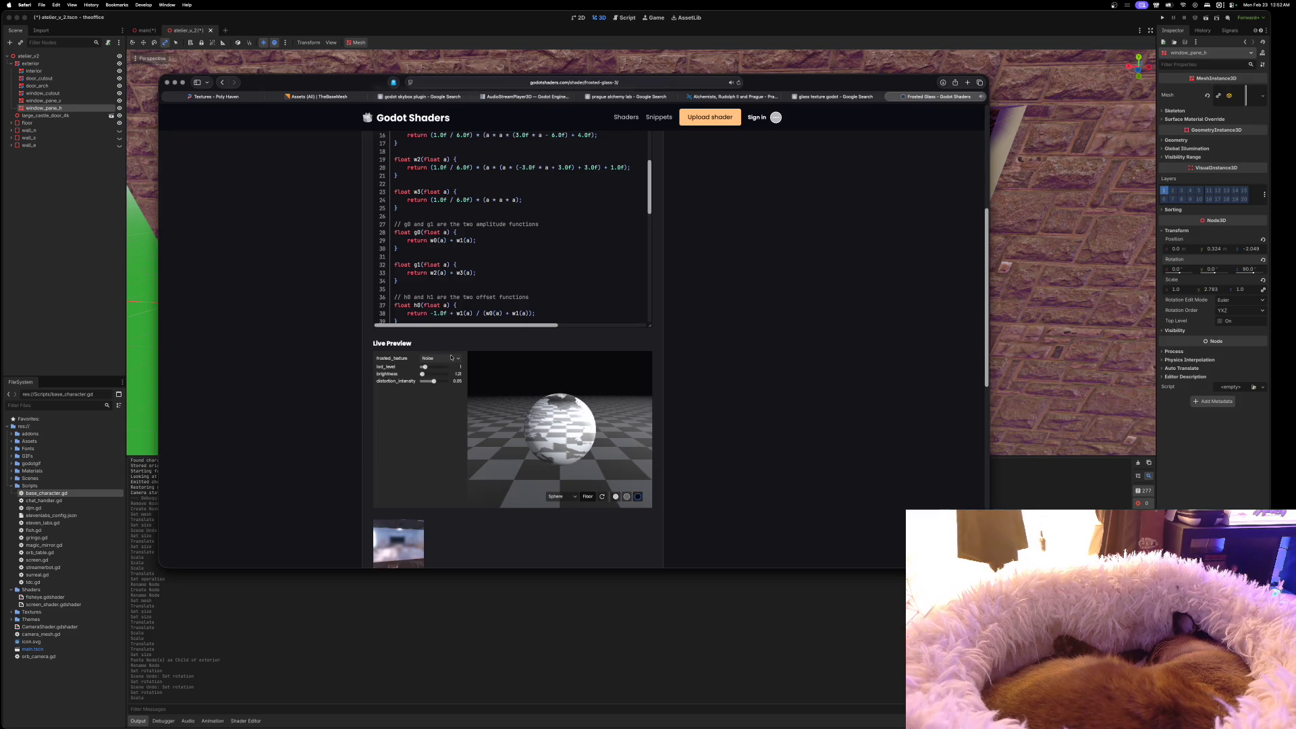
{"action": "mouse_move", "coordinate": [434, 382]}
{"action": "left_mouse_down"}
{"action": "mouse_move", "coordinate": [422, 383]}
{"action": "mouse_move", "coordinate": [445, 382]}
{"action": "mouse_move", "coordinate": [419, 383]}
{"action": "left_mouse_up"}
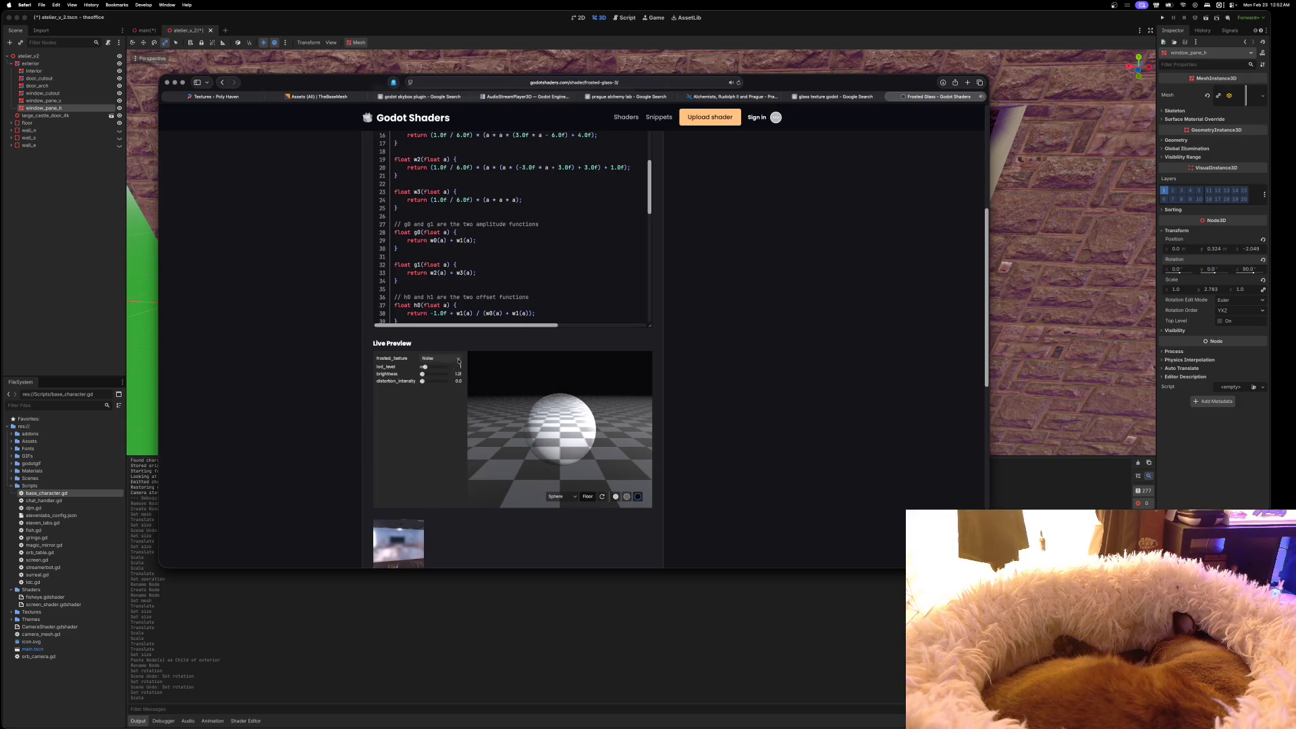
{"action": "left_click", "coordinate": [458, 359]}
{"action": "left_click", "coordinate": [442, 381]}
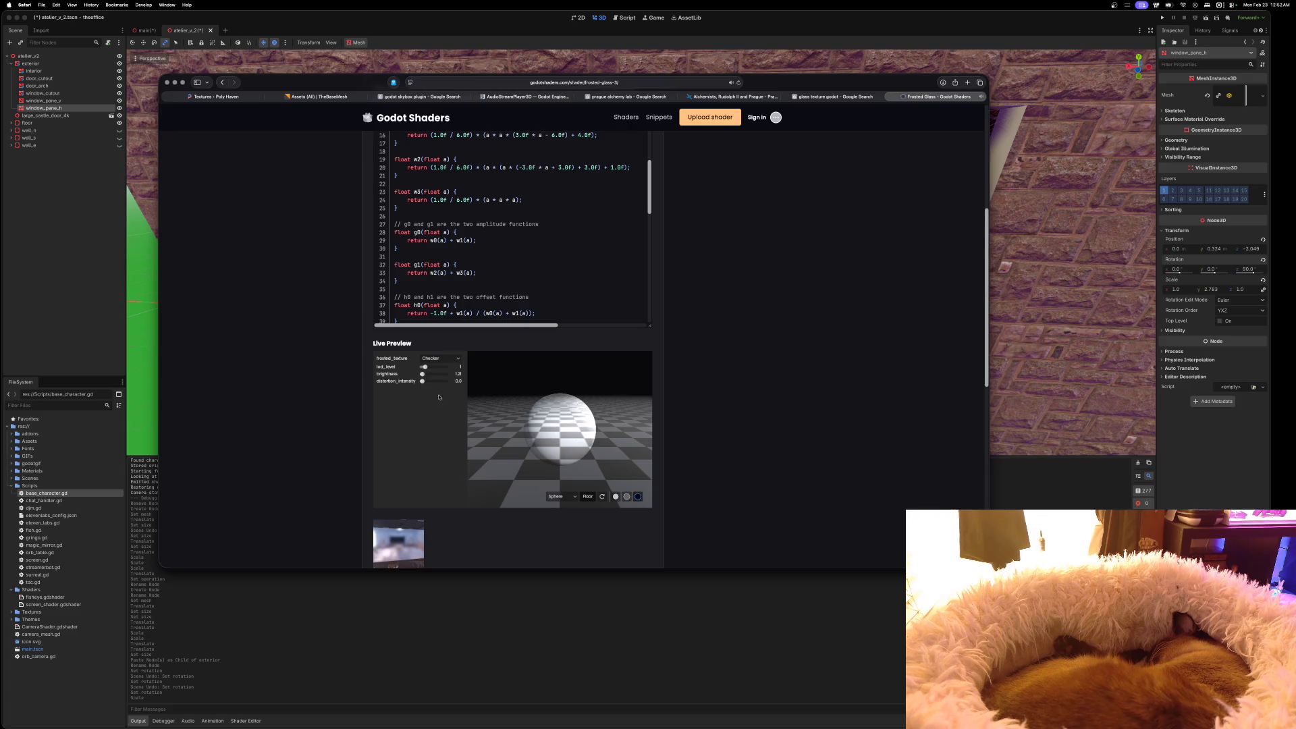
{"action": "mouse_move", "coordinate": [423, 382]}
{"action": "left_mouse_down"}
{"action": "mouse_move", "coordinate": [451, 384]}
{"action": "mouse_move", "coordinate": [416, 383]}
{"action": "left_mouse_up"}
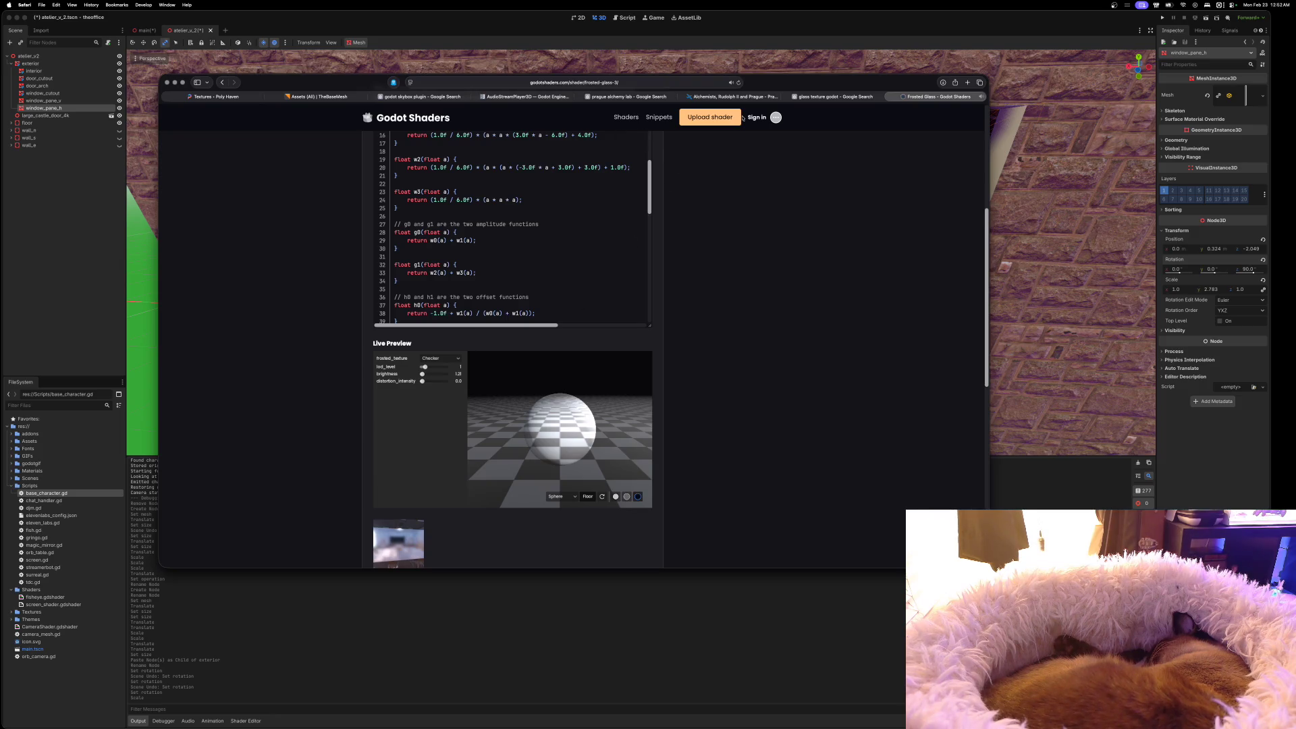
{"action": "key", "text": "super+m"}
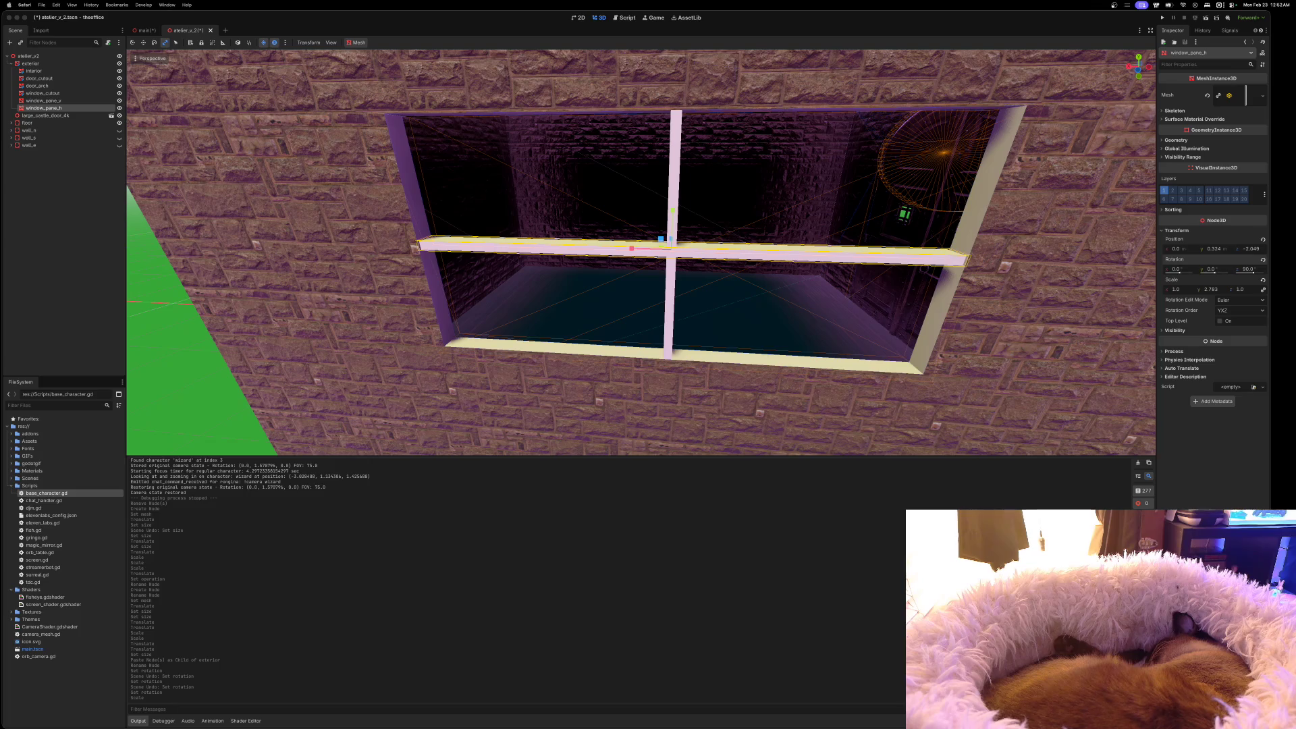
Collapse the Scripts folder, then open the Shaders folder's Create New menu and cancel it
{"action": "left_click", "coordinate": [12, 486]}
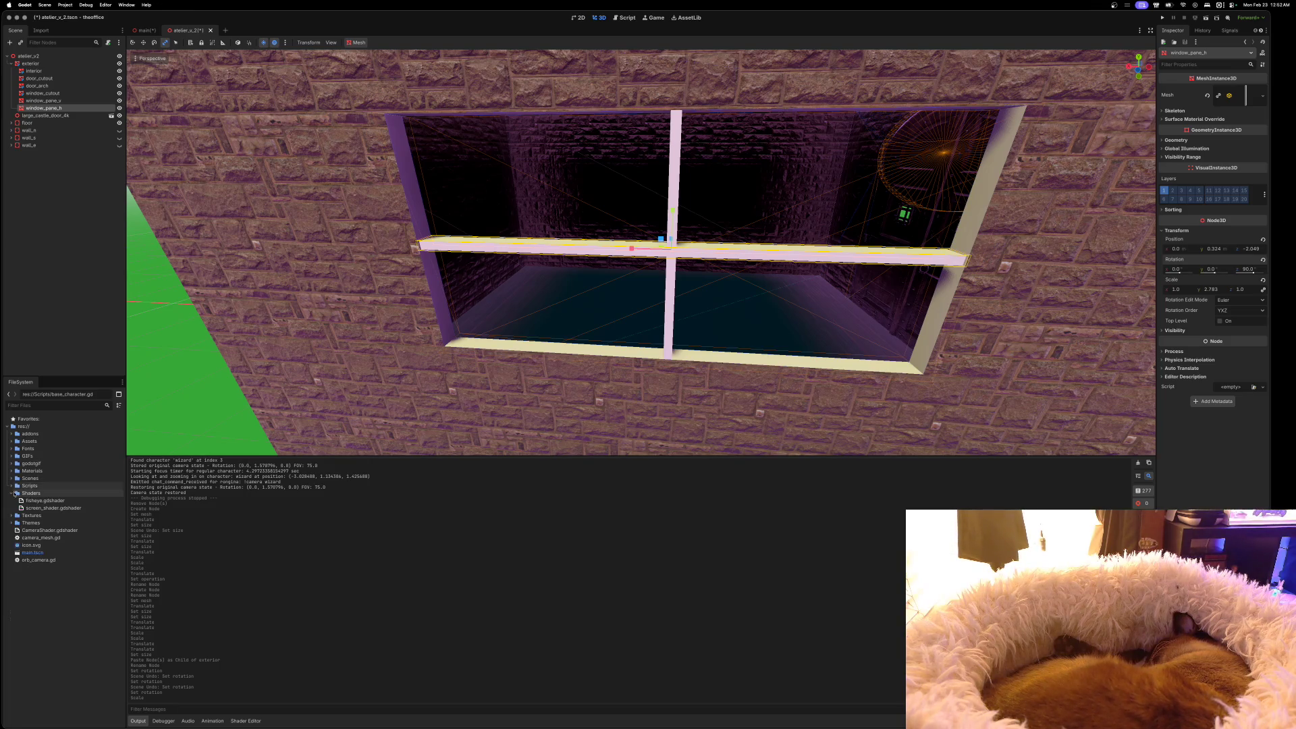
{"action": "left_click", "coordinate": [20, 494]}
{"action": "right_click", "coordinate": [22, 496]}
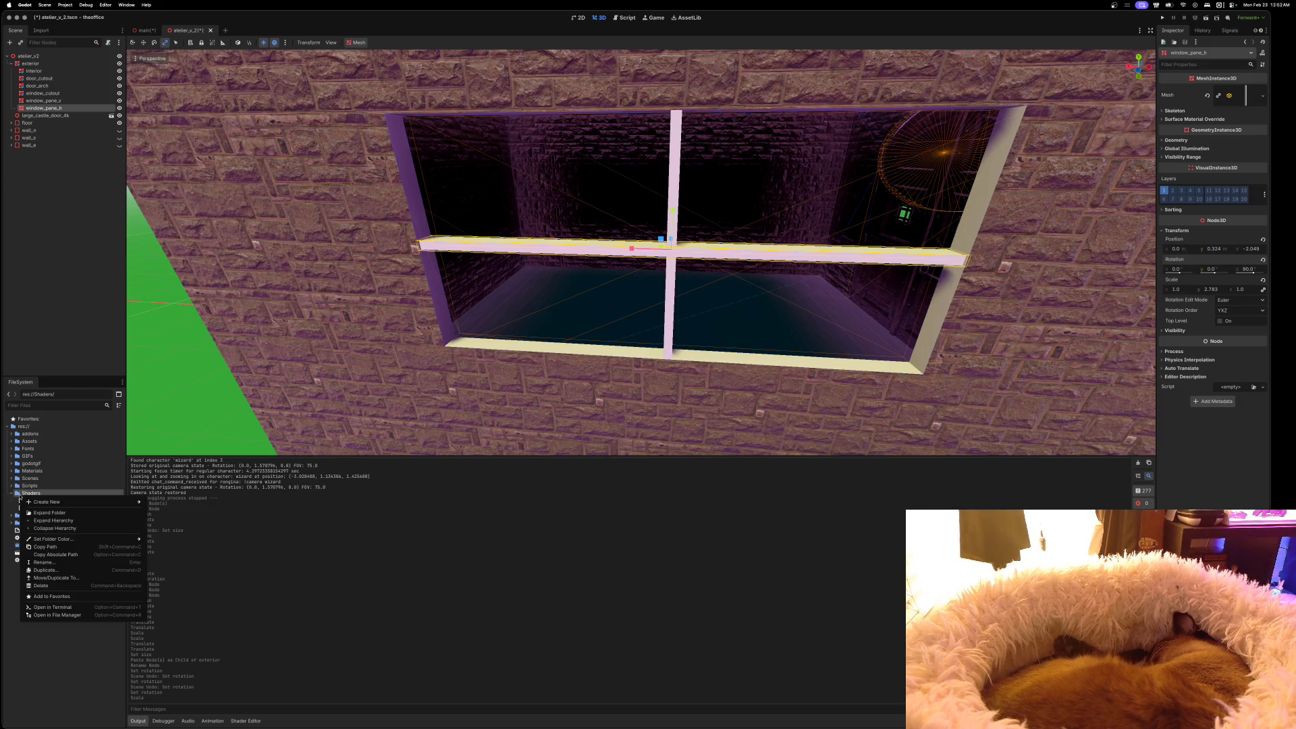
{"action": "mouse_move", "coordinate": [34, 503]}
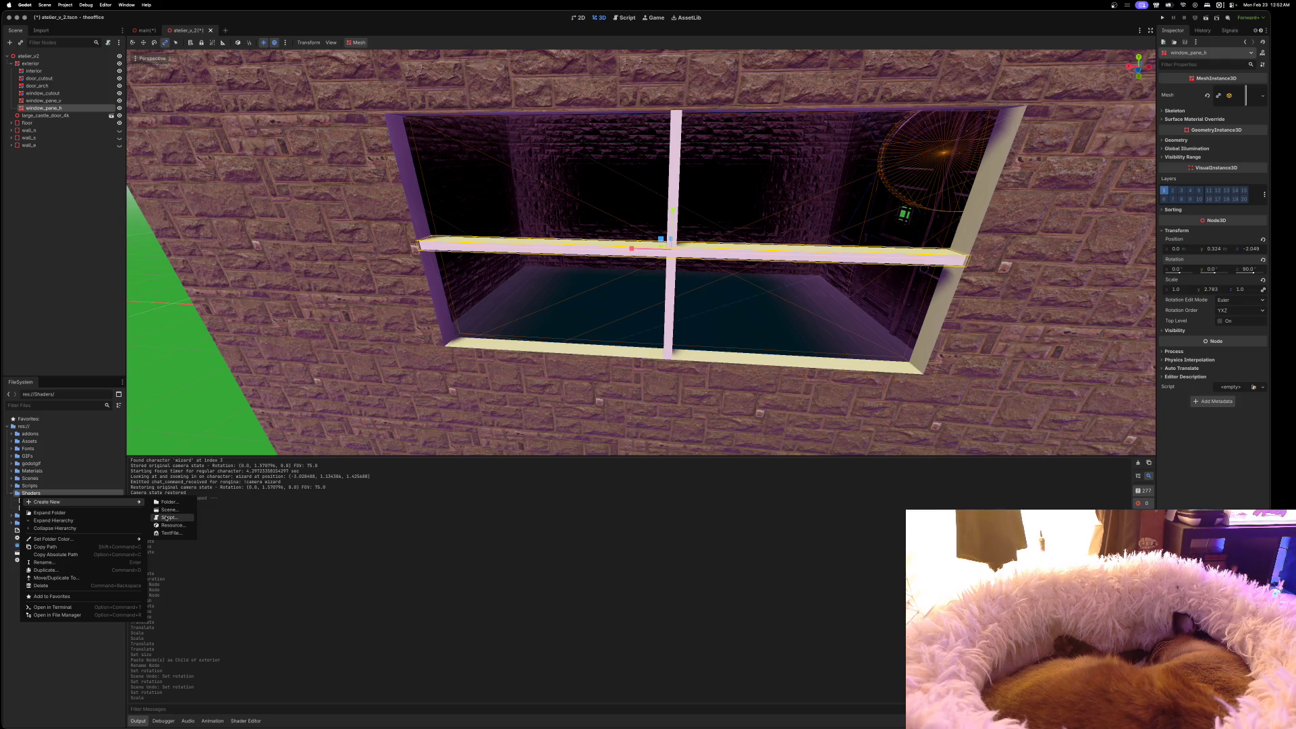
{"action": "key", "text": "Escape"}
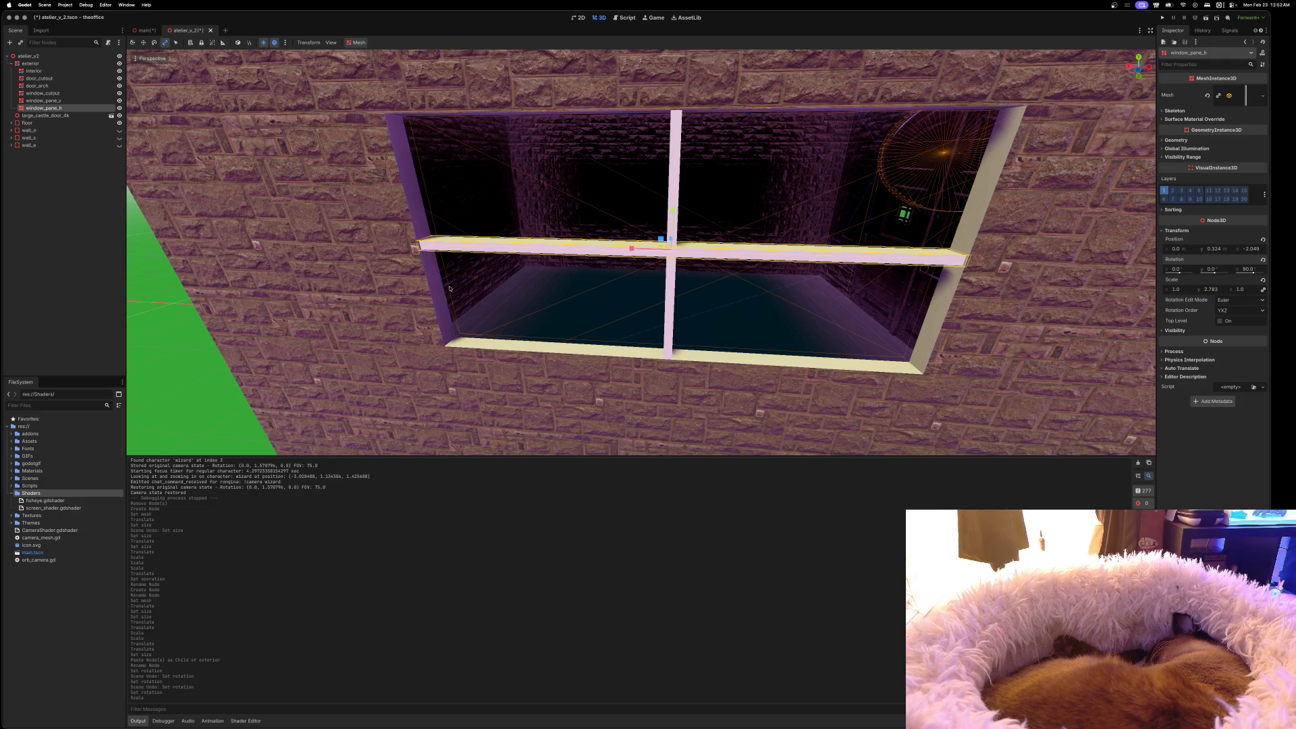
{"action": "scroll", "coordinate": [450, 288], "scroll_direction": "up", "scroll_amount": 3}
{"action": "scroll", "coordinate": [449, 288], "scroll_direction": "left", "scroll_amount": 10}
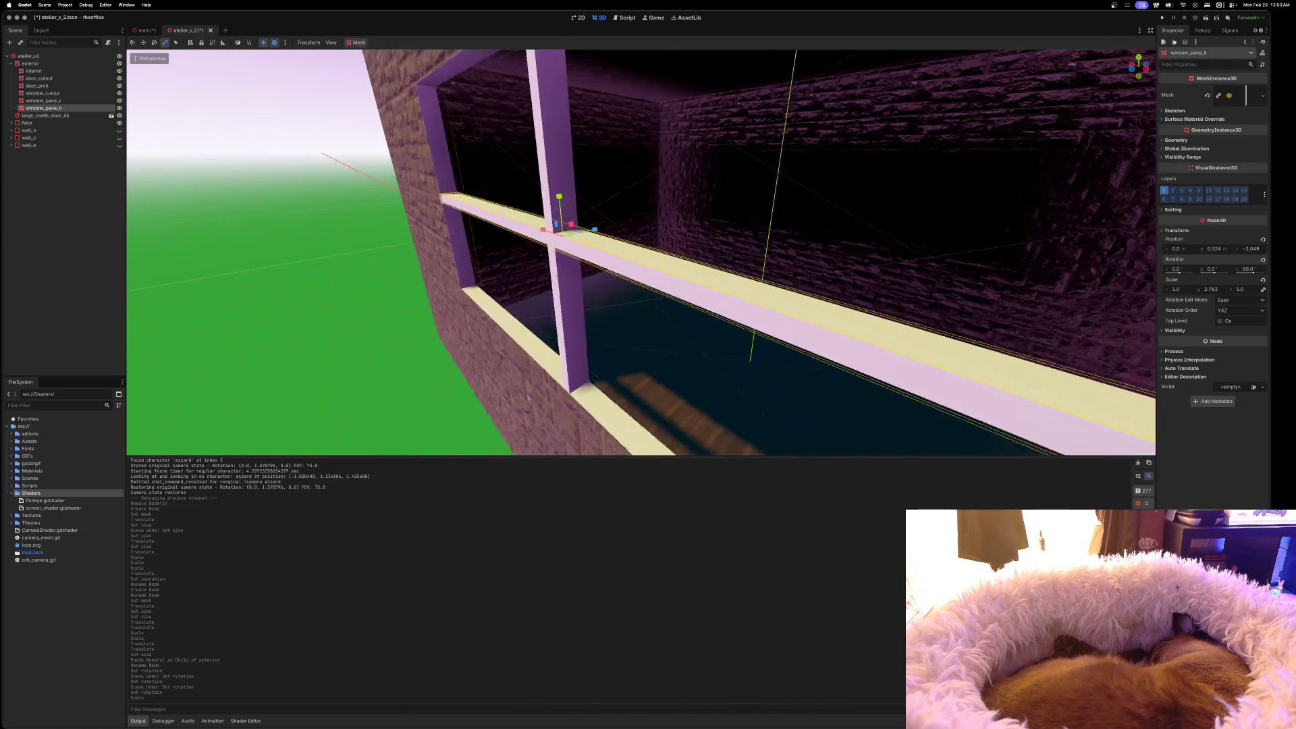
{"action": "scroll", "coordinate": [431, 298], "scroll_direction": "down", "scroll_amount": 5}
{"action": "scroll", "coordinate": [430, 297], "scroll_direction": "up", "scroll_amount": 3}
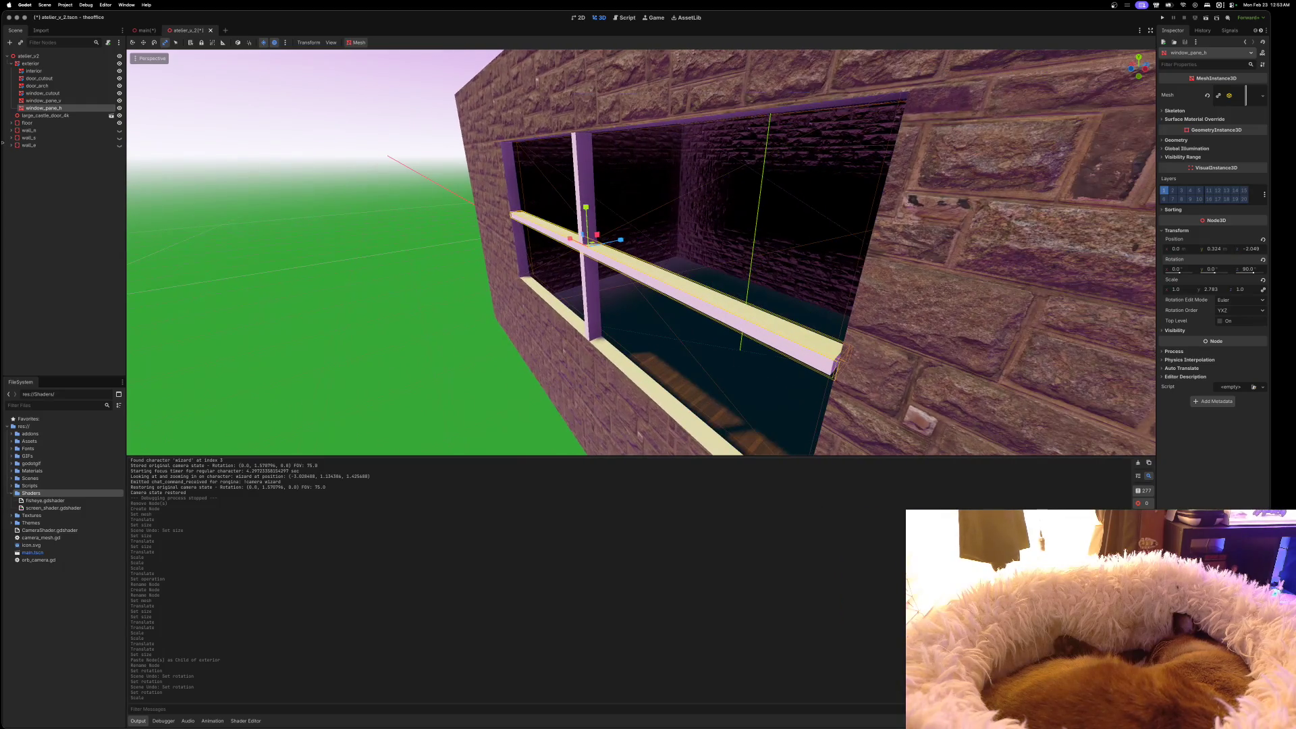
Add a MeshInstance3D child under exterior and drag it to the window opening (Z about -2.151)
{"action": "right_click", "coordinate": [31, 64]}
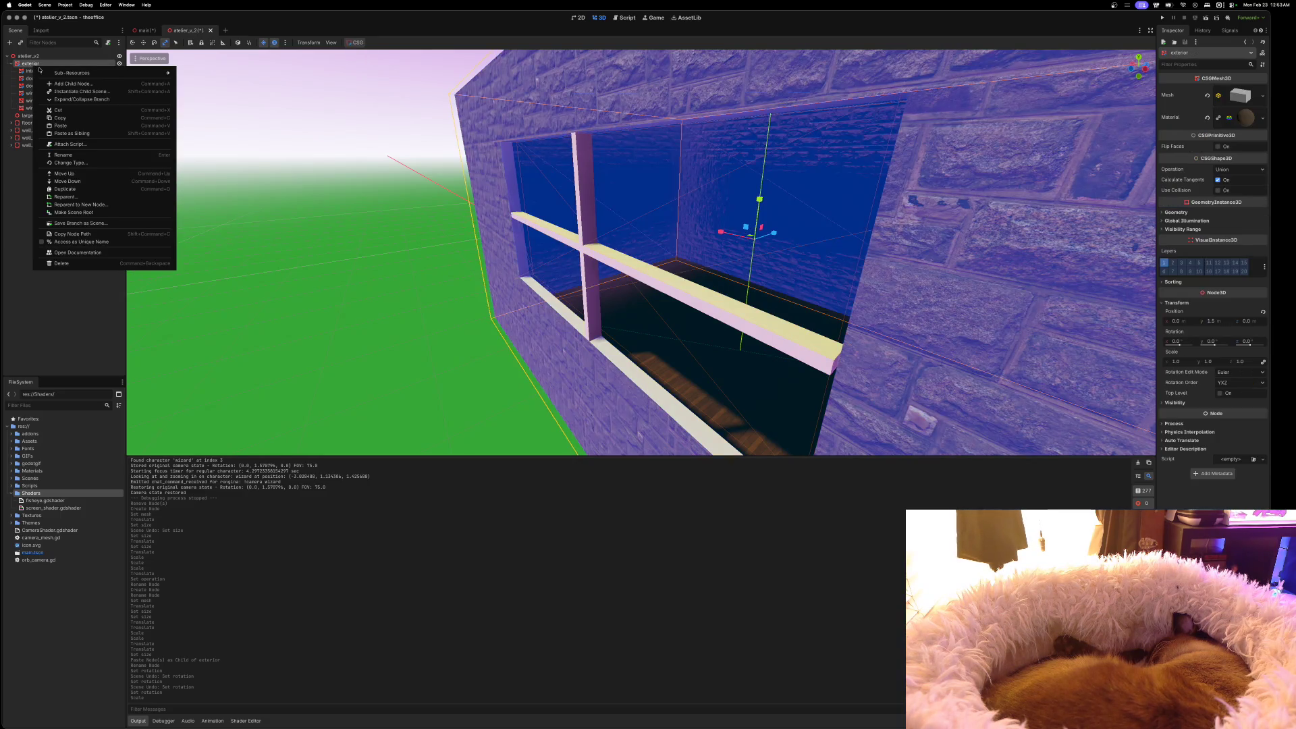
{"action": "key", "text": "Escape"}
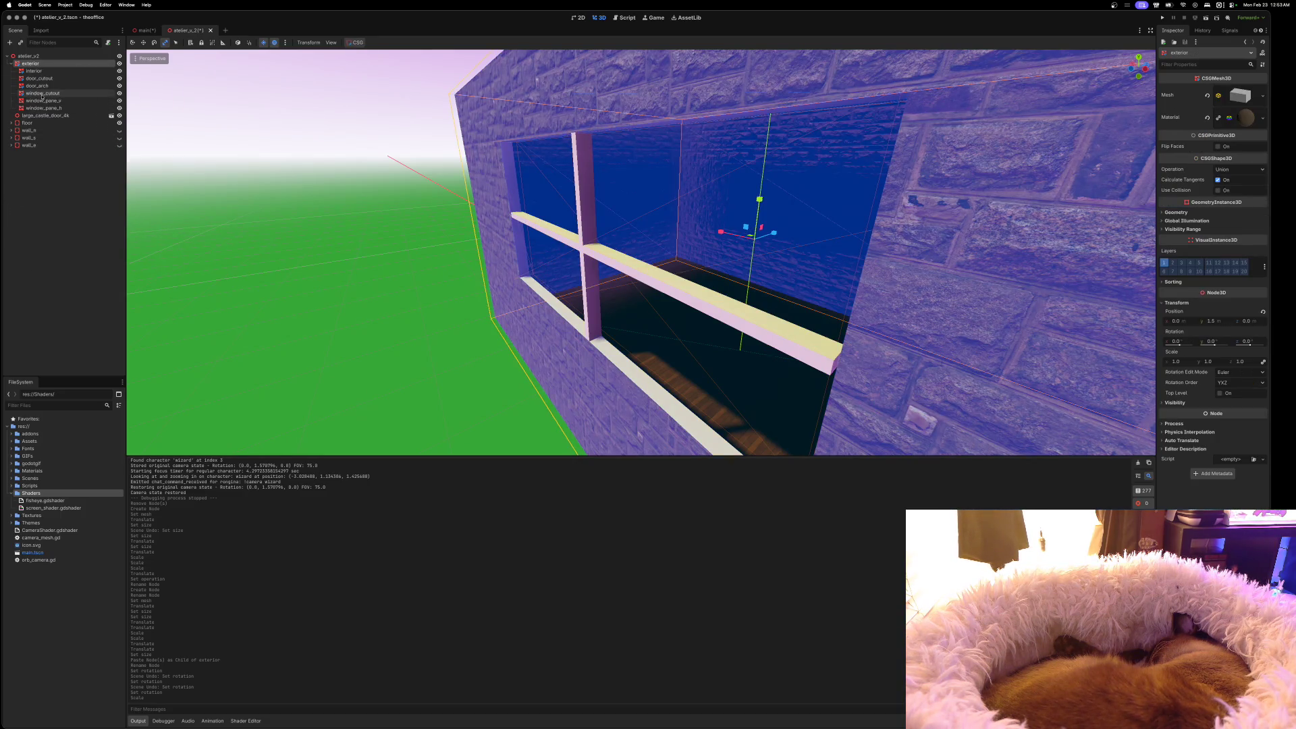
{"action": "left_click", "coordinate": [42, 95]}
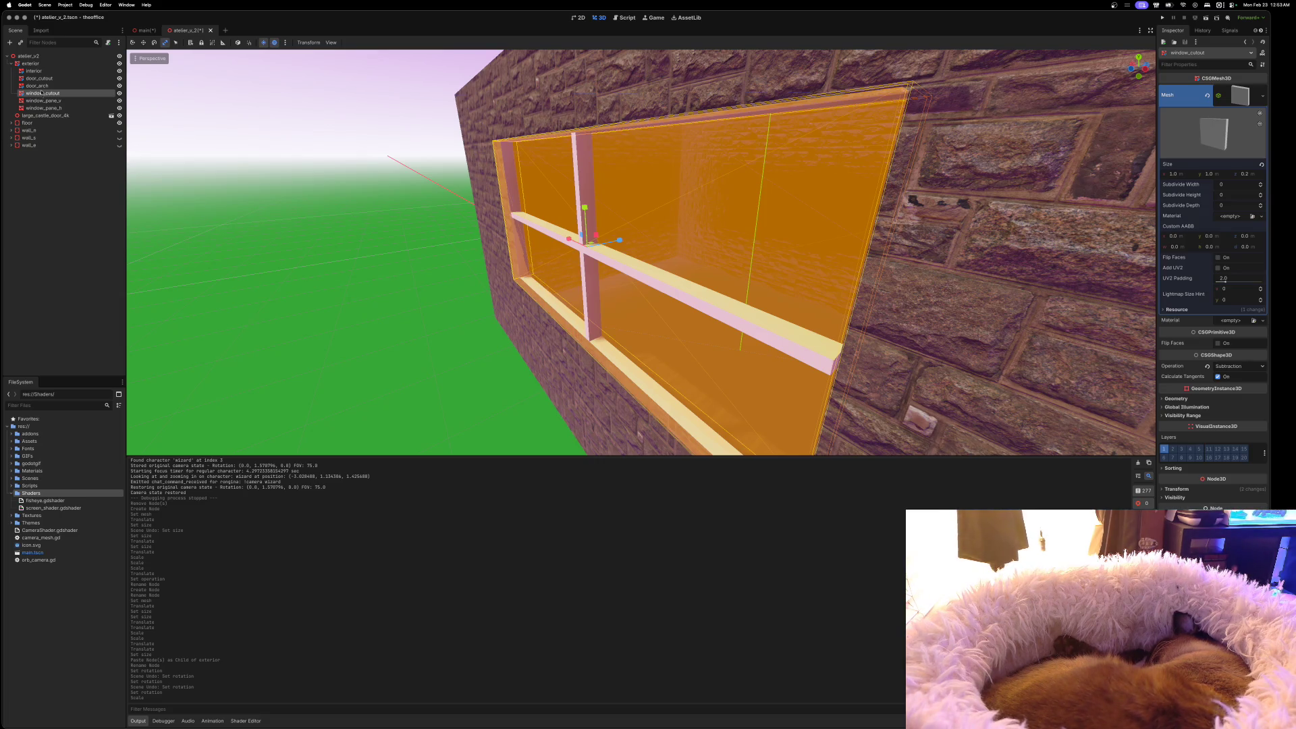
{"action": "right_click", "coordinate": [36, 66]}
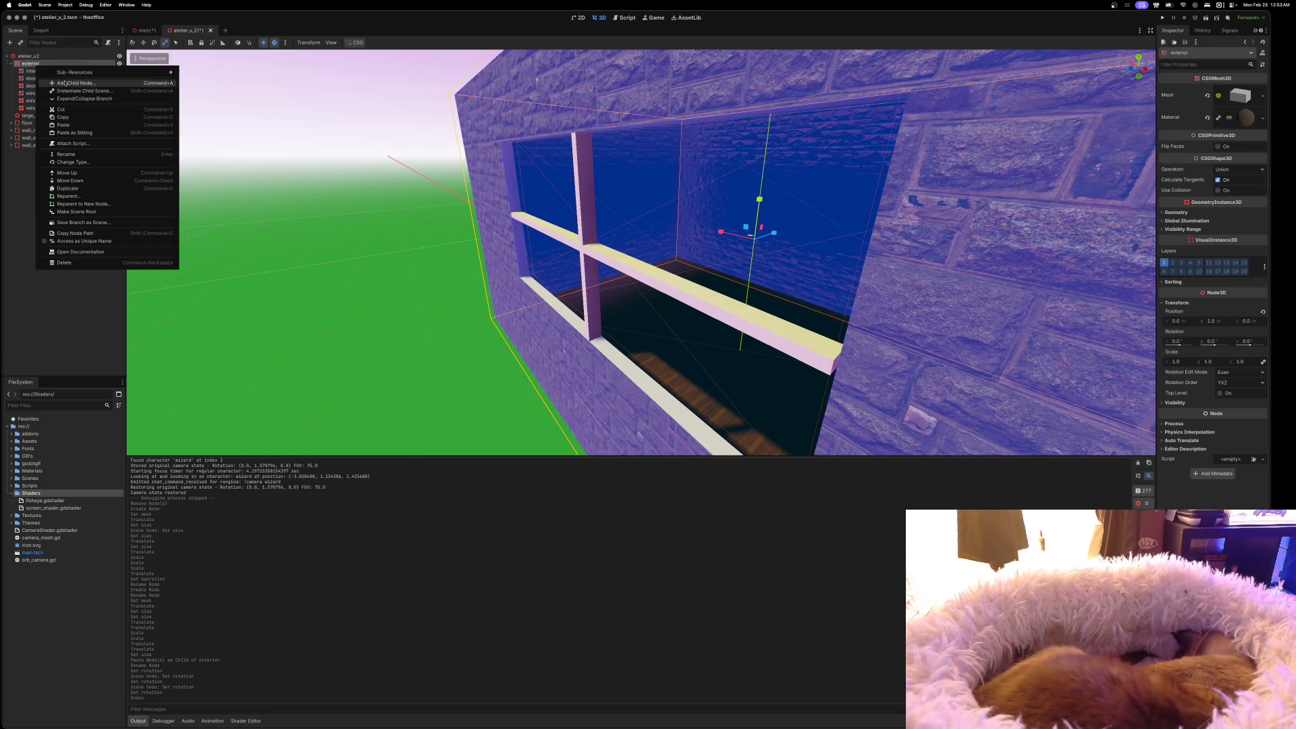
{"action": "left_click", "coordinate": [77, 83]}
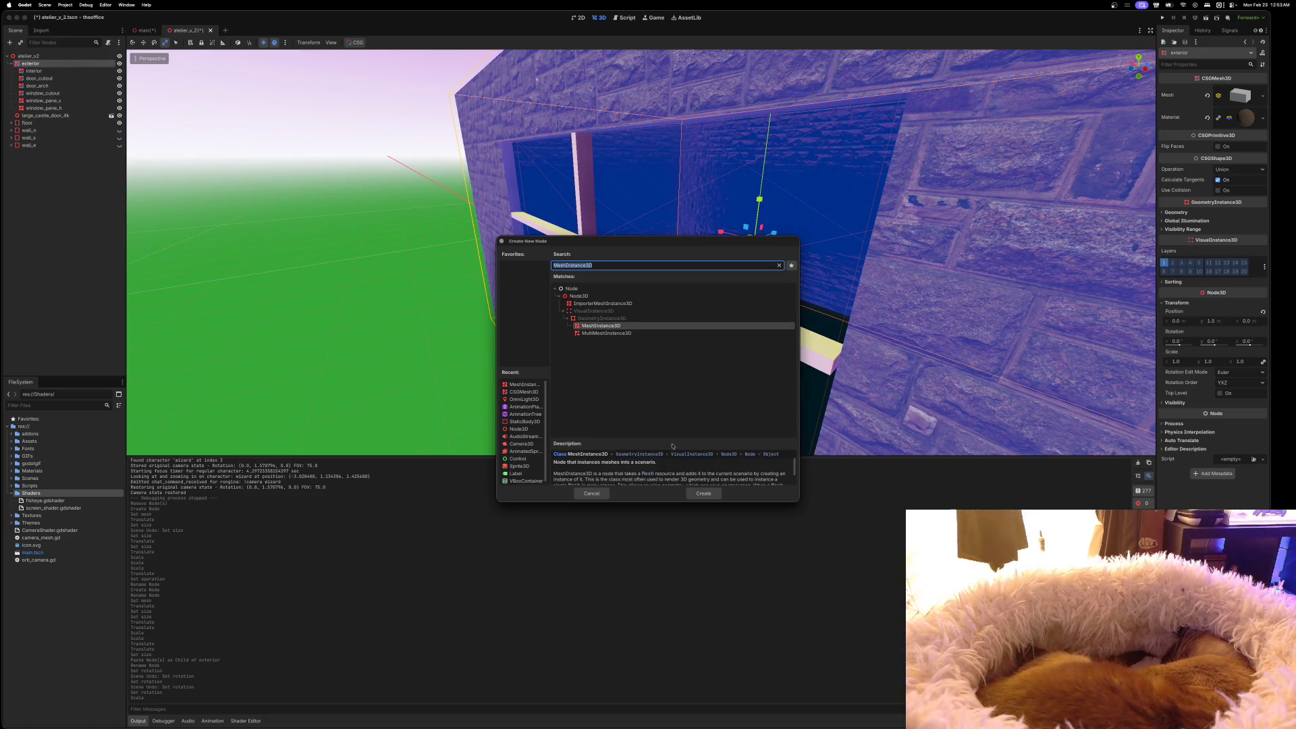
{"action": "left_click", "coordinate": [702, 493]}
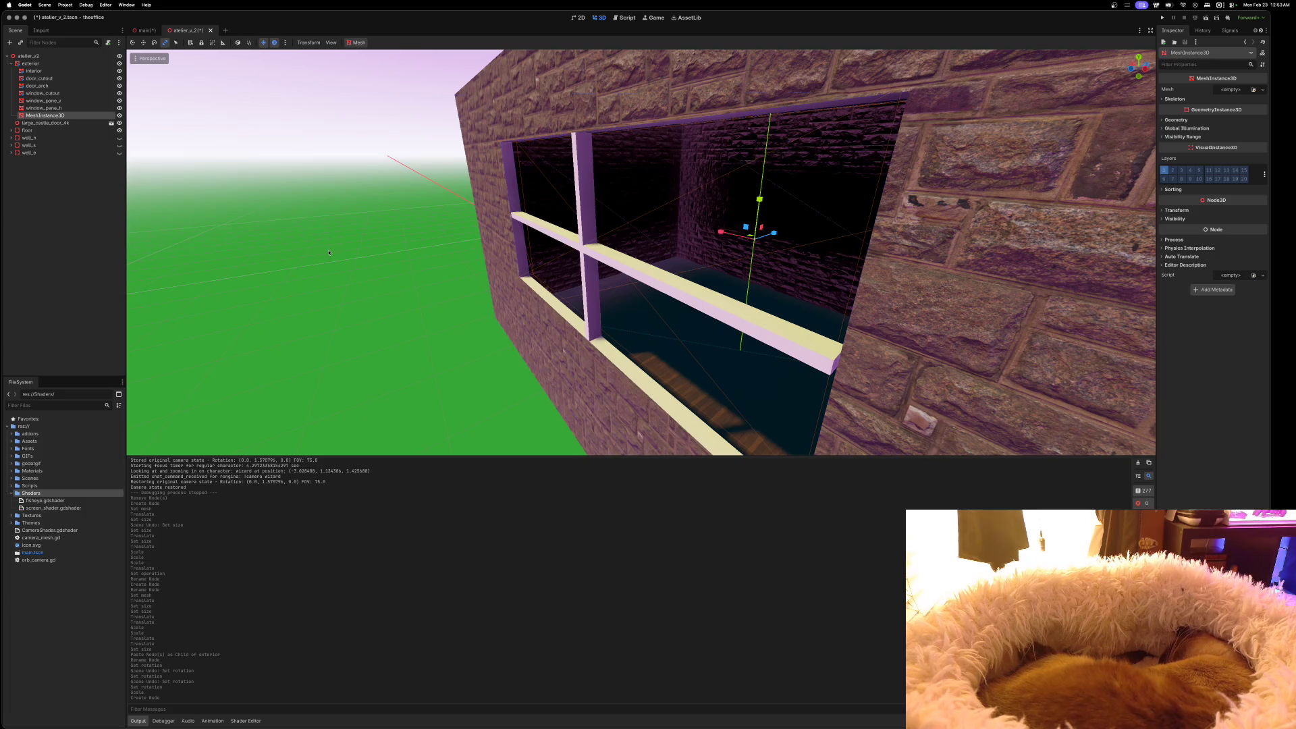
{"action": "left_click_drag", "start_coordinate": [774, 234], "coordinate": [633, 276]}
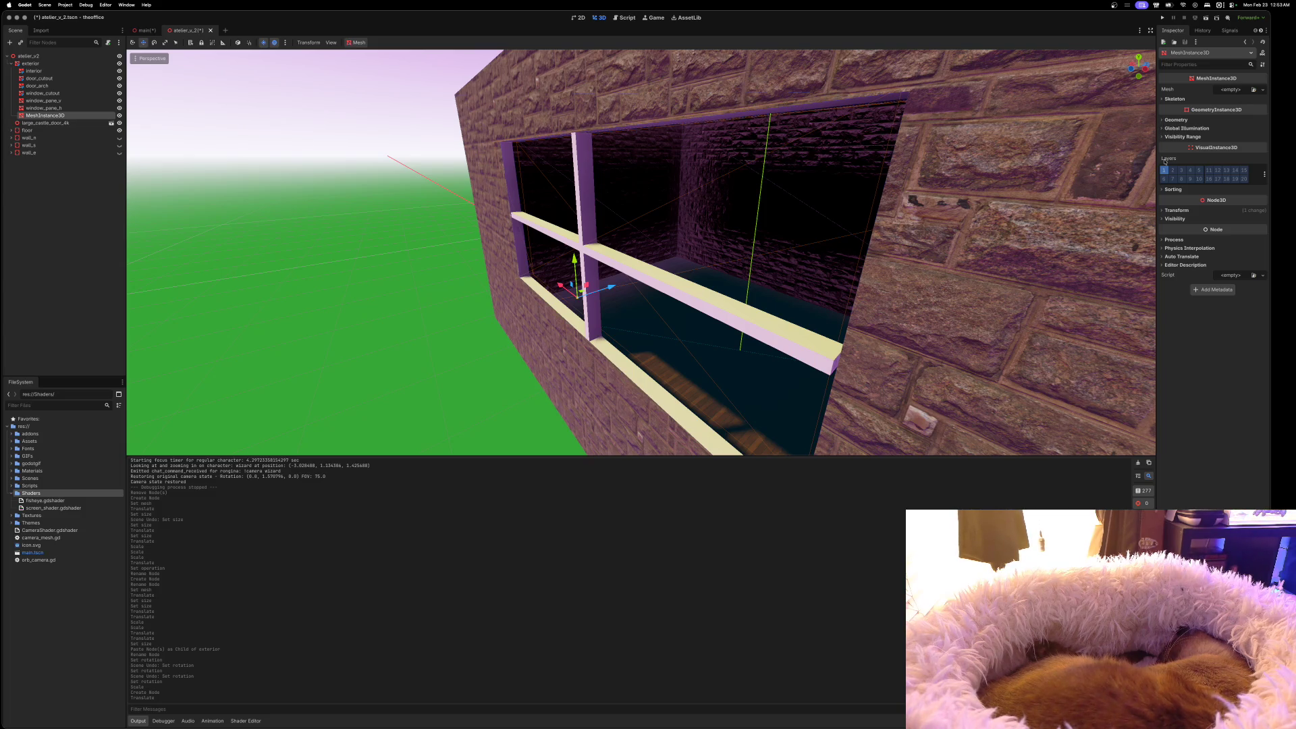
{"action": "left_click", "coordinate": [1163, 210]}
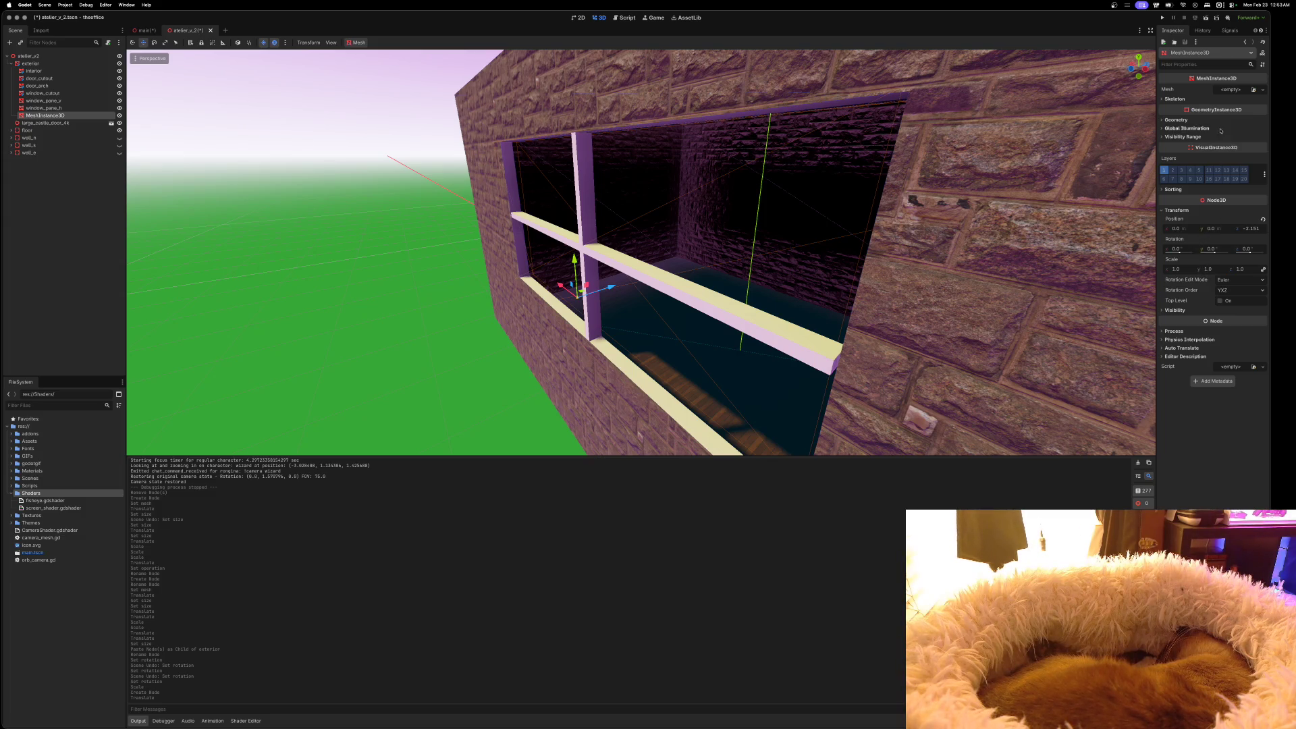
Assign a new BoxMesh, set Position X to 0.1 and the box depth to 0.025
{"action": "left_click", "coordinate": [1230, 91]}
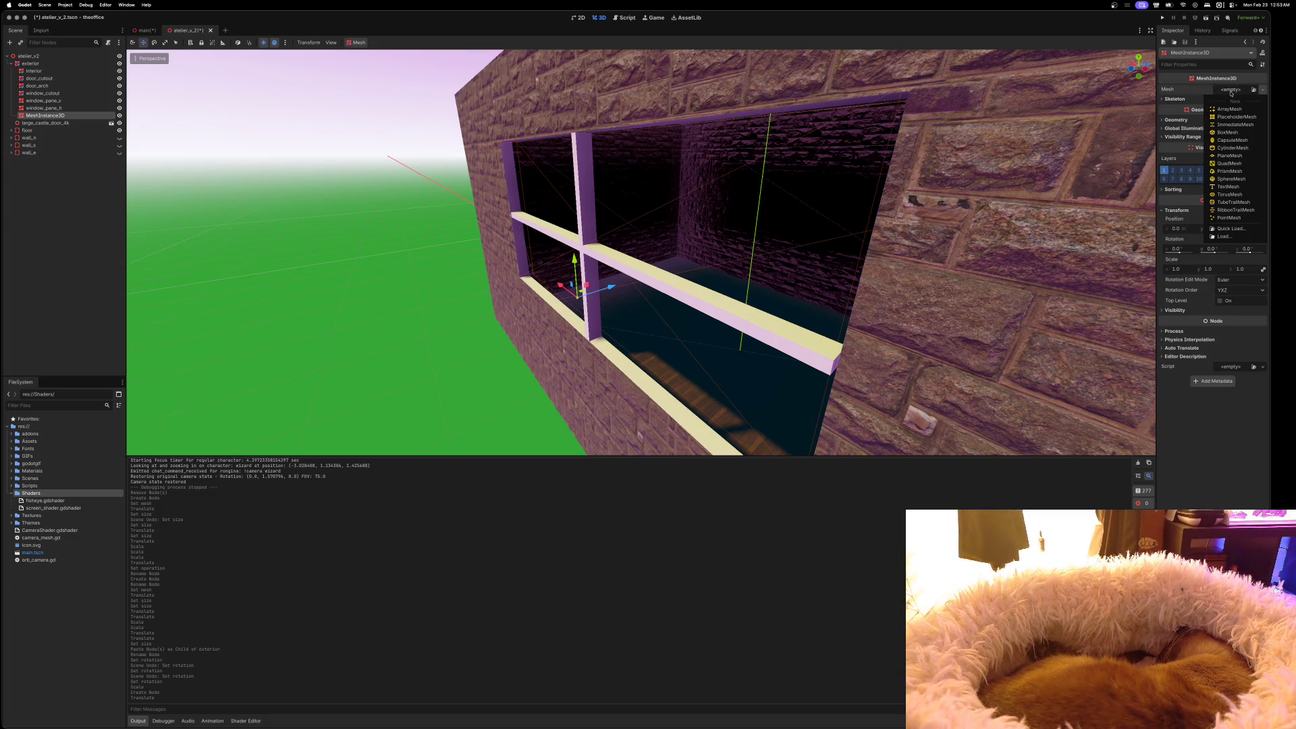
{"action": "left_click", "coordinate": [1229, 132]}
{"action": "scroll", "coordinate": [823, 243], "scroll_direction": "left", "scroll_amount": 10}
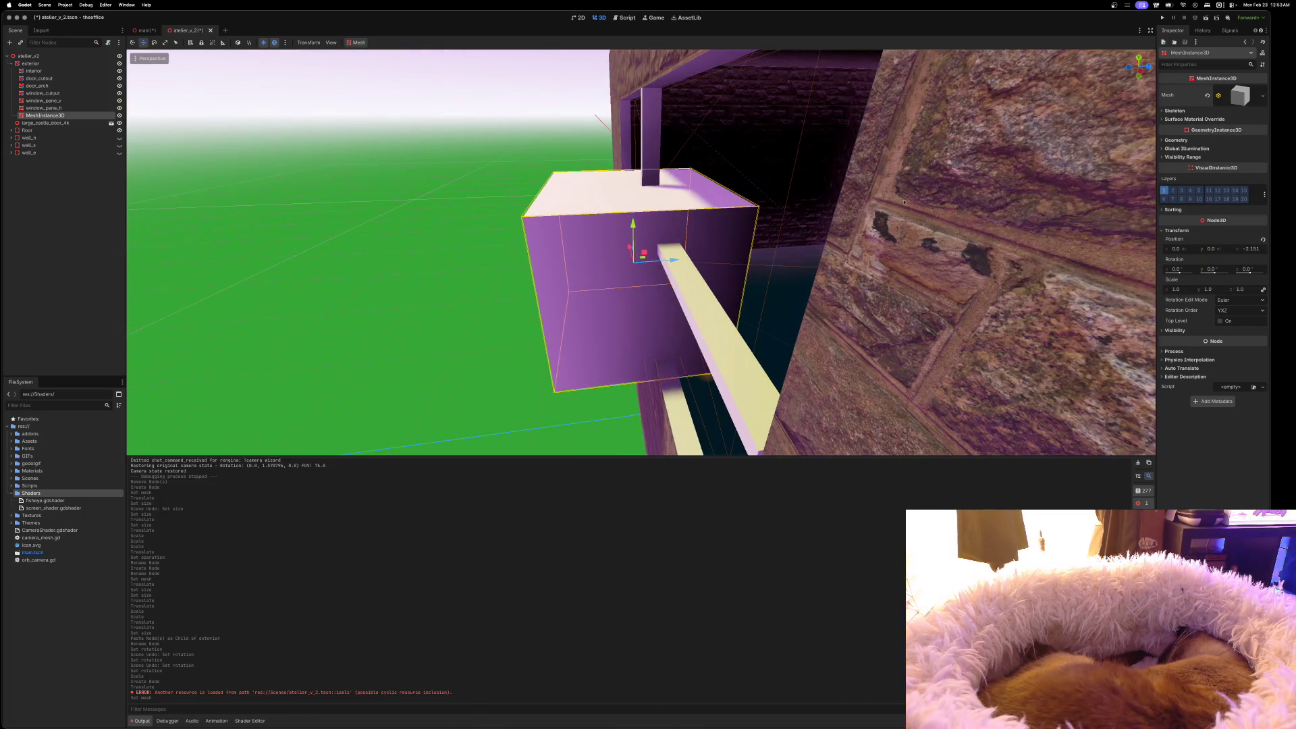
{"action": "left_click", "coordinate": [1175, 249]}
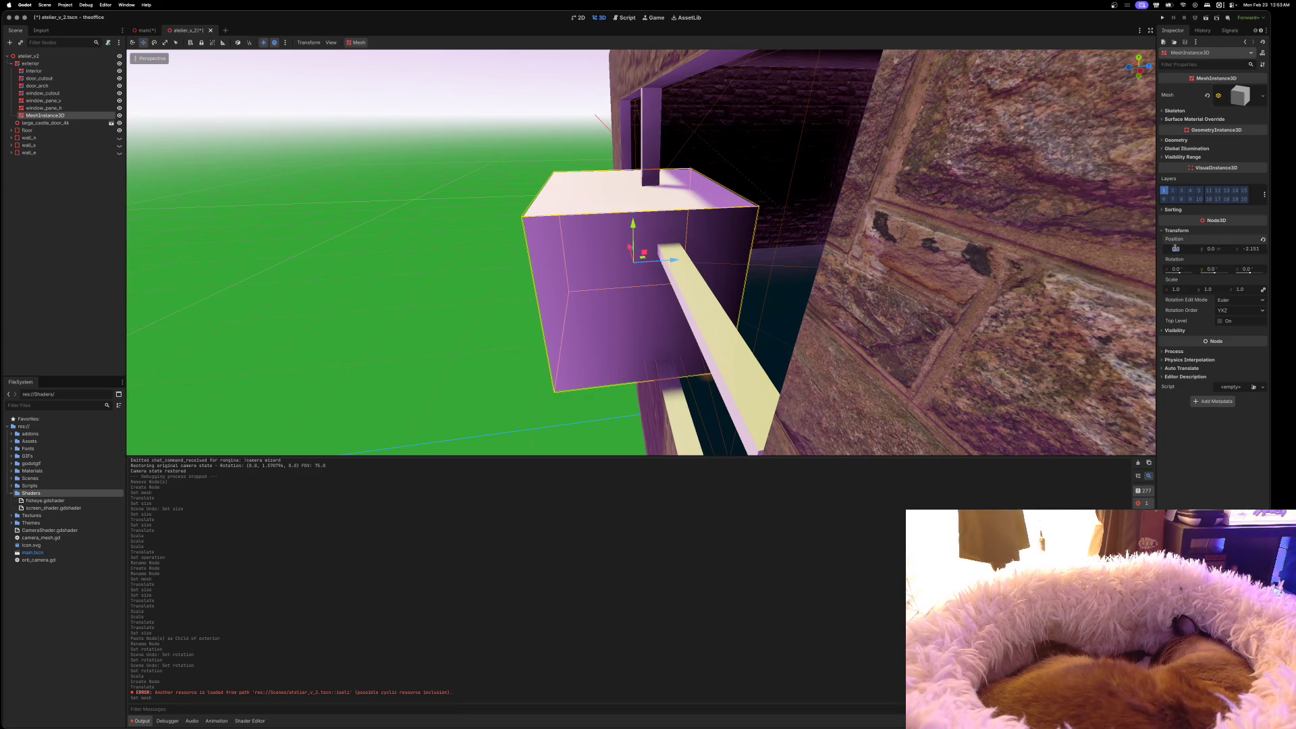
{"action": "type", "text": "0.1"}
{"action": "key", "text": "Return"}
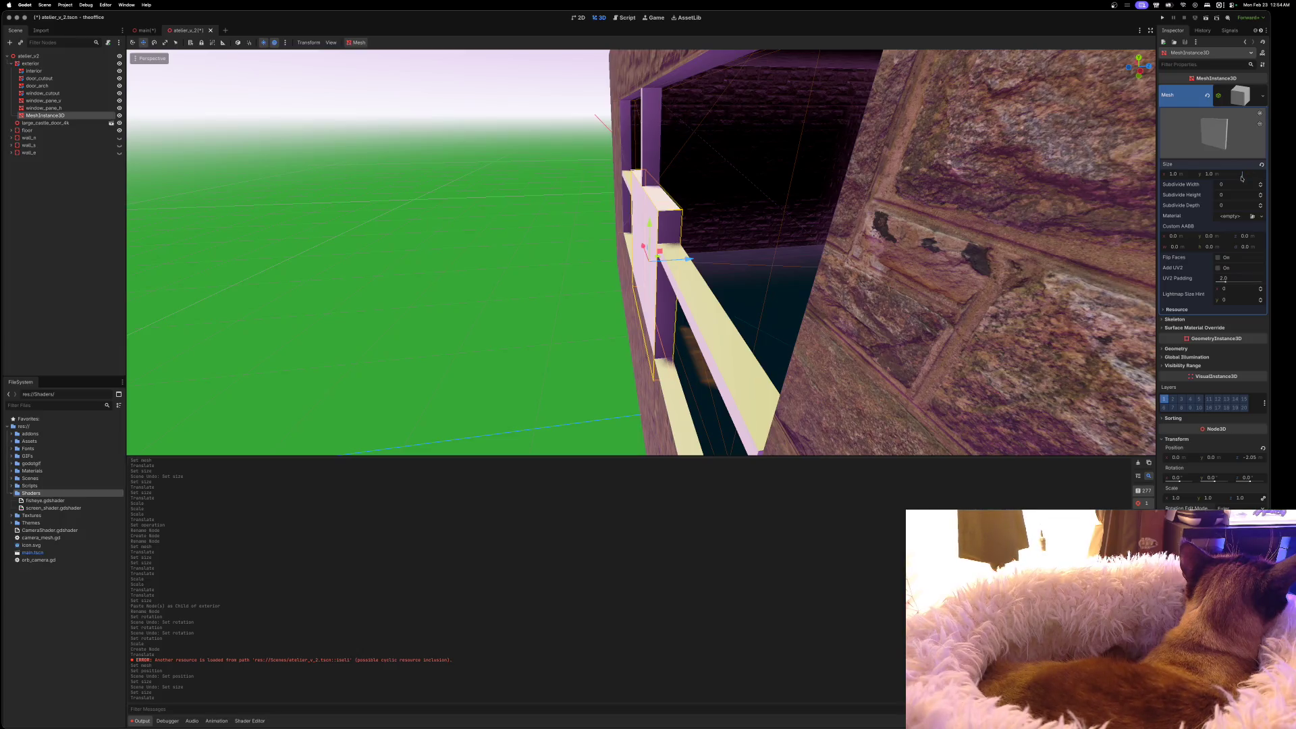
{"action": "key", "text": "Return"}
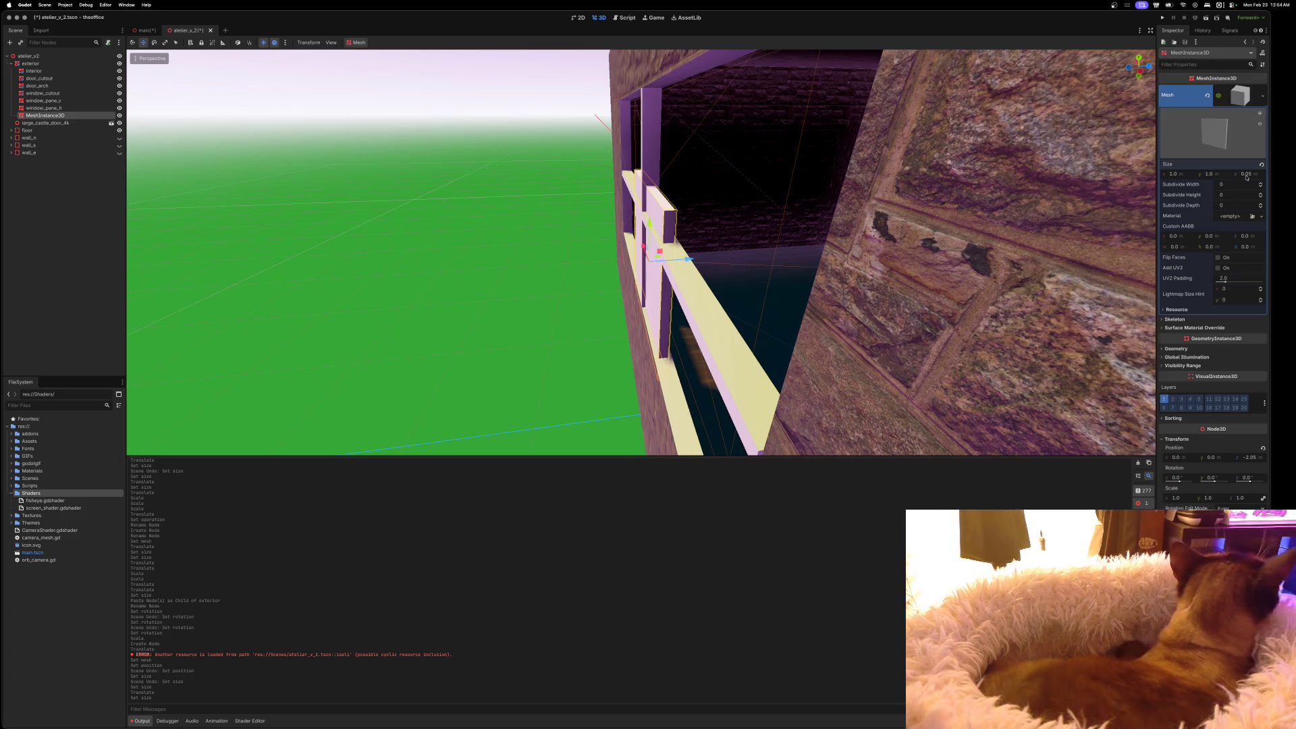
{"action": "left_click", "coordinate": [1245, 174]}
{"action": "type", "text": "0.025"}
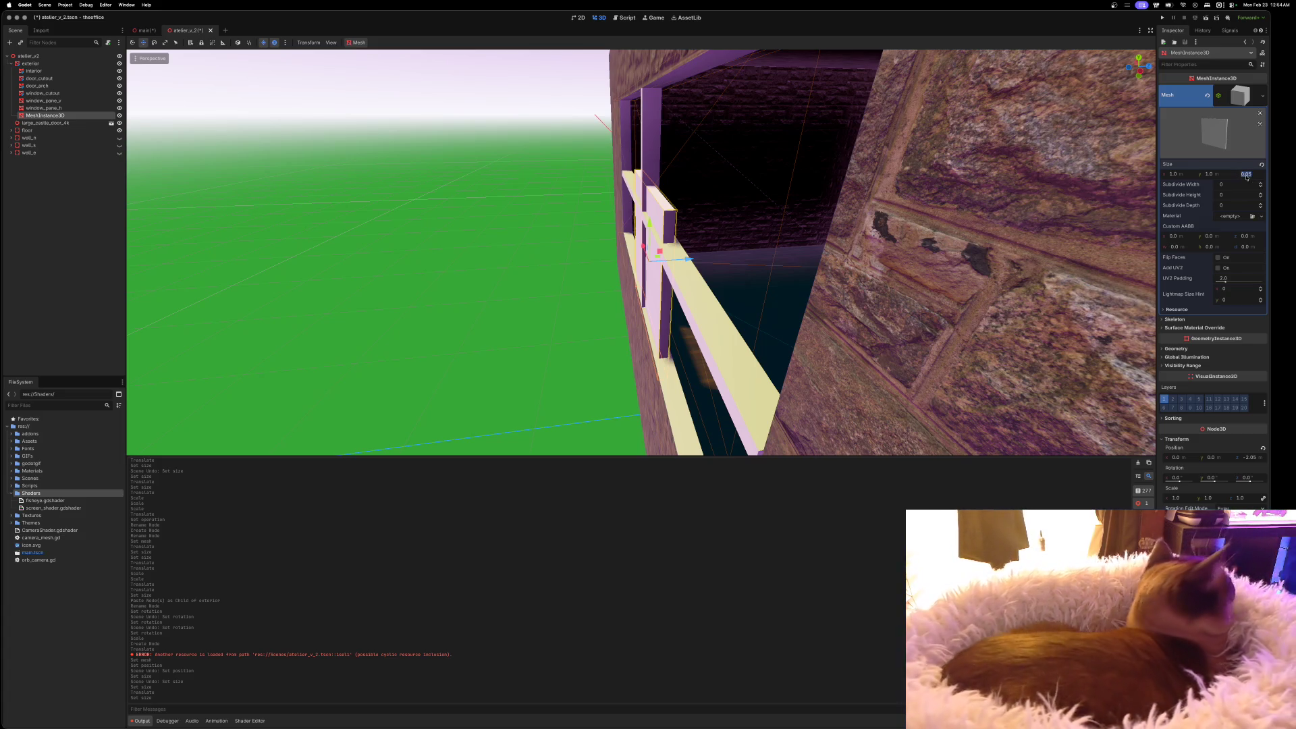
{"action": "key", "text": "Return"}
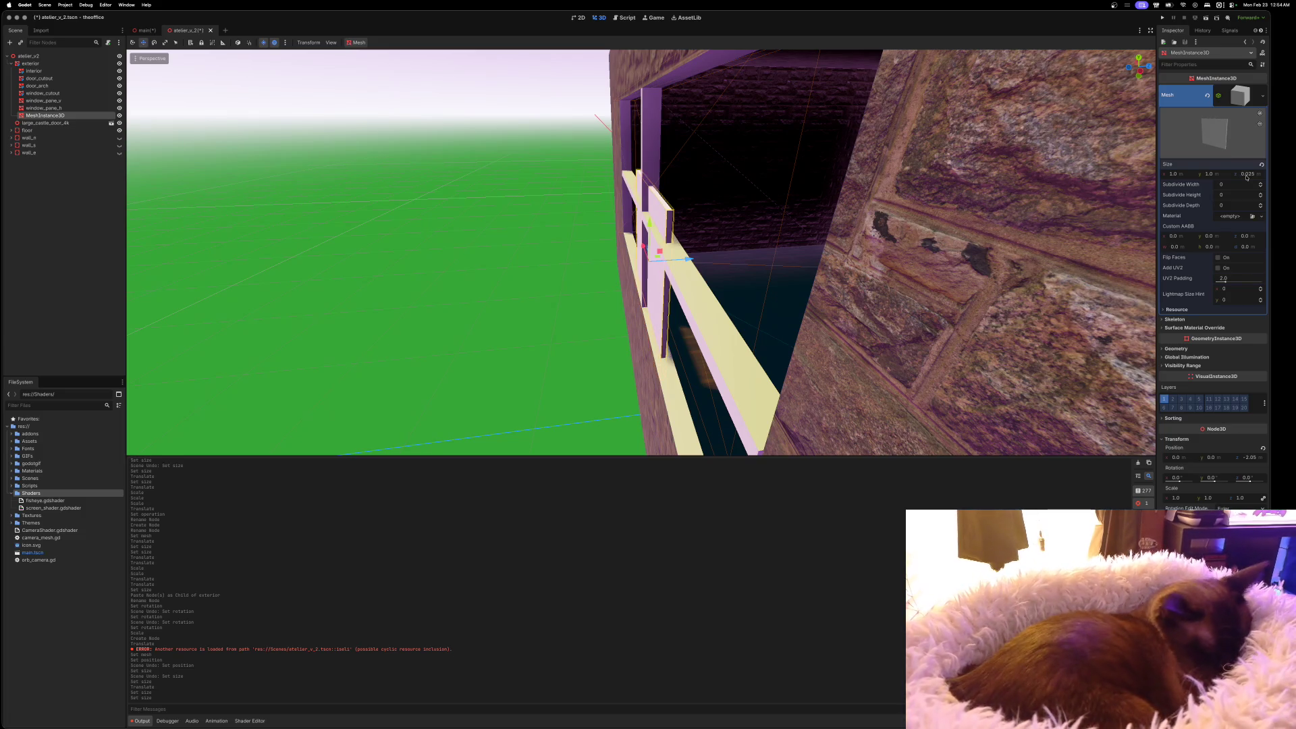
Raise and stretch the pane to about 2.8 × 1.56 to fill the window opening
{"action": "key", "text": "f"}
{"action": "scroll", "coordinate": [746, 293], "scroll_direction": "up", "scroll_amount": 5}
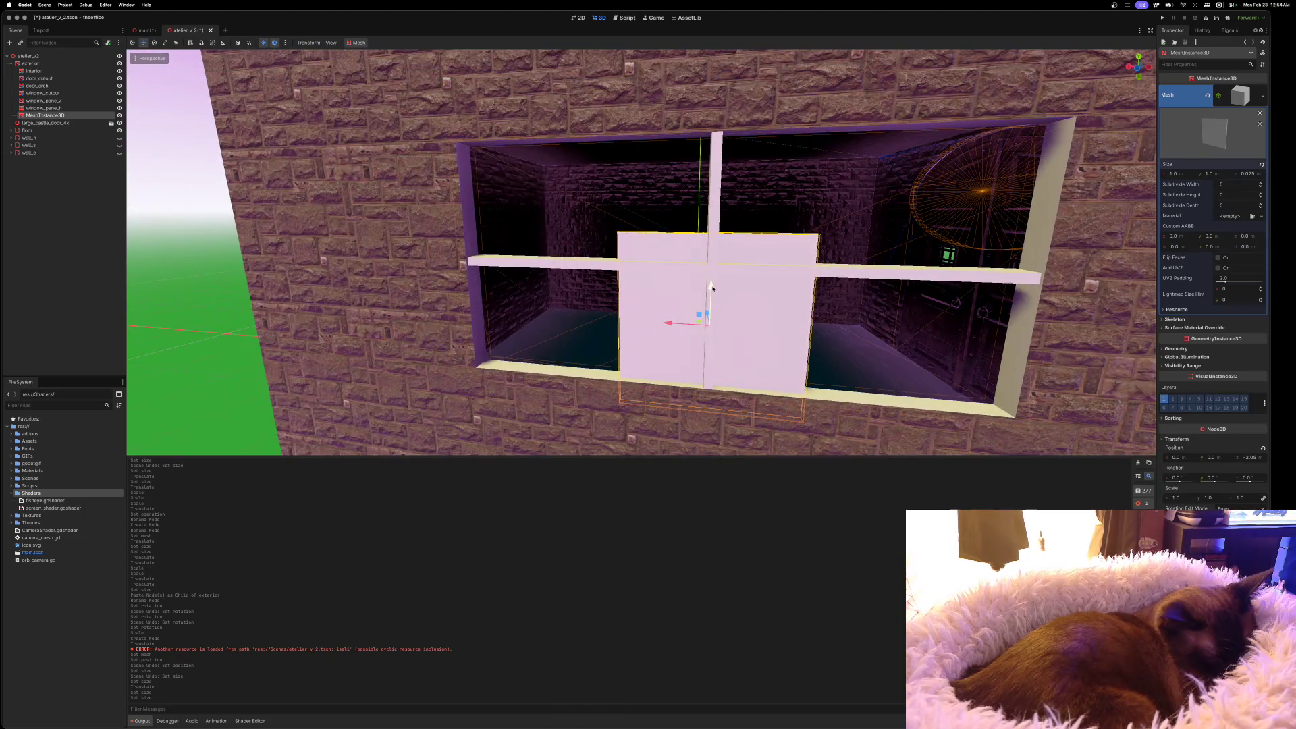
{"action": "left_click_drag", "start_coordinate": [712, 288], "coordinate": [714, 228]}
{"action": "left_click_drag", "start_coordinate": [673, 267], "coordinate": [604, 267]}
{"action": "mouse_move", "coordinate": [713, 230]}
{"action": "left_mouse_down"}
{"action": "mouse_move", "coordinate": [729, 223]}
{"action": "mouse_move", "coordinate": [887, 266]}
{"action": "left_mouse_up"}
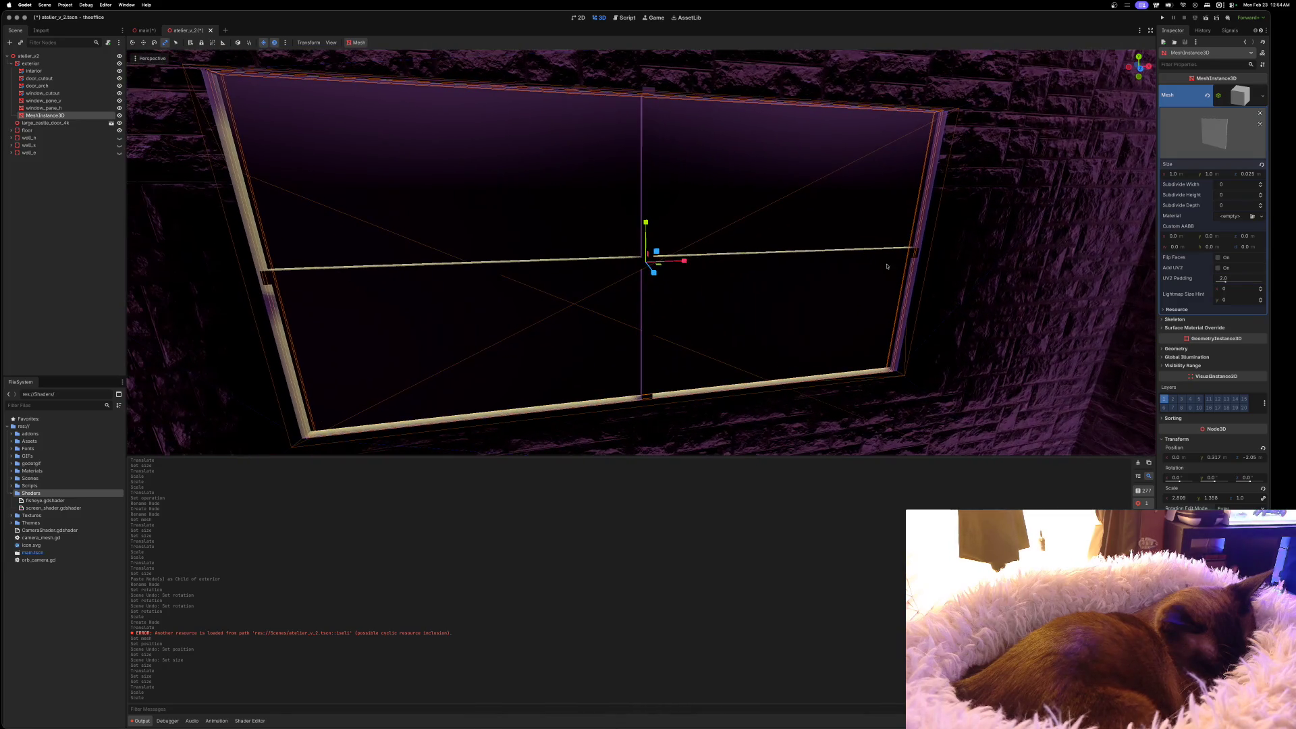
Give the pane's Surface Material Override a new ShaderMaterial
{"action": "left_click", "coordinate": [1242, 101]}
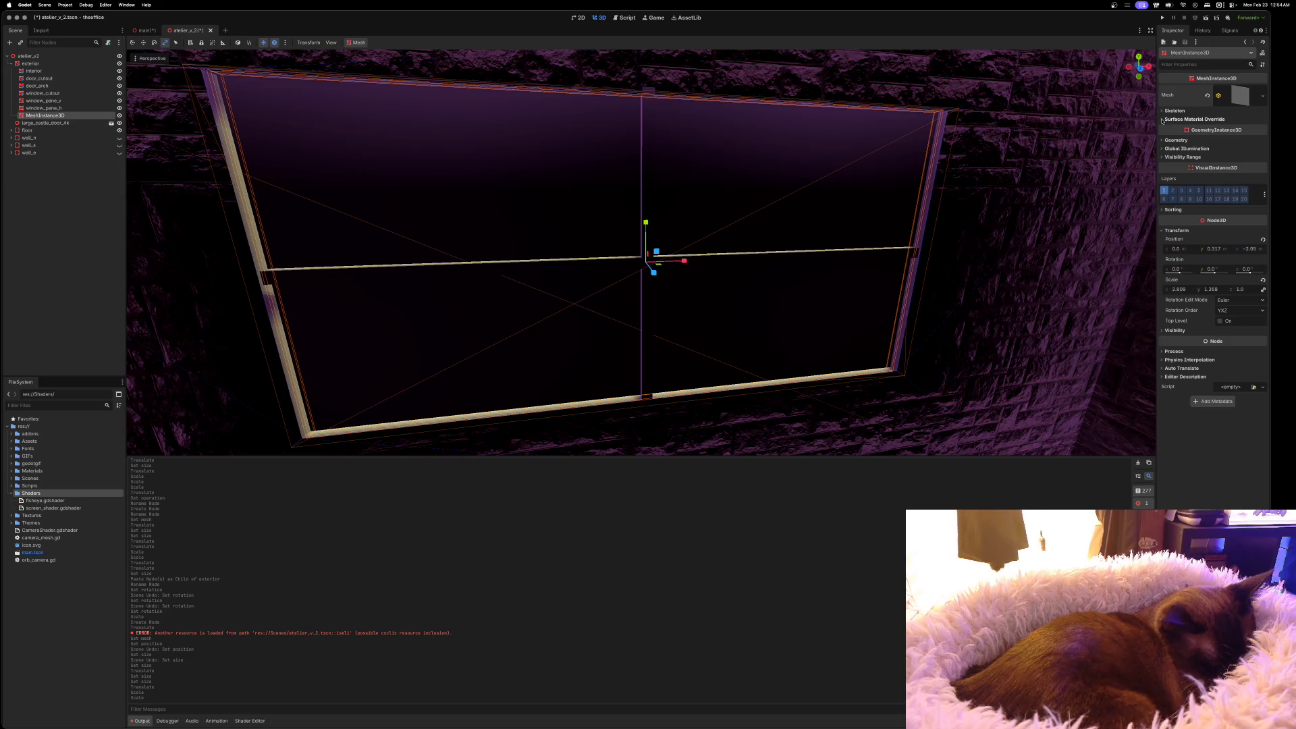
{"action": "left_click", "coordinate": [1237, 101]}
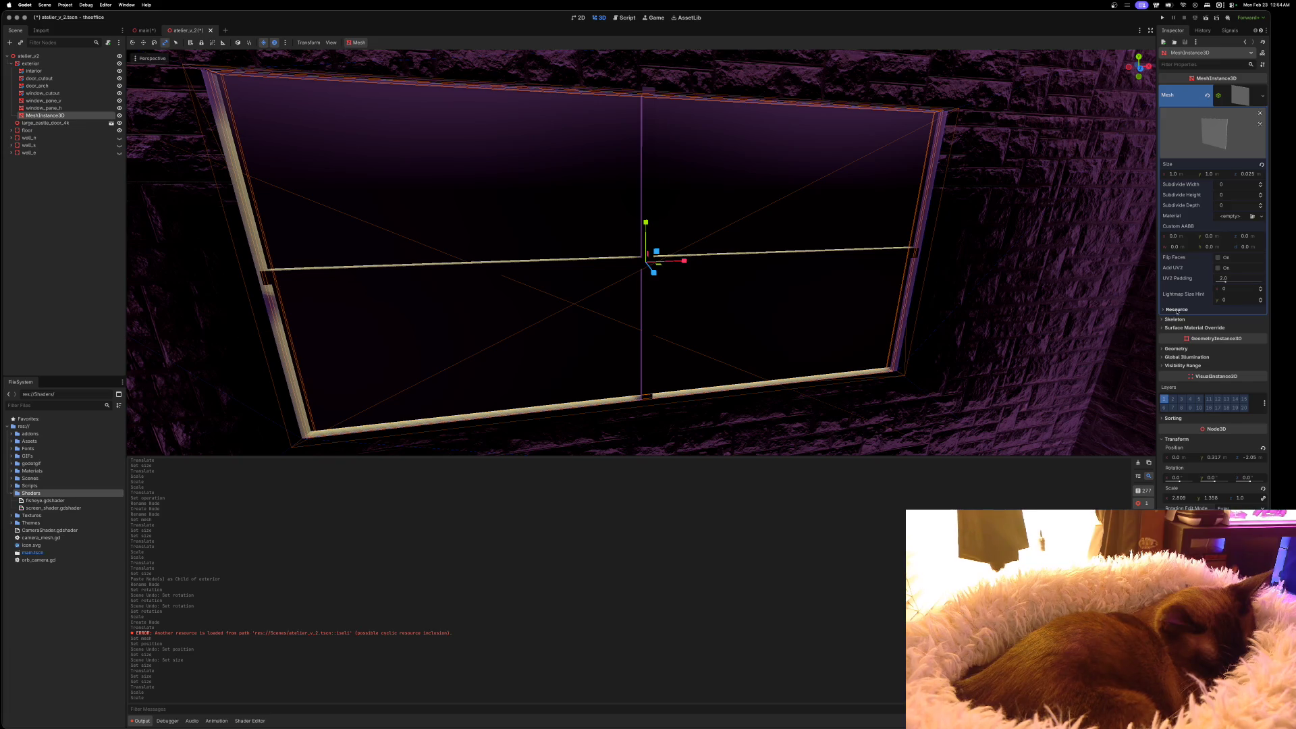
{"action": "left_click", "coordinate": [1239, 104]}
{"action": "left_click", "coordinate": [1166, 119]}
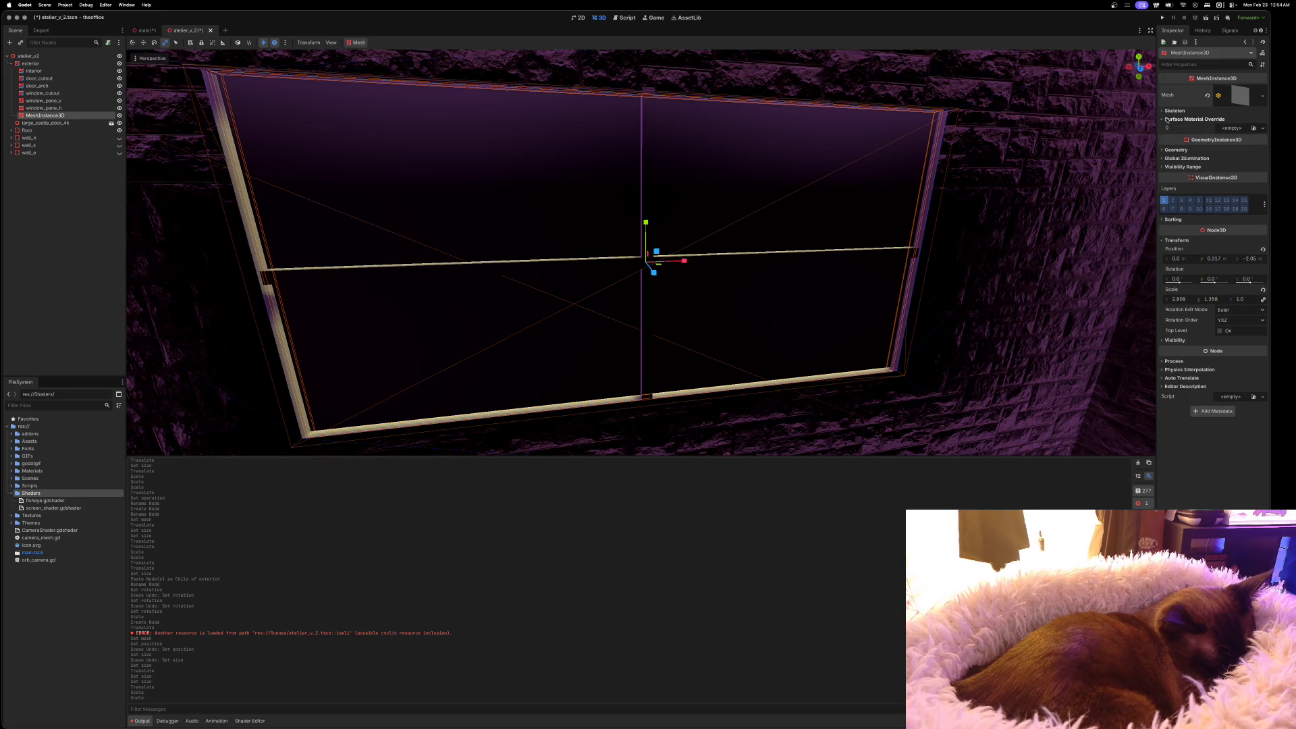
{"action": "left_click", "coordinate": [1236, 128]}
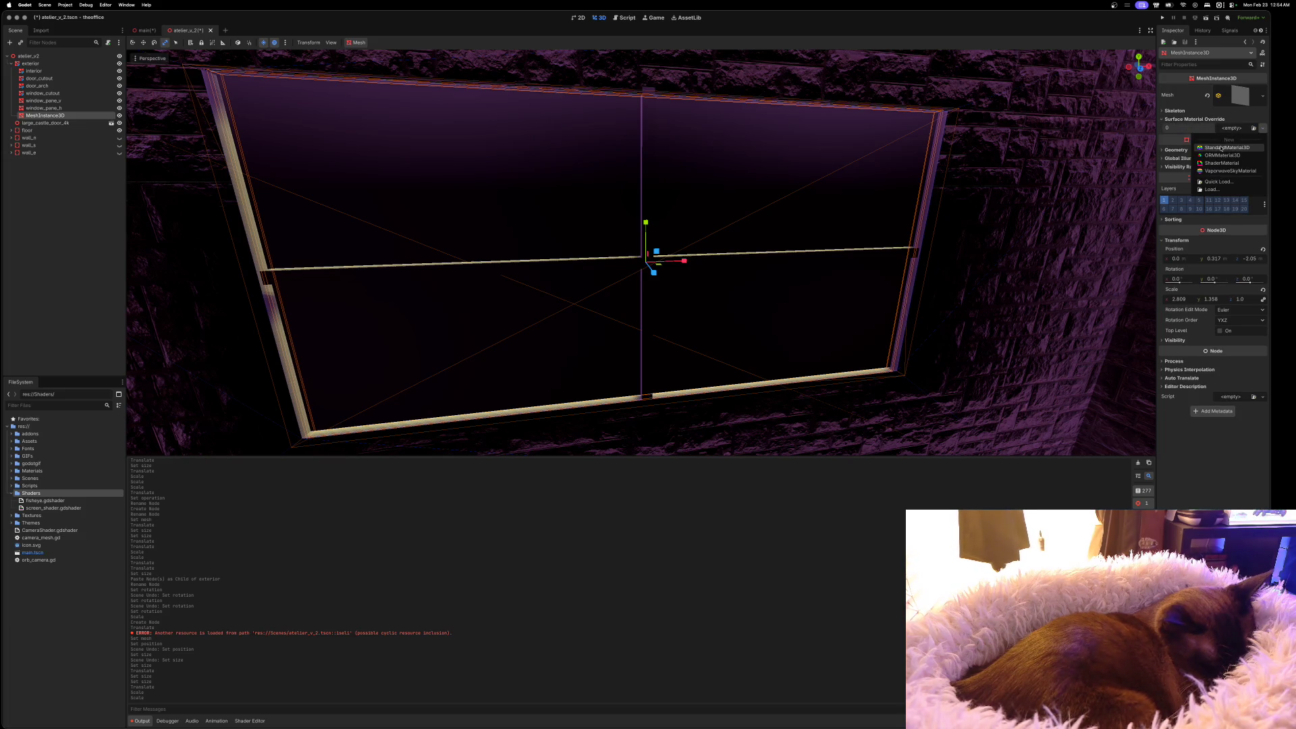
{"action": "left_click", "coordinate": [1225, 147]}
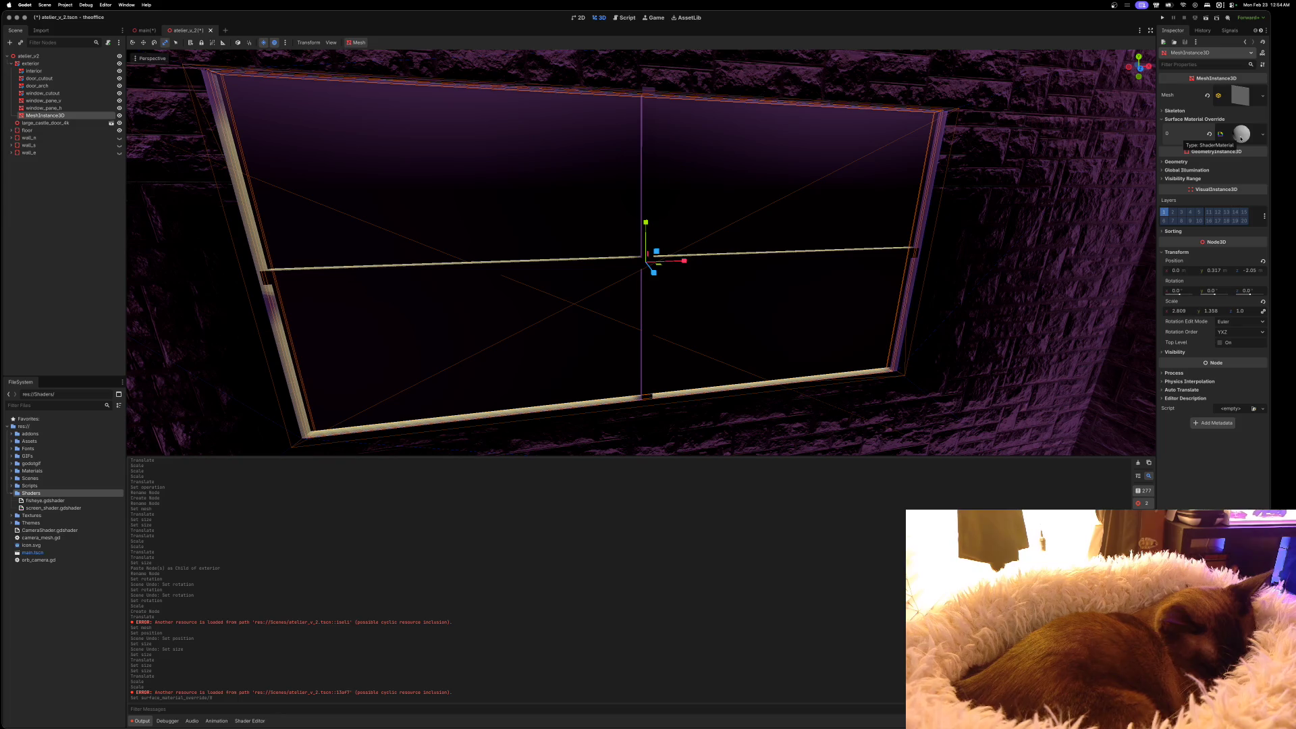
Create a new shader file named glass.gdshader for the material and open it
{"action": "left_click", "coordinate": [1239, 139]}
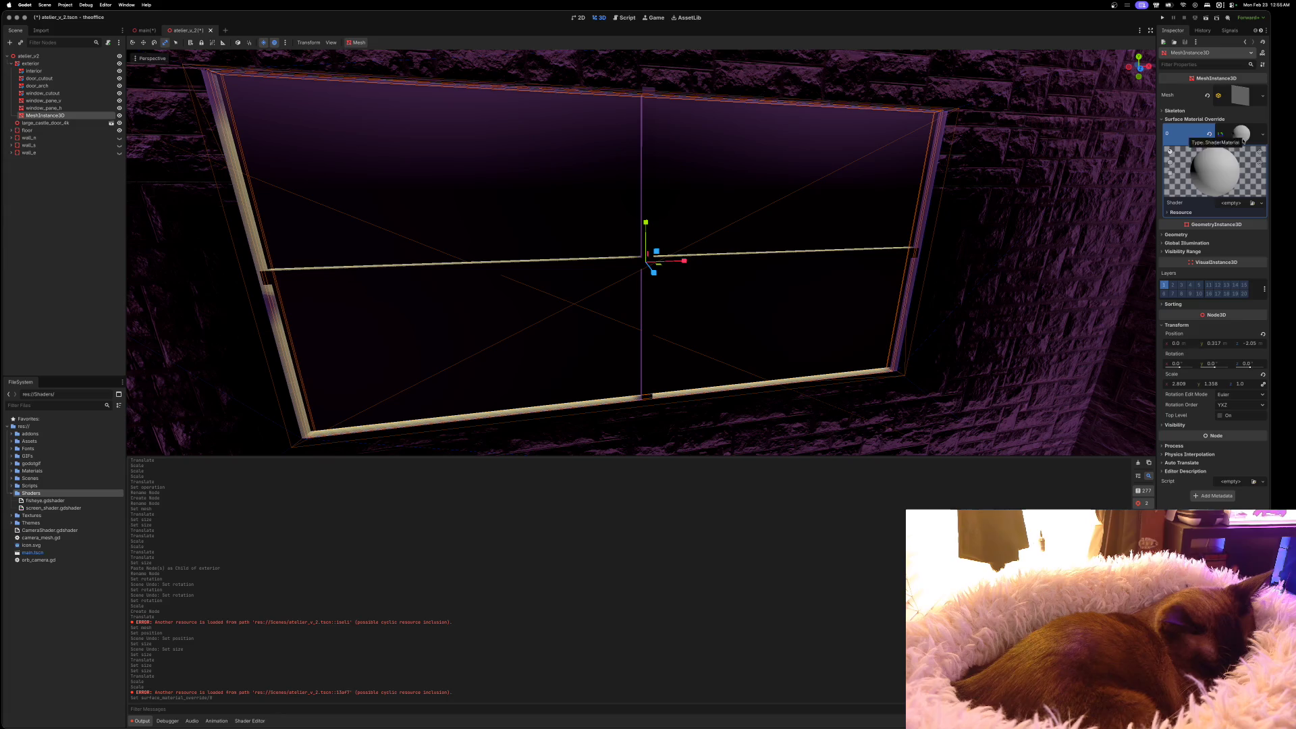
{"action": "left_click", "coordinate": [1230, 203]}
{"action": "left_click", "coordinate": [1231, 214]}
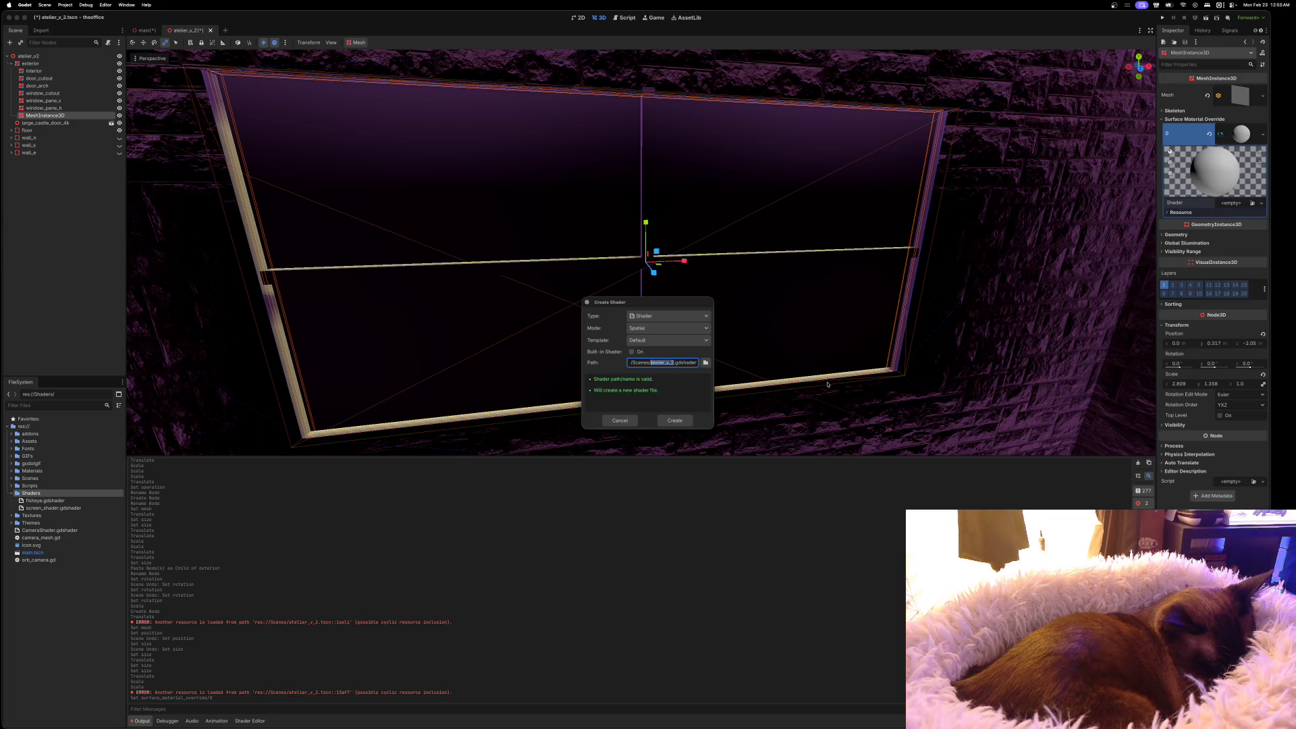
{"action": "type", "text": "glass"}
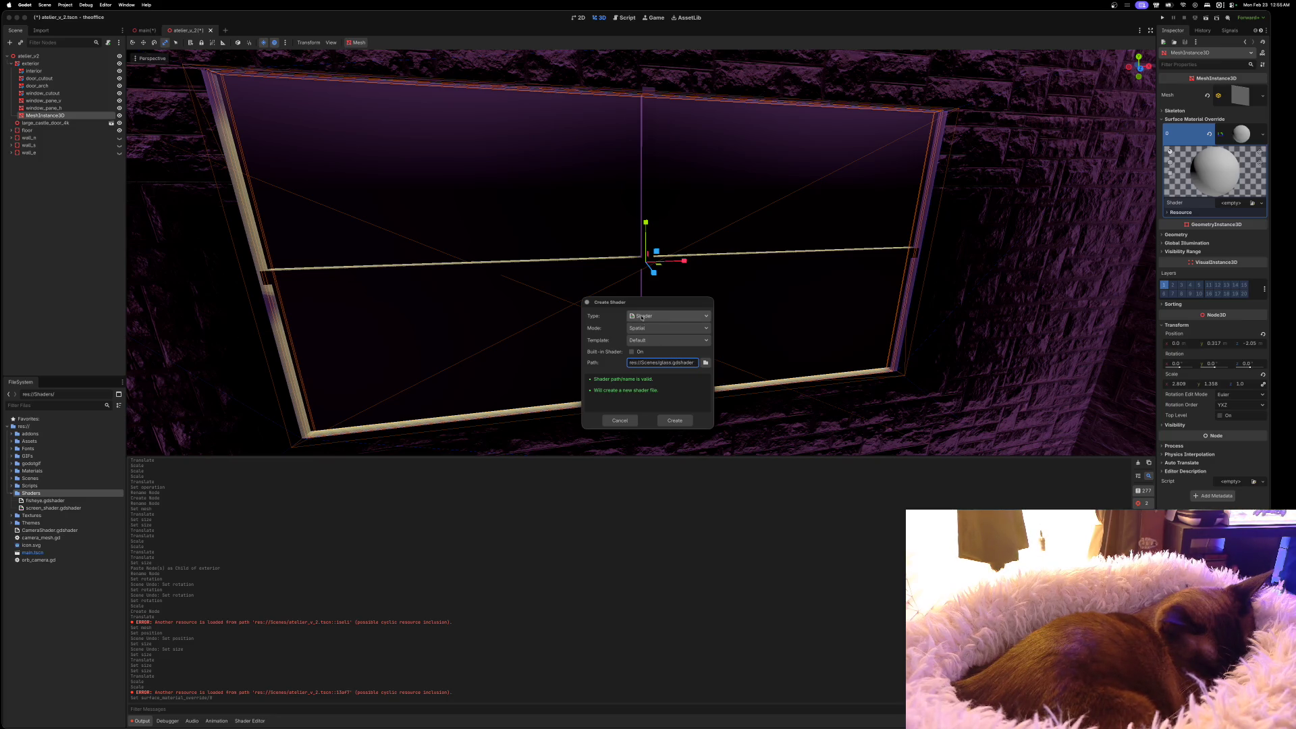
{"action": "left_click", "coordinate": [675, 421]}
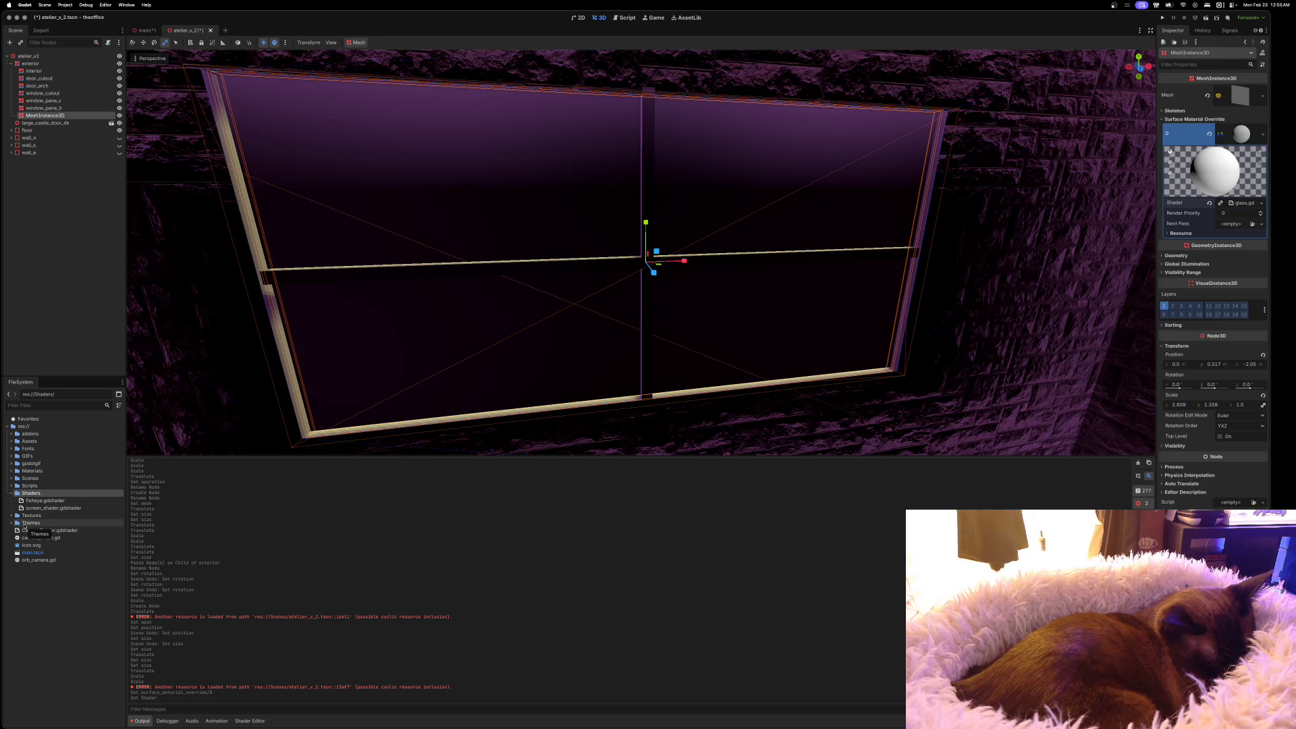
{"action": "left_click", "coordinate": [1237, 204]}
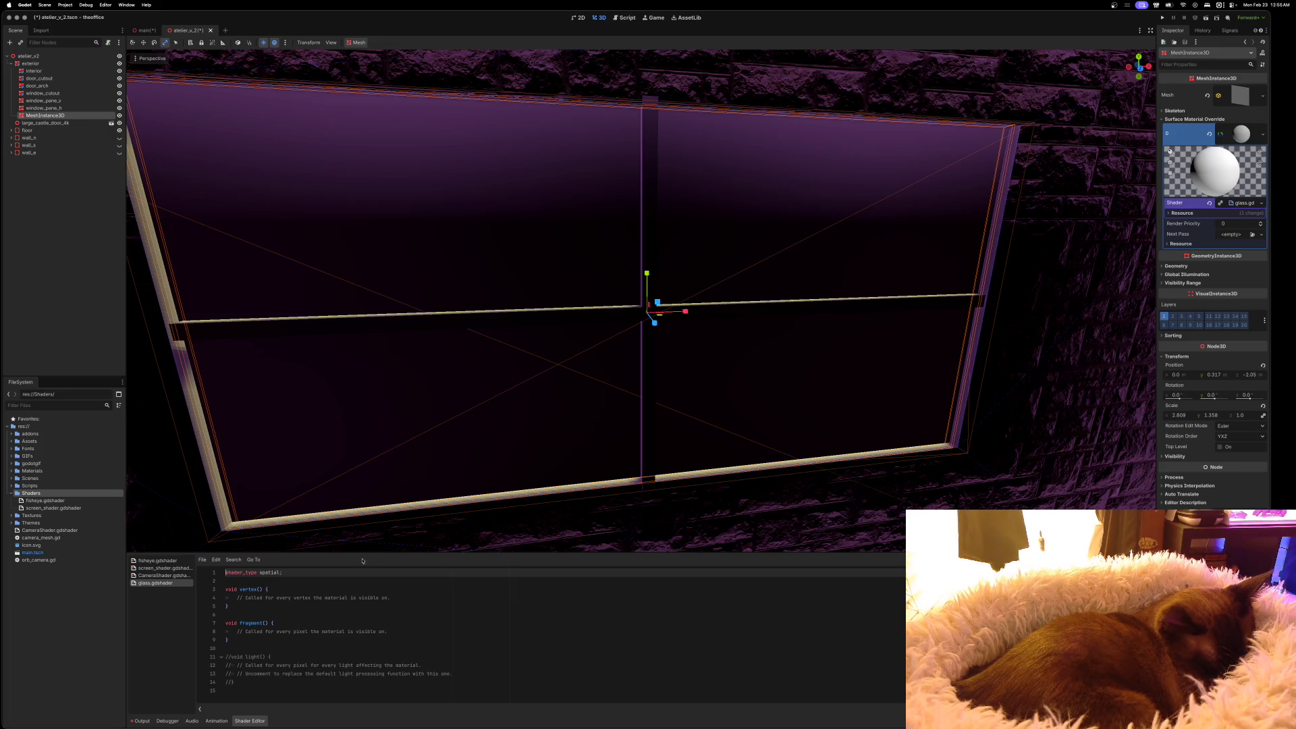
Replace the default template in glass.gdshader with the pasted frosted-glass shader code
{"action": "left_click_drag", "start_coordinate": [453, 552], "coordinate": [457, 464]}
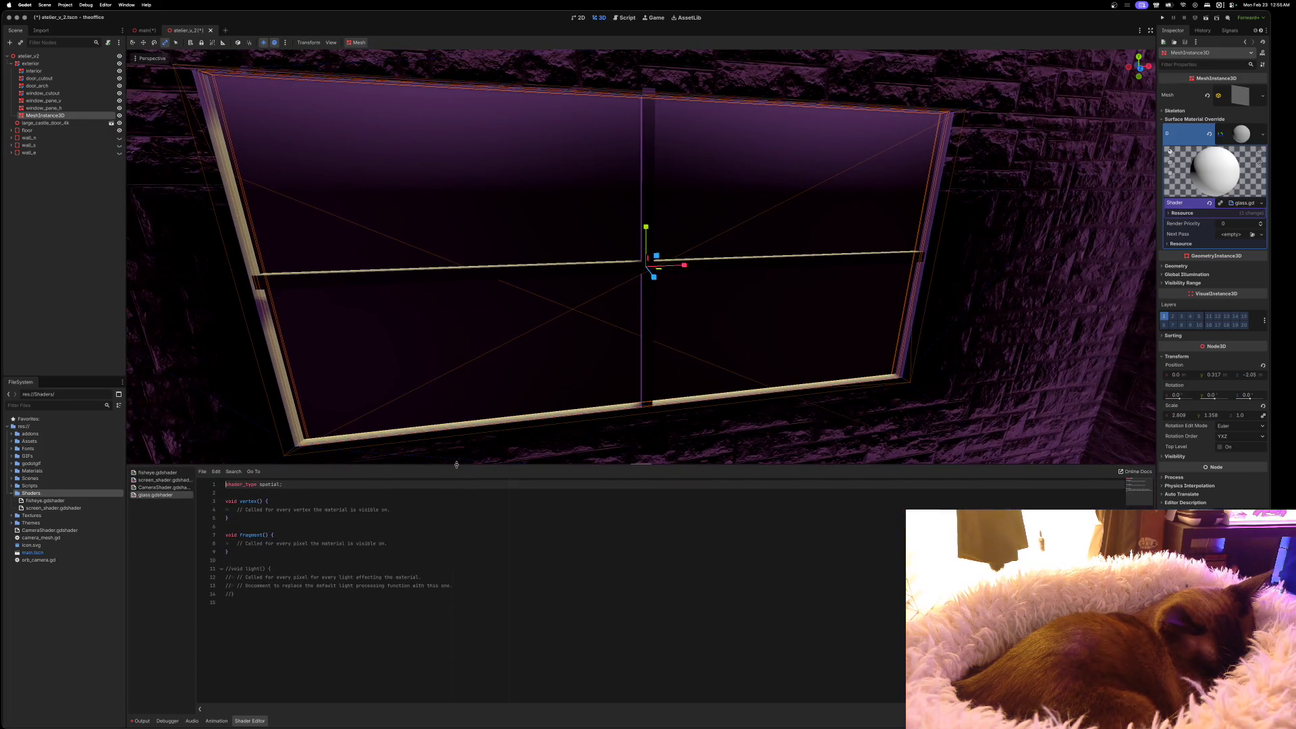
{"action": "key", "text": "ctrl+a"}
{"action": "key", "text": "ctrl+v"}
{"action": "scroll", "coordinate": [445, 562], "scroll_direction": "up", "scroll_amount": 6}
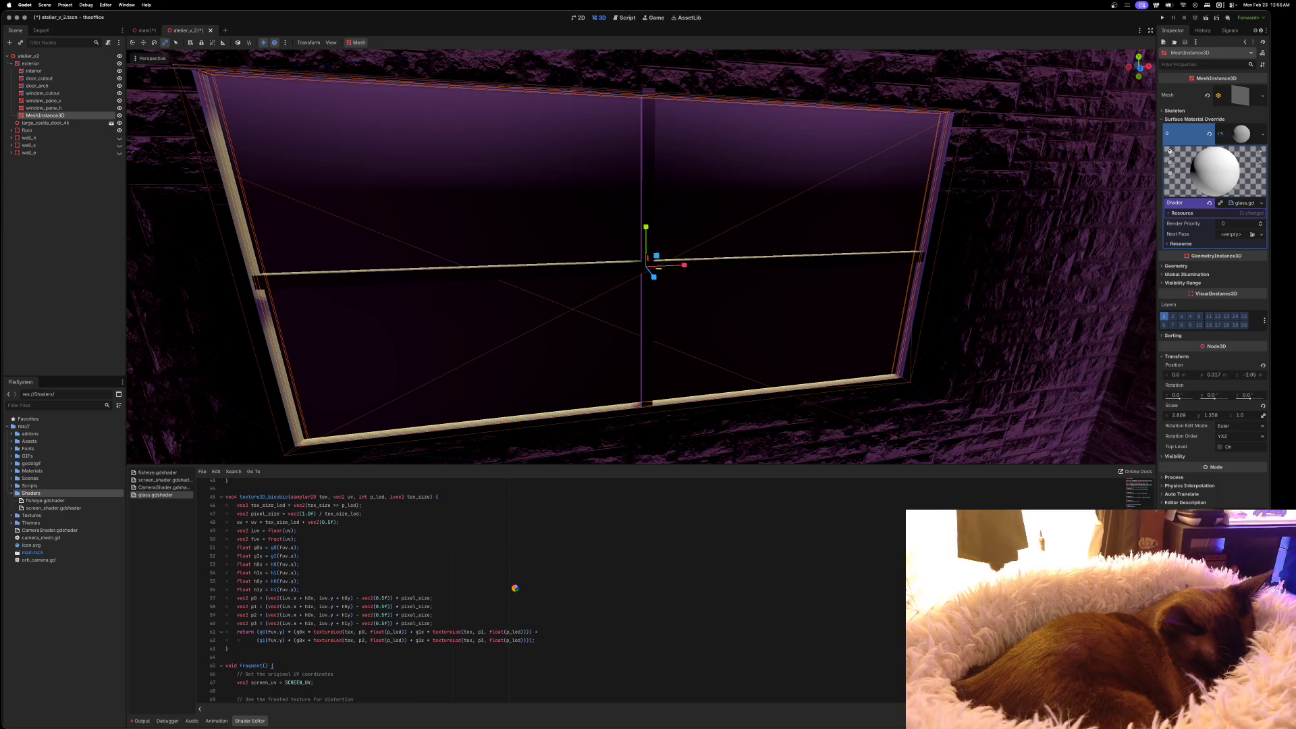
{"action": "scroll", "coordinate": [514, 589], "scroll_direction": "down", "scroll_amount": 2}
{"action": "scroll", "coordinate": [508, 583], "scroll_direction": "up", "scroll_amount": 15}
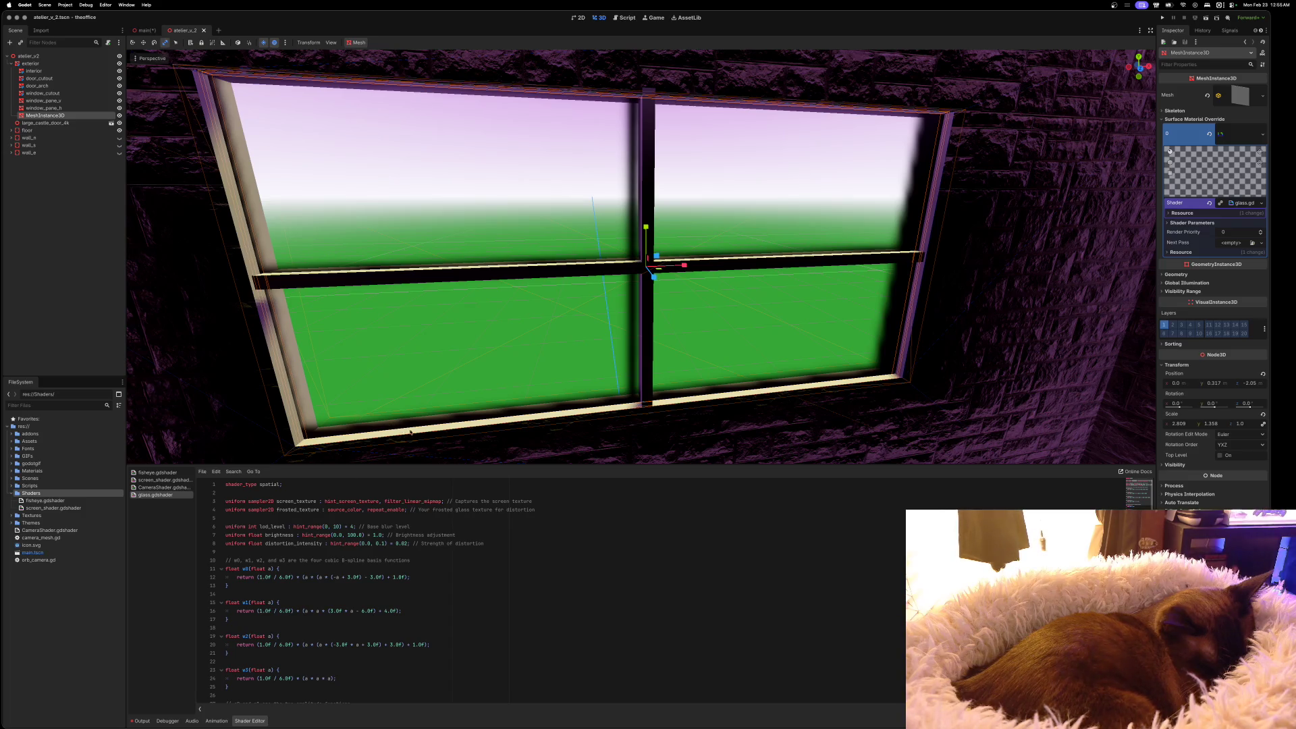
Orbit around the wall to inspect the frosted pane from both sides
{"action": "scroll", "coordinate": [410, 432], "scroll_direction": "down", "scroll_amount": 10}
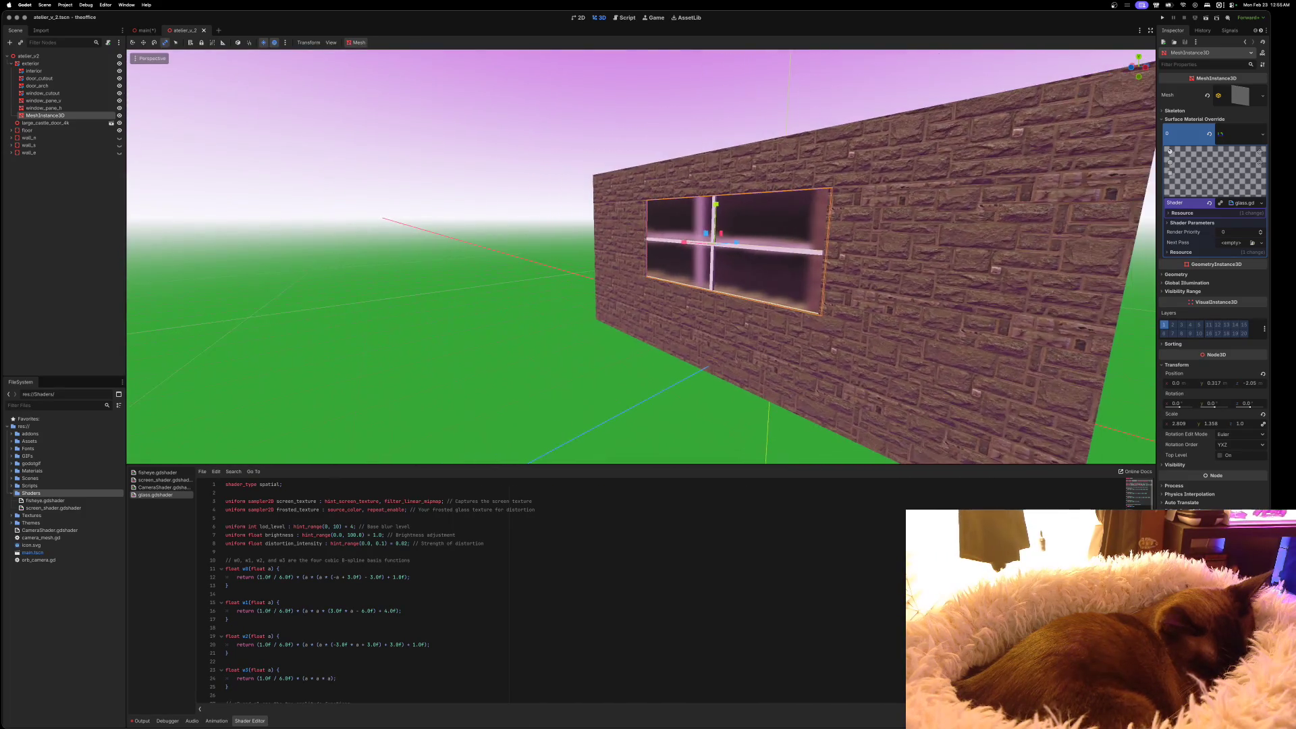
{"action": "scroll", "coordinate": [641, 257], "scroll_direction": "up", "scroll_amount": 10}
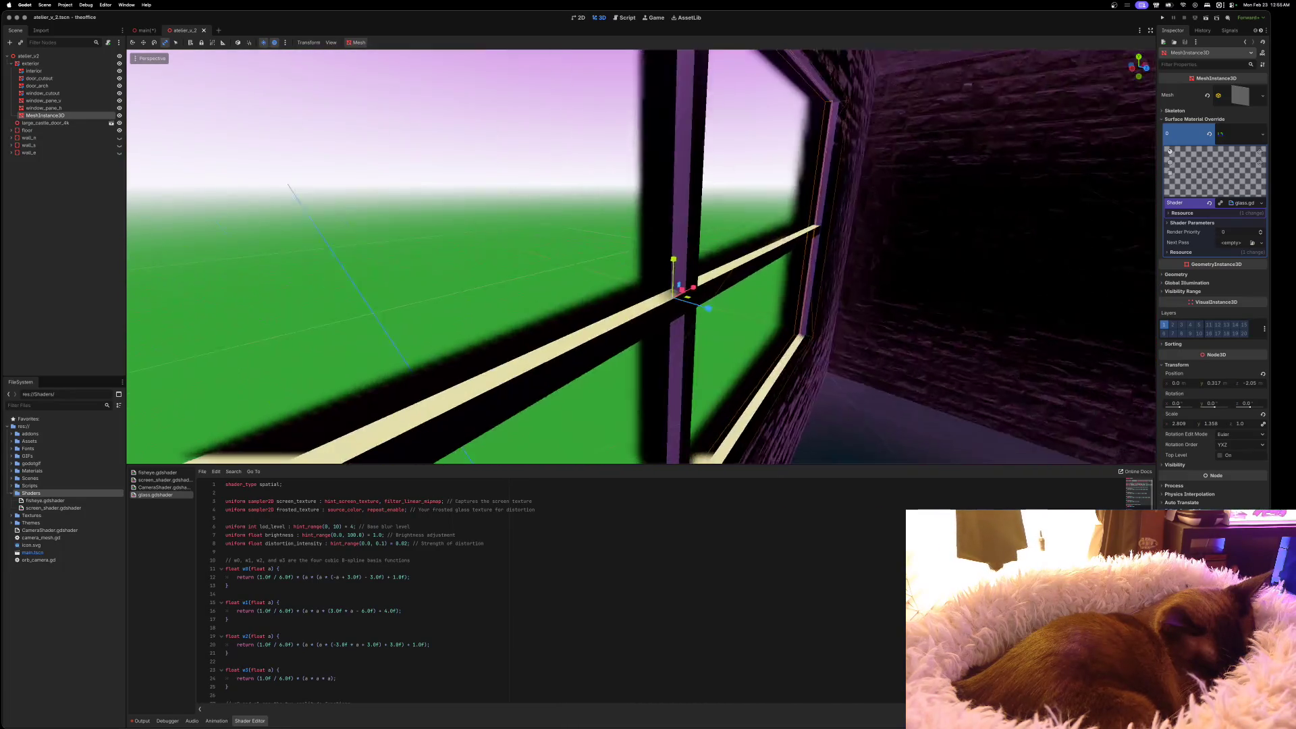
{"action": "scroll", "coordinate": [641, 256], "scroll_direction": "left", "scroll_amount": 10}
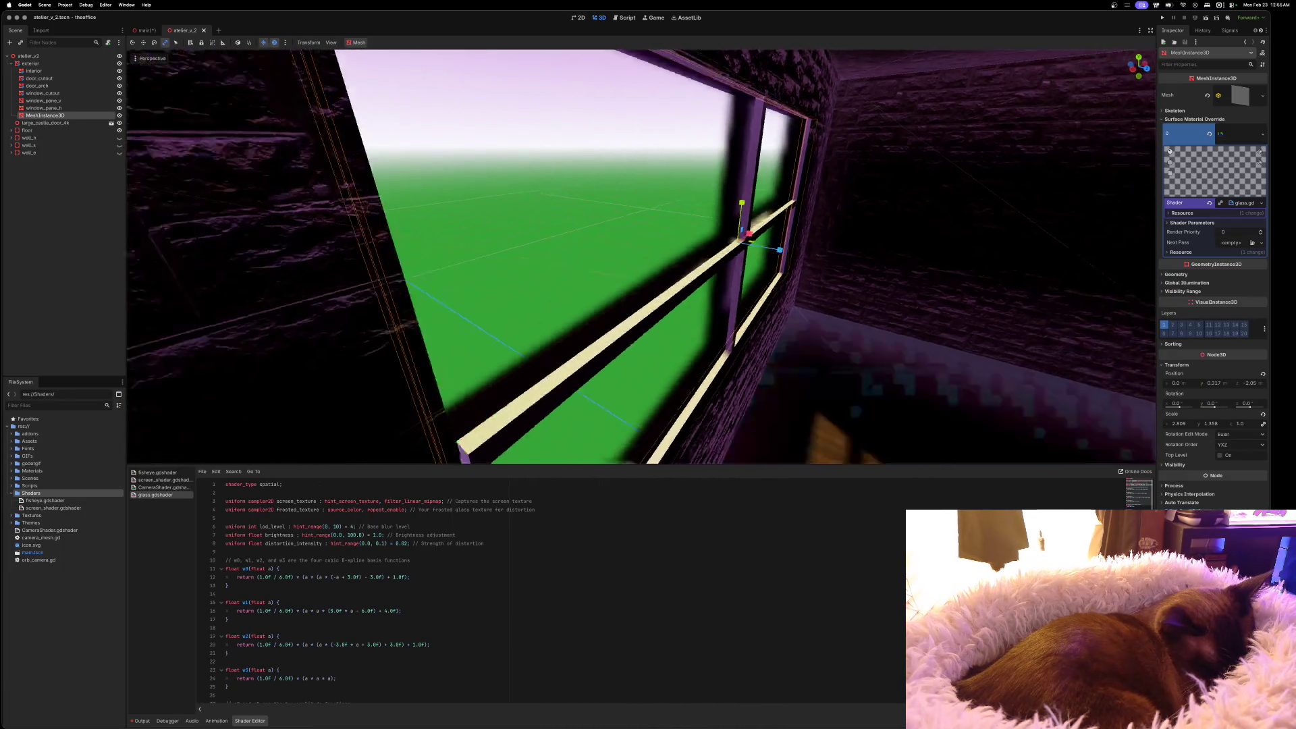
{"action": "scroll", "coordinate": [413, 432], "scroll_direction": "down", "scroll_amount": 5}
{"action": "left_click", "coordinate": [104, 270]}
{"action": "scroll", "coordinate": [641, 256], "scroll_direction": "up", "scroll_amount": 10}
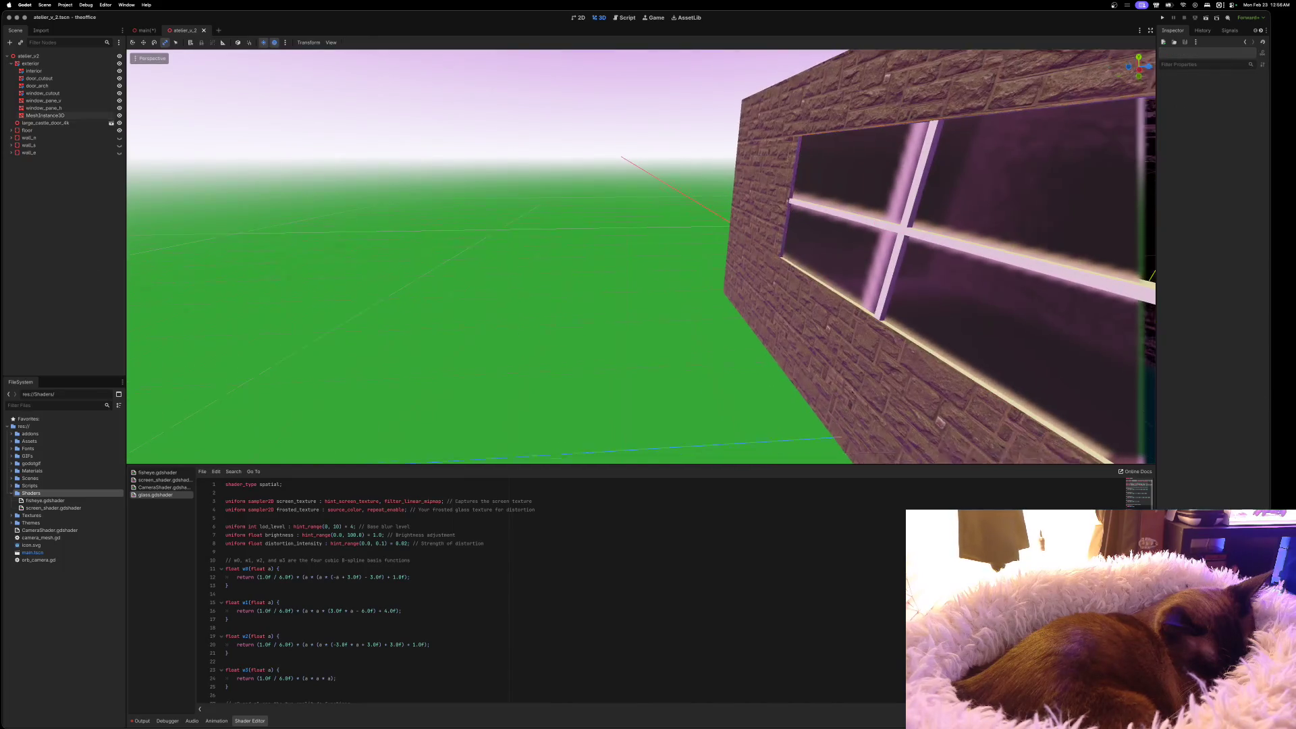
{"action": "scroll", "coordinate": [641, 256], "scroll_direction": "down", "scroll_amount": 10}
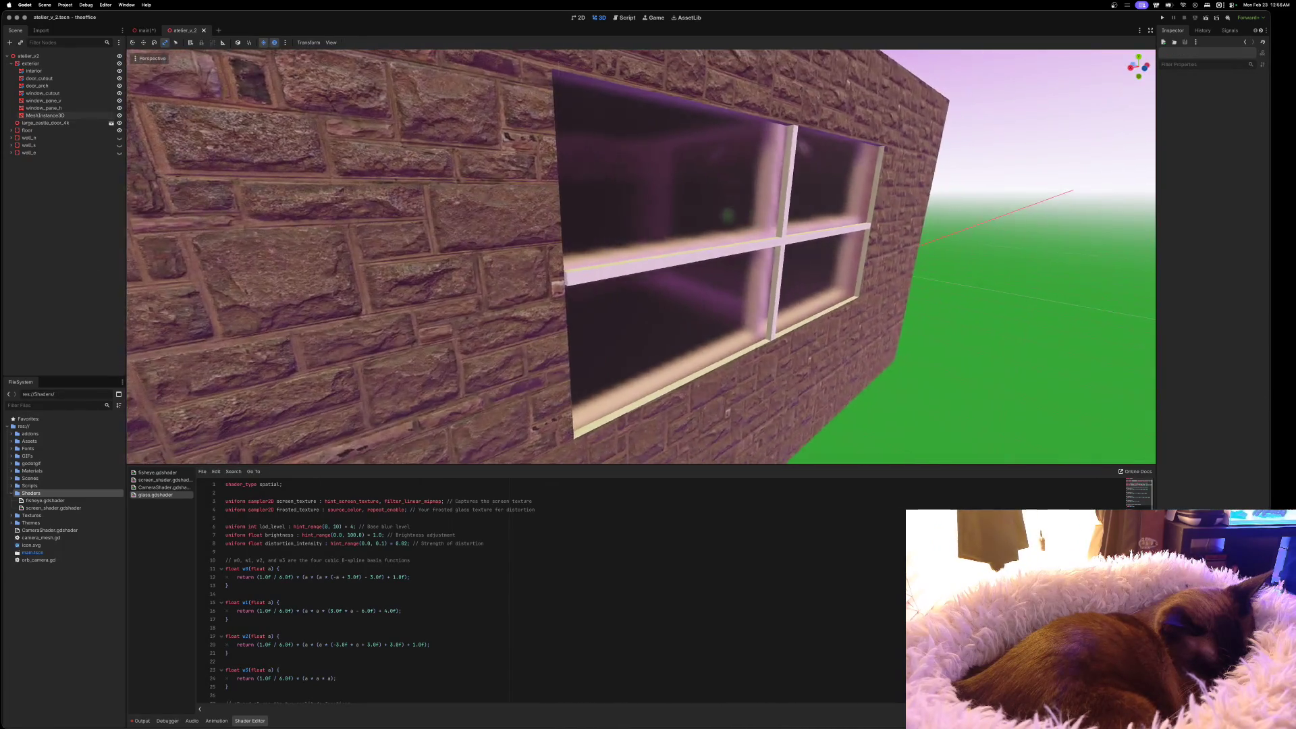
{"action": "scroll", "coordinate": [641, 256], "scroll_direction": "up", "scroll_amount": 5}
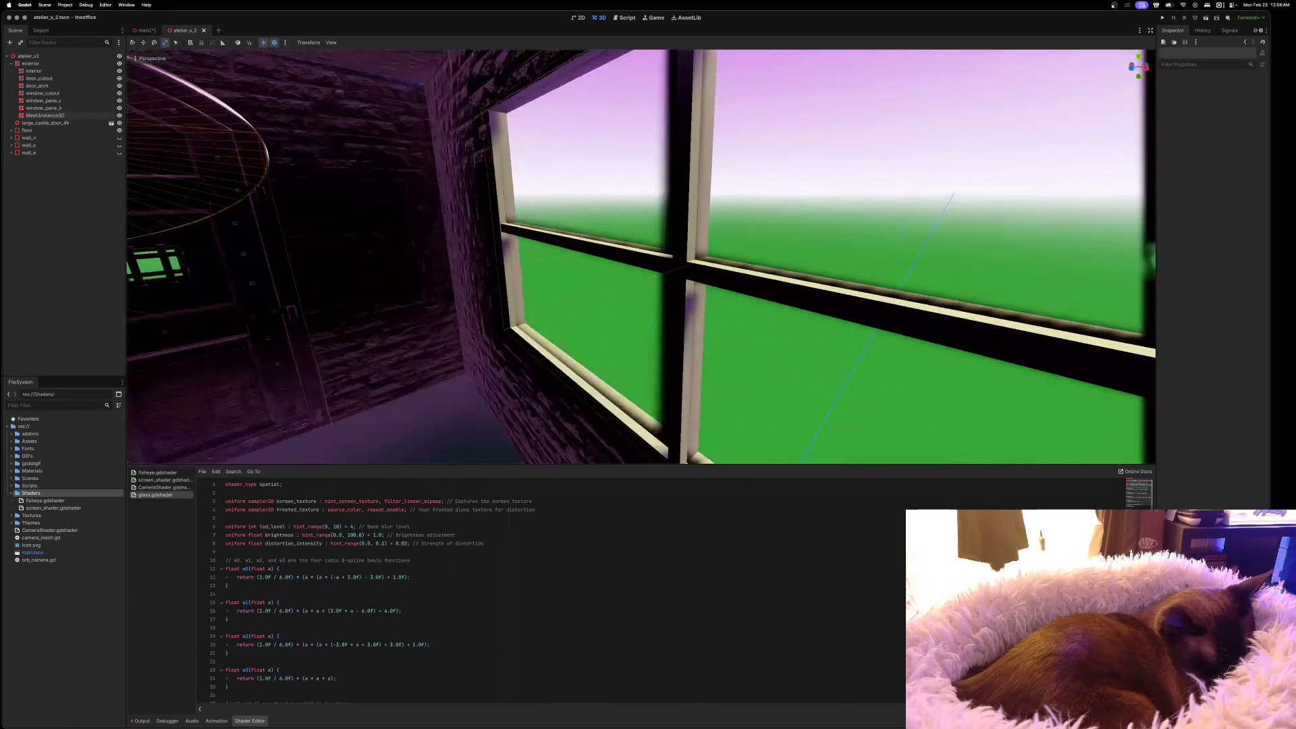
{"action": "scroll", "coordinate": [641, 256], "scroll_direction": "down", "scroll_amount": 5}
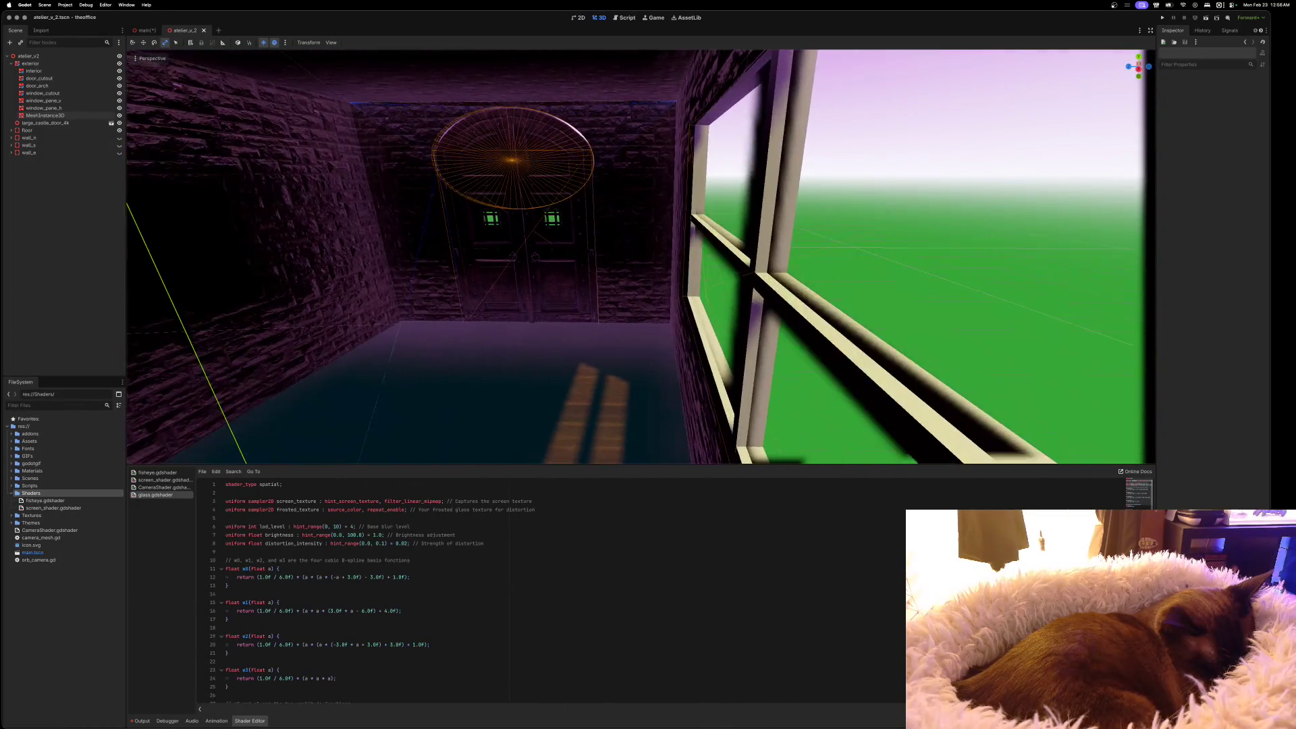
{"action": "scroll", "coordinate": [513, 333], "scroll_direction": "up", "scroll_amount": 5}
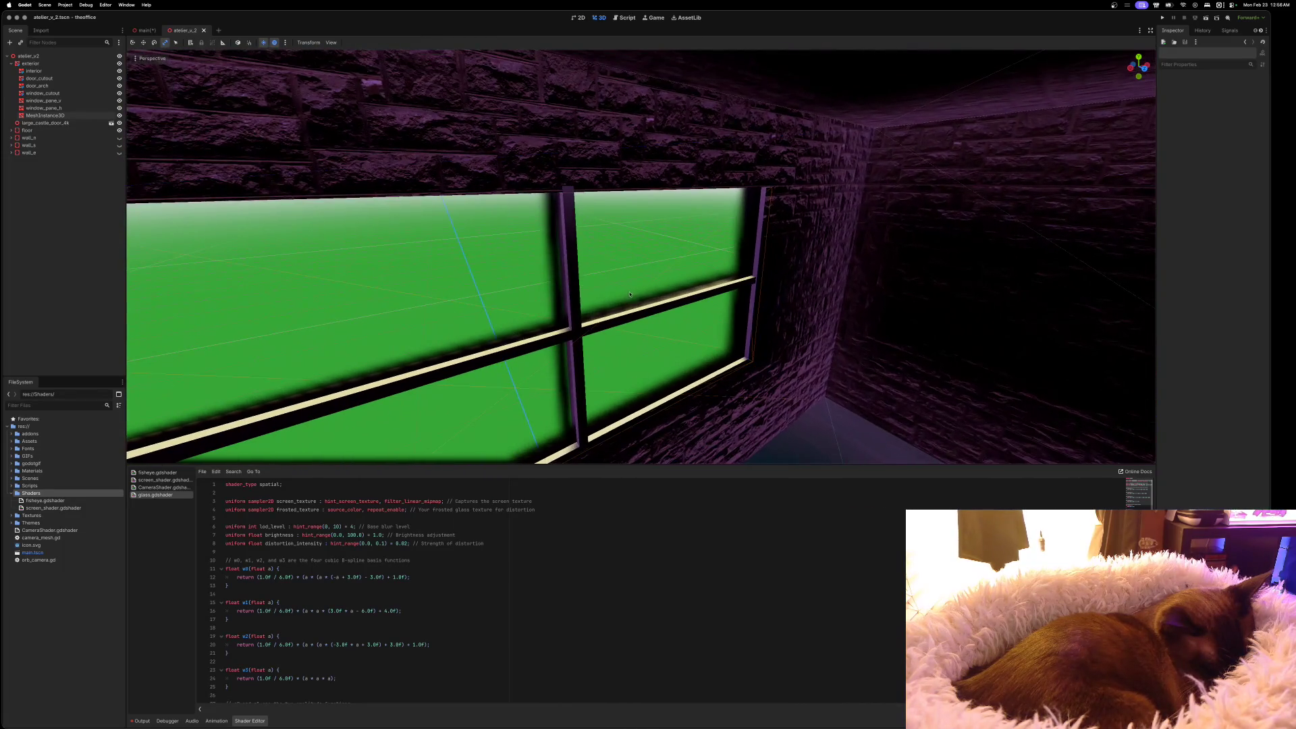
Set the glass pane's Rotation Y to 180° and recheck it from the front view
{"action": "left_click", "coordinate": [638, 266]}
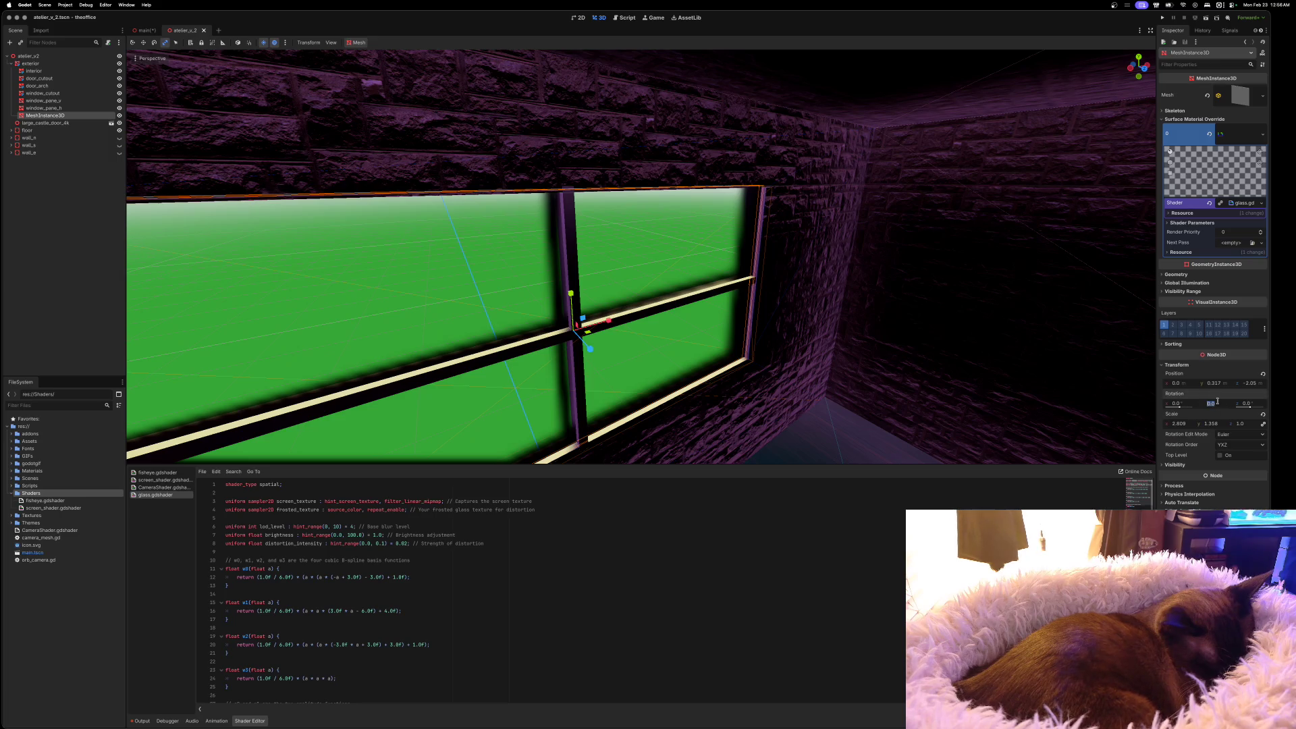
{"action": "key", "text": "Return"}
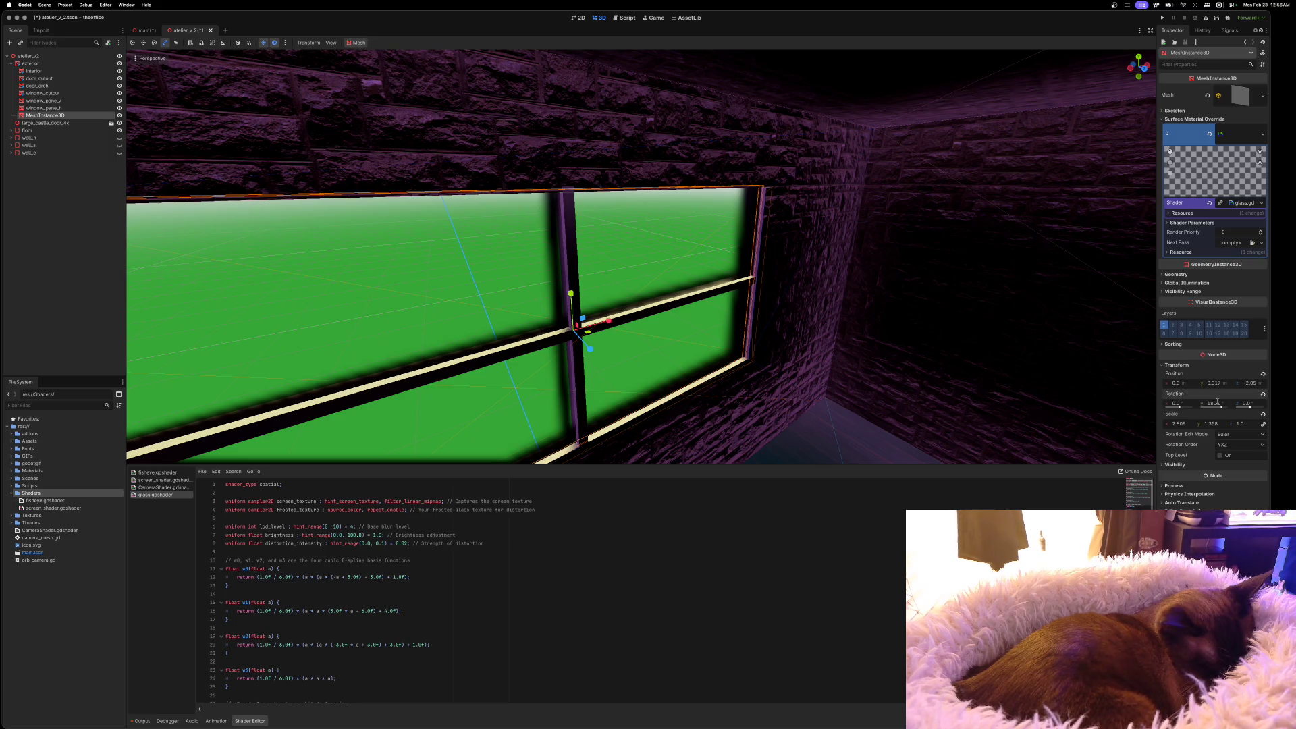
{"action": "scroll", "coordinate": [1107, 312], "scroll_direction": "down", "scroll_amount": 10}
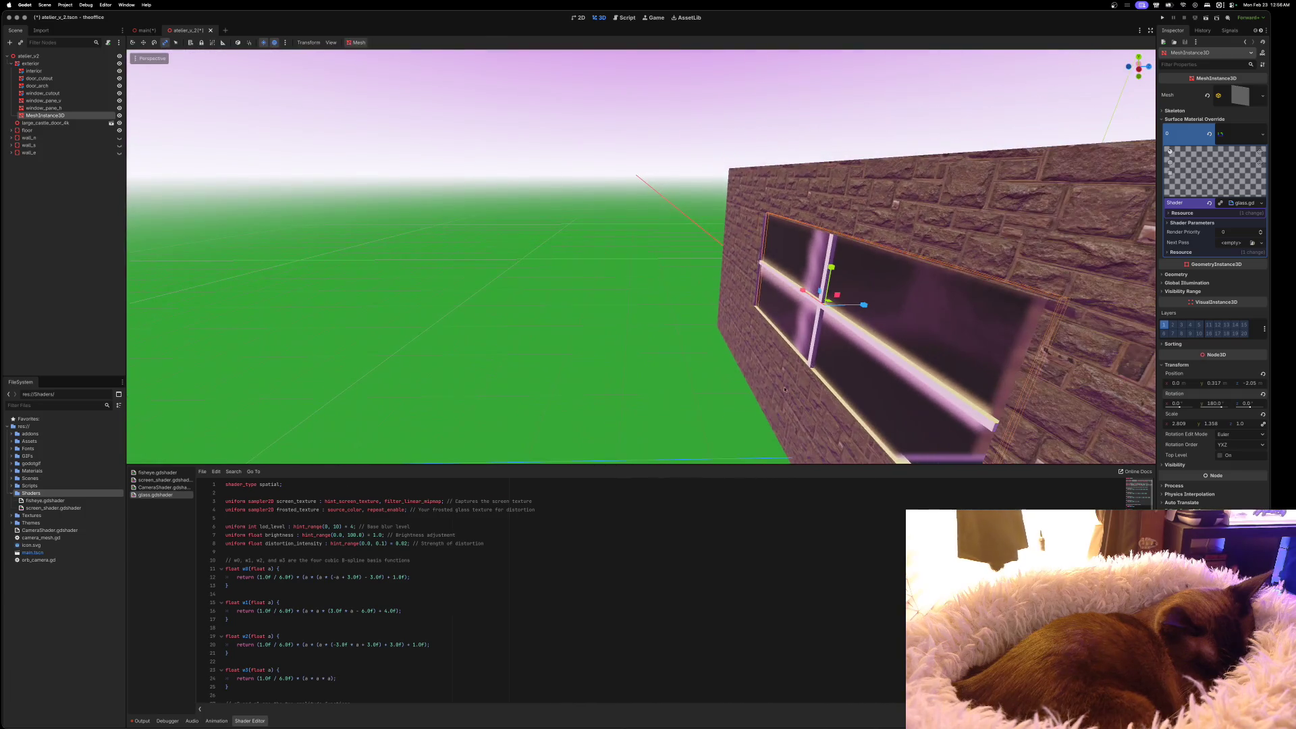
{"action": "left_click", "coordinate": [616, 328]}
{"action": "scroll", "coordinate": [616, 328], "scroll_direction": "right", "scroll_amount": 10}
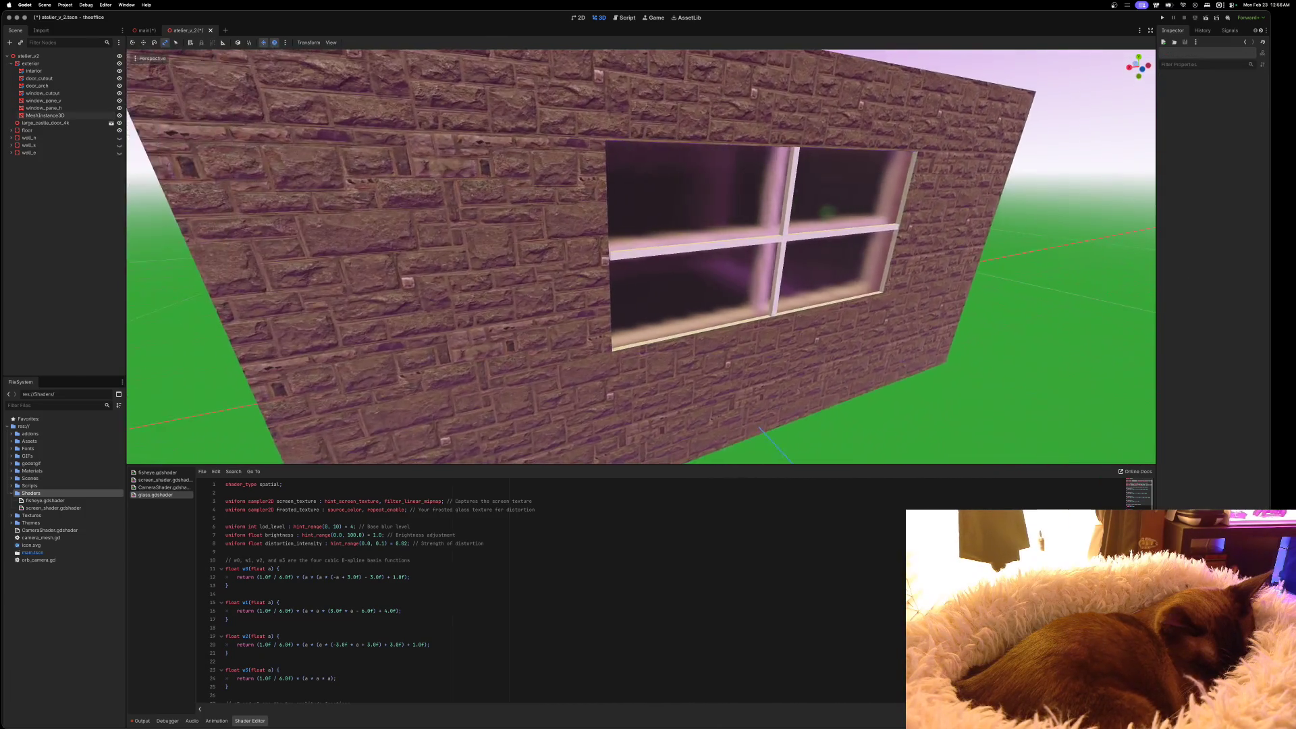
{"action": "scroll", "coordinate": [641, 257], "scroll_direction": "up", "scroll_amount": 10}
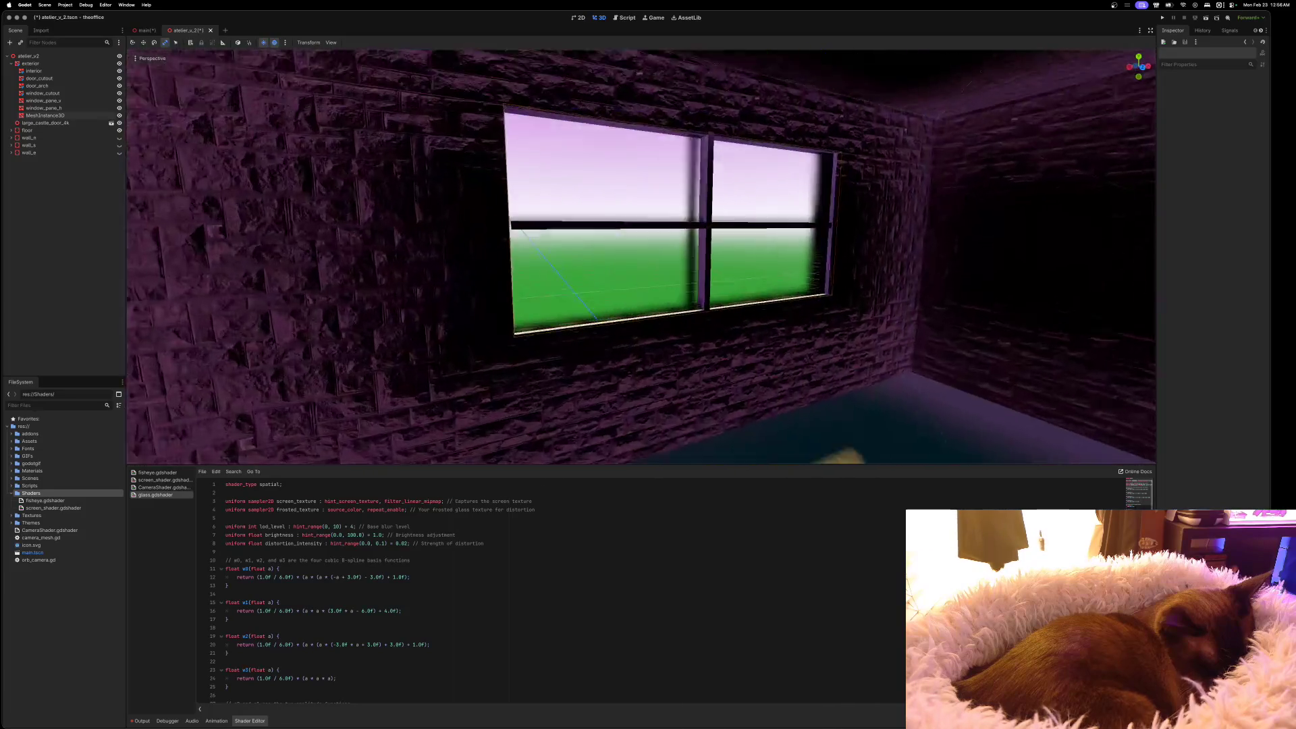
{"action": "scroll", "coordinate": [641, 257], "scroll_direction": "down", "scroll_amount": 10}
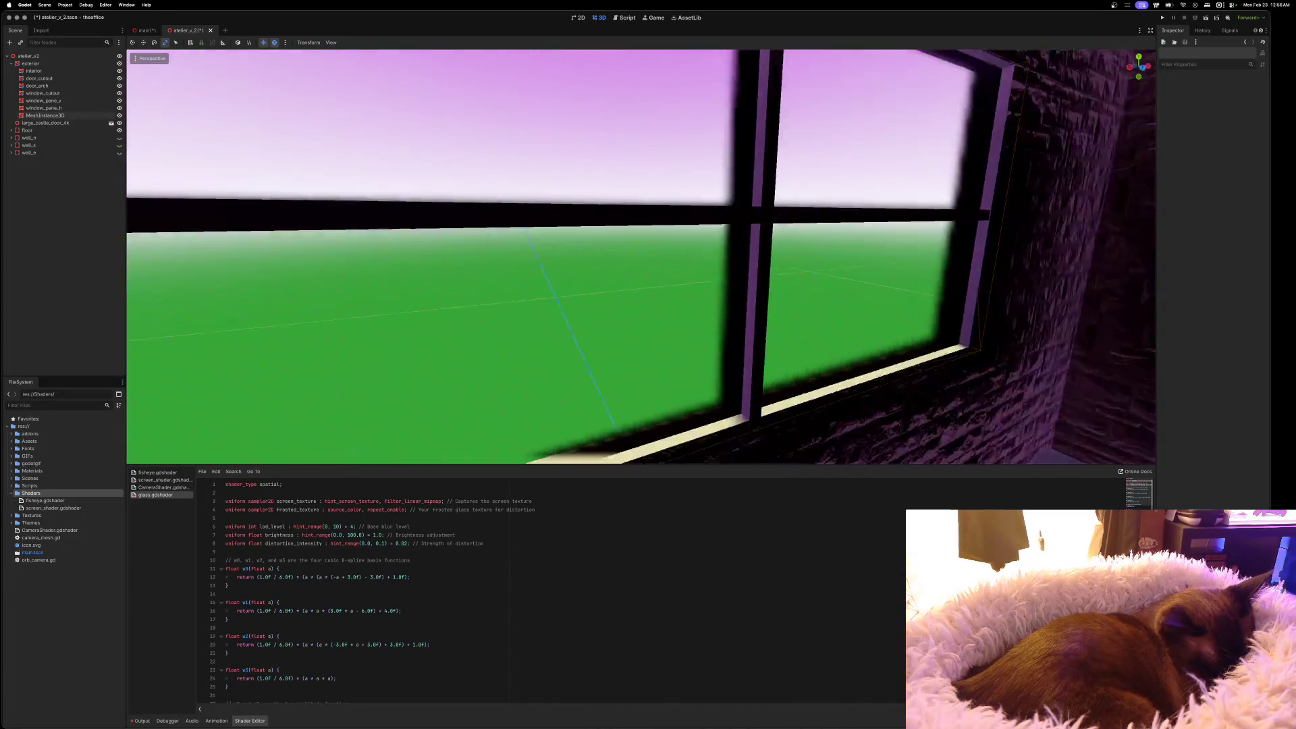
{"action": "scroll", "coordinate": [641, 257], "scroll_direction": "down", "scroll_amount": 10}
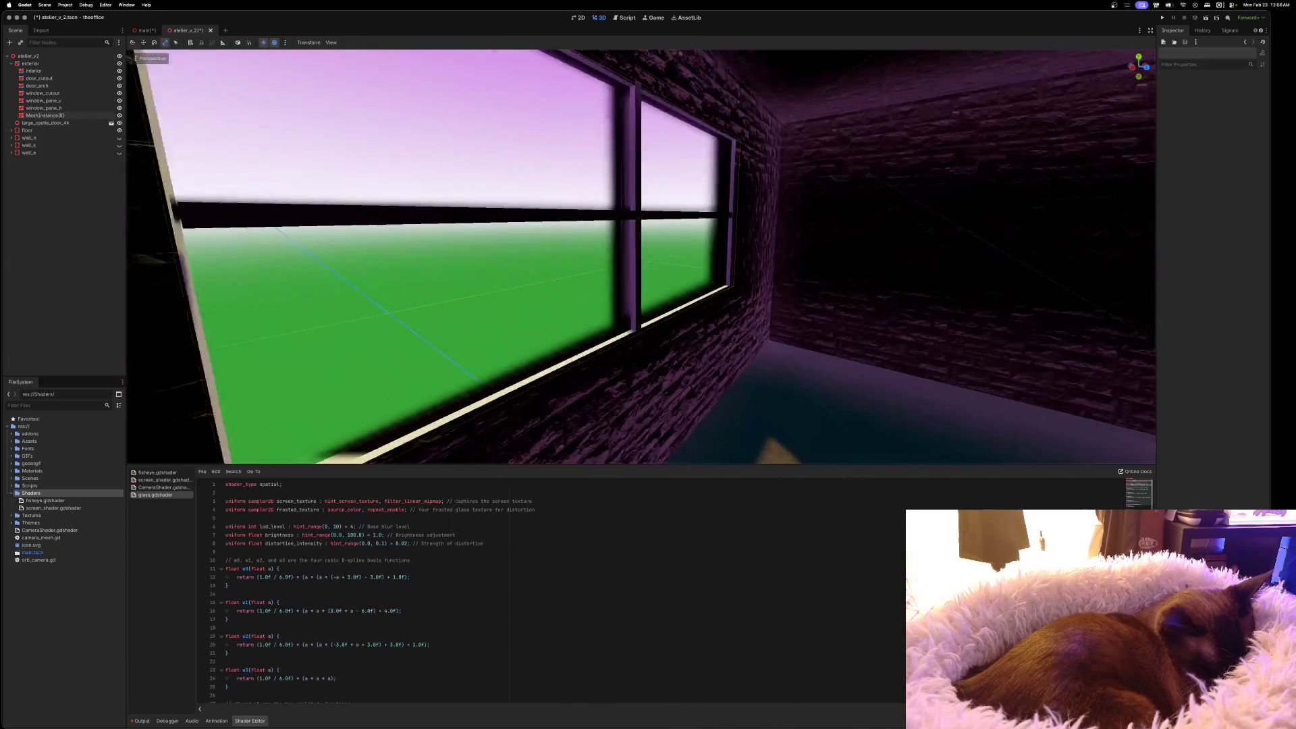
{"action": "key", "text": "KP_1"}
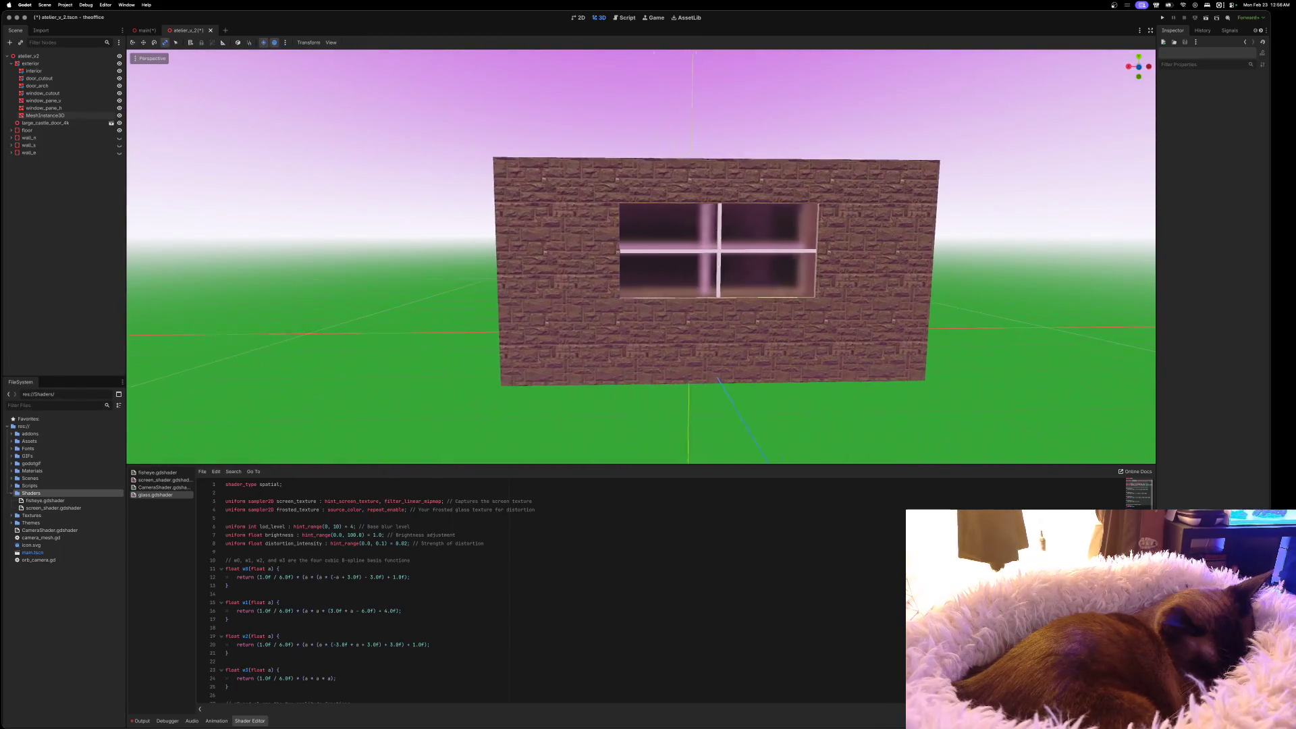
{"action": "scroll", "coordinate": [641, 257], "scroll_direction": "up", "scroll_amount": 10}
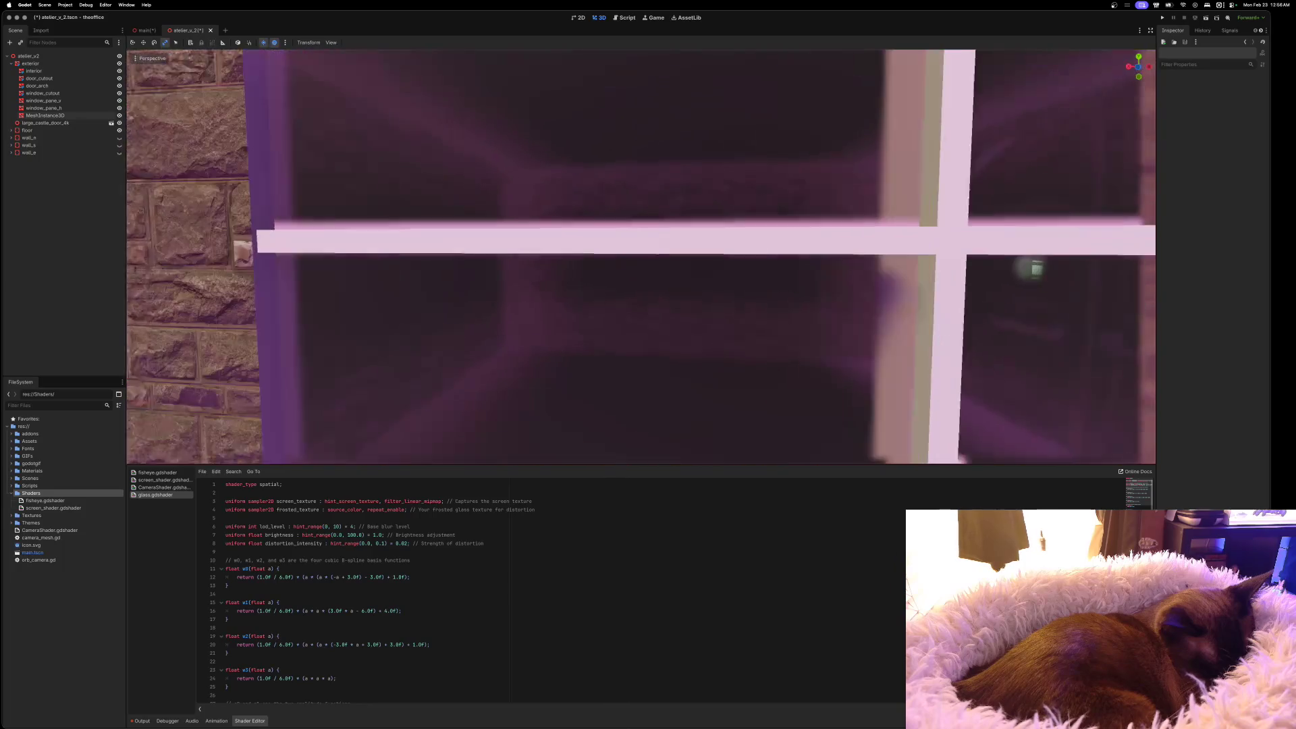
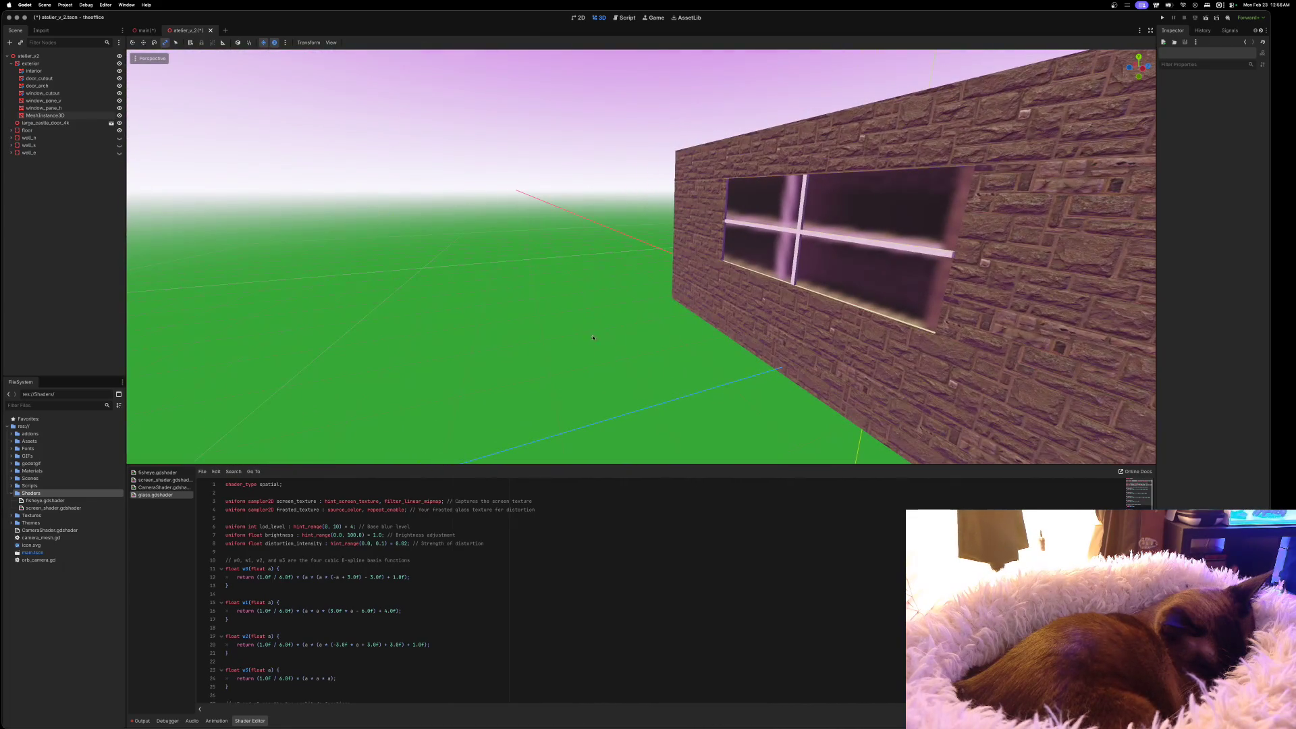
Collapse the exterior group, save the atelier scene and return to the main scene's window view
{"action": "left_click", "coordinate": [11, 64]}
{"action": "key", "text": "ctrl+s"}
{"action": "key", "text": "ctrl+Tab"}
{"action": "scroll", "coordinate": [406, 151], "scroll_direction": "up", "scroll_amount": 10}
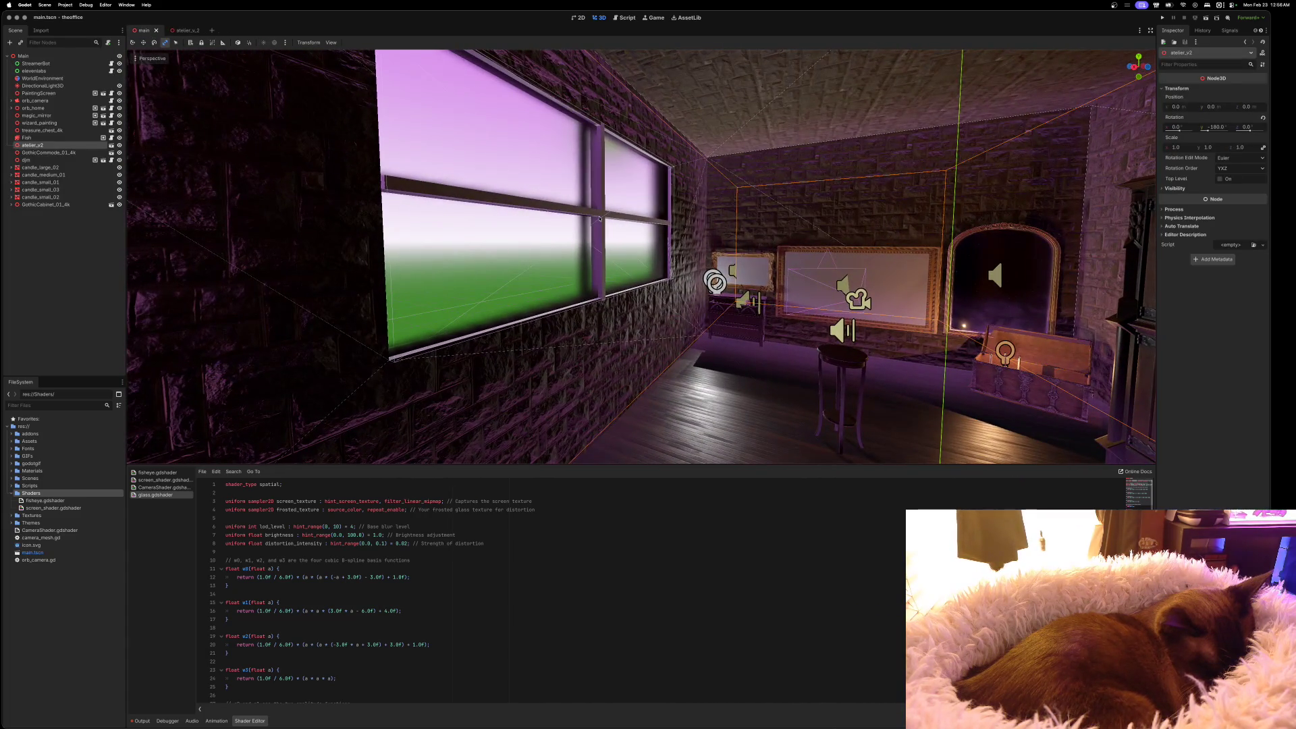
{"action": "scroll", "coordinate": [758, 276], "scroll_direction": "up", "scroll_amount": 5}
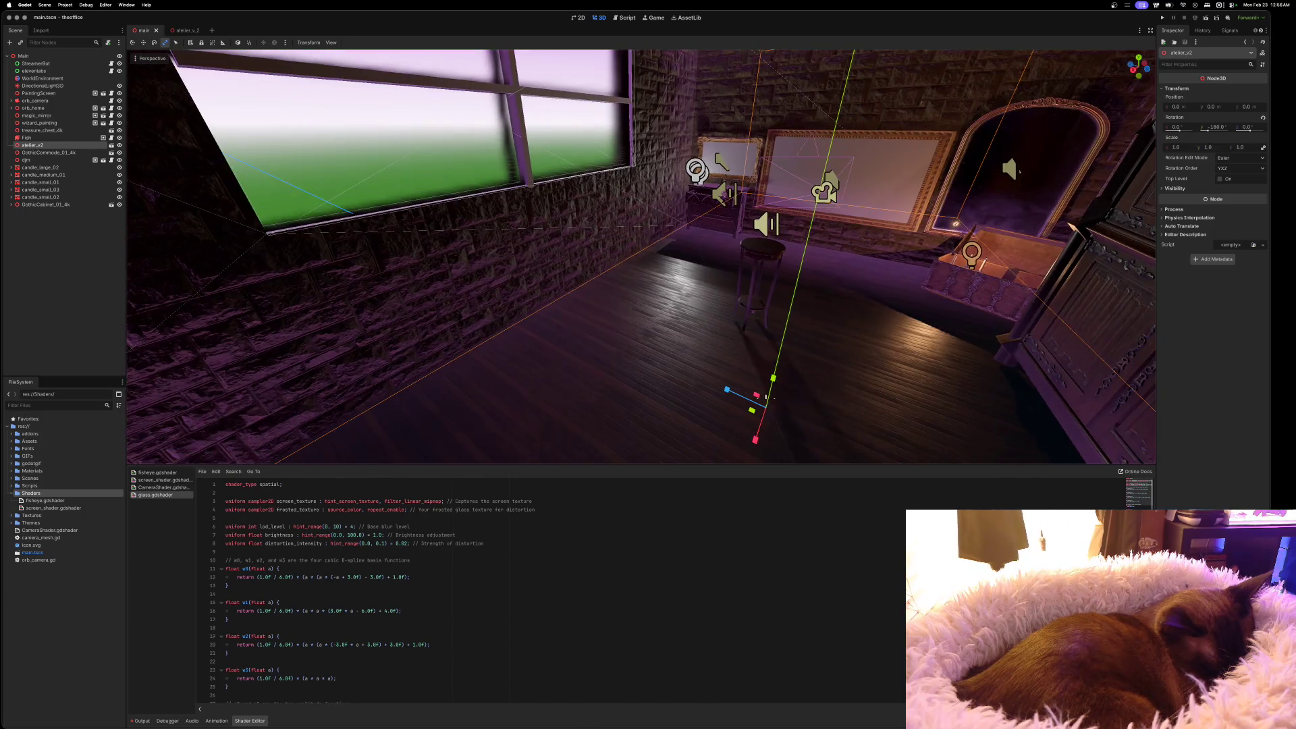
{"action": "left_click_drag", "start_coordinate": [641, 256], "coordinate": [561, 260]}
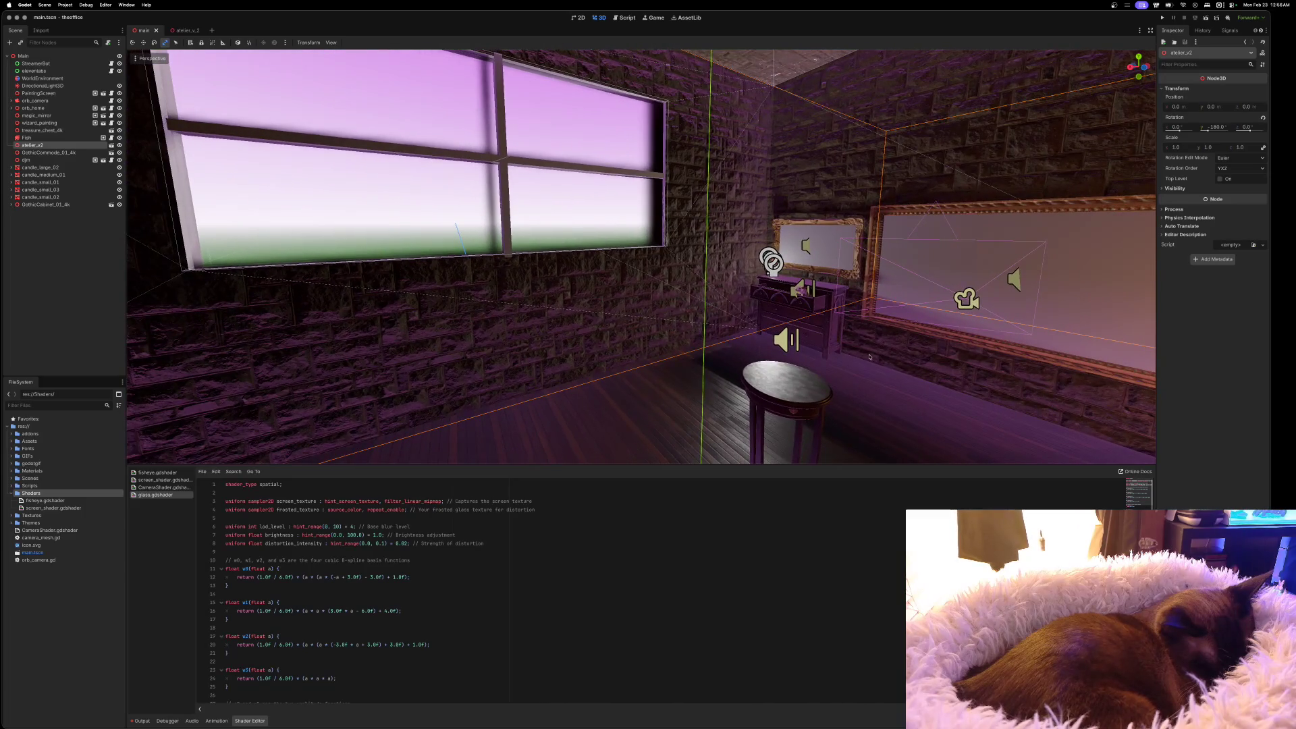
Move the orb_home table under the atelier window to position (-1.246, 0.962, 4.838)
{"action": "left_click", "coordinate": [802, 388]}
{"action": "scroll", "coordinate": [788, 436], "scroll_direction": "down", "scroll_amount": 5}
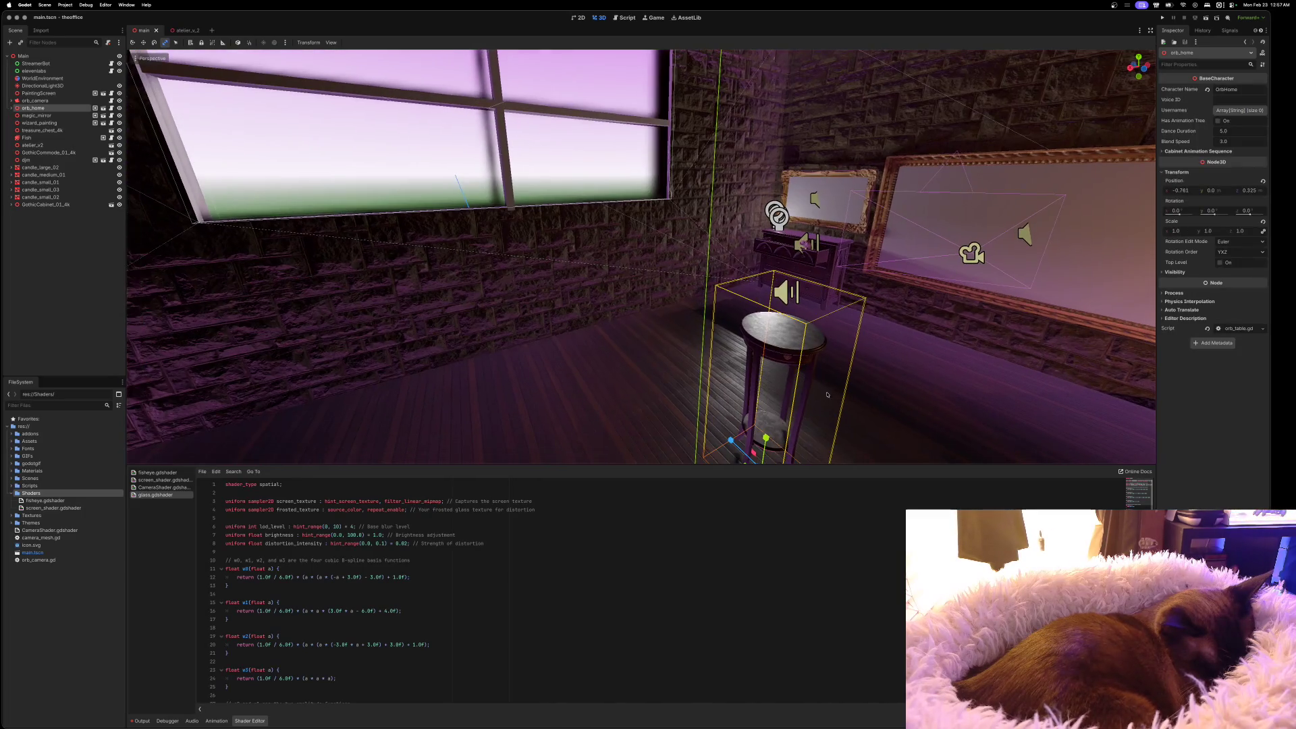
{"action": "key", "text": "w"}
{"action": "left_click_drag", "start_coordinate": [717, 380], "coordinate": [521, 245]}
{"action": "mouse_move", "coordinate": [530, 172]}
{"action": "left_mouse_down"}
{"action": "mouse_move", "coordinate": [532, 102]}
{"action": "mouse_move", "coordinate": [530, 113]}
{"action": "left_mouse_up"}
{"action": "left_click_drag", "start_coordinate": [481, 155], "coordinate": [496, 157]}
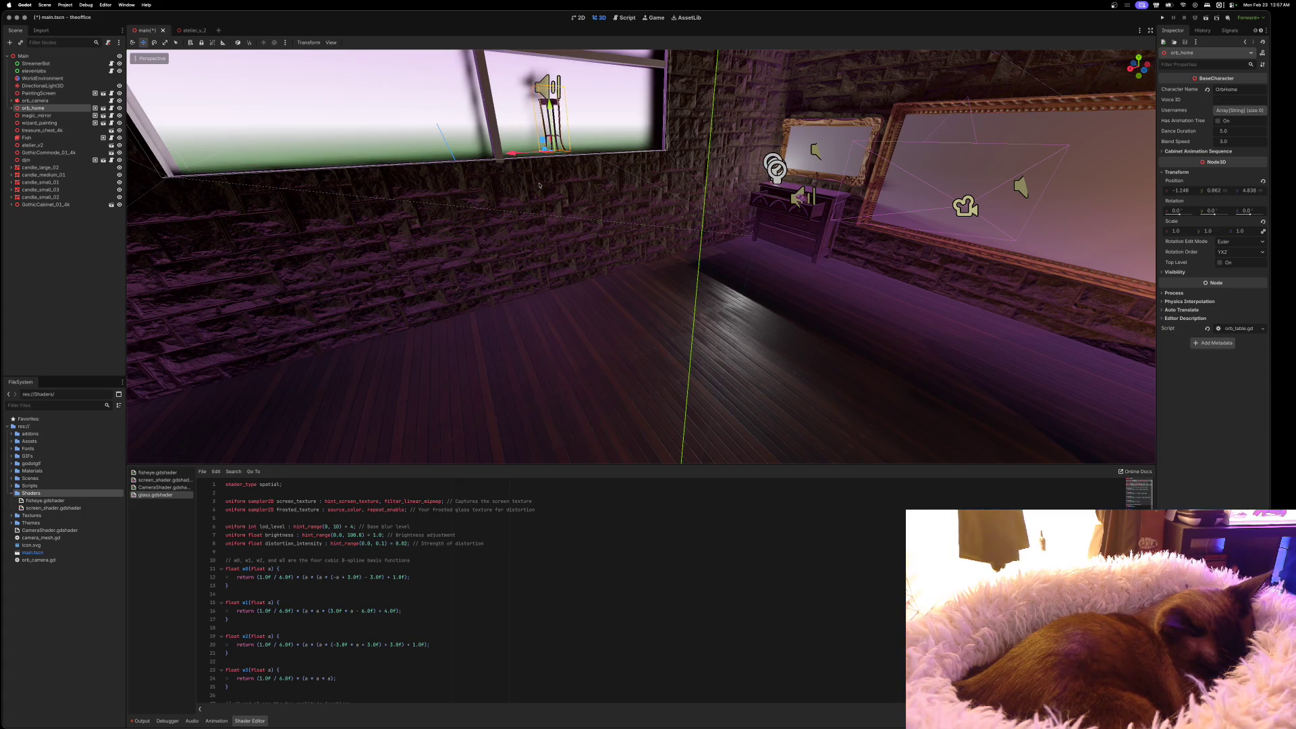
{"action": "scroll", "coordinate": [496, 157], "scroll_direction": "left", "scroll_amount": 5}
{"action": "scroll", "coordinate": [641, 256], "scroll_direction": "up", "scroll_amount": 5}
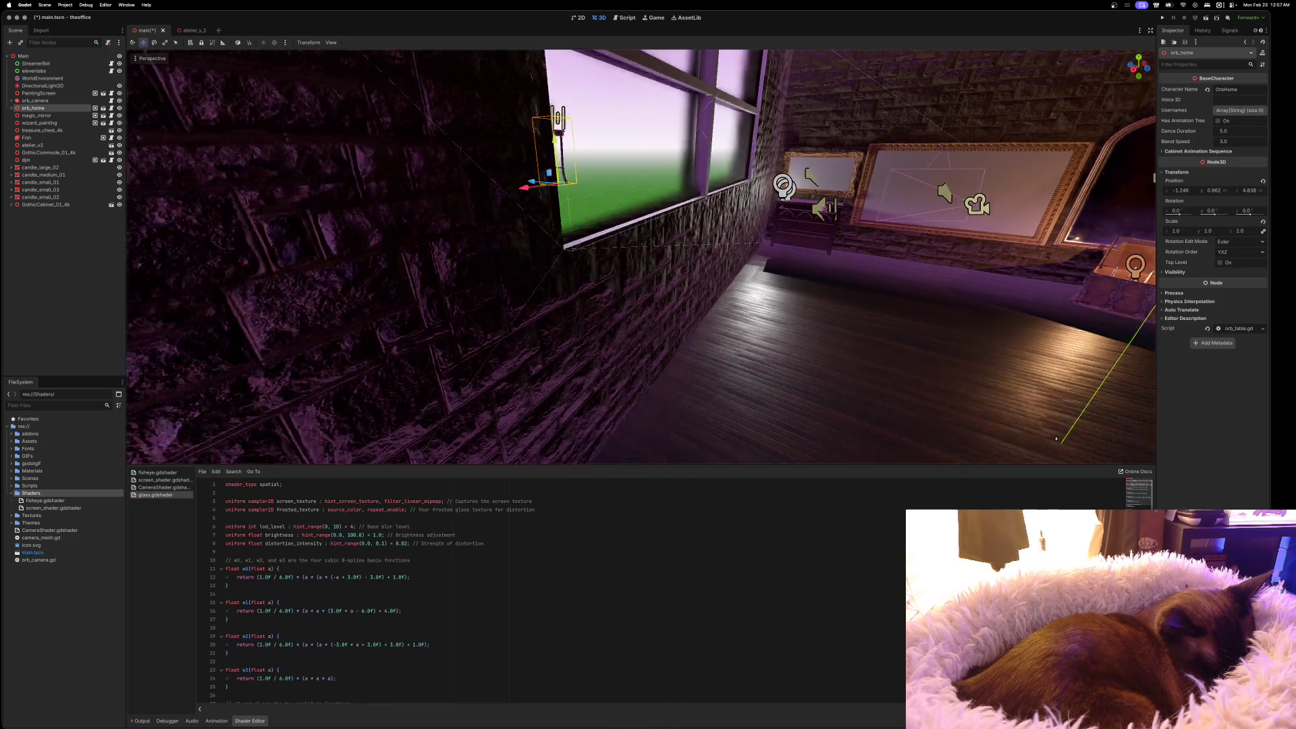
{"action": "scroll", "coordinate": [641, 256], "scroll_direction": "left", "scroll_amount": 5}
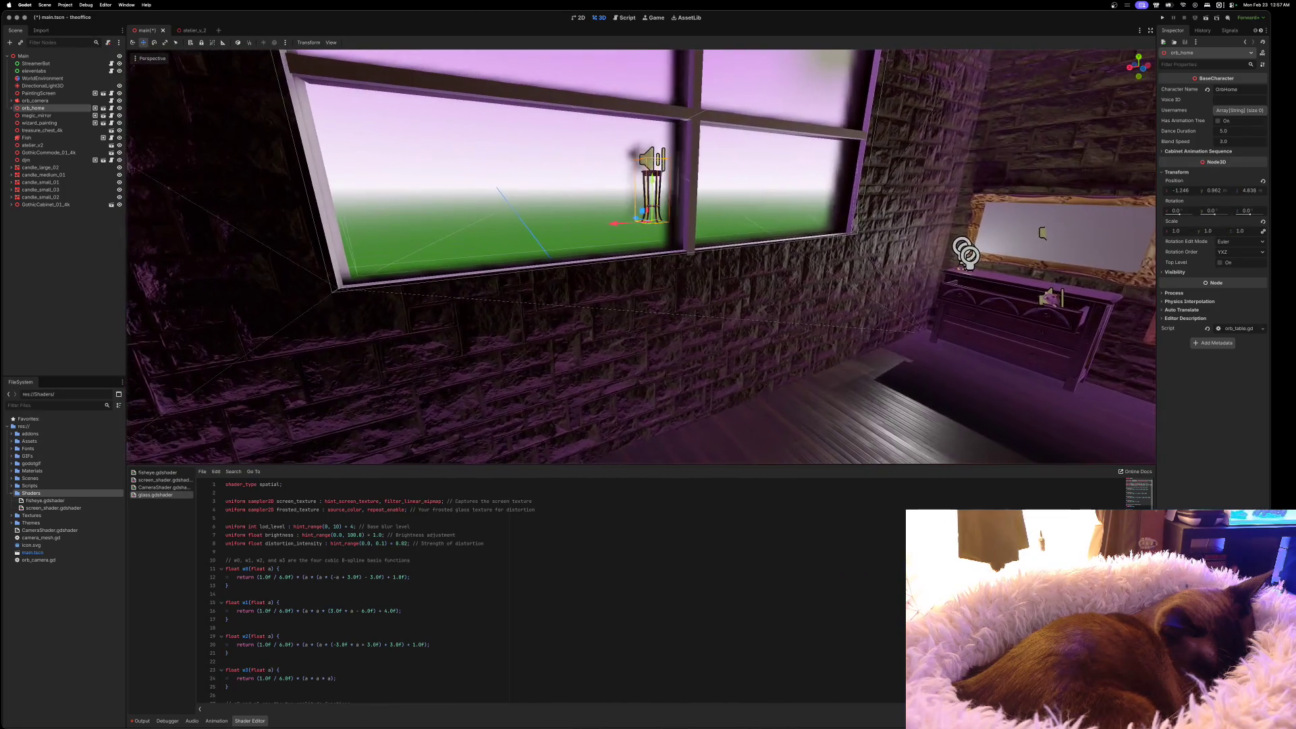
{"action": "scroll", "coordinate": [641, 257], "scroll_direction": "left", "scroll_amount": 5}
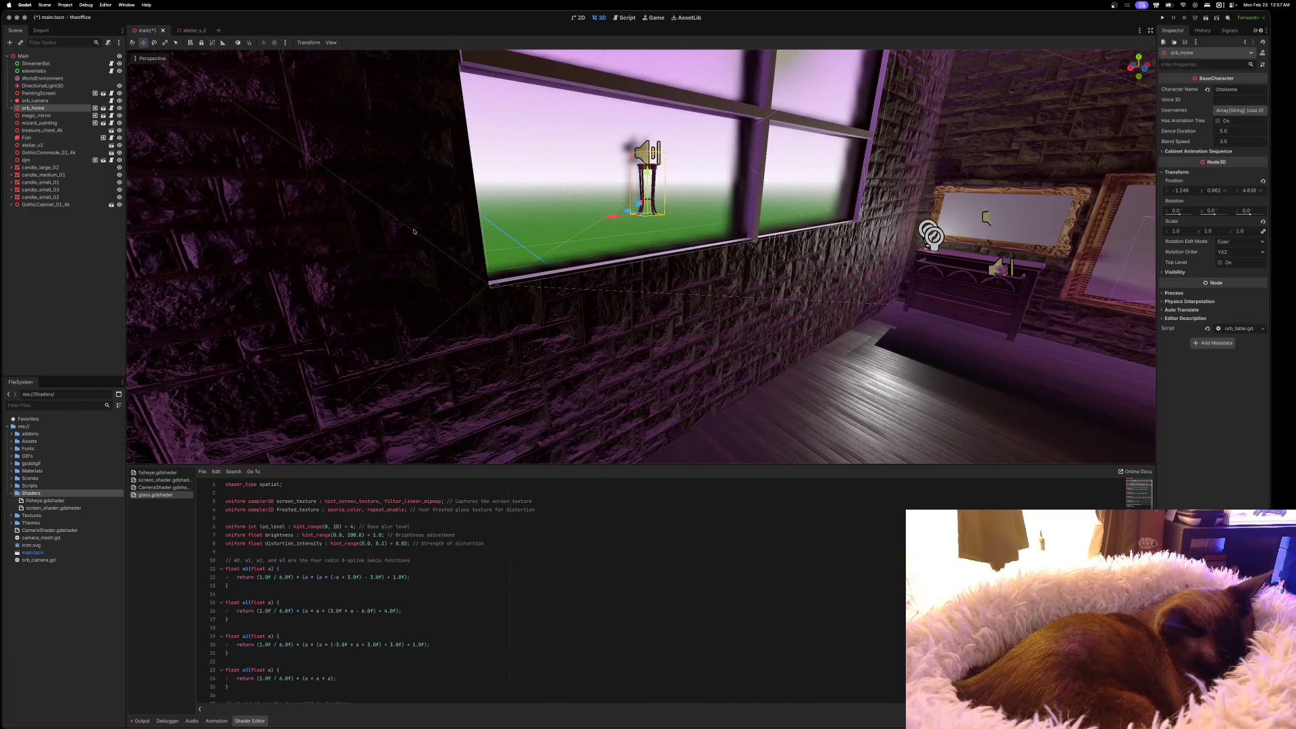
{"action": "left_click", "coordinate": [196, 31]}
Set the atelier_v_2 glass window pane's Y rotation back to 0
{"action": "scroll", "coordinate": [447, 251], "scroll_direction": "up", "scroll_amount": 10}
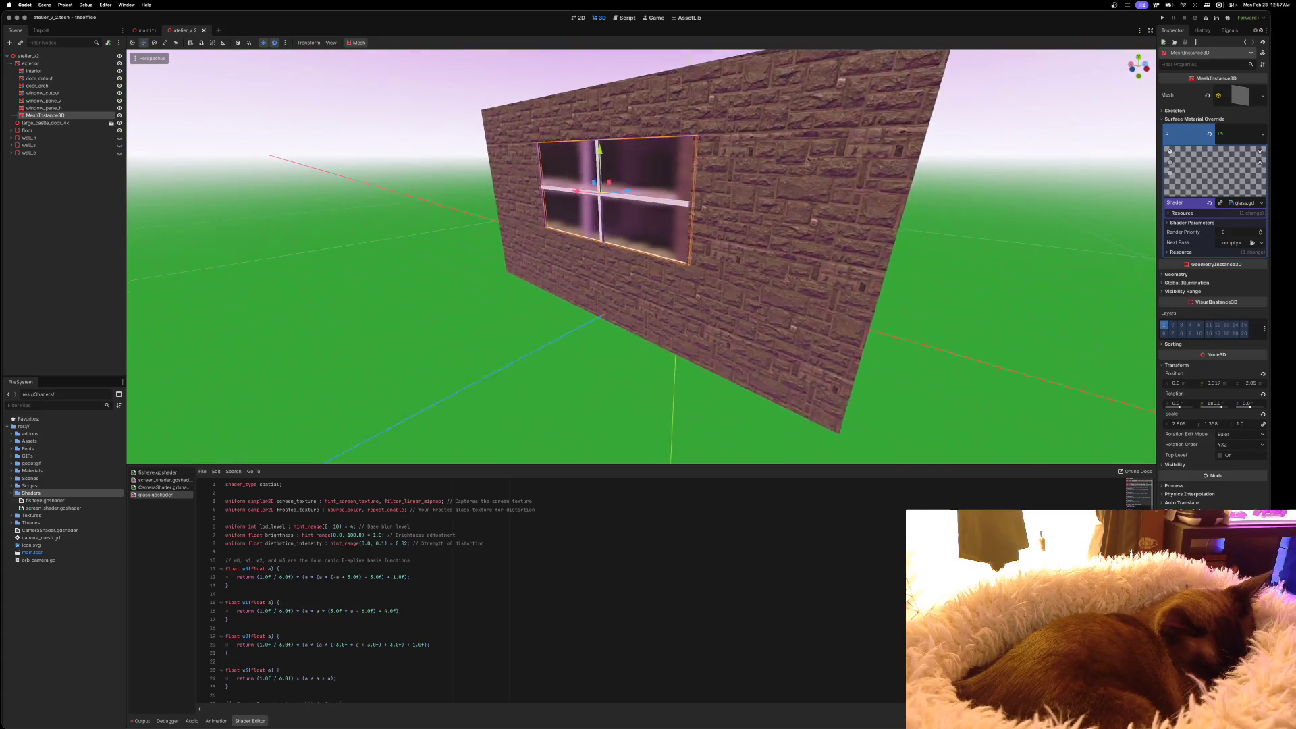
{"action": "scroll", "coordinate": [569, 292], "scroll_direction": "left", "scroll_amount": 8}
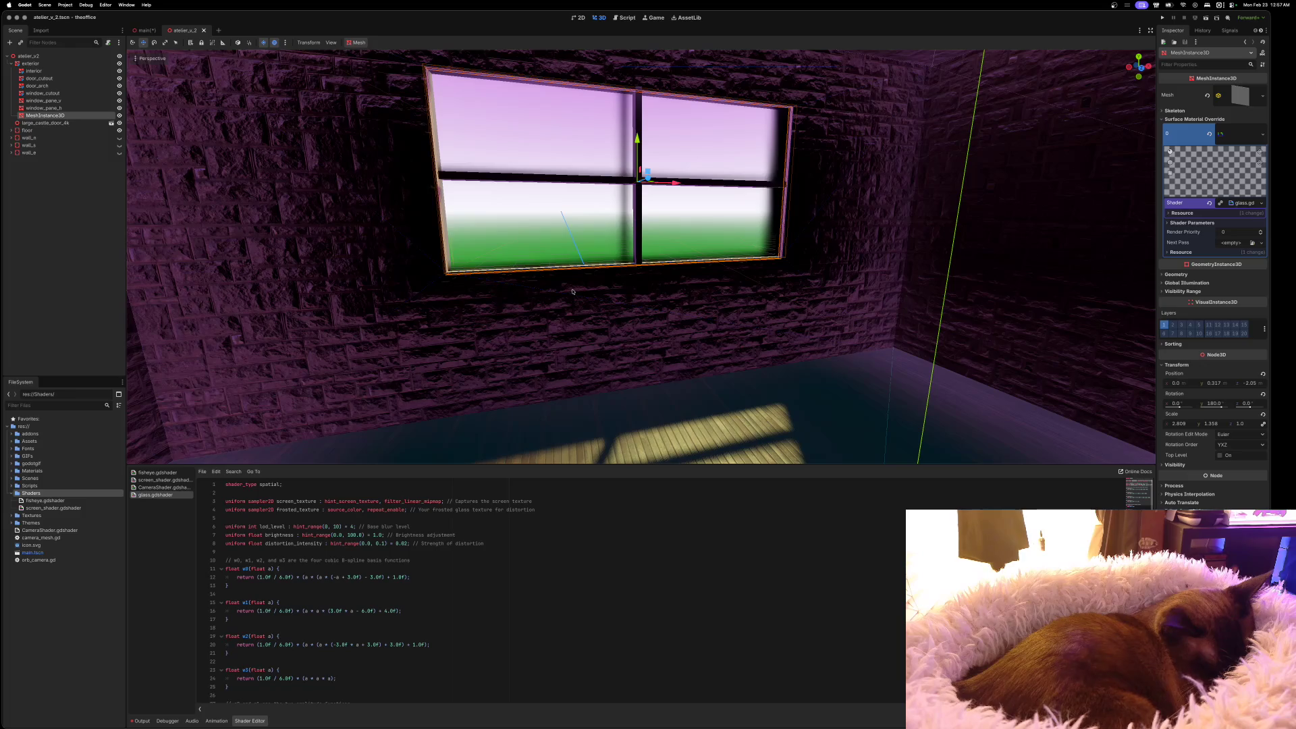
{"action": "key", "text": "ctrl+z"}
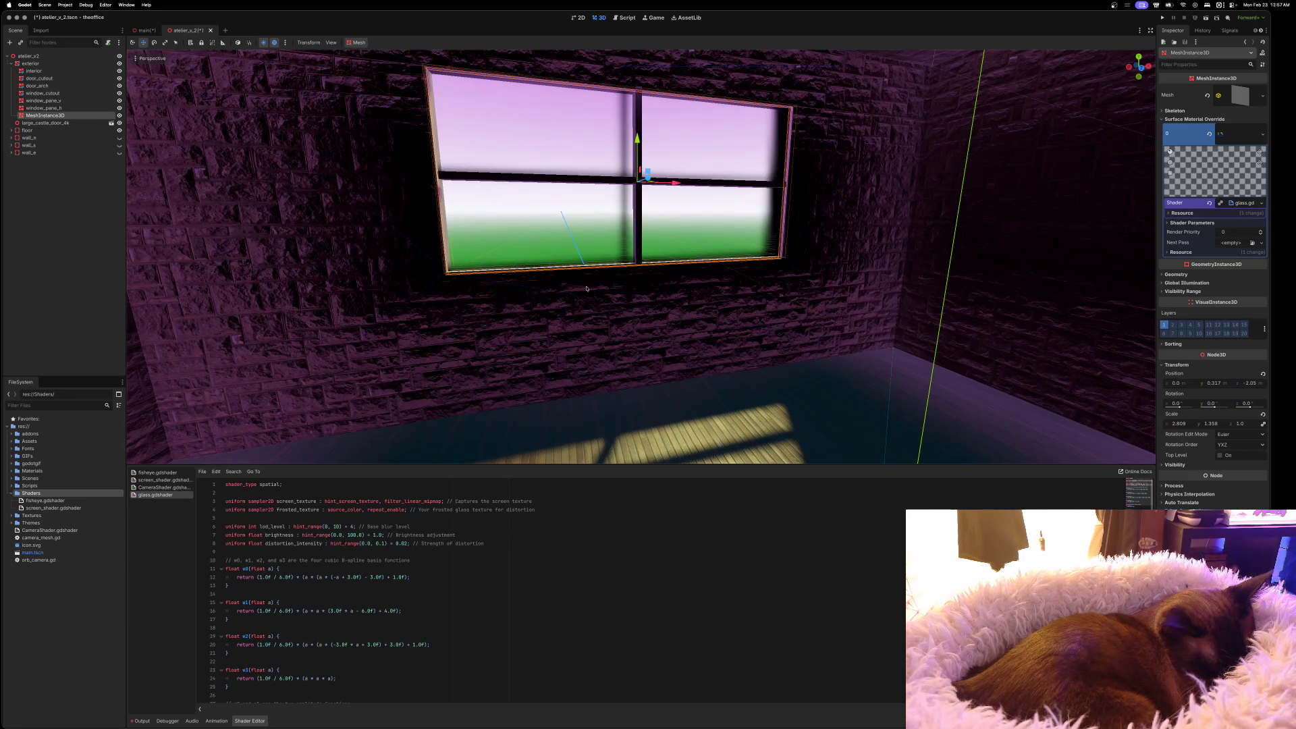
{"action": "scroll", "coordinate": [585, 288], "scroll_direction": "up", "scroll_amount": 10}
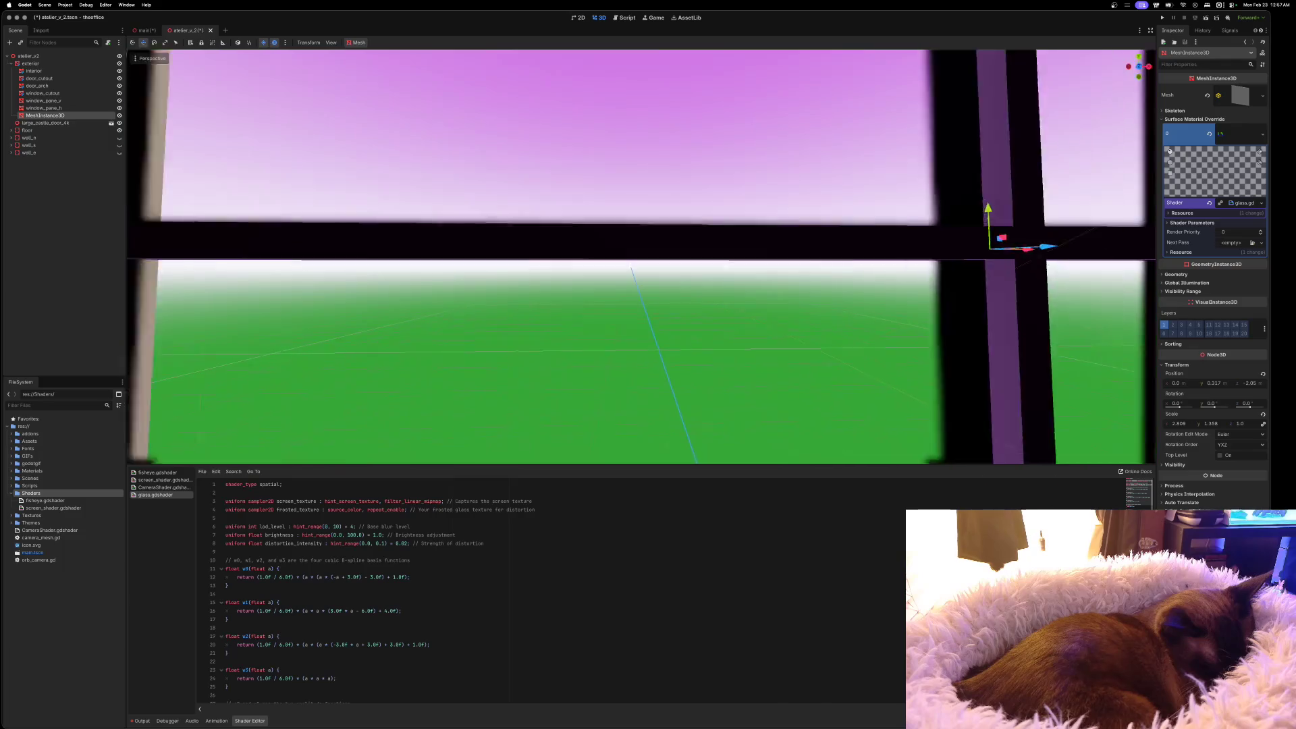
{"action": "scroll", "coordinate": [641, 257], "scroll_direction": "down", "scroll_amount": 5}
{"action": "scroll", "coordinate": [641, 257], "scroll_direction": "left", "scroll_amount": 5}
{"action": "scroll", "coordinate": [642, 257], "scroll_direction": "up", "scroll_amount": 5}
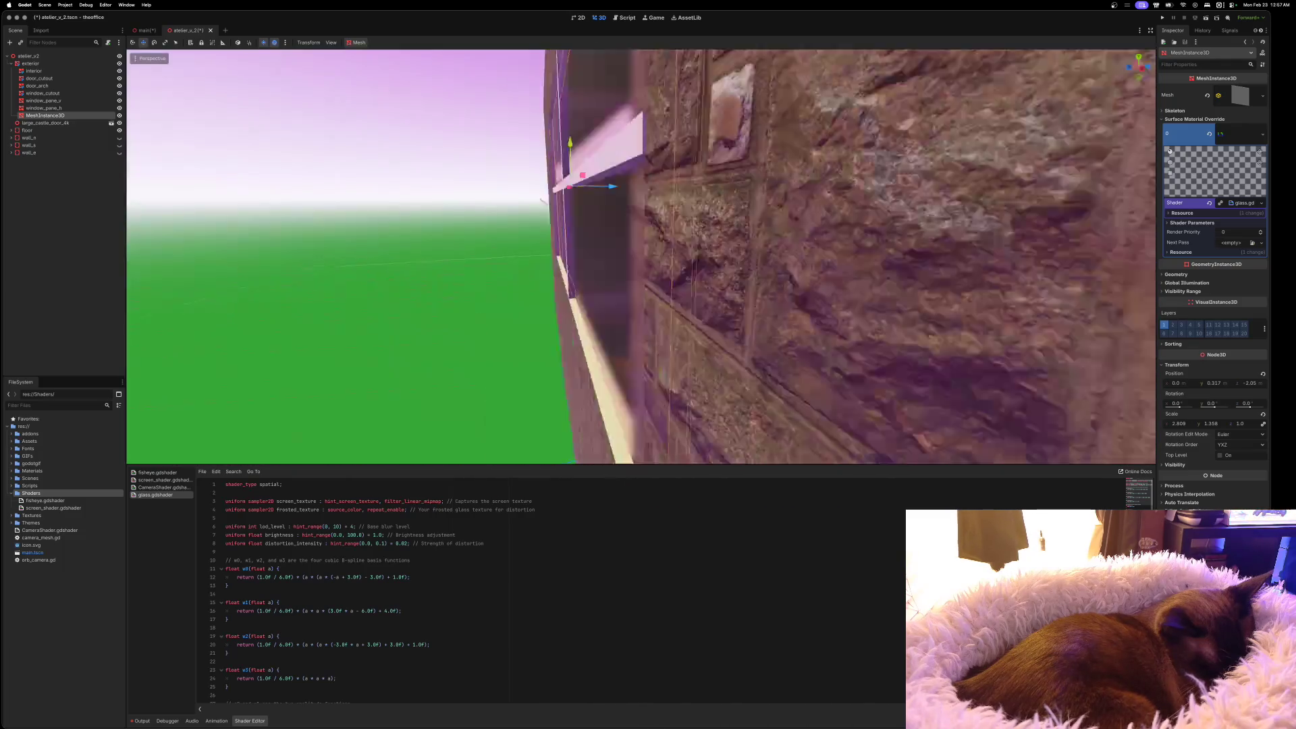
{"action": "scroll", "coordinate": [641, 256], "scroll_direction": "right", "scroll_amount": 5}
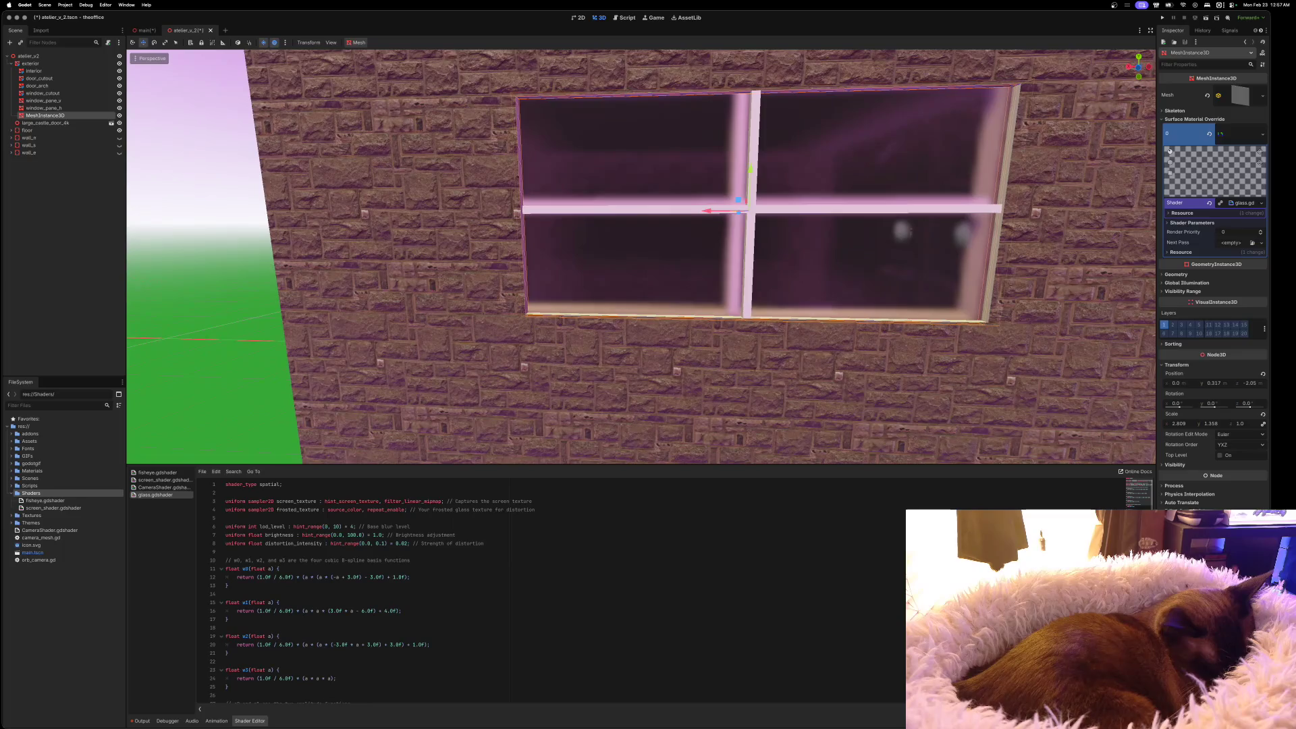
{"action": "scroll", "coordinate": [641, 256], "scroll_direction": "left", "scroll_amount": 5}
{"action": "scroll", "coordinate": [641, 257], "scroll_direction": "up", "scroll_amount": 5}
{"action": "scroll", "coordinate": [642, 257], "scroll_direction": "right", "scroll_amount": 5}
{"action": "scroll", "coordinate": [641, 257], "scroll_direction": "down", "scroll_amount": 5}
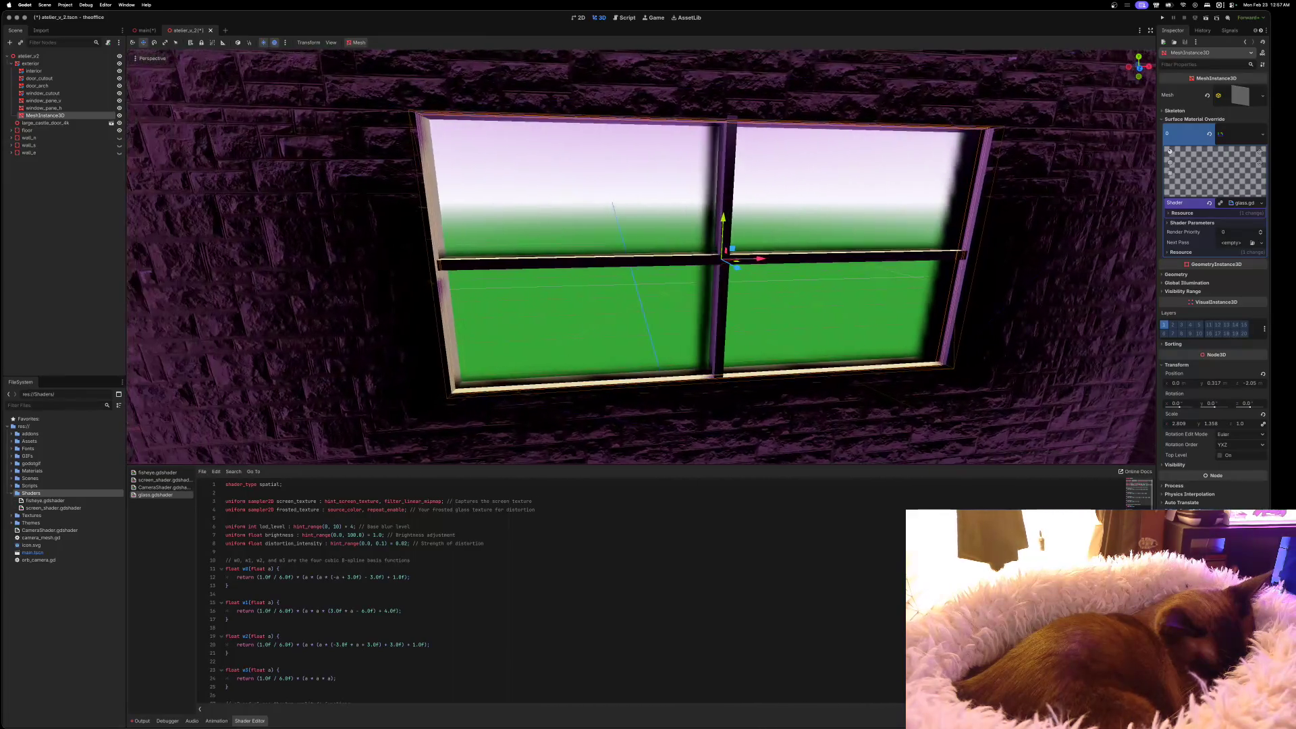
Save the atelier scene and return to the main scene
{"action": "left_click_drag", "start_coordinate": [472, 174], "coordinate": [406, 174]}
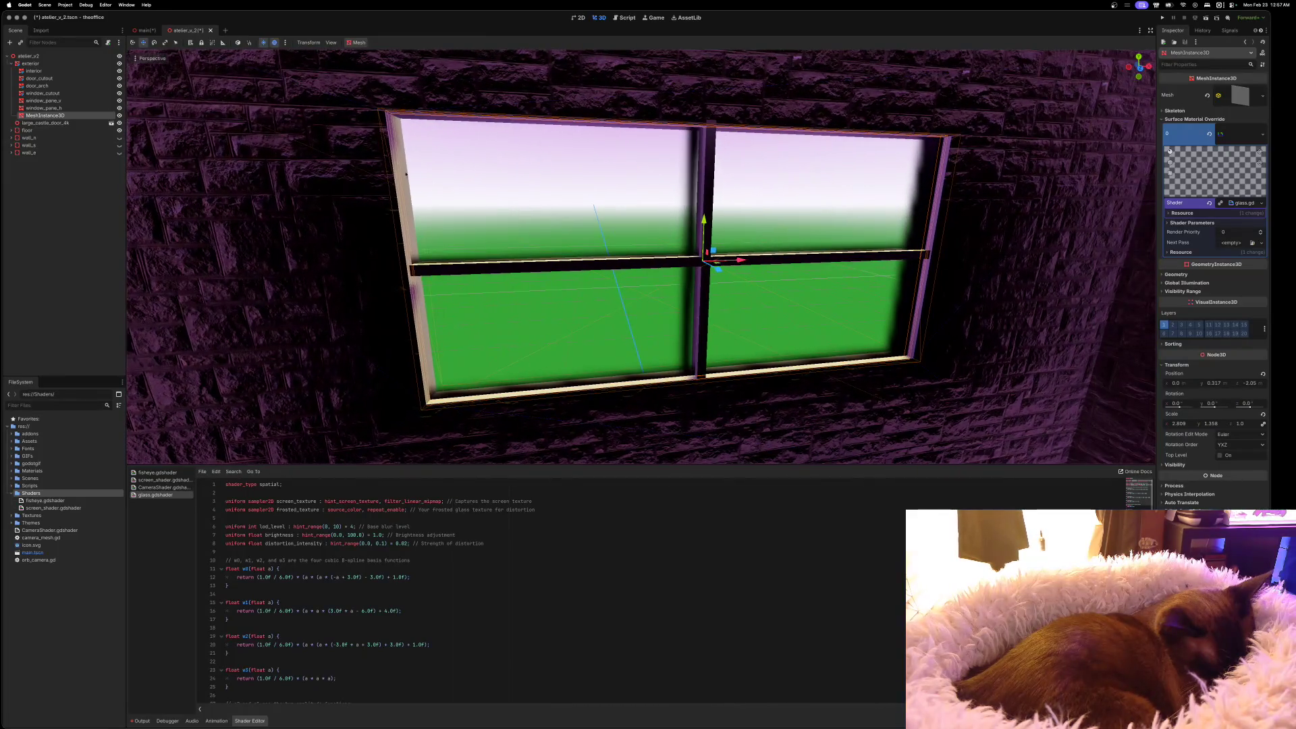
{"action": "key", "text": "super+s"}
{"action": "left_click", "coordinate": [143, 30]}
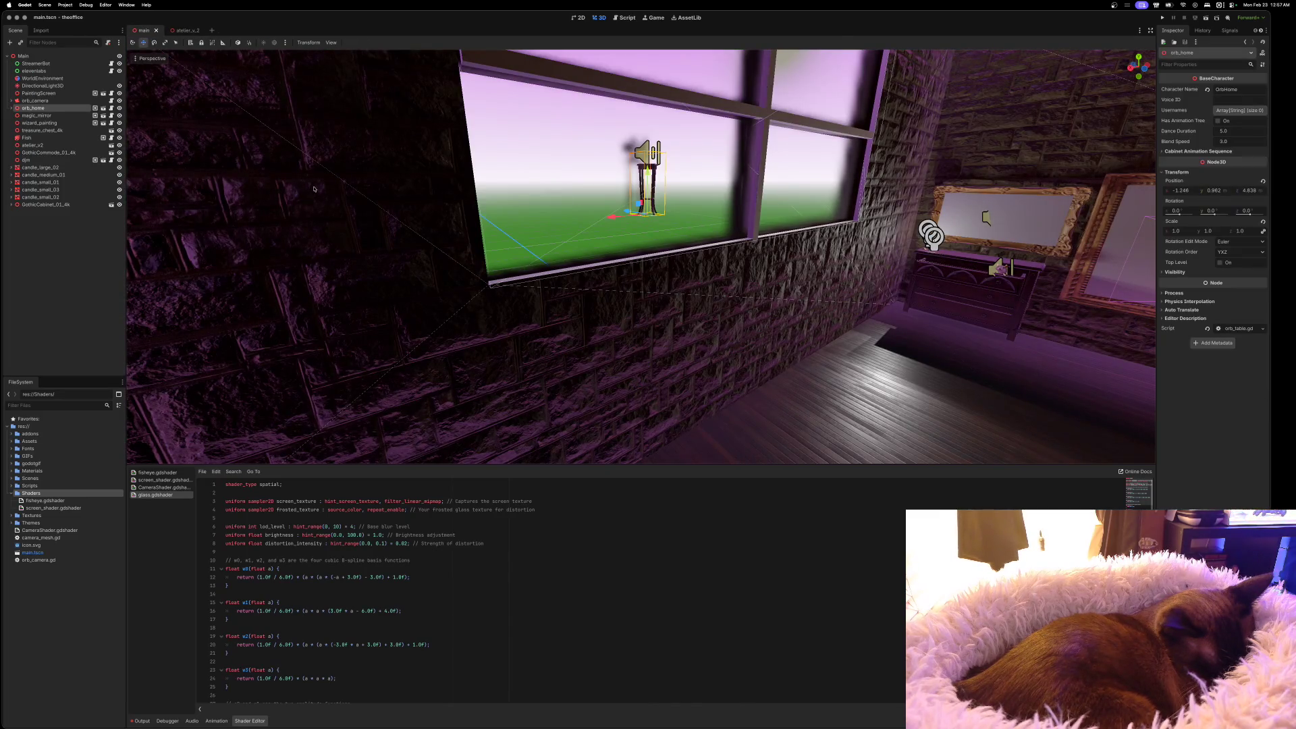
Slide orb_home along the window wall to Z position 1.067 and frame it in view
{"action": "mouse_move", "coordinate": [626, 211]}
{"action": "left_mouse_down"}
{"action": "mouse_move", "coordinate": [685, 227]}
{"action": "mouse_move", "coordinate": [495, 272]}
{"action": "mouse_move", "coordinate": [574, 250]}
{"action": "mouse_move", "coordinate": [749, 327]}
{"action": "mouse_move", "coordinate": [583, 271]}
{"action": "mouse_move", "coordinate": [629, 288]}
{"action": "mouse_move", "coordinate": [607, 279]}
{"action": "left_mouse_up"}
{"action": "key", "text": "f"}
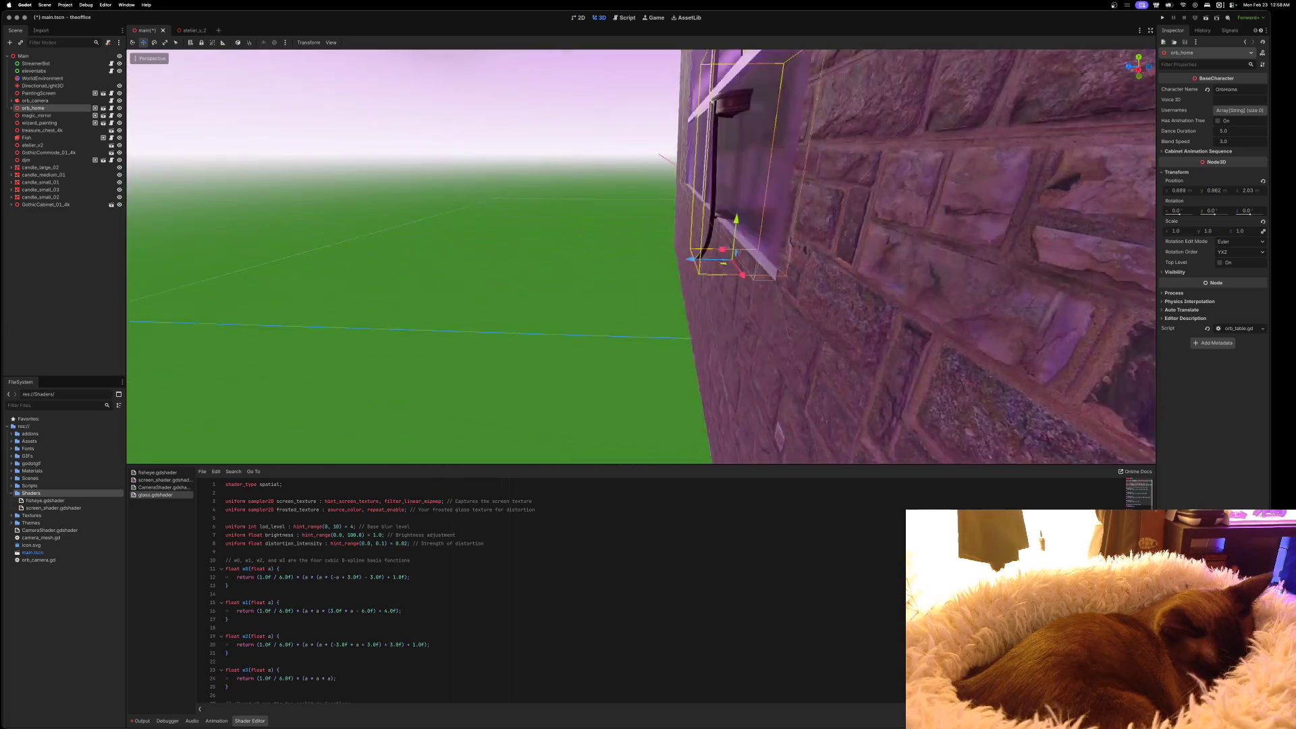
{"action": "scroll", "coordinate": [641, 256], "scroll_direction": "left", "scroll_amount": 10}
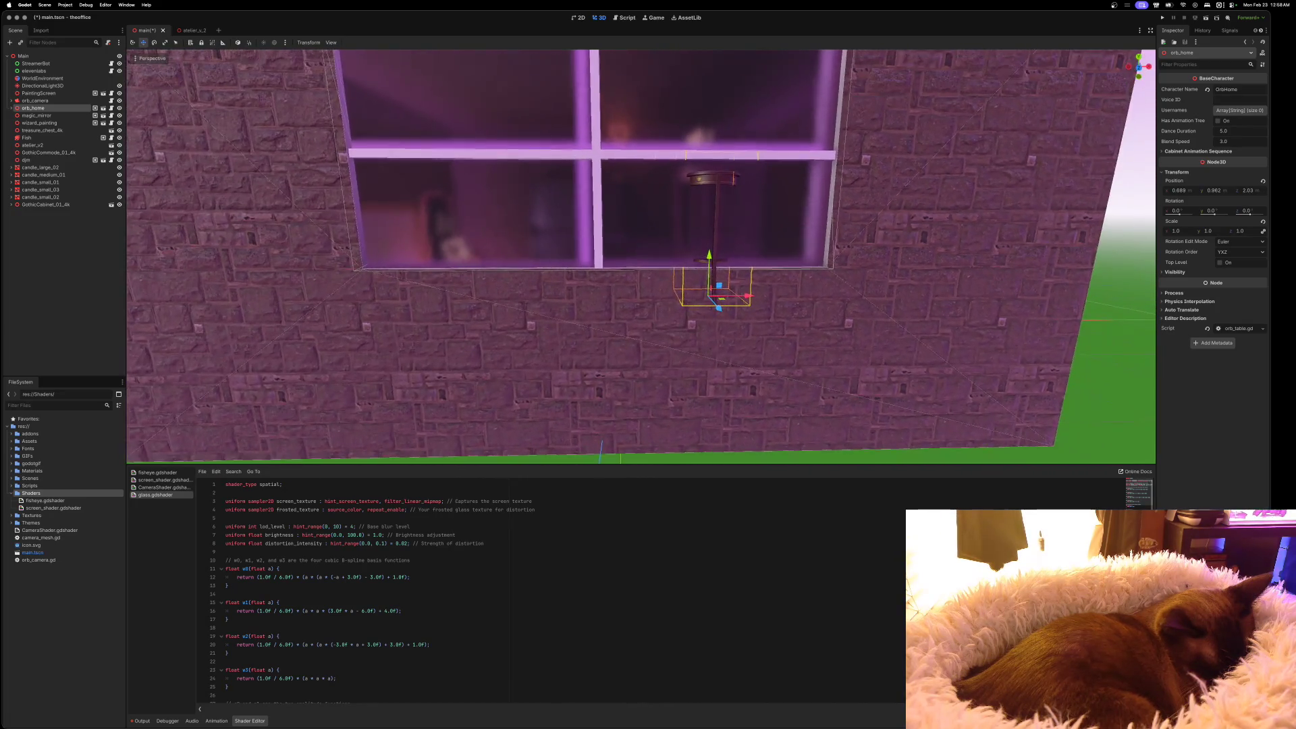
{"action": "scroll", "coordinate": [641, 257], "scroll_direction": "down", "scroll_amount": 3}
{"action": "scroll", "coordinate": [641, 256], "scroll_direction": "left", "scroll_amount": 10}
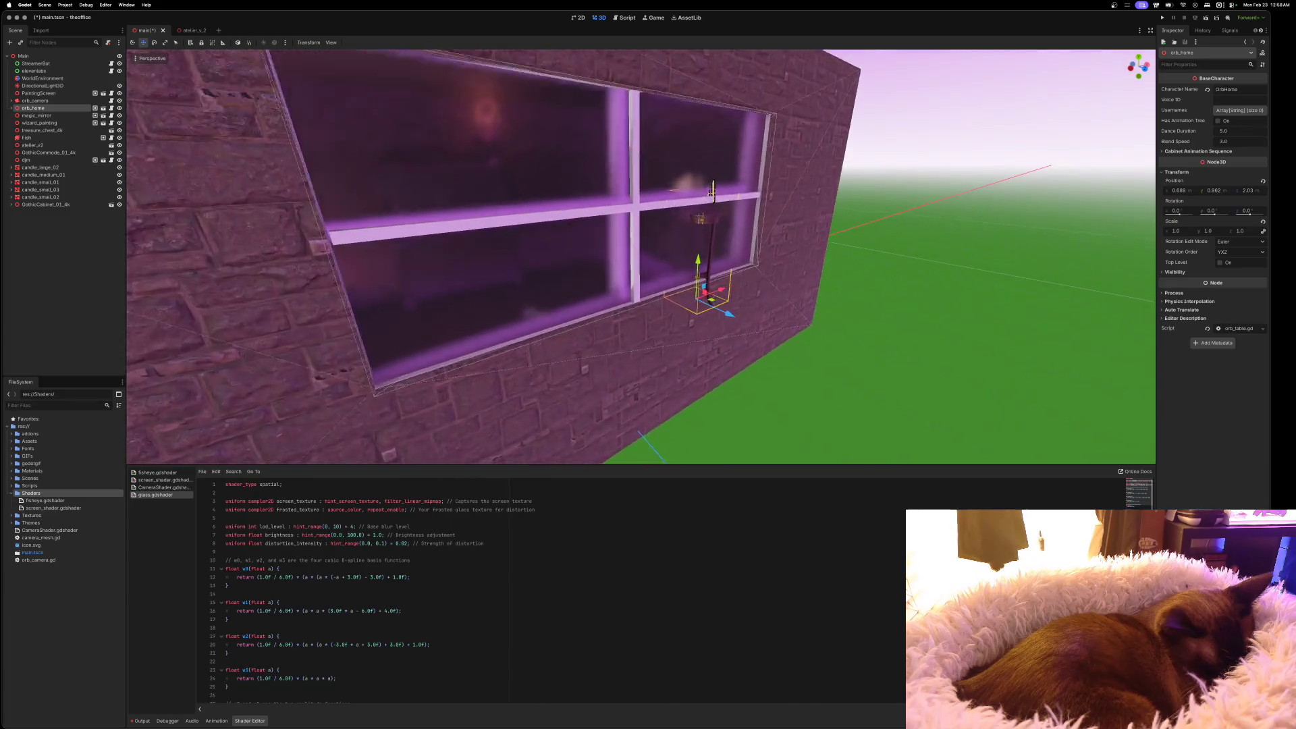
{"action": "scroll", "coordinate": [641, 256], "scroll_direction": "left", "scroll_amount": 10}
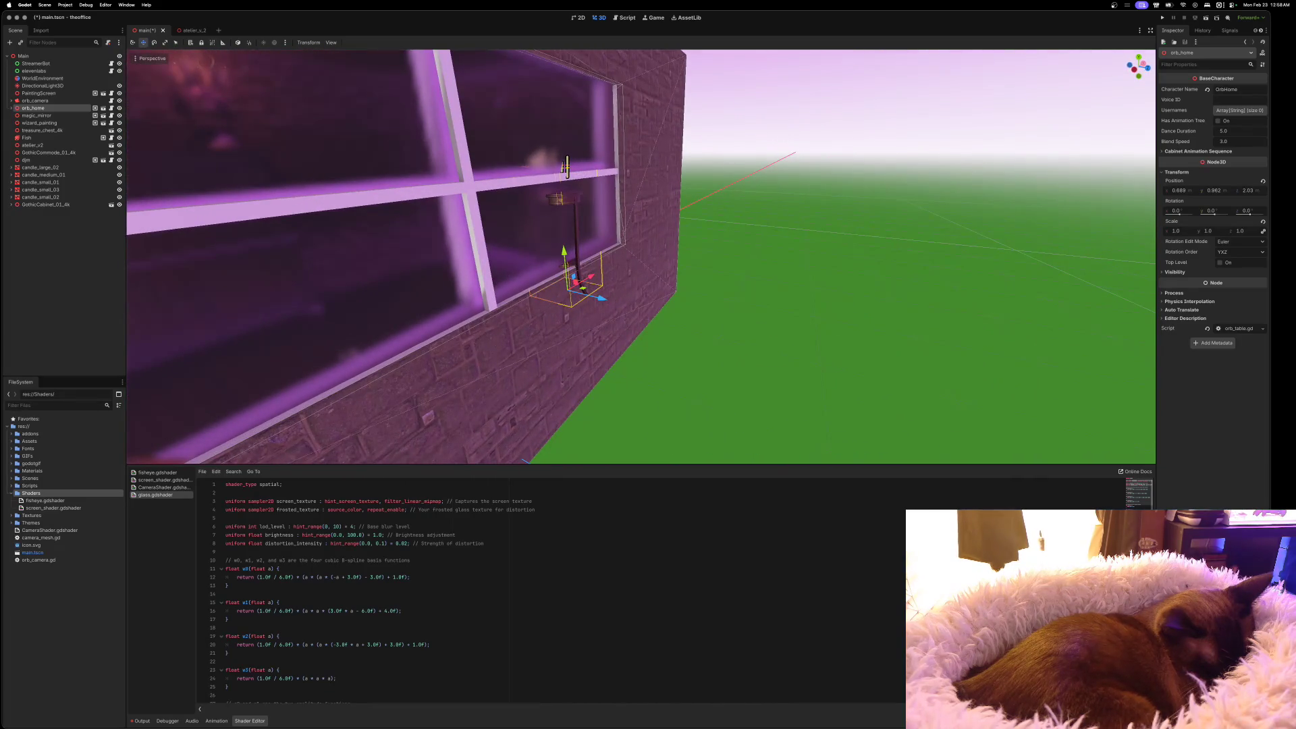
{"action": "scroll", "coordinate": [636, 371], "scroll_direction": "left", "scroll_amount": 10}
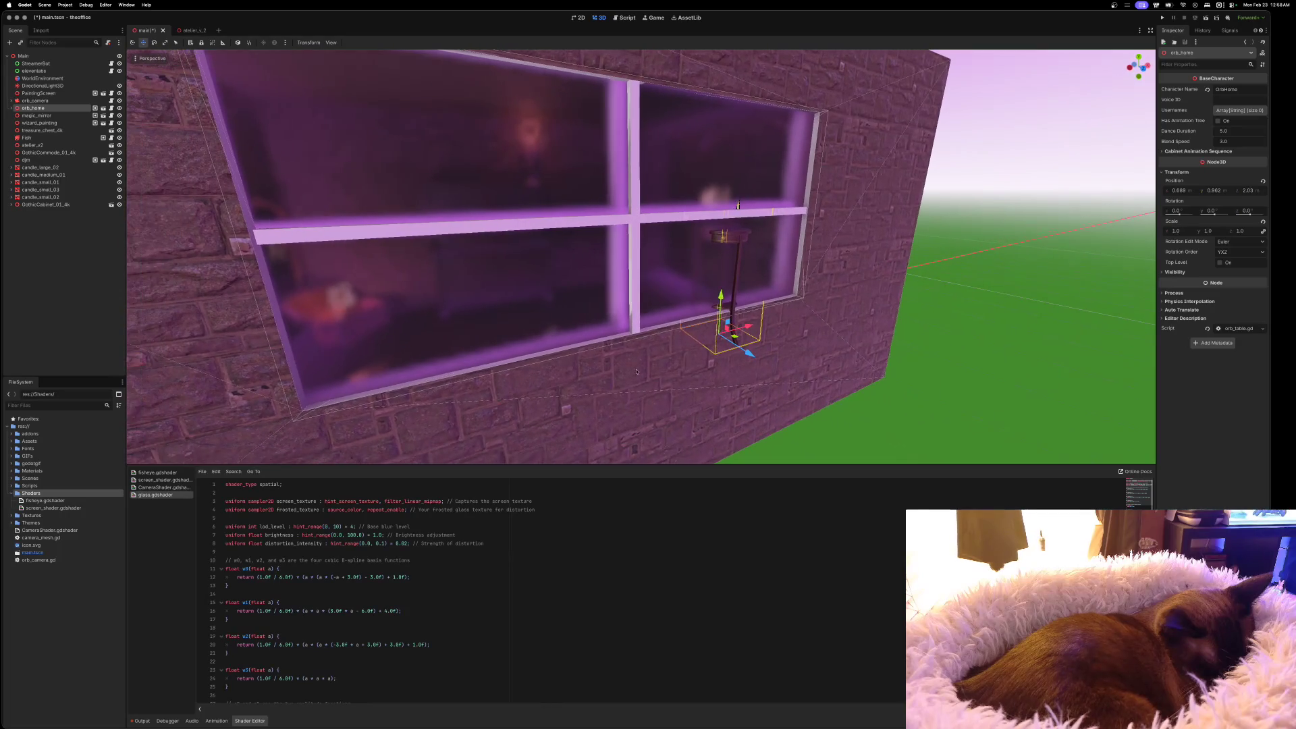
{"action": "mouse_move", "coordinate": [749, 353]}
{"action": "left_mouse_down"}
{"action": "mouse_move", "coordinate": [617, 284]}
{"action": "mouse_move", "coordinate": [459, 311]}
{"action": "mouse_move", "coordinate": [585, 301]}
{"action": "mouse_move", "coordinate": [541, 309]}
{"action": "left_mouse_up"}
{"action": "key", "text": "w"}
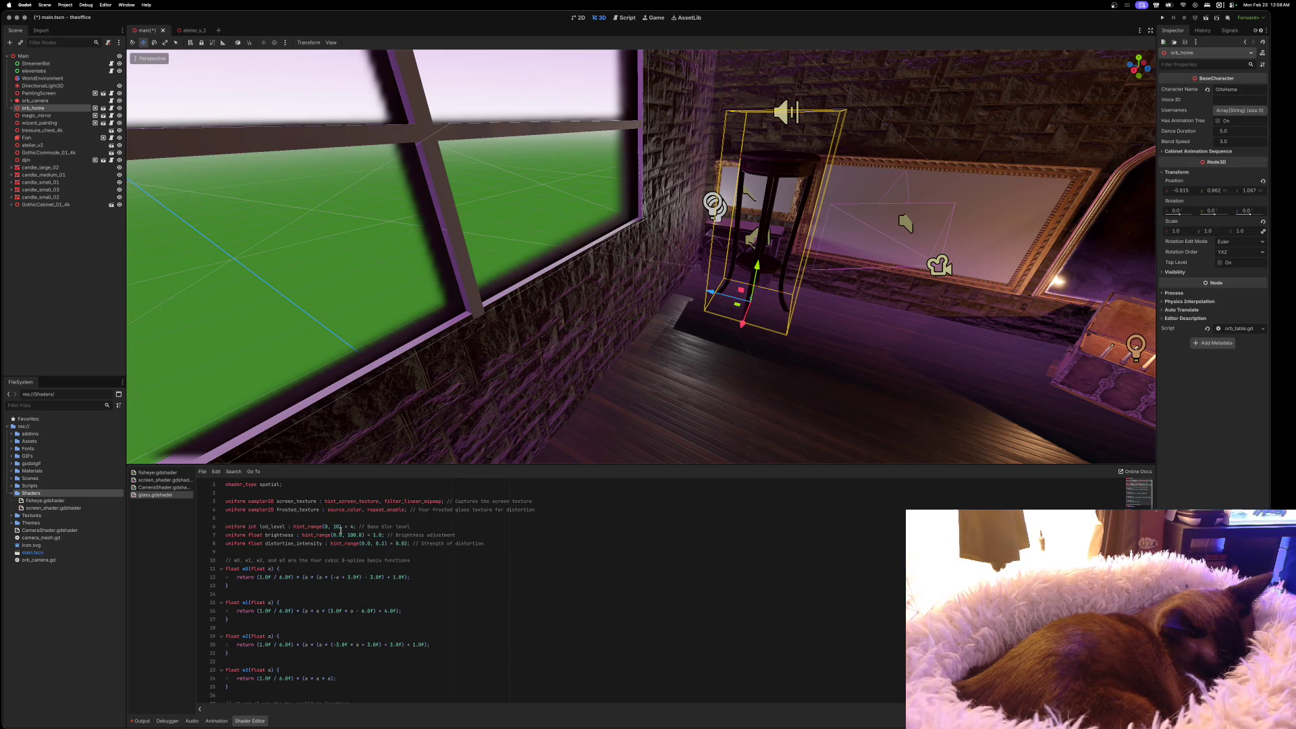
{"action": "scroll", "coordinate": [355, 539], "scroll_direction": "down", "scroll_amount": 2}
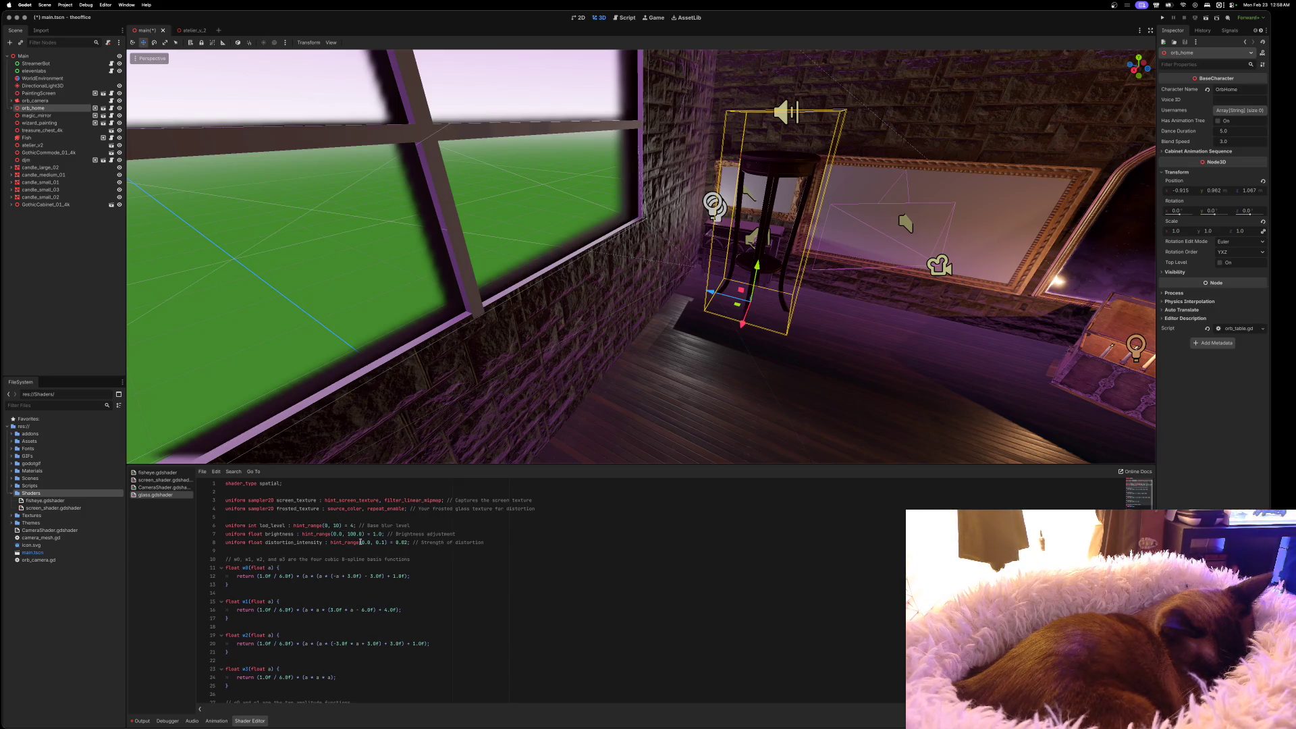
{"action": "scroll", "coordinate": [359, 542], "scroll_direction": "up", "scroll_amount": 2}
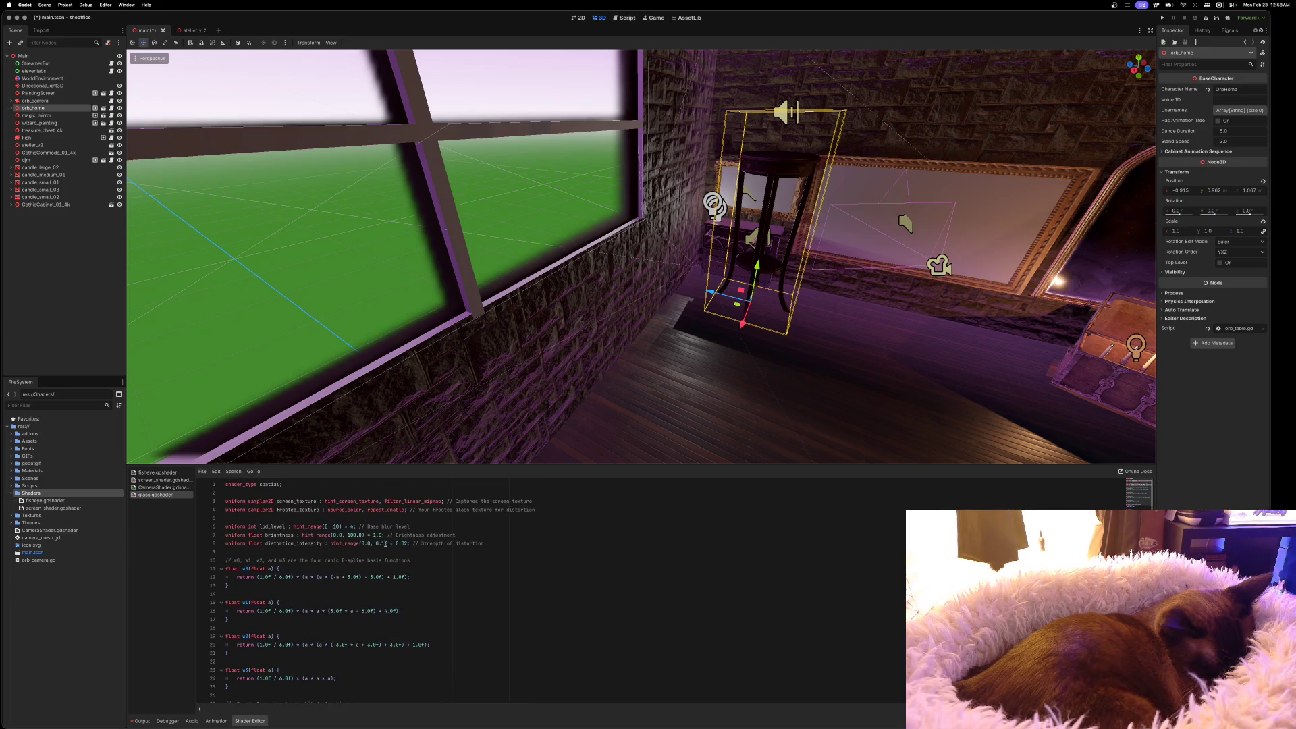
In atelier_v_2, inspect the pane's glass material and shader parameters
{"action": "left_click", "coordinate": [193, 33]}
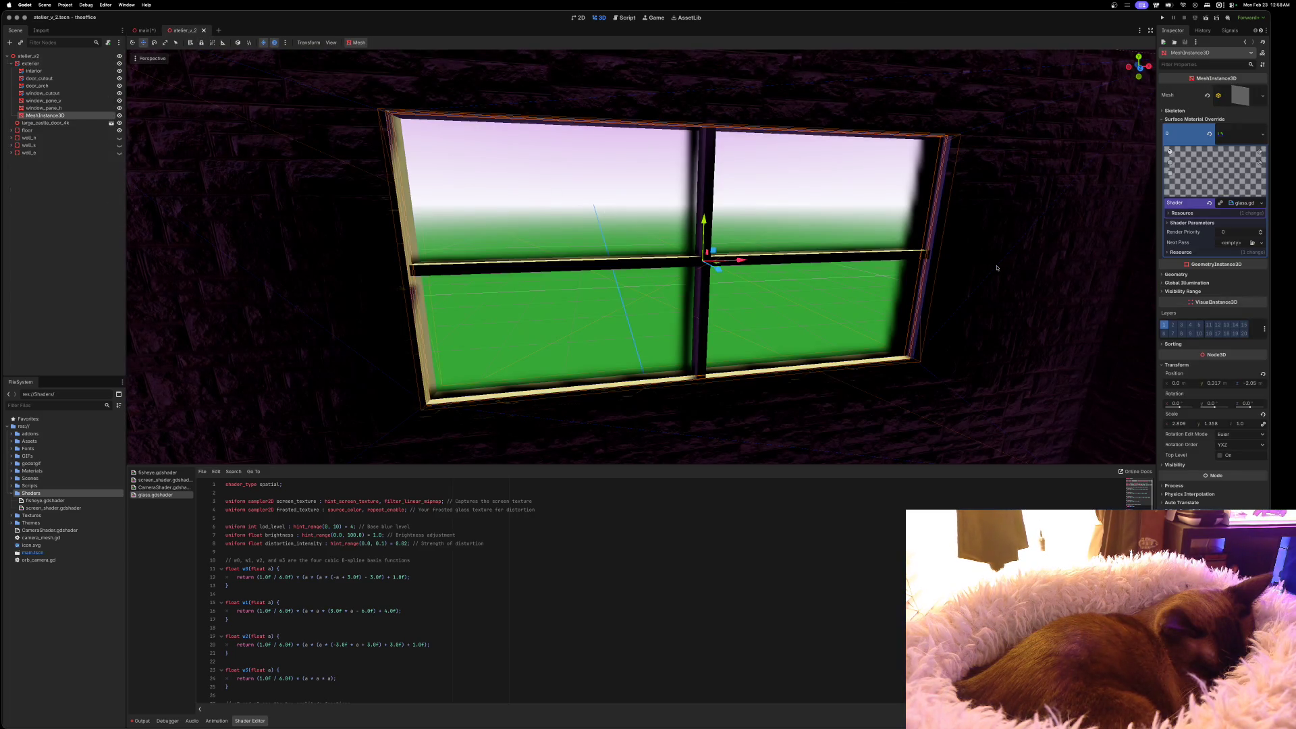
{"action": "left_click", "coordinate": [1168, 213]}
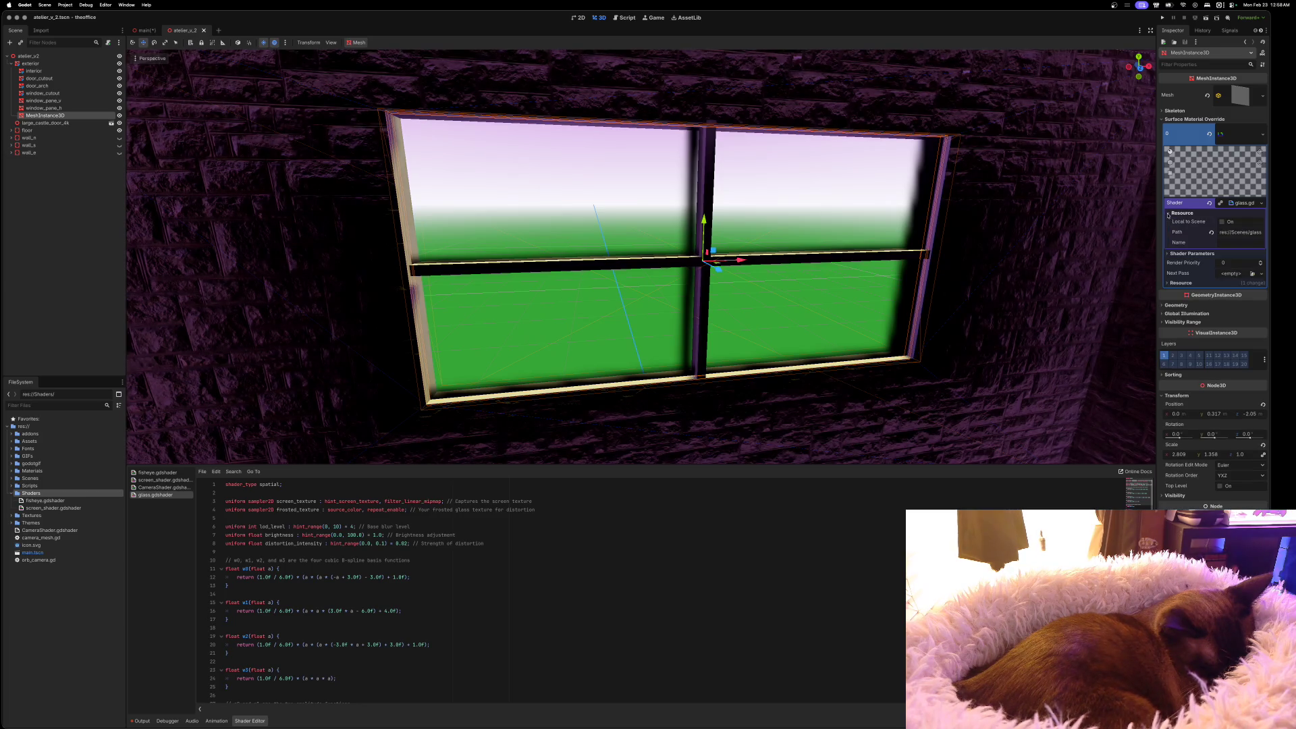
{"action": "left_click", "coordinate": [1168, 213]}
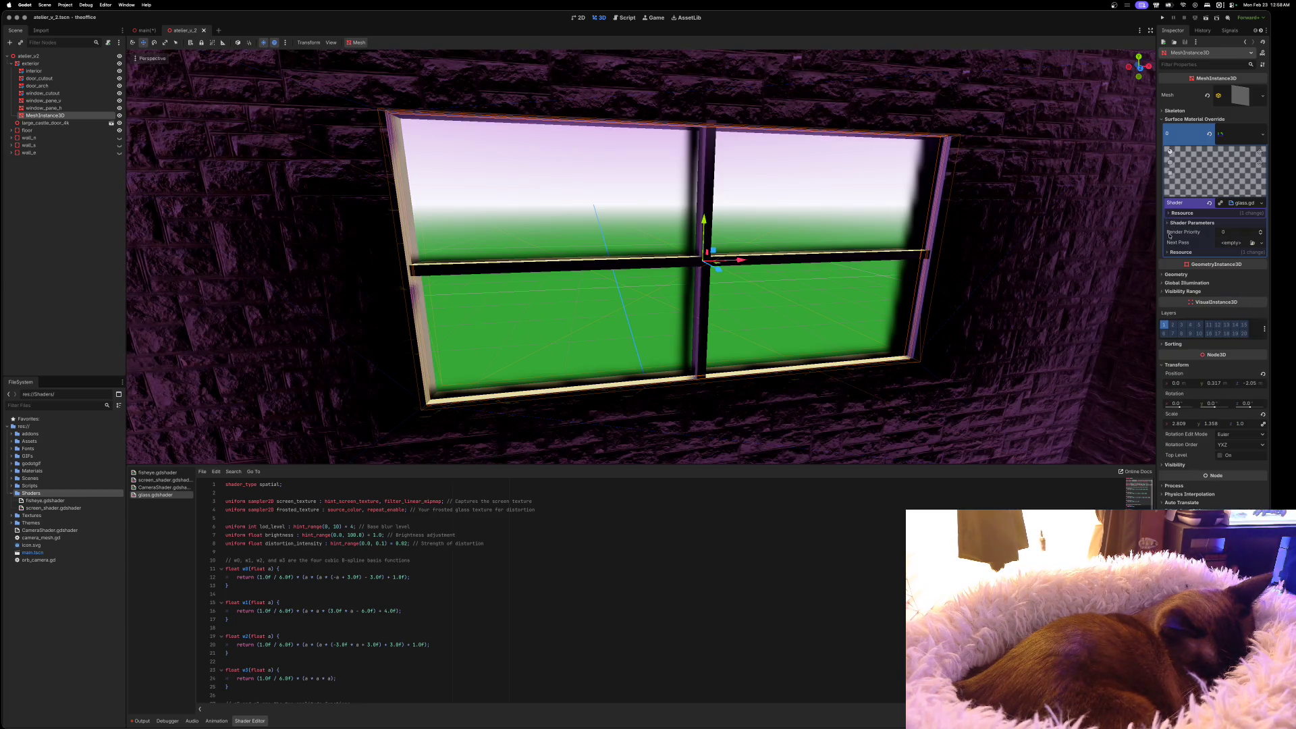
{"action": "left_click", "coordinate": [1167, 224]}
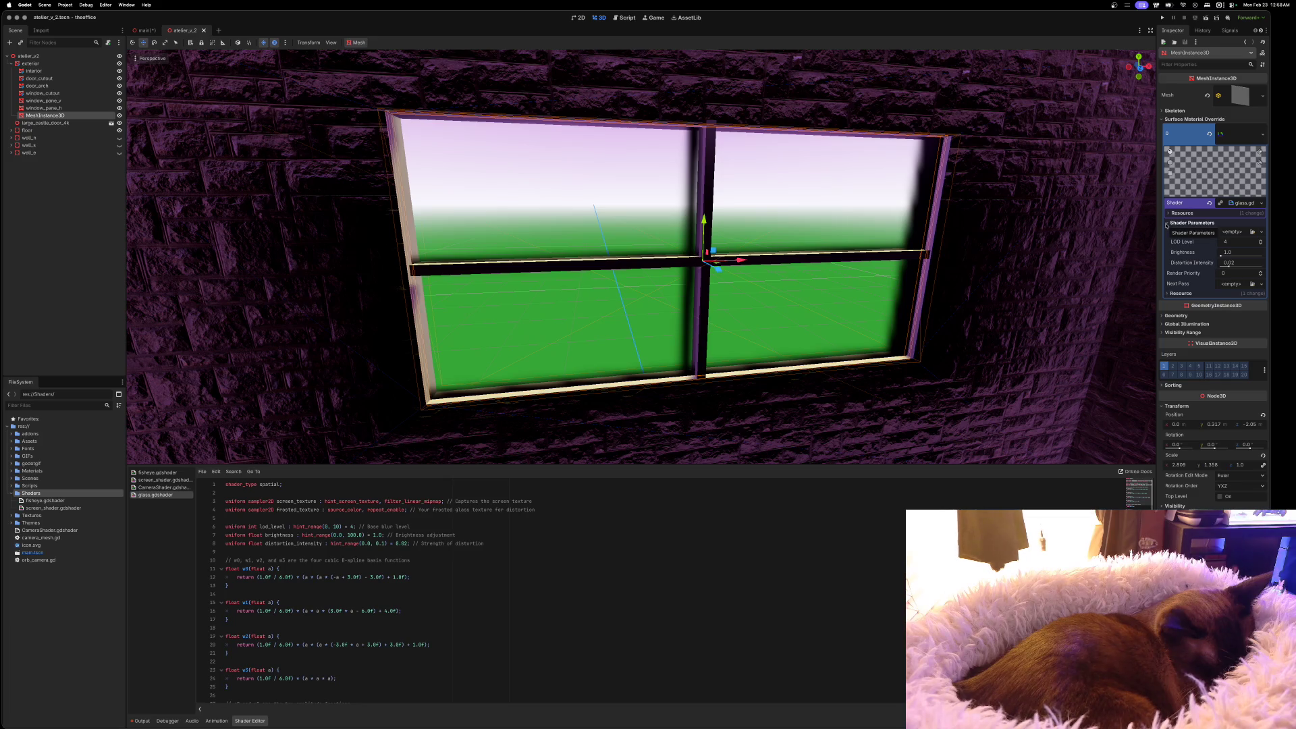
{"action": "left_click", "coordinate": [1166, 224]}
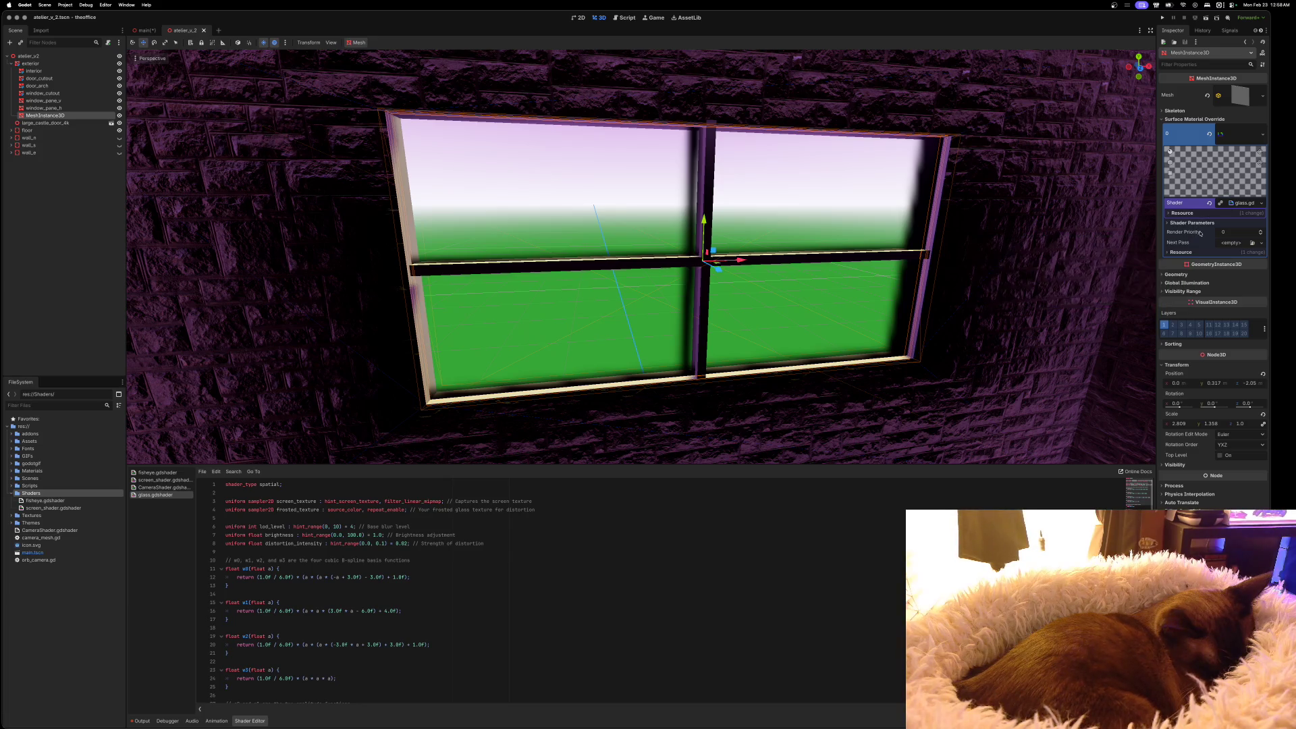
Enable Flip Faces on the pane's box mesh, save atelier, and return to main
{"action": "left_click", "coordinate": [1239, 98]}
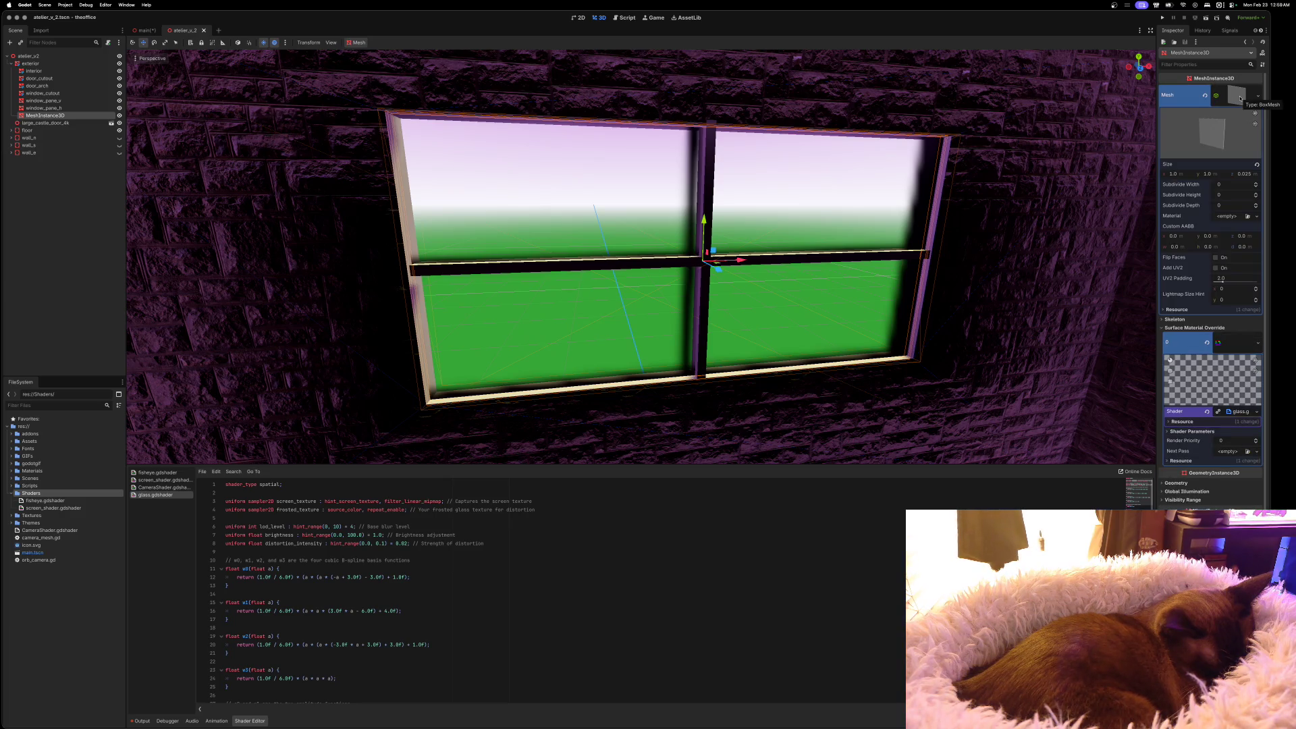
{"action": "left_click", "coordinate": [1216, 258]}
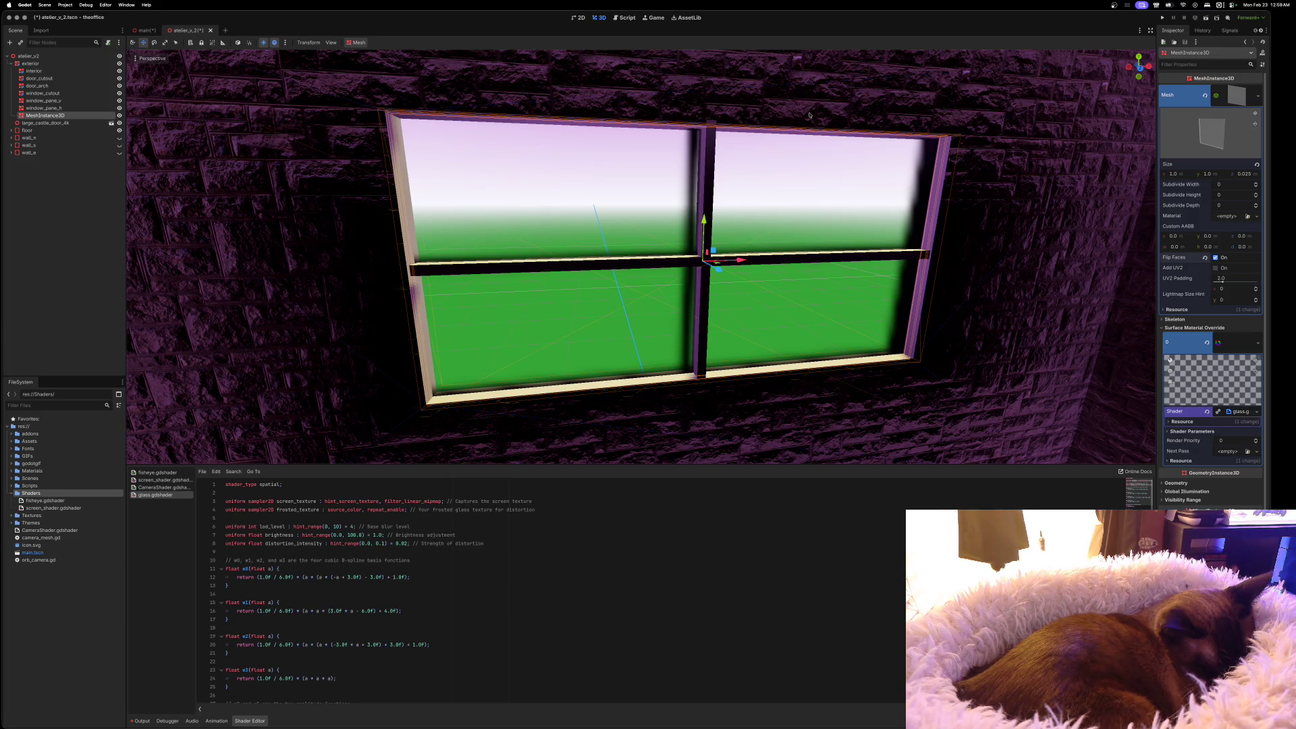
{"action": "key", "text": "super+s"}
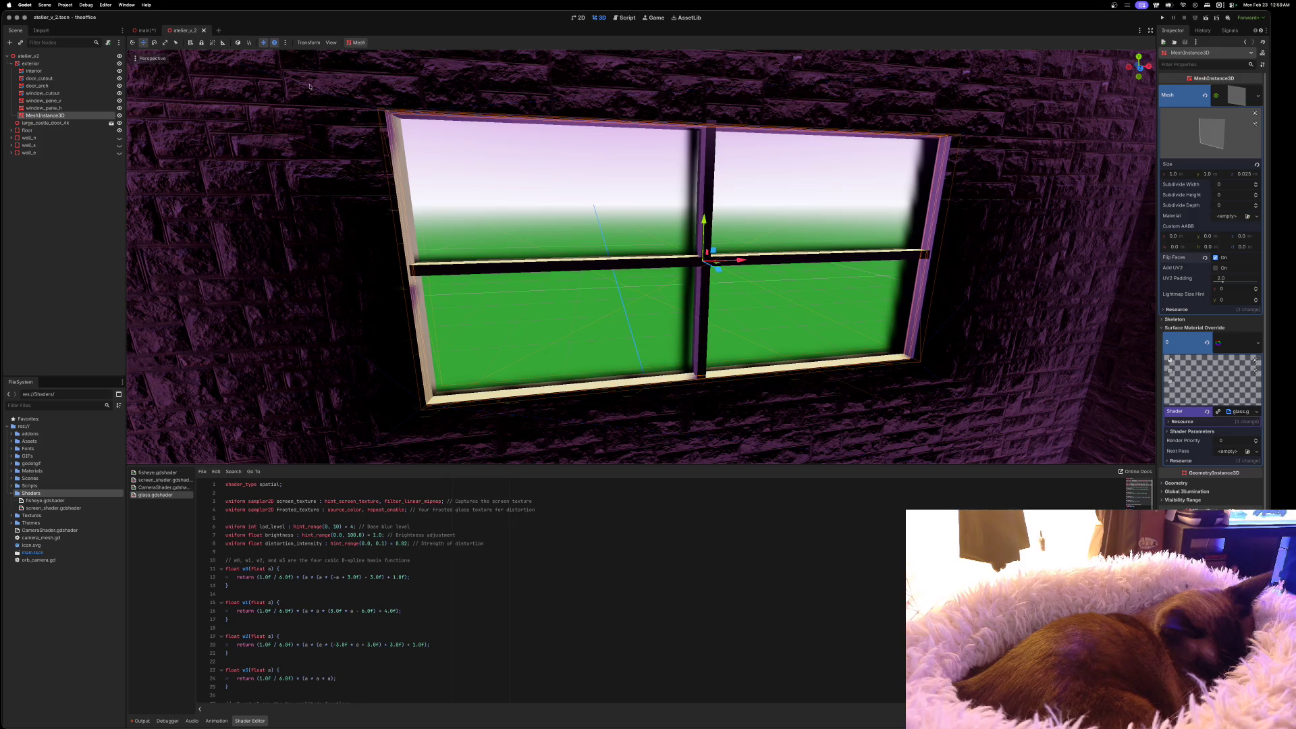
{"action": "left_click", "coordinate": [143, 31]}
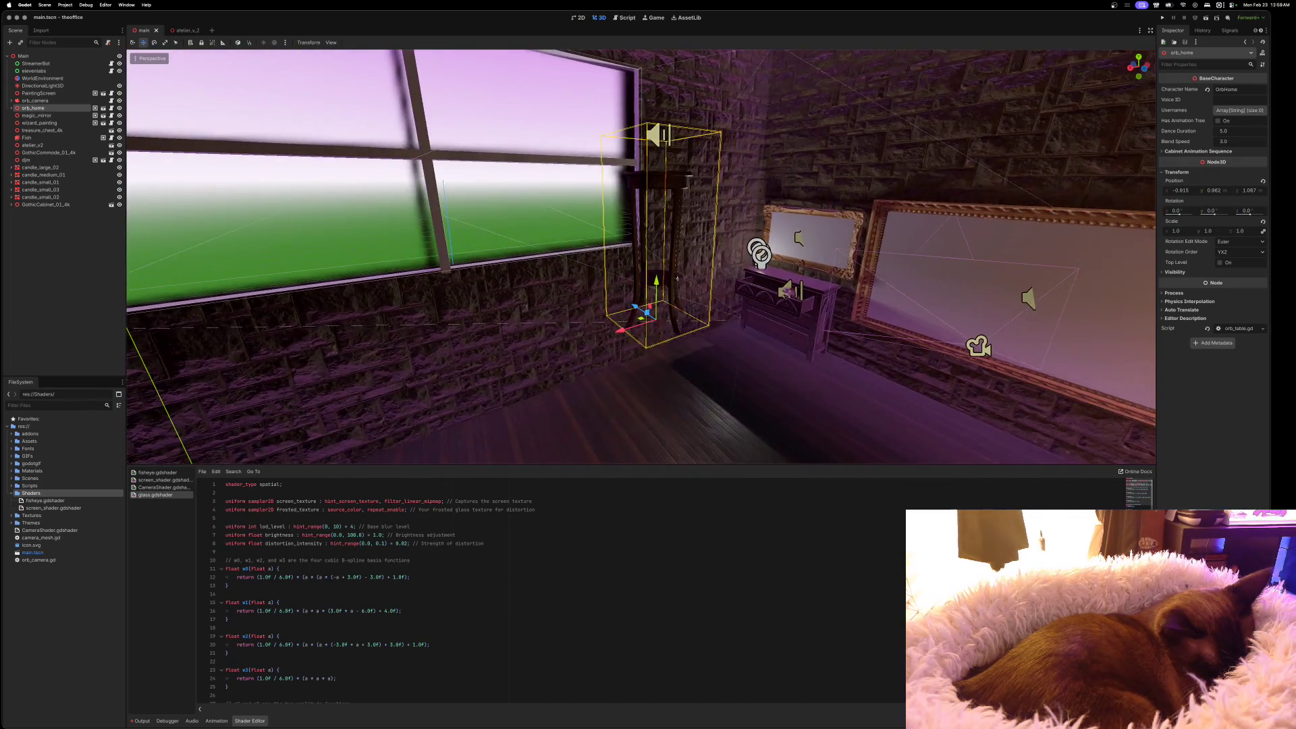
Move the orb_home table toward the window and frame it in the view
{"action": "mouse_move", "coordinate": [761, 294]}
{"action": "left_mouse_down"}
{"action": "mouse_move", "coordinate": [564, 239]}
{"action": "mouse_move", "coordinate": [297, 282]}
{"action": "left_mouse_up"}
{"action": "key", "text": "f"}
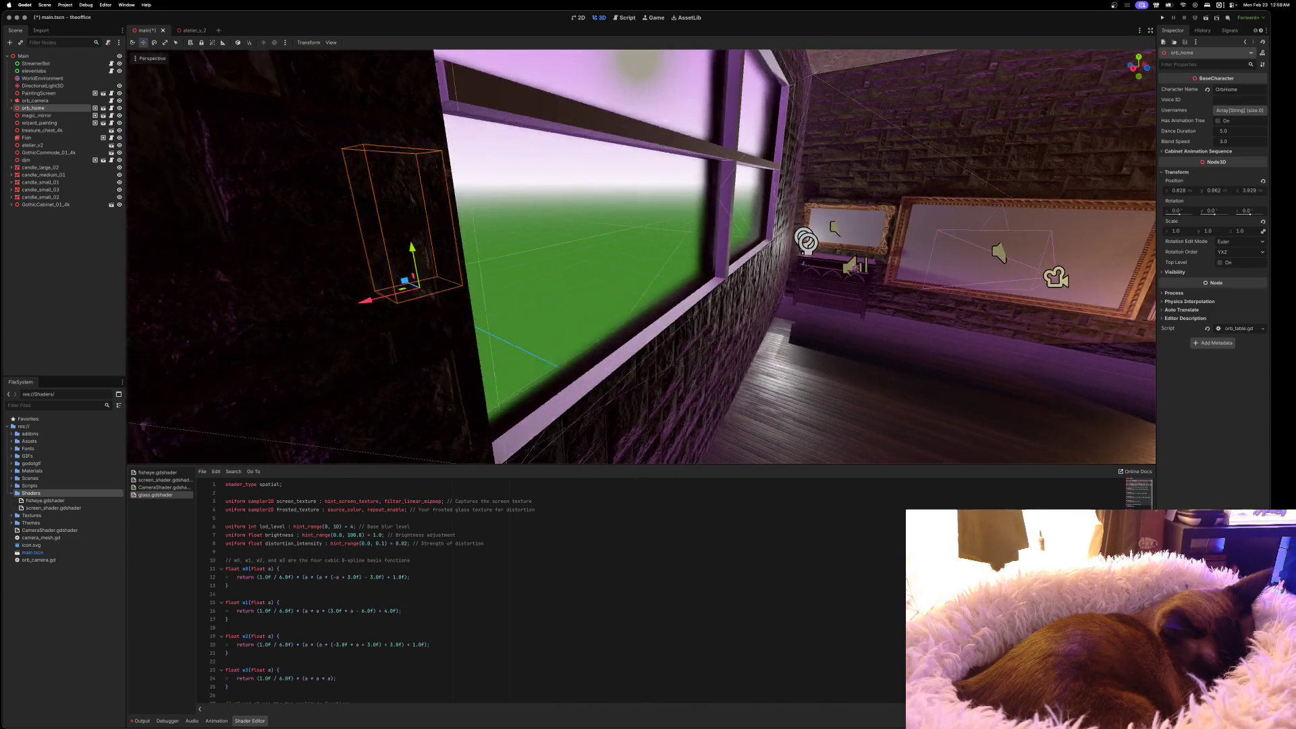
{"action": "key", "text": "w"}
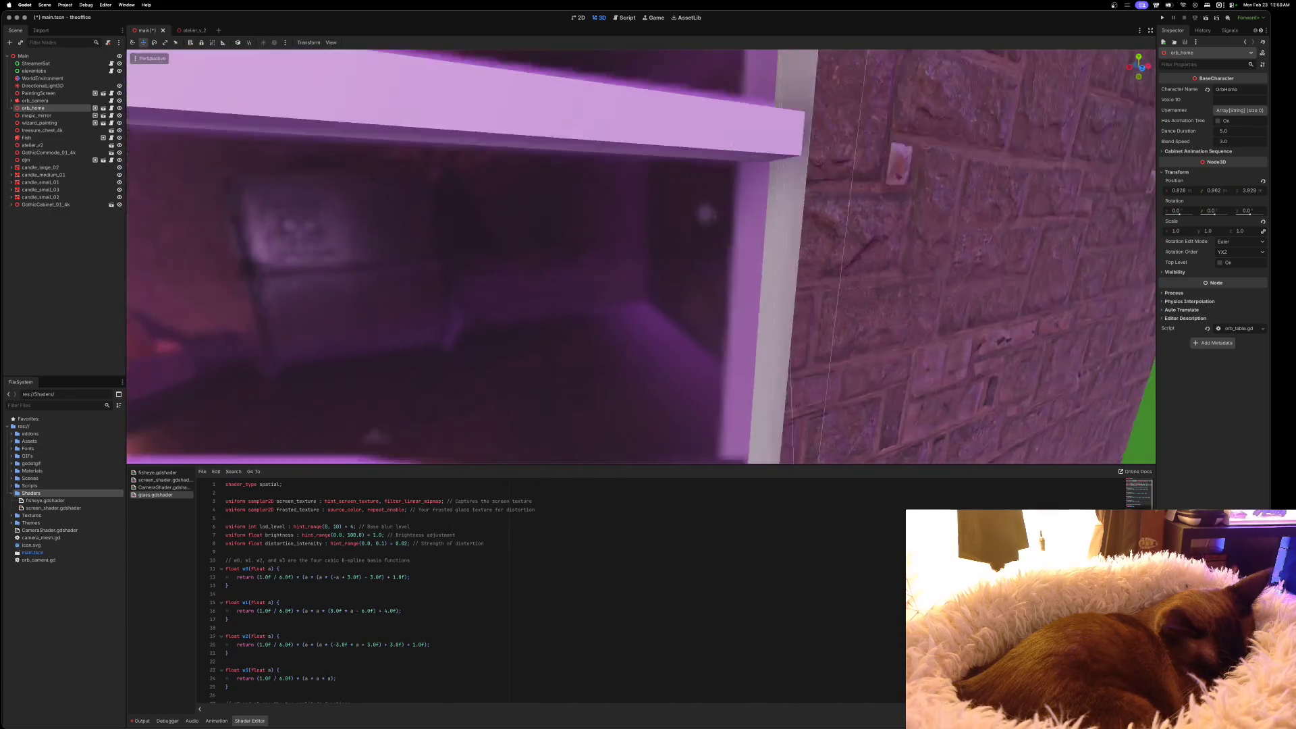
{"action": "key", "text": "w"}
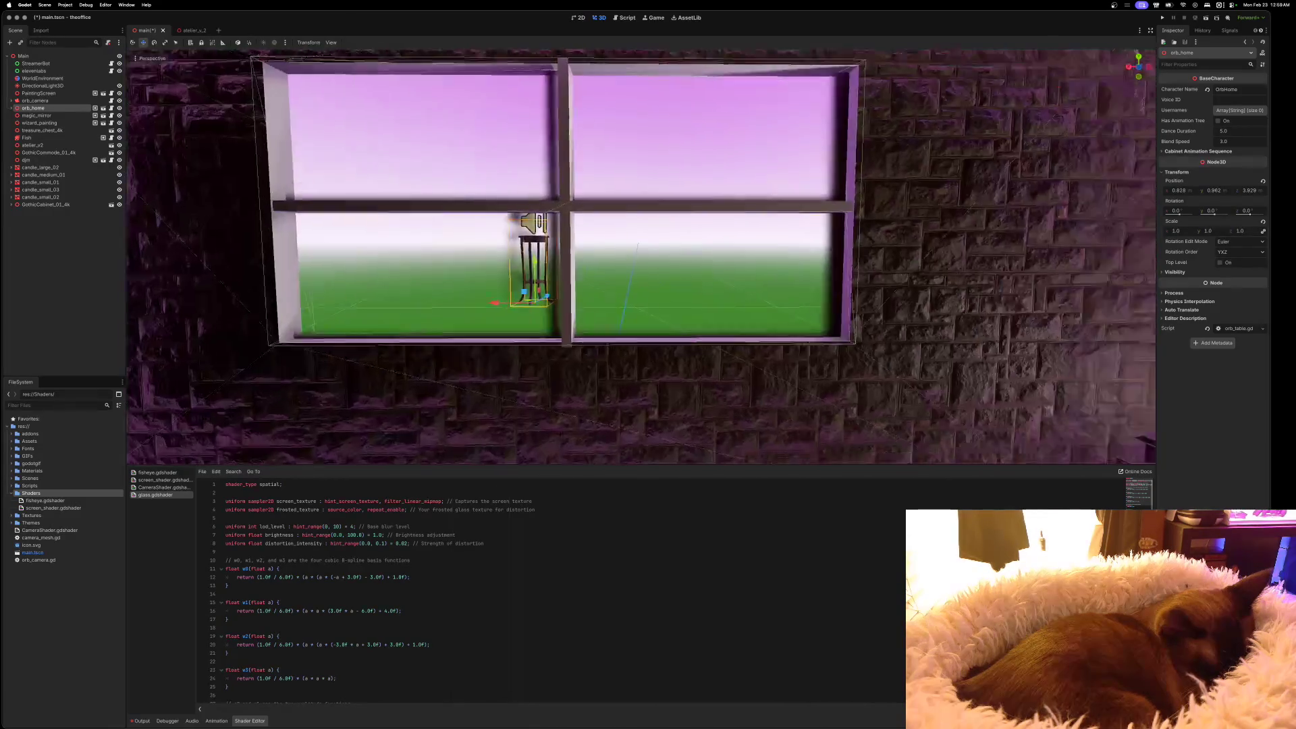
{"action": "key", "text": "s"}
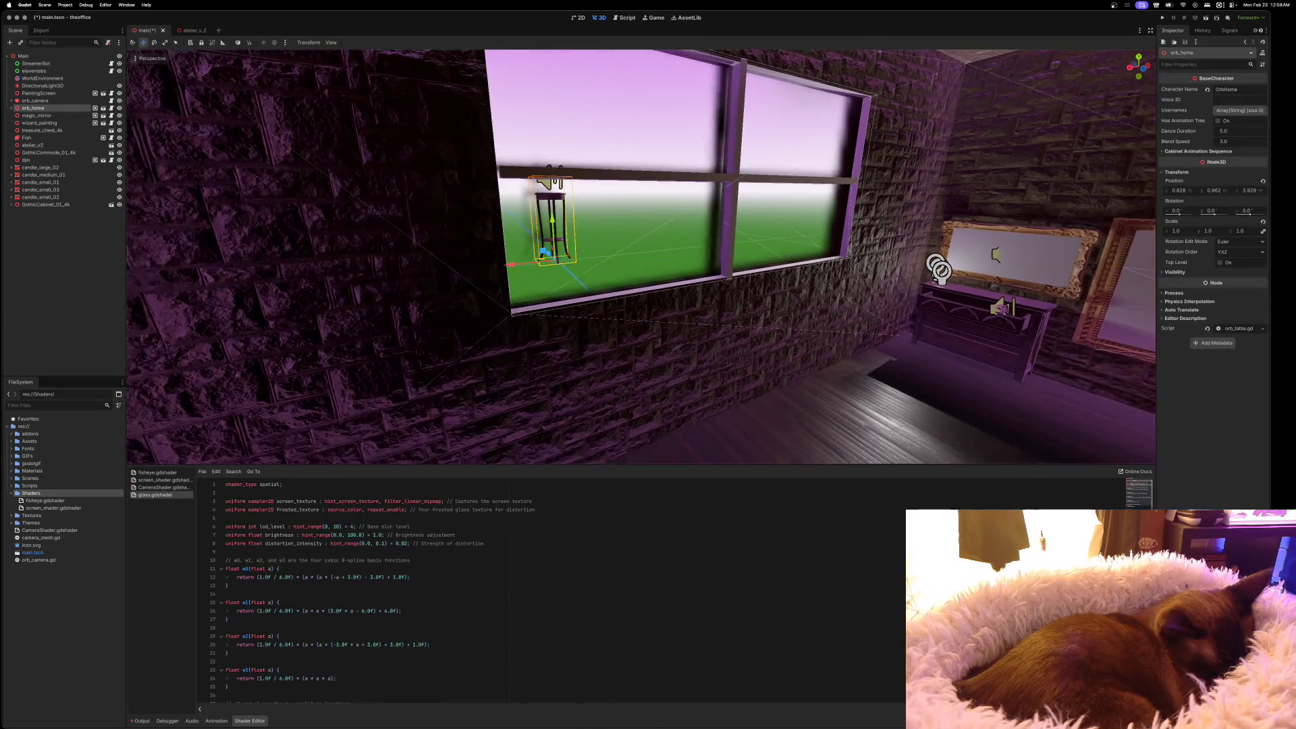
{"action": "key", "text": "w"}
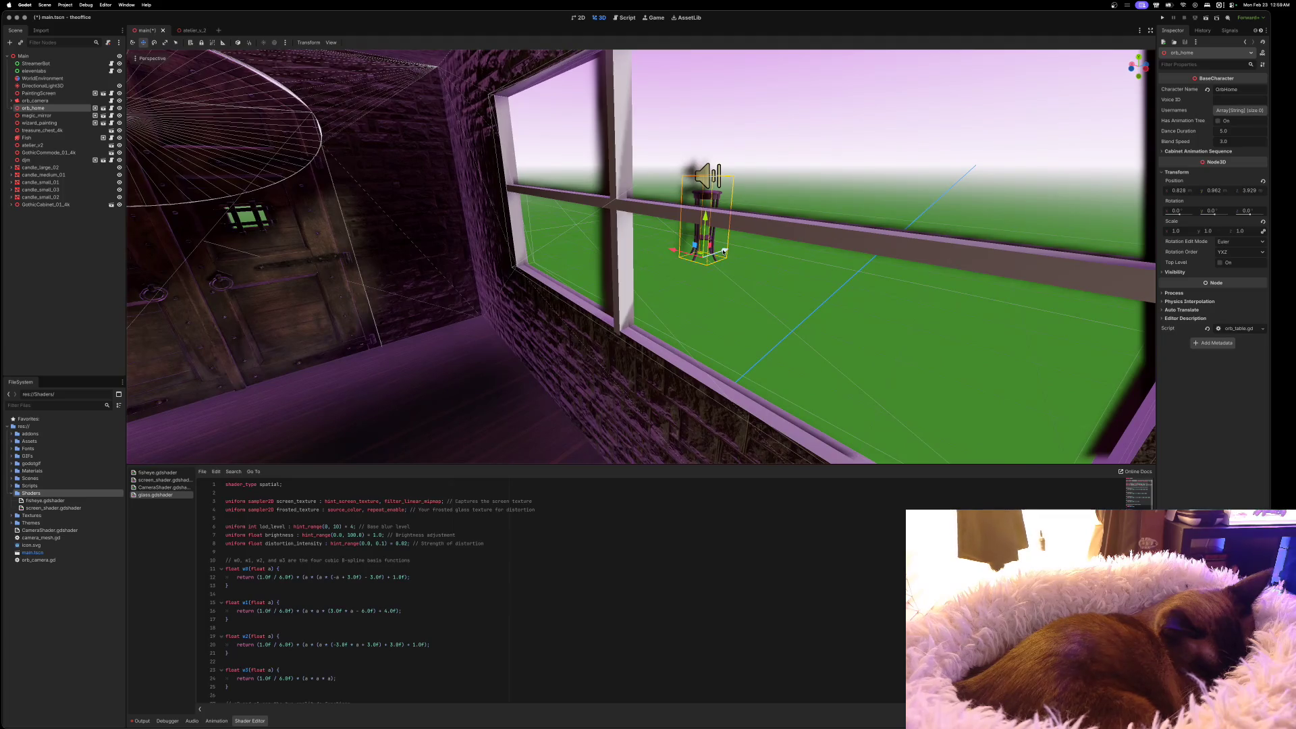
Place the table in front of the window at (0.828, 0.962, 1.237) and enlarge the shader editor
{"action": "mouse_move", "coordinate": [666, 269]}
{"action": "left_mouse_down"}
{"action": "mouse_move", "coordinate": [540, 290]}
{"action": "mouse_move", "coordinate": [438, 351]}
{"action": "left_mouse_up"}
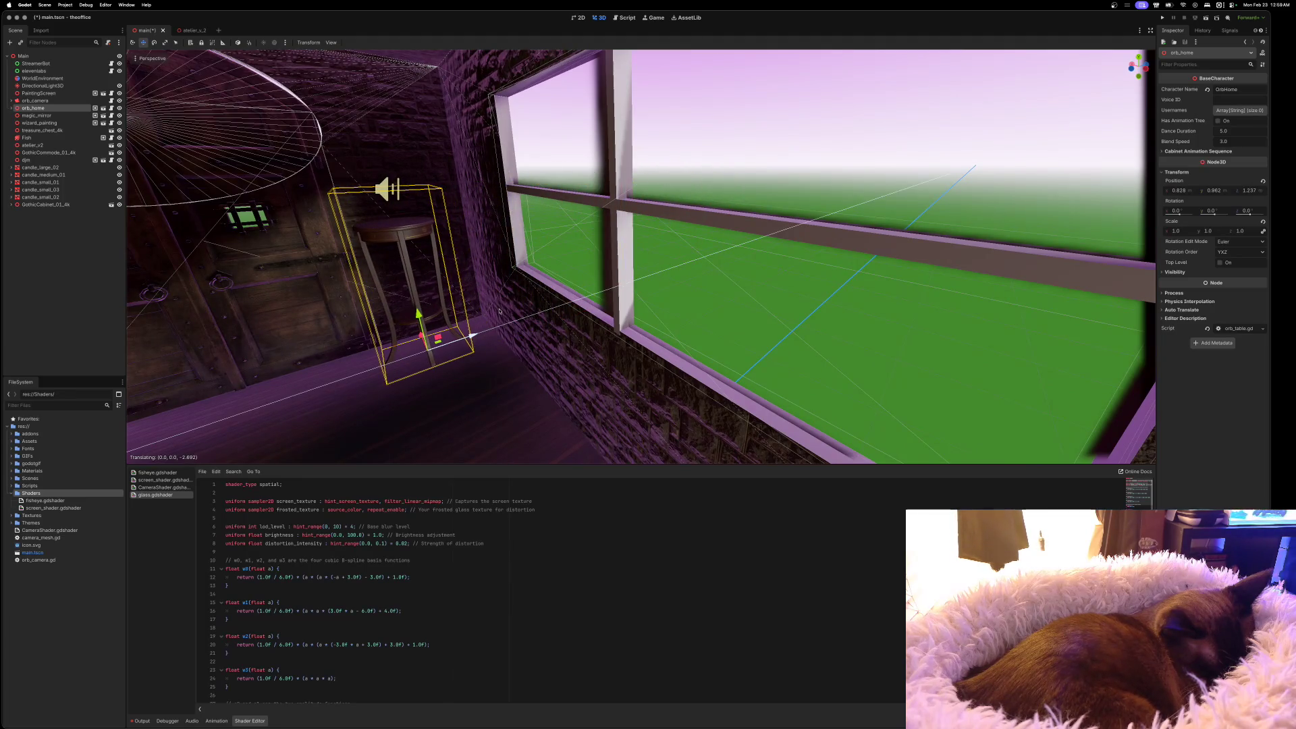
{"action": "key", "text": "w"}
{"action": "key", "text": "s"}
{"action": "key", "text": "w"}
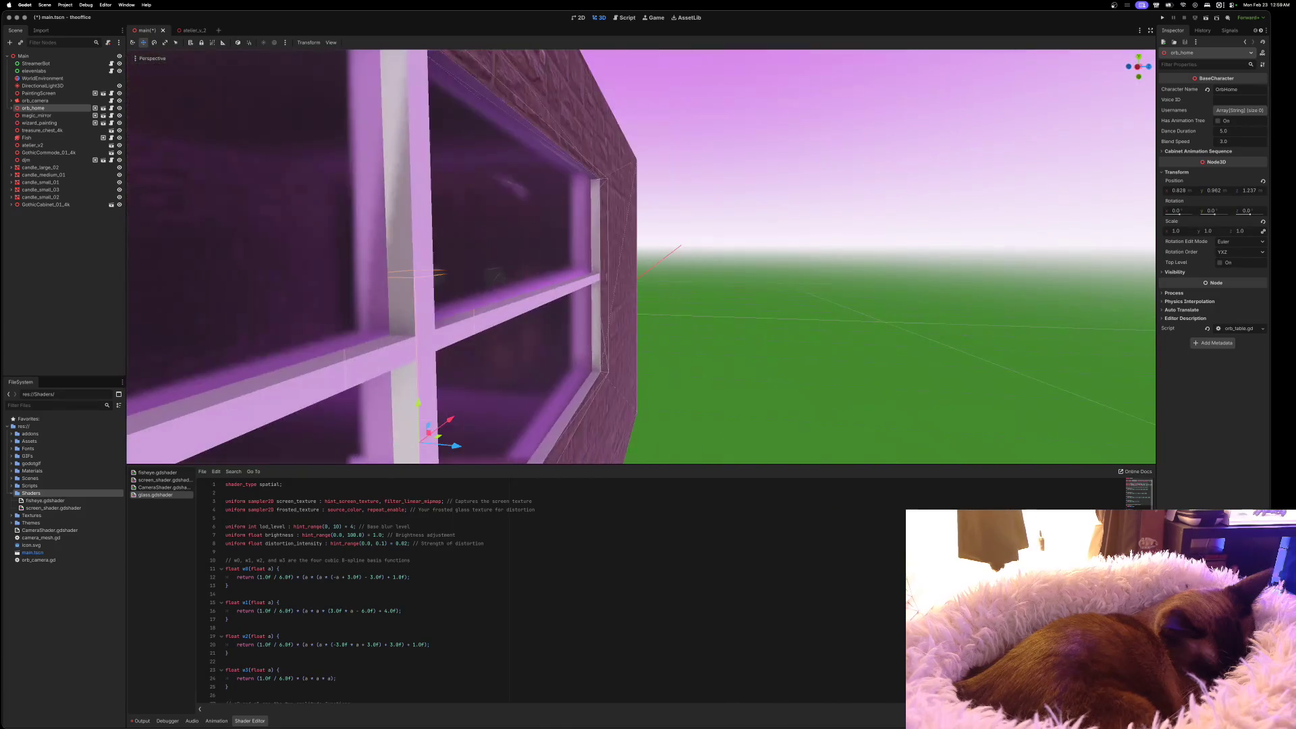
{"action": "key", "text": "s"}
{"action": "key", "text": "w"}
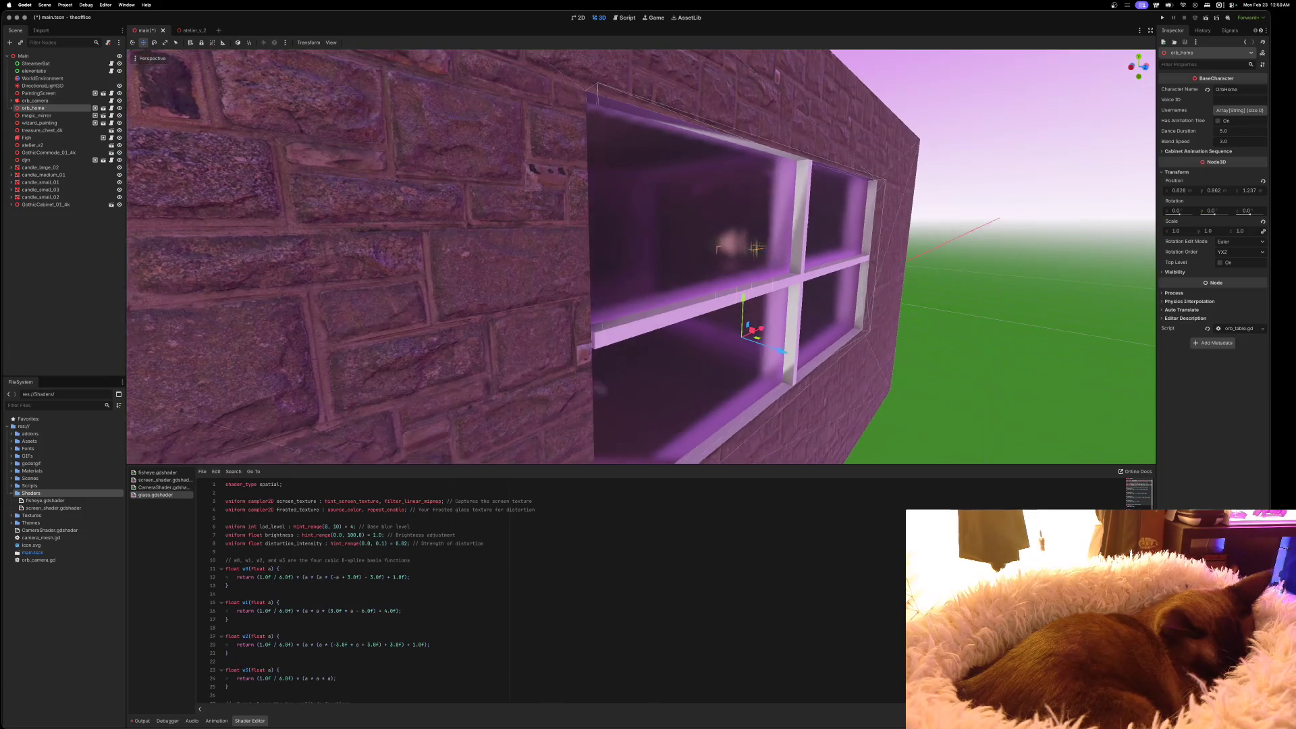
{"action": "key", "text": "w"}
{"action": "key", "text": "s"}
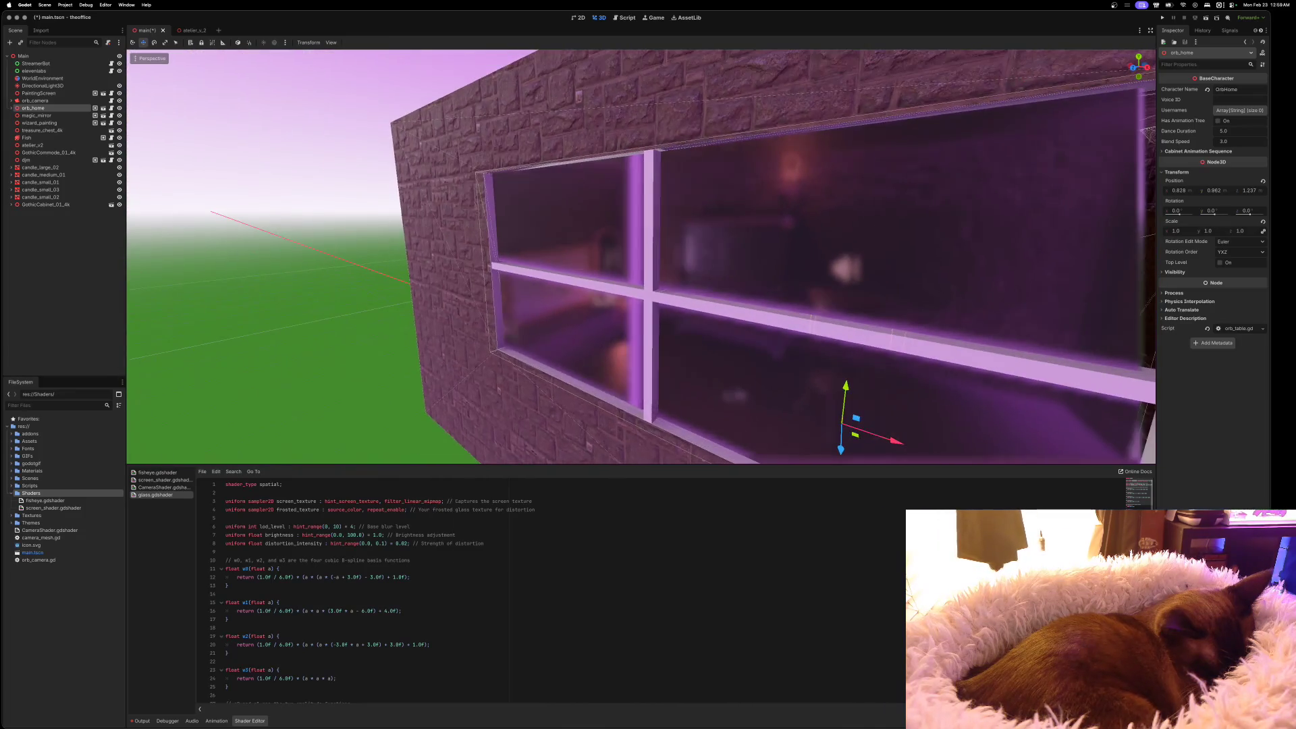
{"action": "key", "text": "w"}
{"action": "key", "text": "w"}
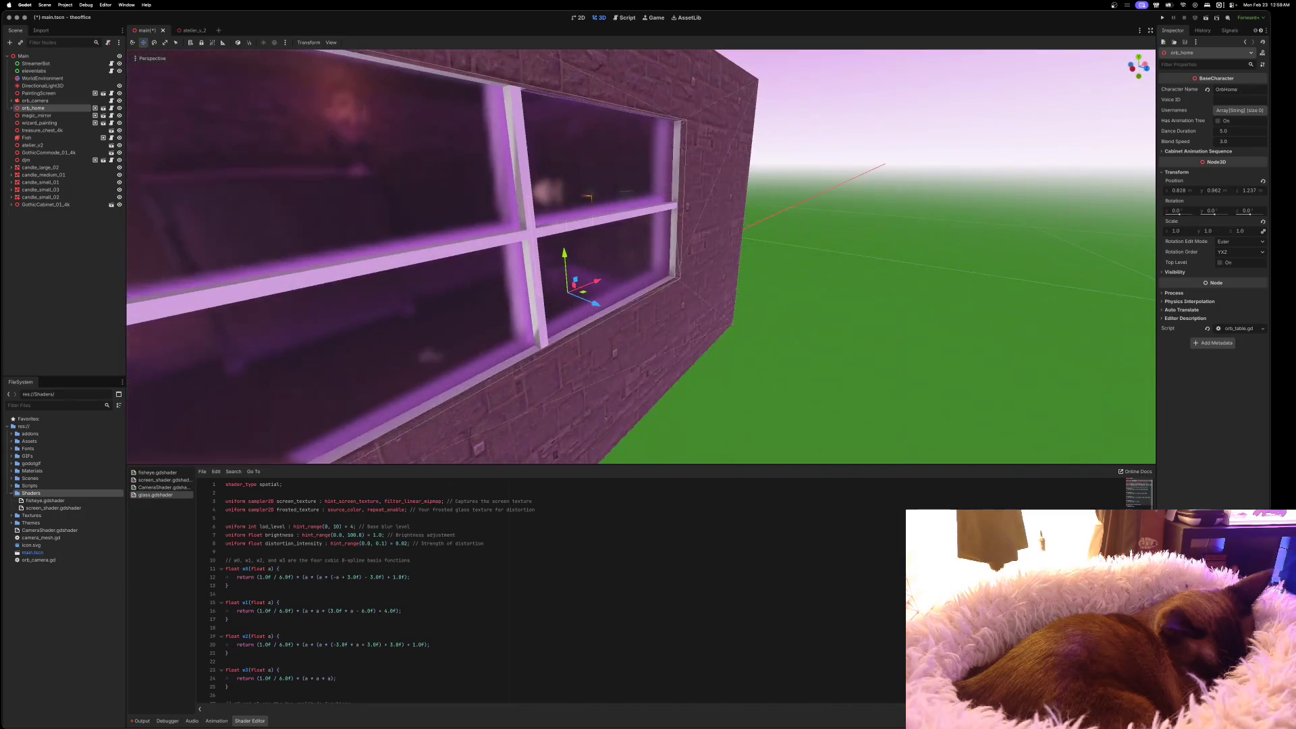
{"action": "key", "text": "w"}
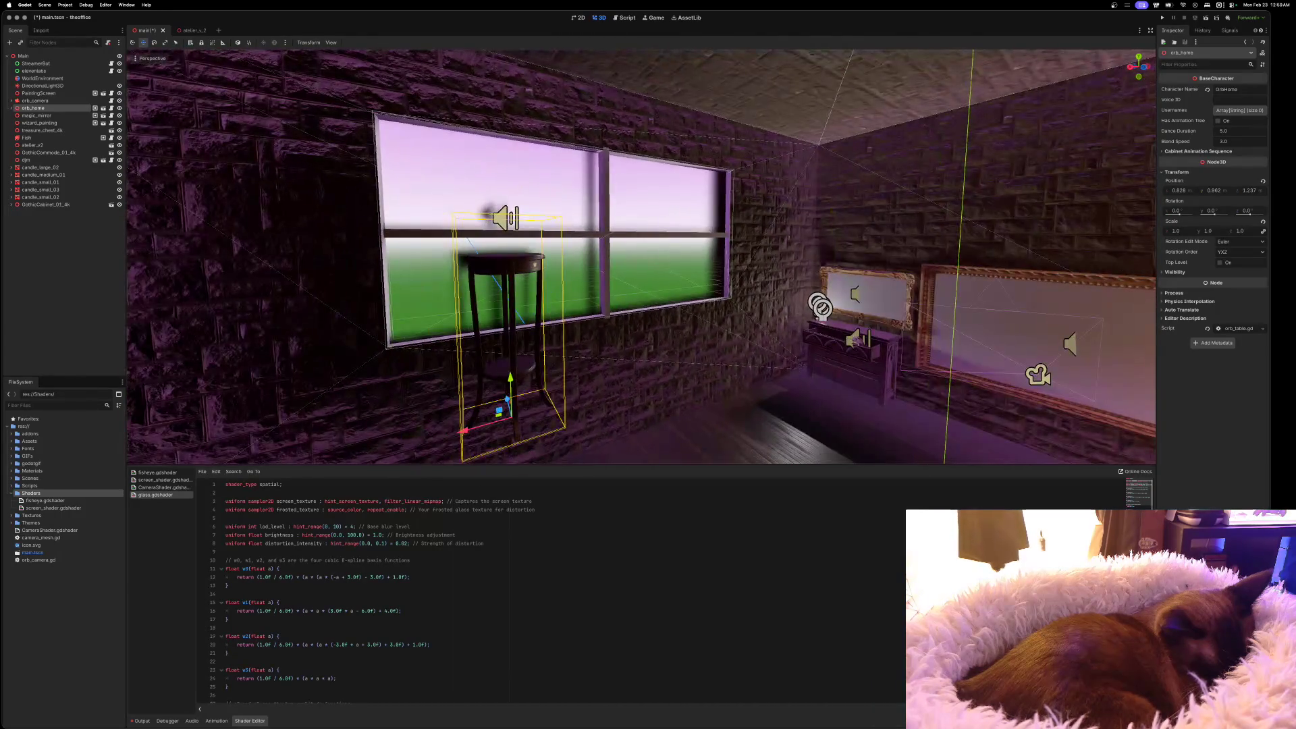
{"action": "key", "text": "s"}
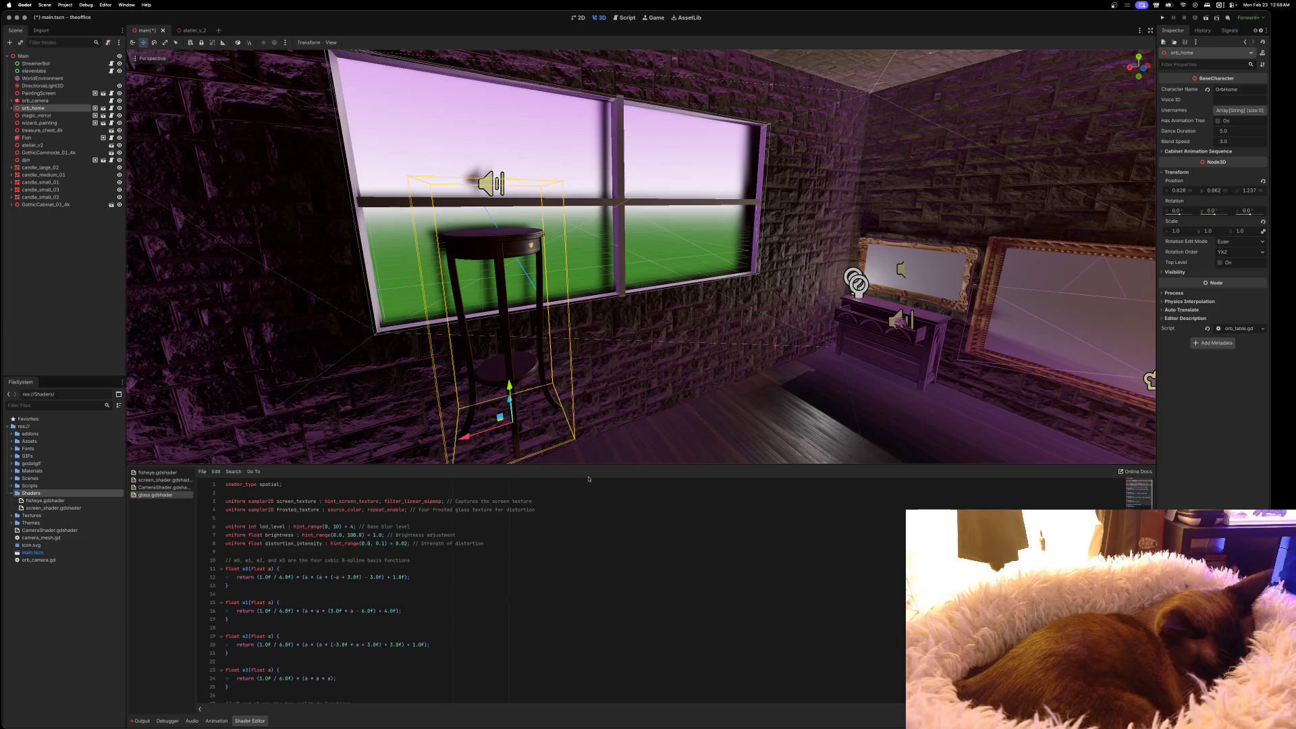
{"action": "left_click_drag", "start_coordinate": [599, 464], "coordinate": [596, 426]}
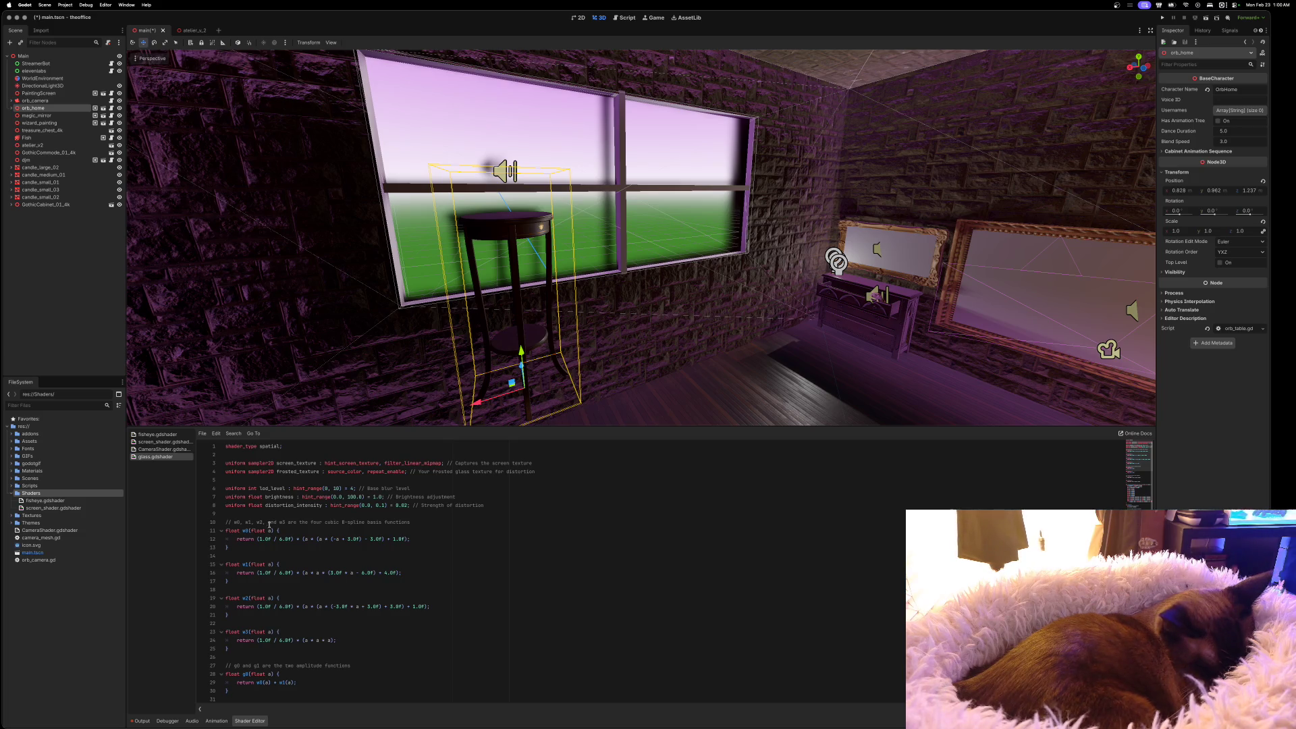
{"action": "scroll", "coordinate": [246, 539], "scroll_direction": "down", "scroll_amount": 3}
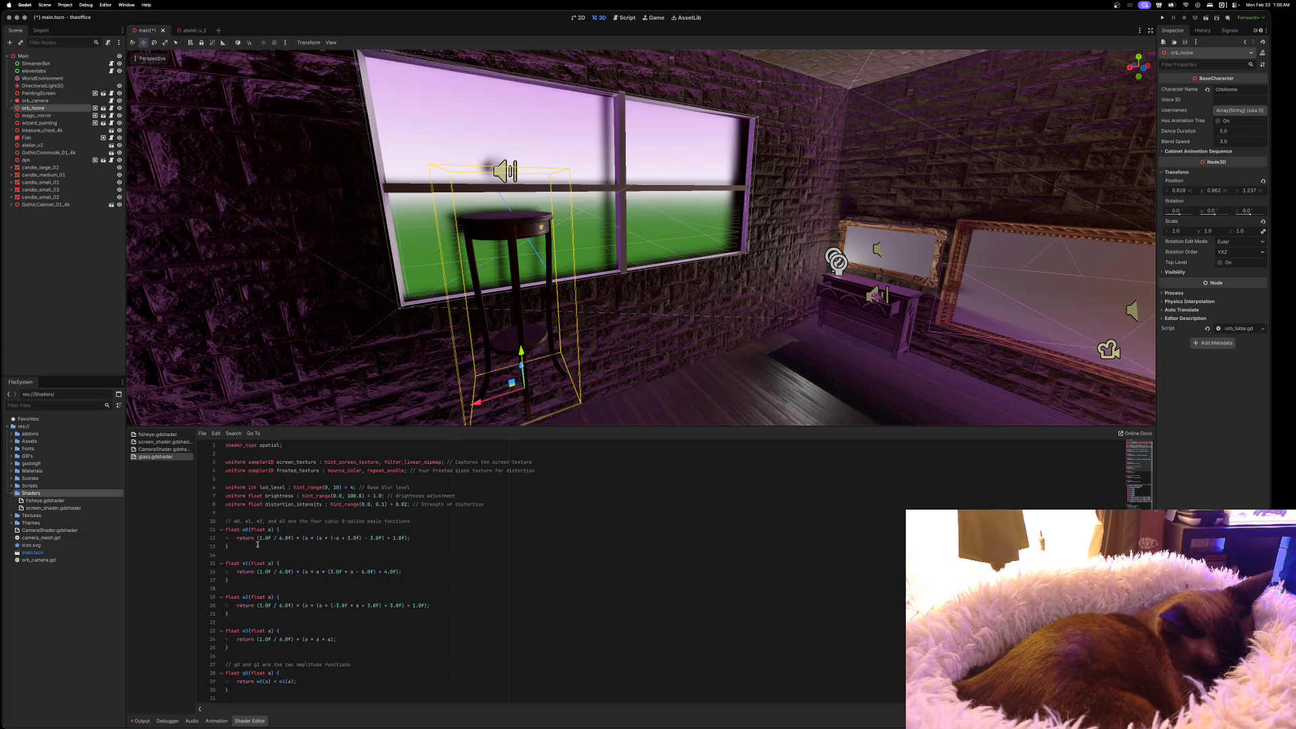
Read through the glass.gdshader code, then bring up Safari's Frosted Glass shader page
{"action": "scroll", "coordinate": [258, 544], "scroll_direction": "down", "scroll_amount": 3}
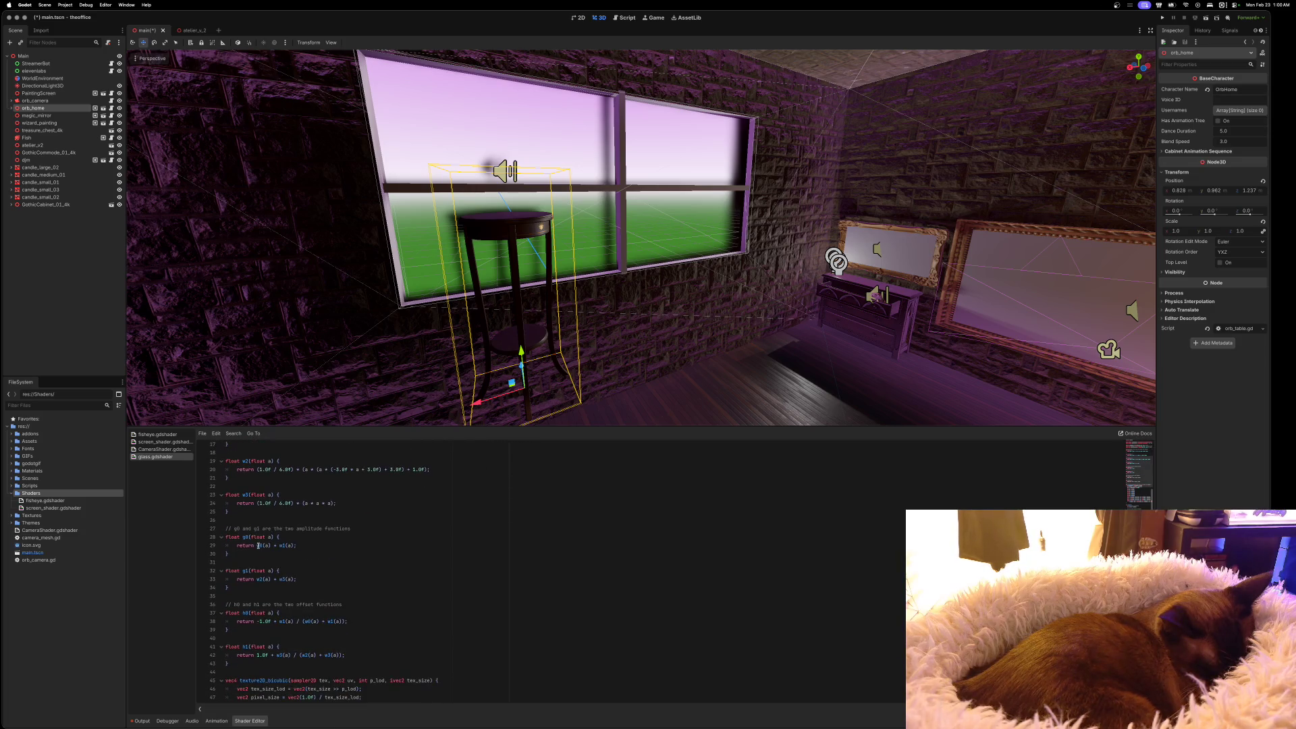
{"action": "scroll", "coordinate": [258, 546], "scroll_direction": "down", "scroll_amount": 3}
{"action": "scroll", "coordinate": [259, 545], "scroll_direction": "down", "scroll_amount": 5}
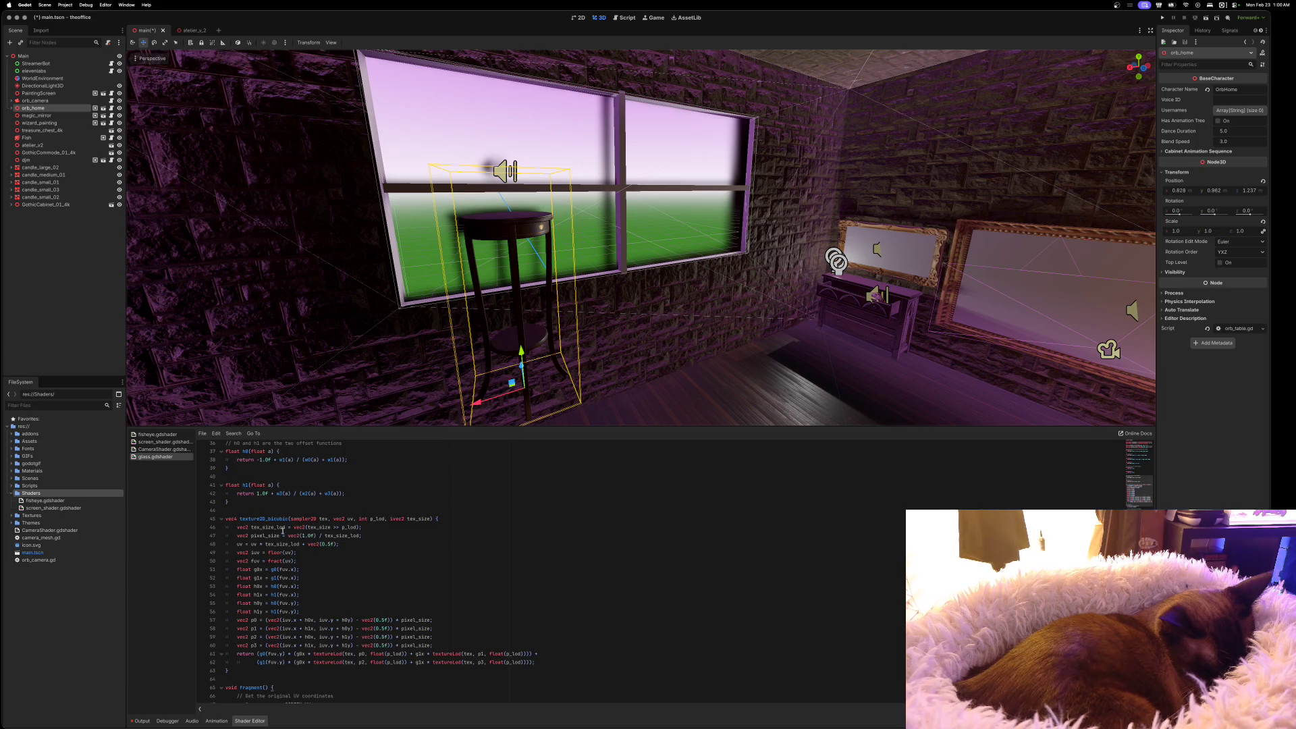
{"action": "scroll", "coordinate": [283, 532], "scroll_direction": "down", "scroll_amount": 5}
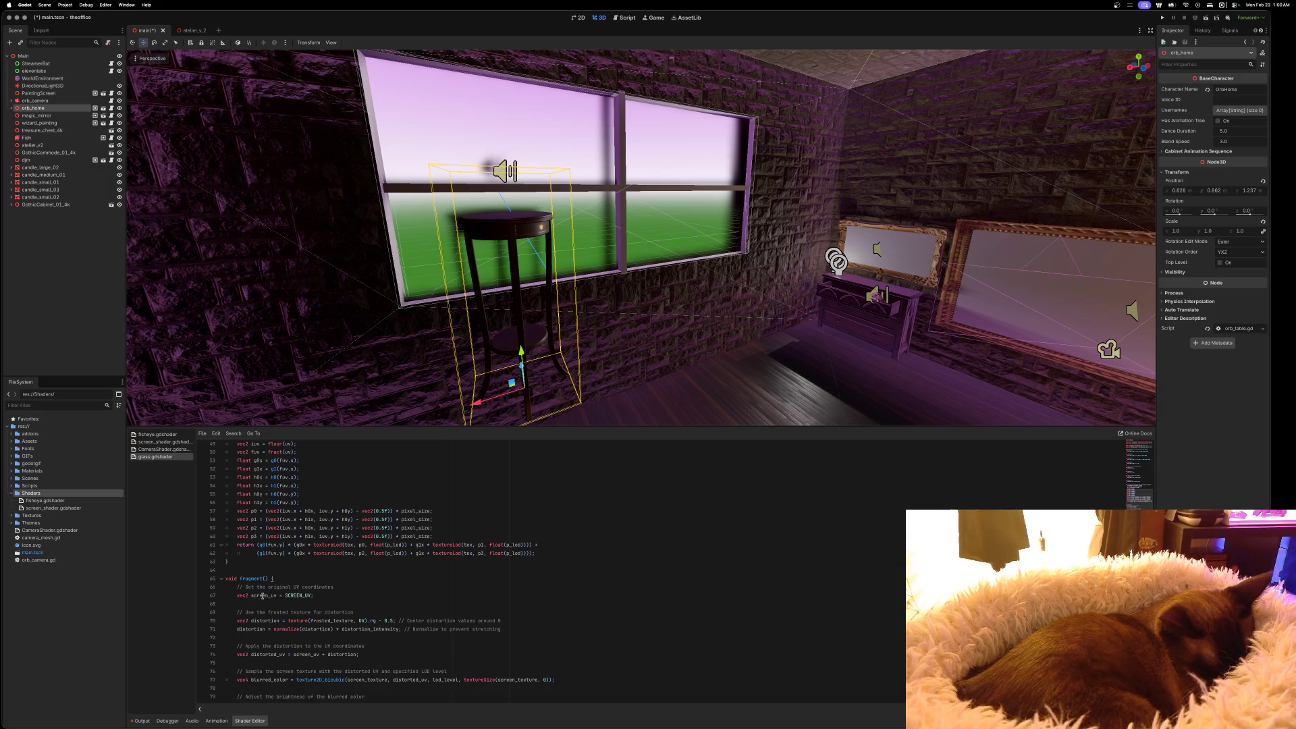
{"action": "scroll", "coordinate": [261, 596], "scroll_direction": "down", "scroll_amount": 2}
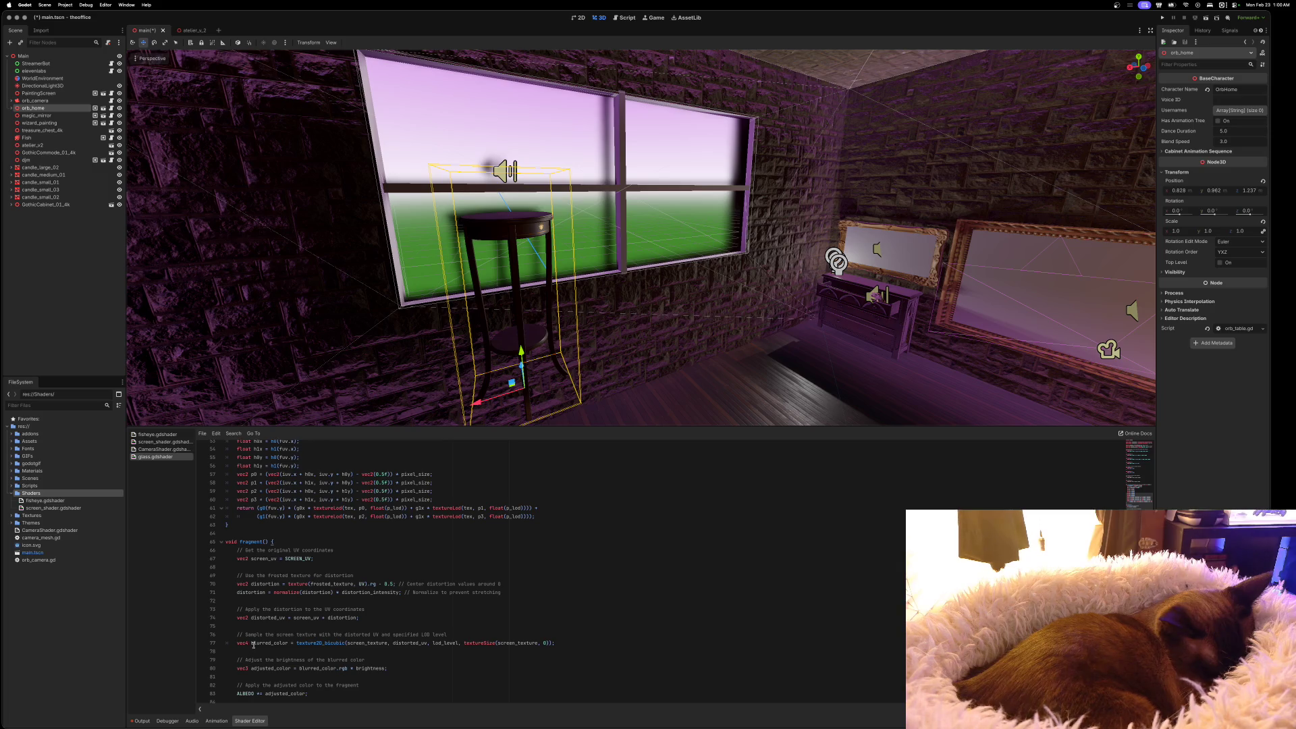
{"action": "scroll", "coordinate": [272, 647], "scroll_direction": "down", "scroll_amount": 1}
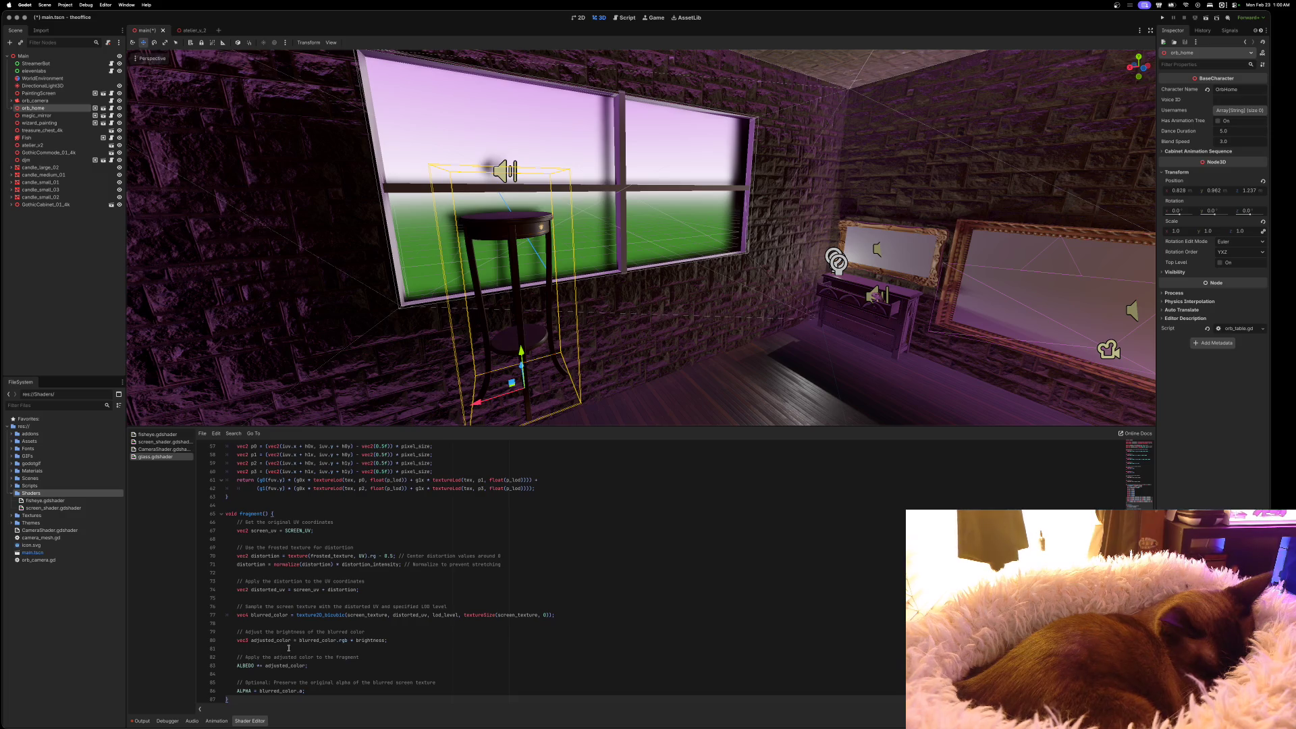
{"action": "scroll", "coordinate": [290, 648], "scroll_direction": "up", "scroll_amount": 8}
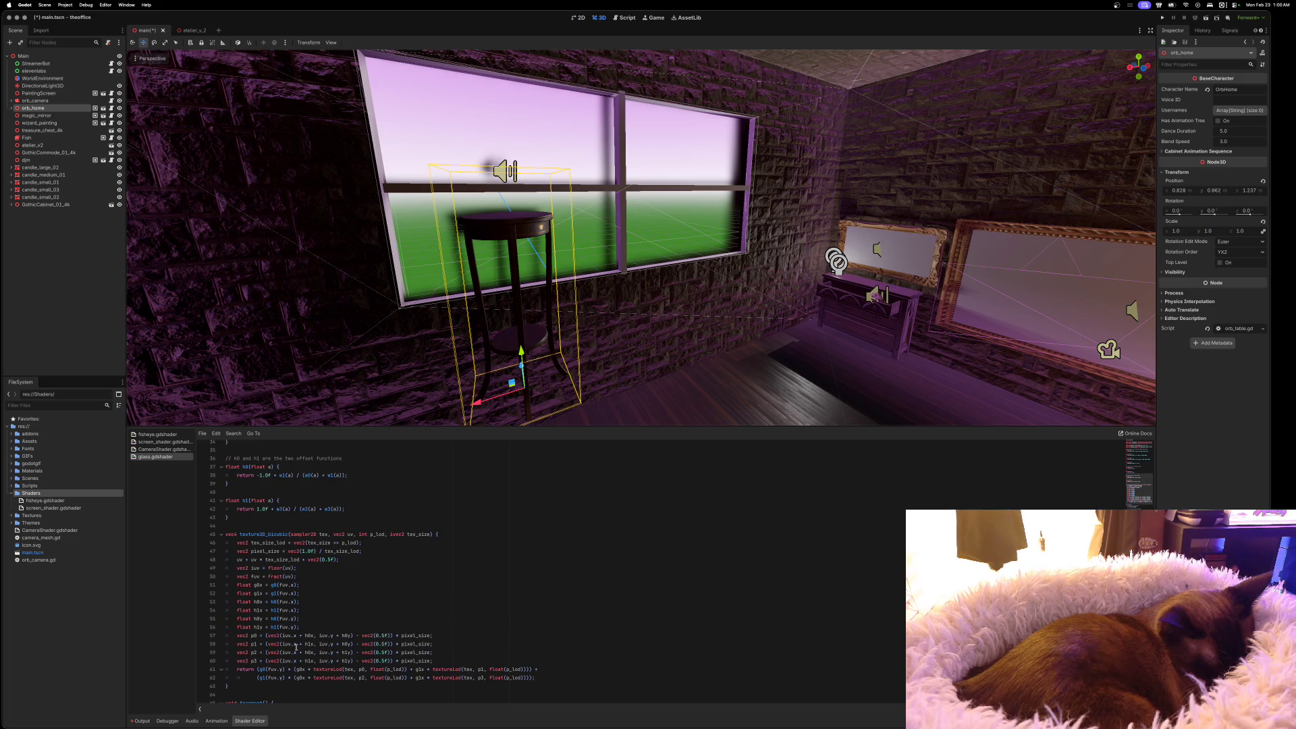
{"action": "scroll", "coordinate": [295, 646], "scroll_direction": "up", "scroll_amount": 6}
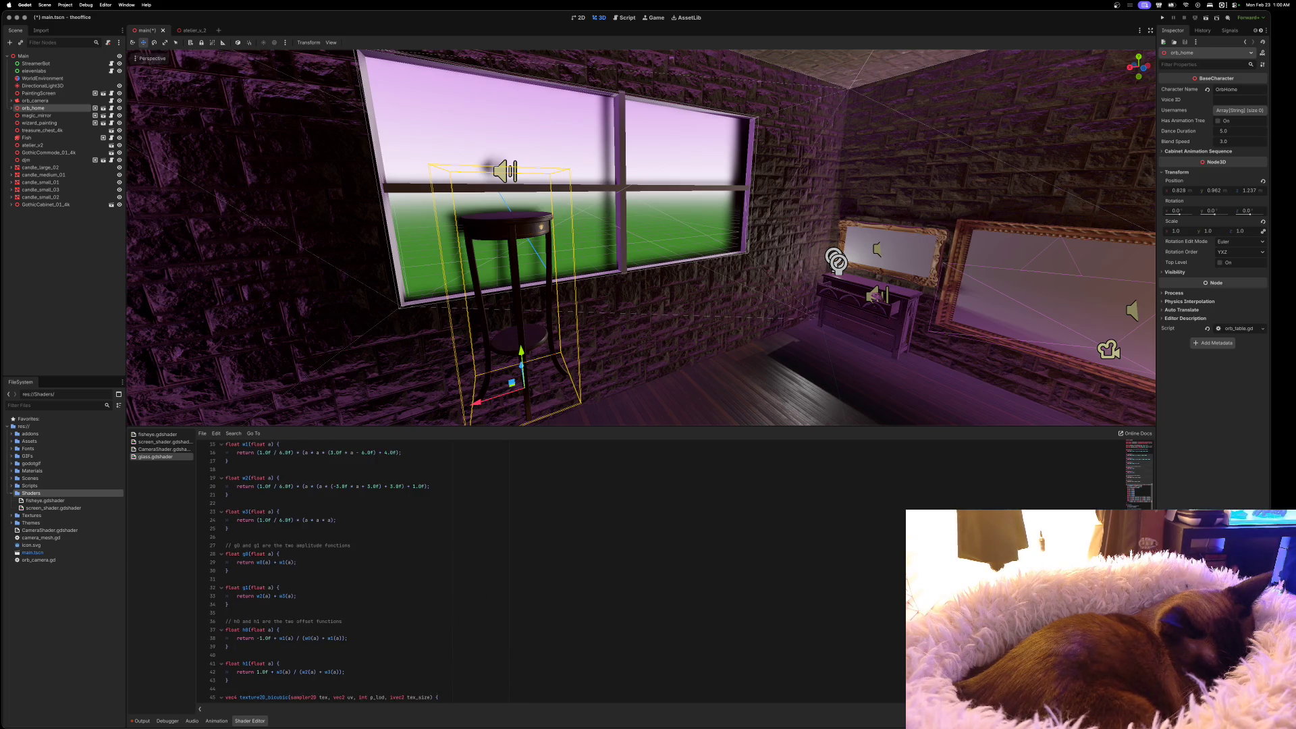
{"action": "key", "text": "super+Tab"}
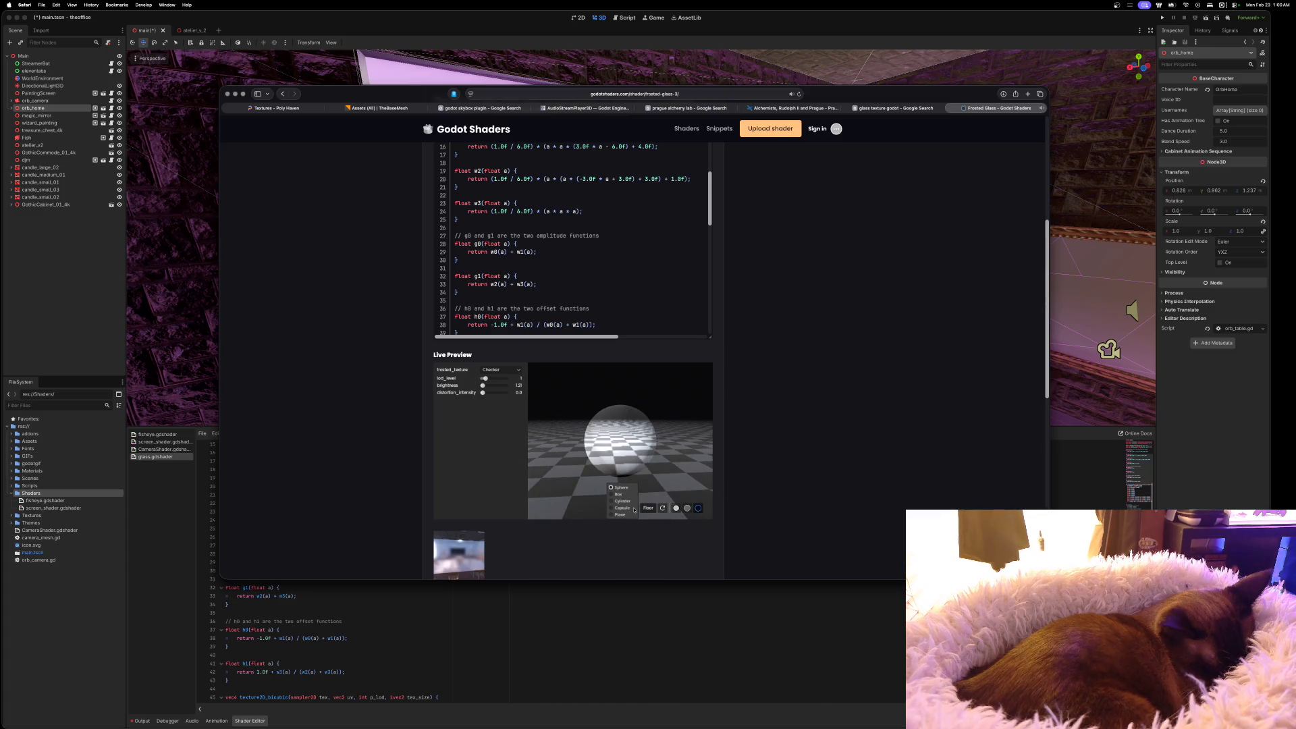
Preview the Frosted Glass shader on a box, adjusting brightness and distortion_intensity sliders
{"action": "left_click", "coordinate": [626, 497]}
{"action": "mouse_move", "coordinate": [651, 474]}
{"action": "left_mouse_down"}
{"action": "mouse_move", "coordinate": [667, 464]}
{"action": "mouse_move", "coordinate": [619, 491]}
{"action": "mouse_move", "coordinate": [648, 475]}
{"action": "mouse_move", "coordinate": [624, 455]}
{"action": "left_mouse_up"}
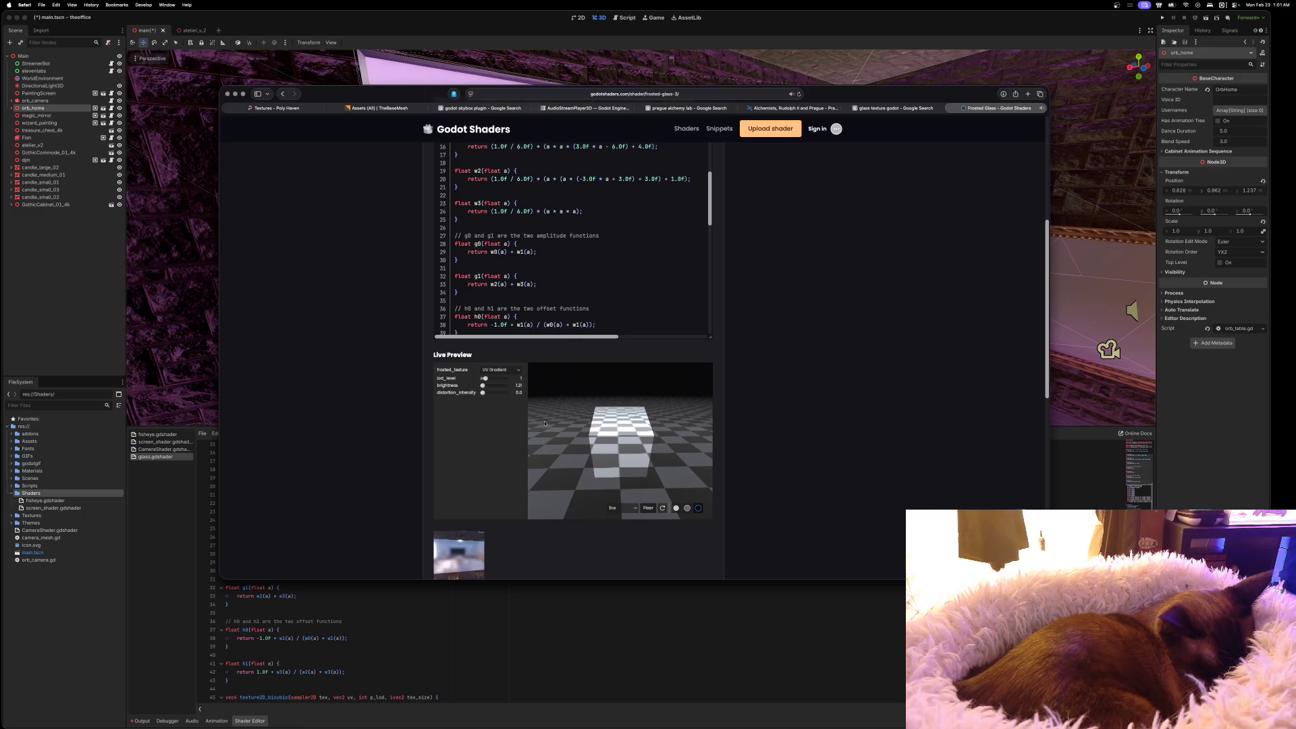
{"action": "mouse_move", "coordinate": [672, 461]}
{"action": "left_mouse_down"}
{"action": "mouse_move", "coordinate": [666, 475]}
{"action": "mouse_move", "coordinate": [688, 457]}
{"action": "left_mouse_up"}
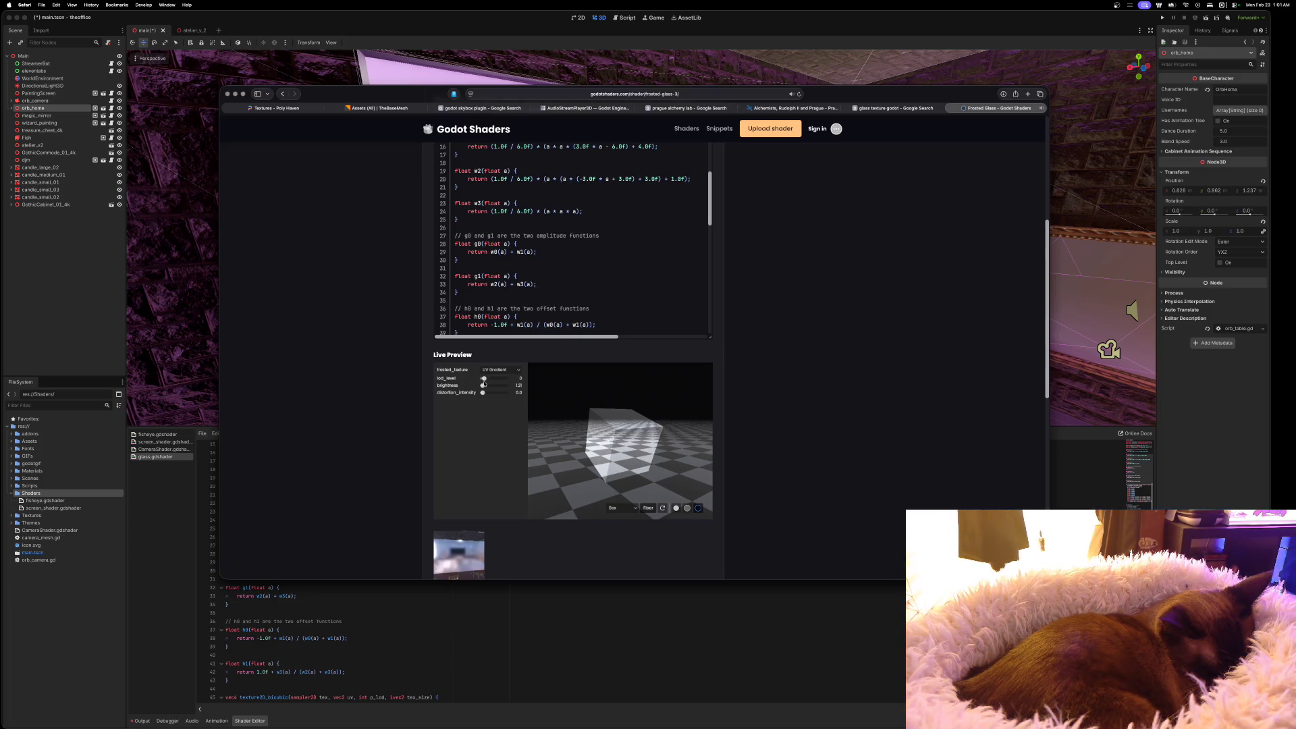
{"action": "left_click_drag", "start_coordinate": [481, 386], "coordinate": [481, 387]}
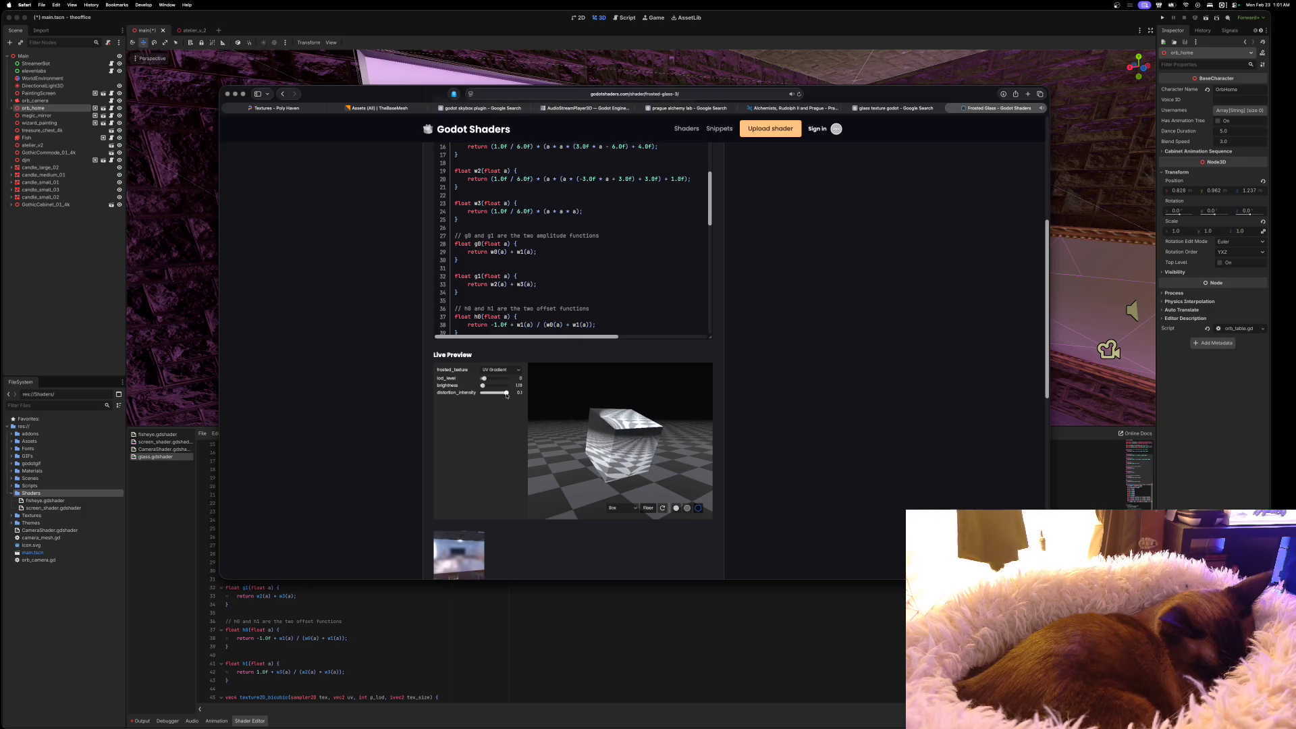
{"action": "left_click_drag", "start_coordinate": [497, 396], "coordinate": [485, 396]}
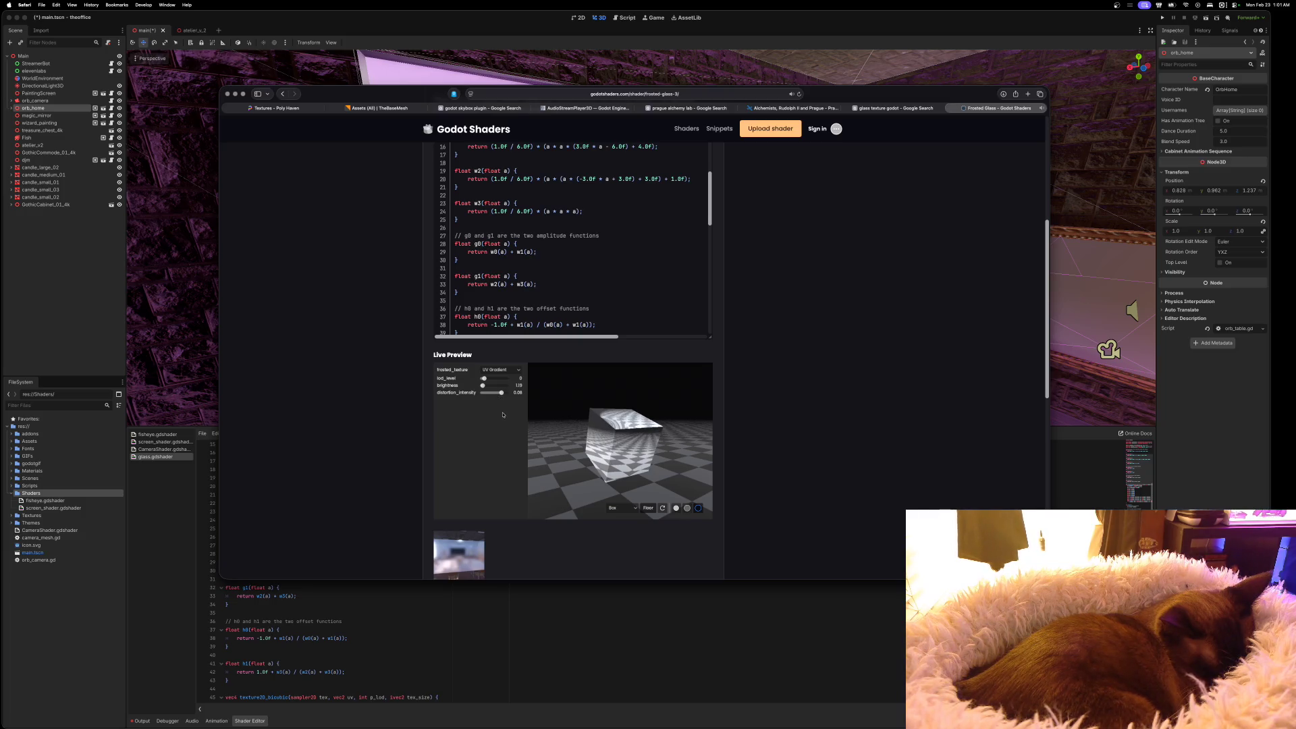
{"action": "scroll", "coordinate": [640, 292], "scroll_direction": "up", "scroll_amount": 5}
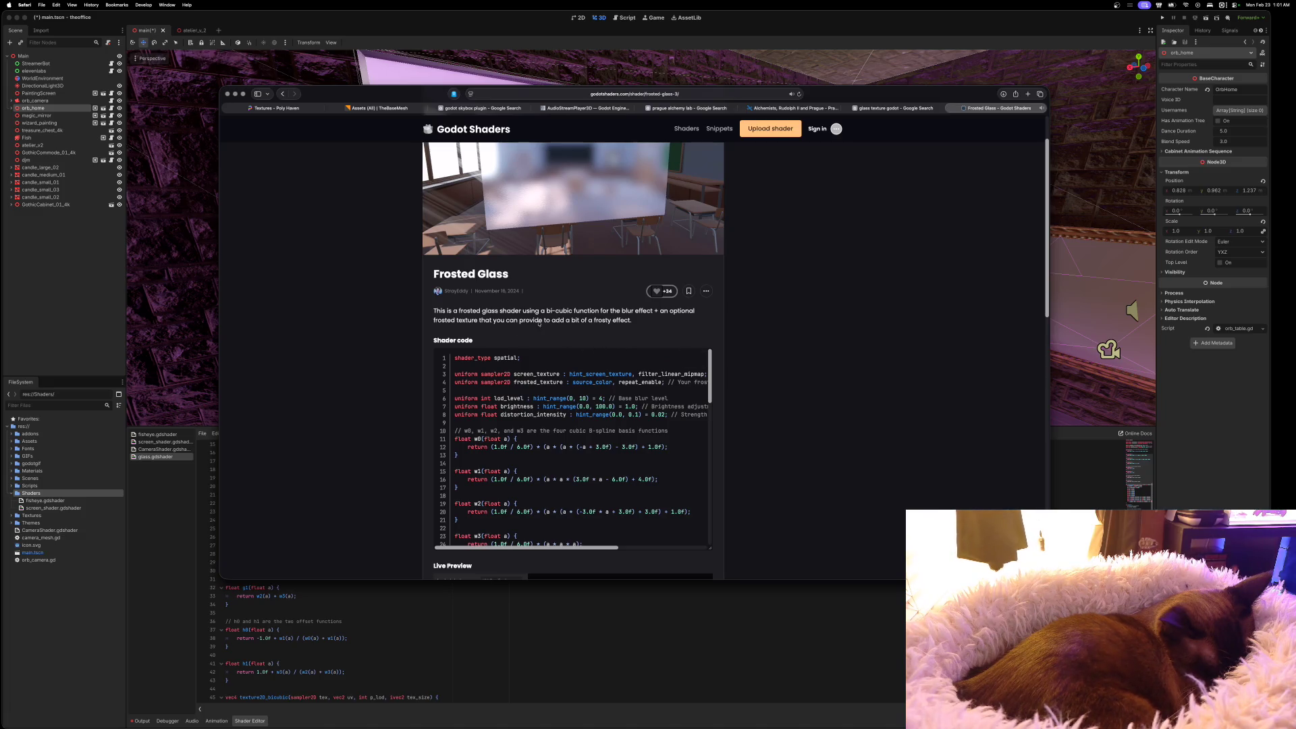
Scroll the Frosted Glass page, then hide Safari to return to the Godot editor
{"action": "scroll", "coordinate": [554, 324], "scroll_direction": "up", "scroll_amount": 2}
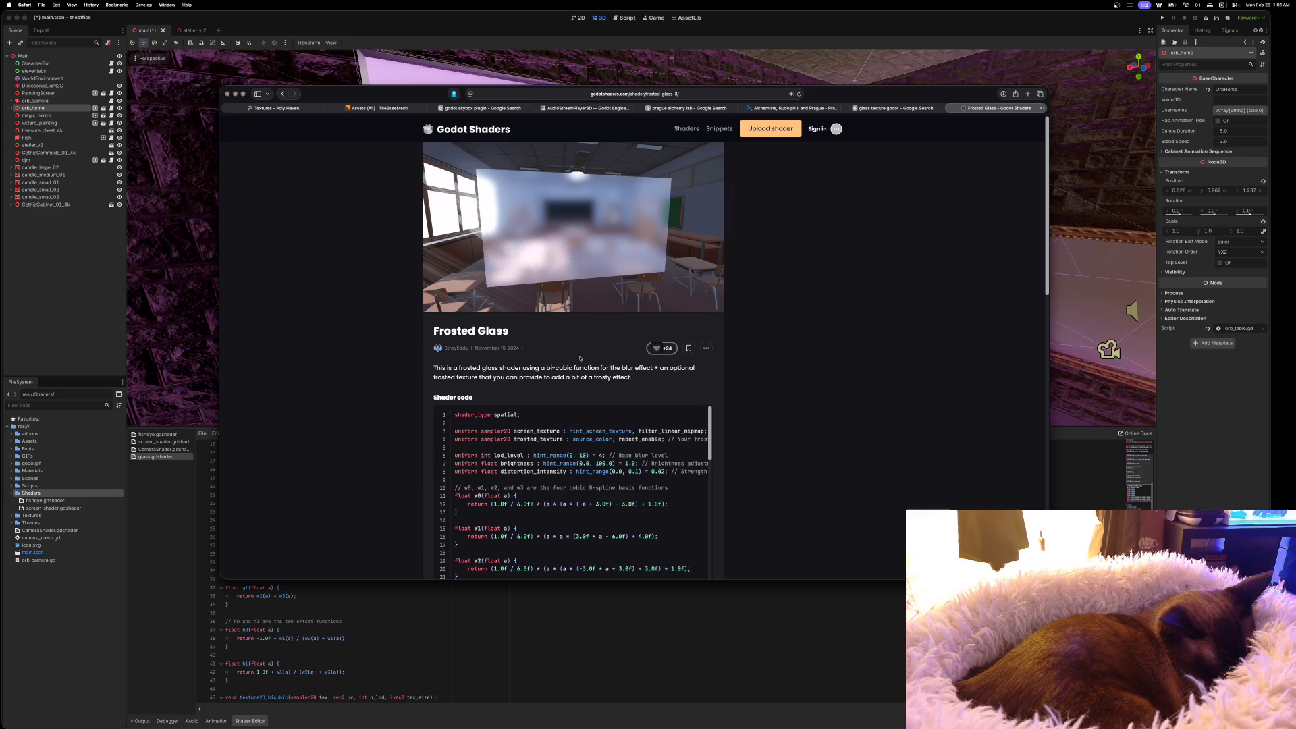
{"action": "scroll", "coordinate": [580, 359], "scroll_direction": "down", "scroll_amount": 2}
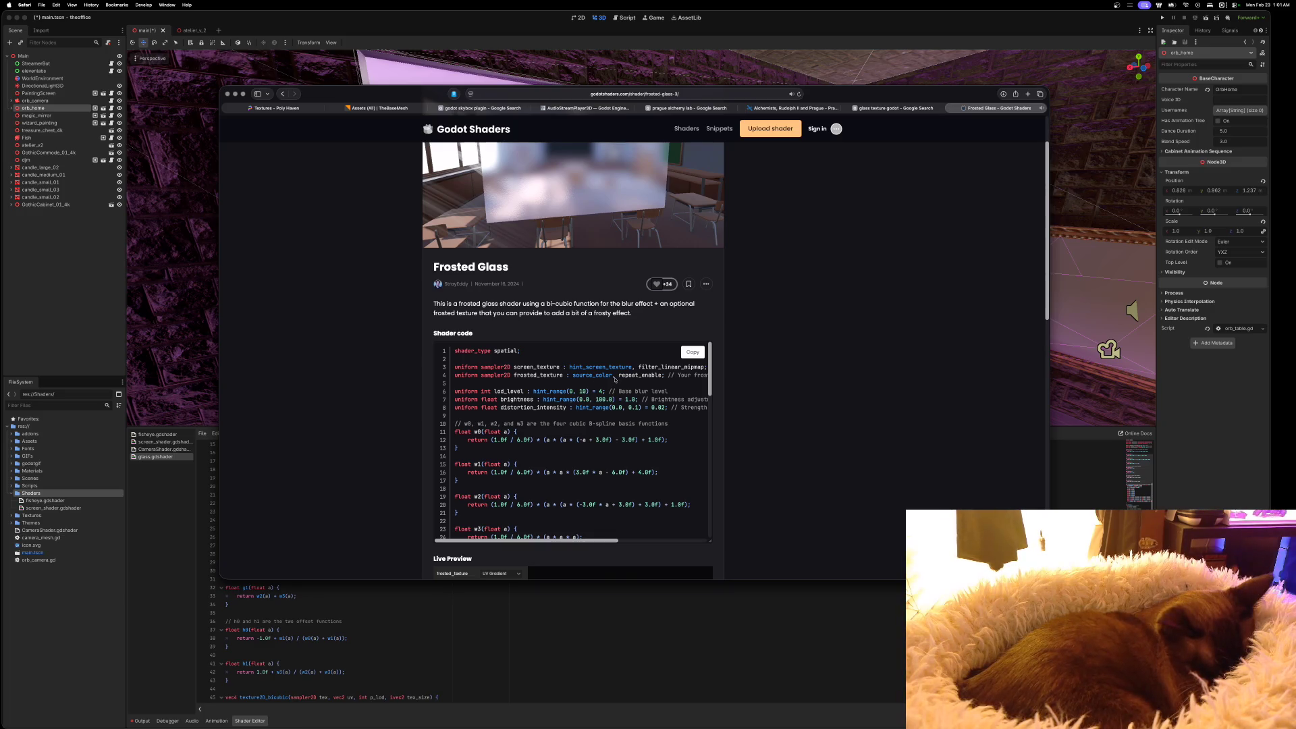
{"action": "scroll", "coordinate": [612, 381], "scroll_direction": "down", "scroll_amount": 3}
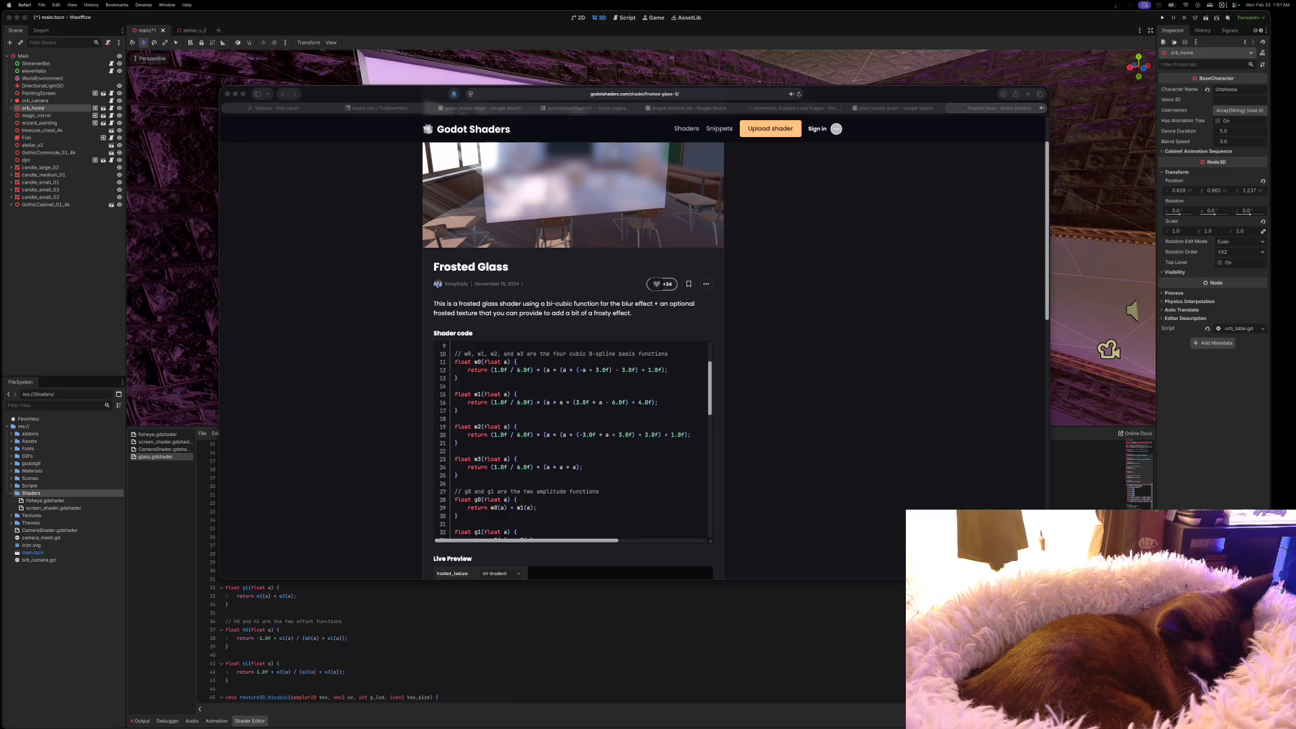
{"action": "left_click", "coordinate": [852, 94]}
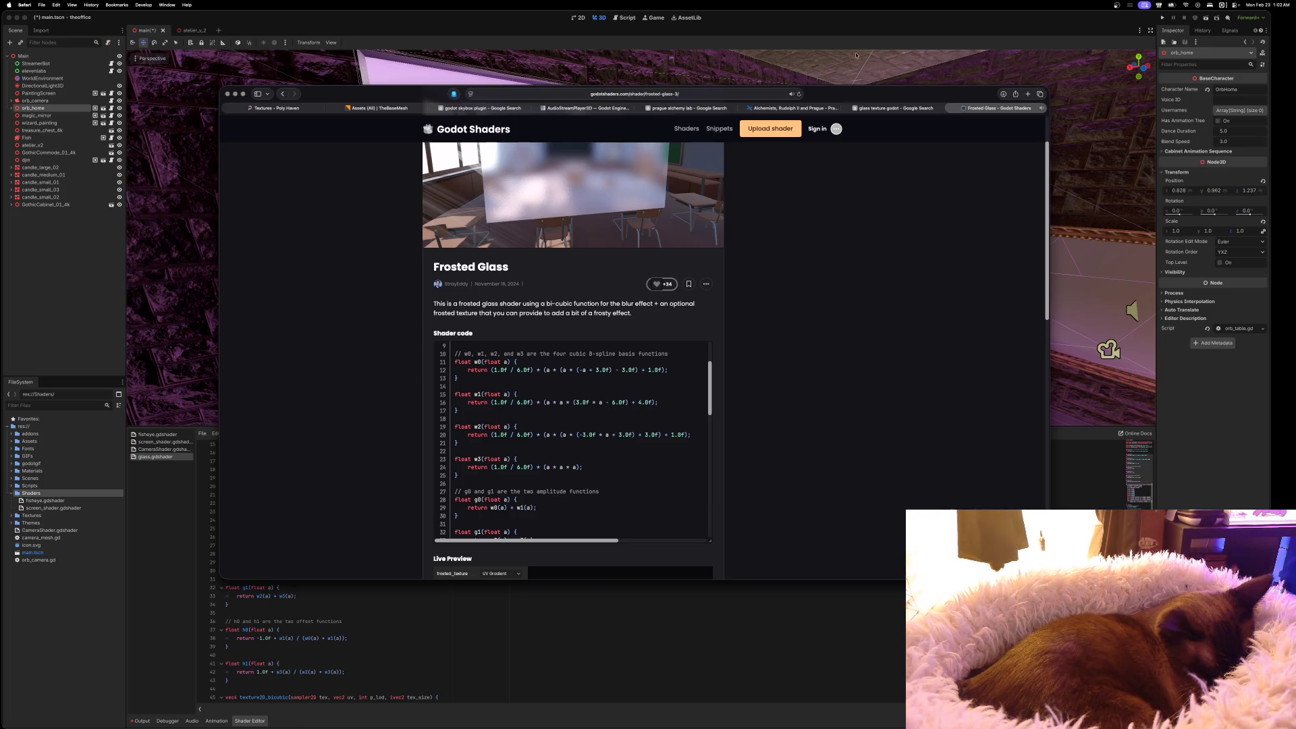
{"action": "key", "text": "super+m"}
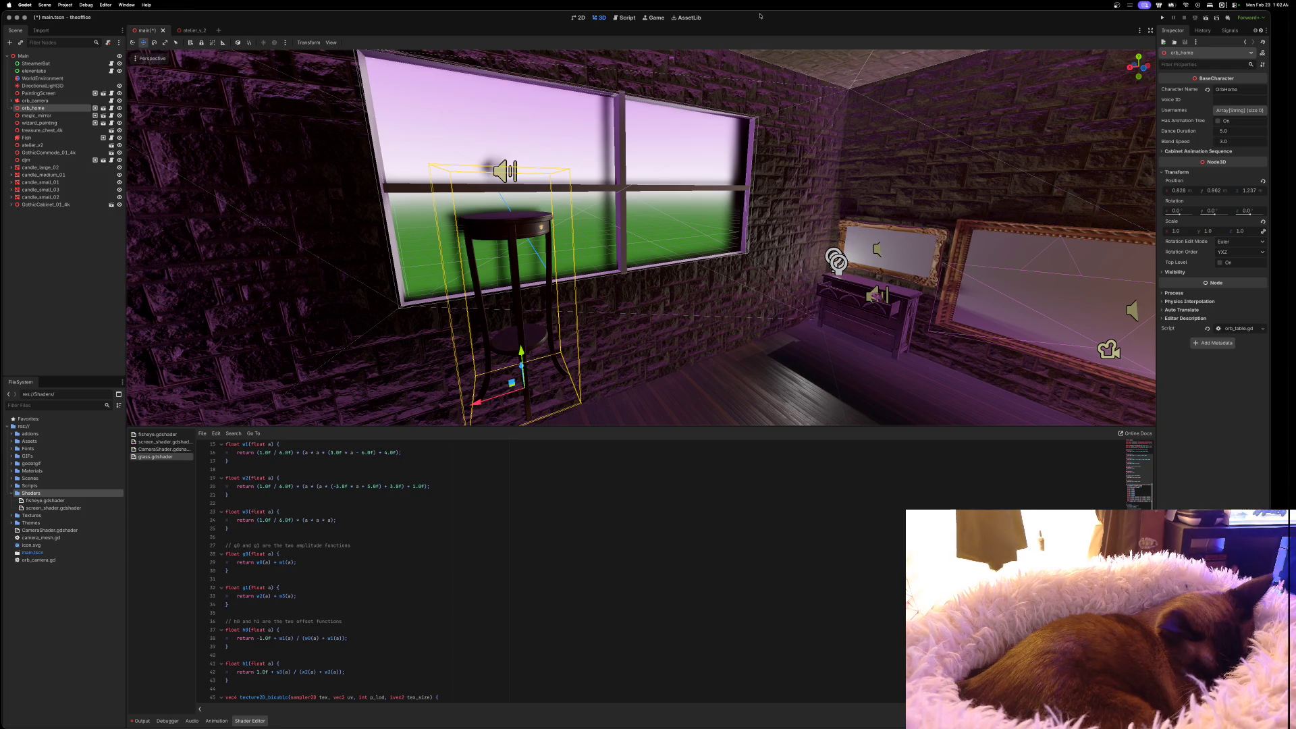
Open the atelier_v2 instance in its own tab and rotate the glass pane on Y
{"action": "left_click_drag", "start_coordinate": [765, 278], "coordinate": [766, 278]}
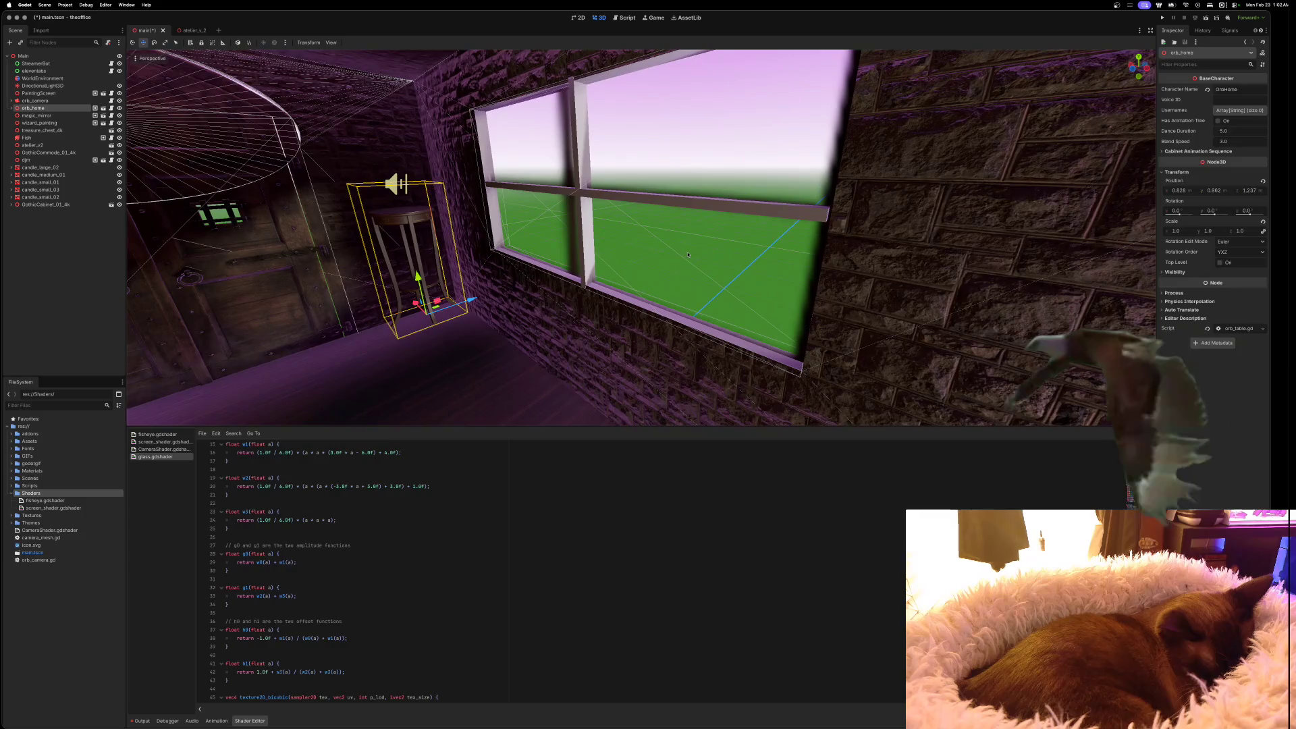
{"action": "left_click", "coordinate": [371, 223]}
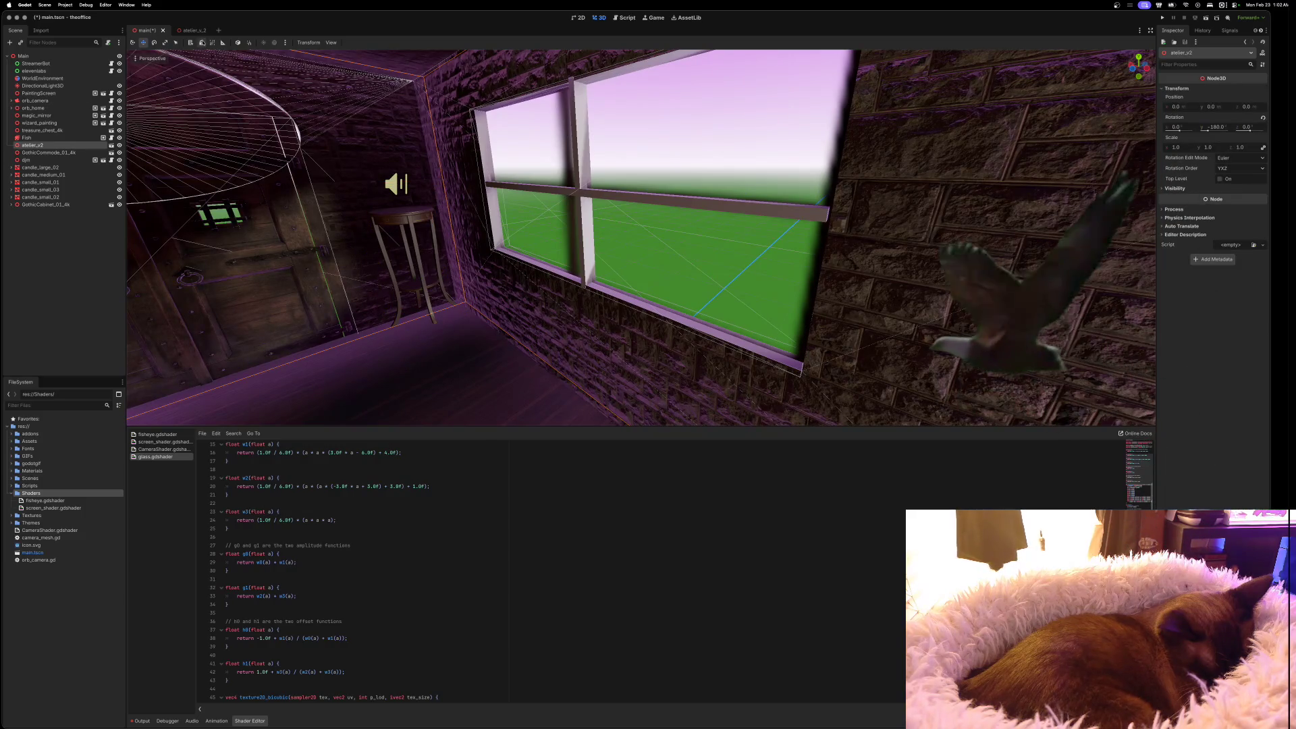
{"action": "double_click", "coordinate": [371, 223]}
{"action": "left_click_drag", "start_coordinate": [766, 277], "coordinate": [766, 277]}
{"action": "key", "text": "e"}
{"action": "mouse_move", "coordinate": [605, 220]}
{"action": "left_mouse_down"}
{"action": "mouse_move", "coordinate": [573, 224]}
{"action": "mouse_move", "coordinate": [510, 192]}
{"action": "mouse_move", "coordinate": [523, 154]}
{"action": "mouse_move", "coordinate": [581, 235]}
{"action": "left_mouse_up"}
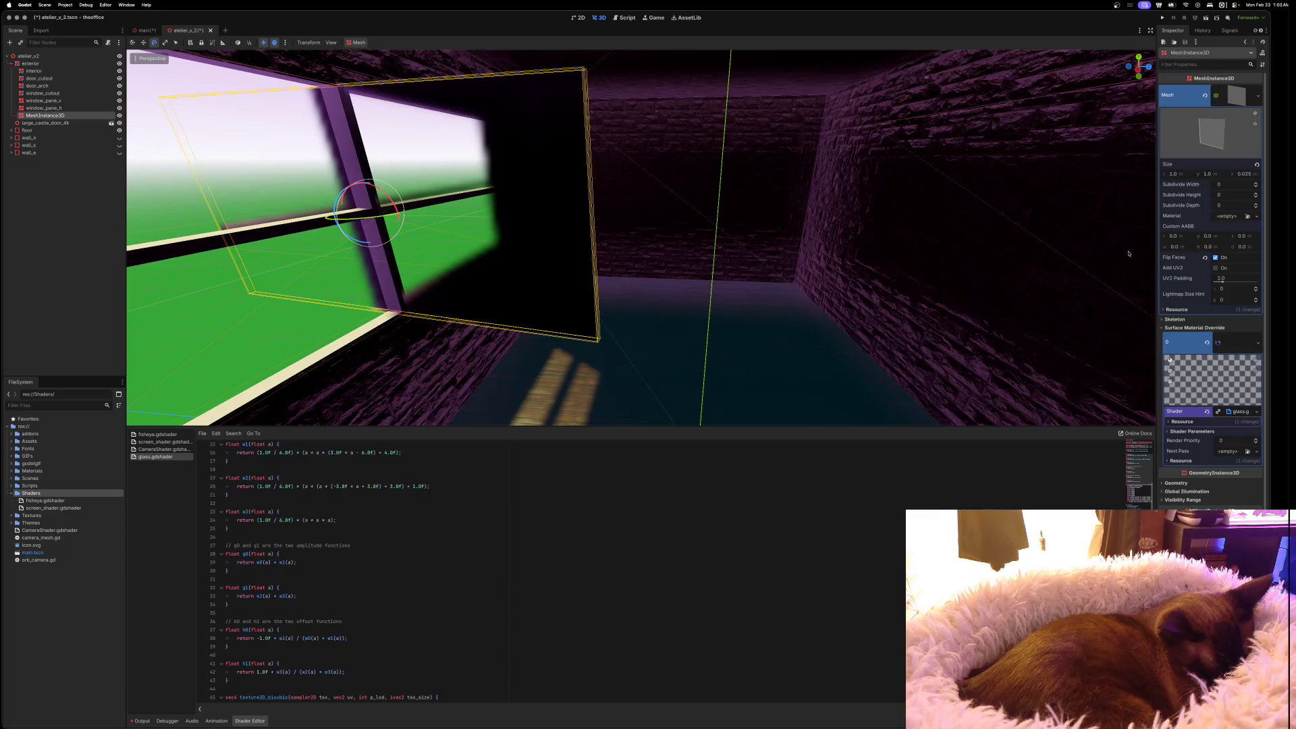
Set the glass shader's LOD level to 0 and brightness to 21.8
{"action": "left_click", "coordinate": [1240, 94]}
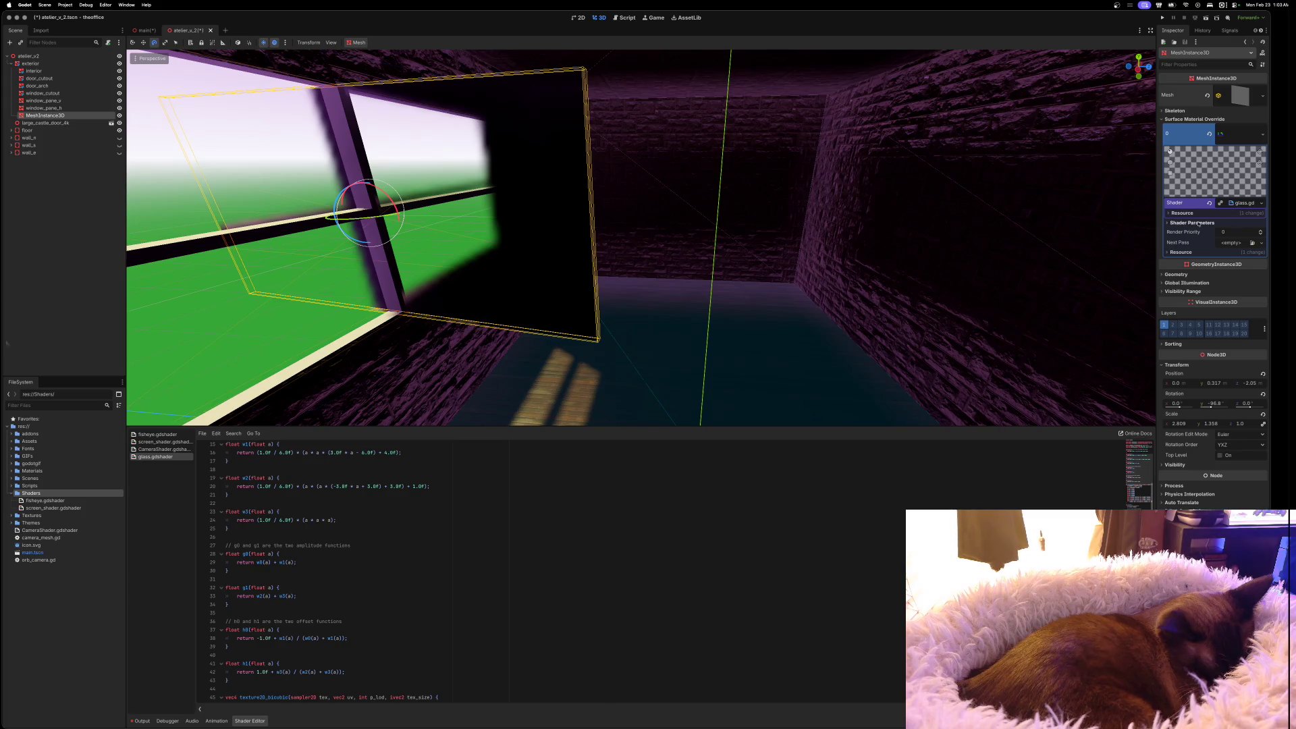
{"action": "left_click", "coordinate": [1169, 223]}
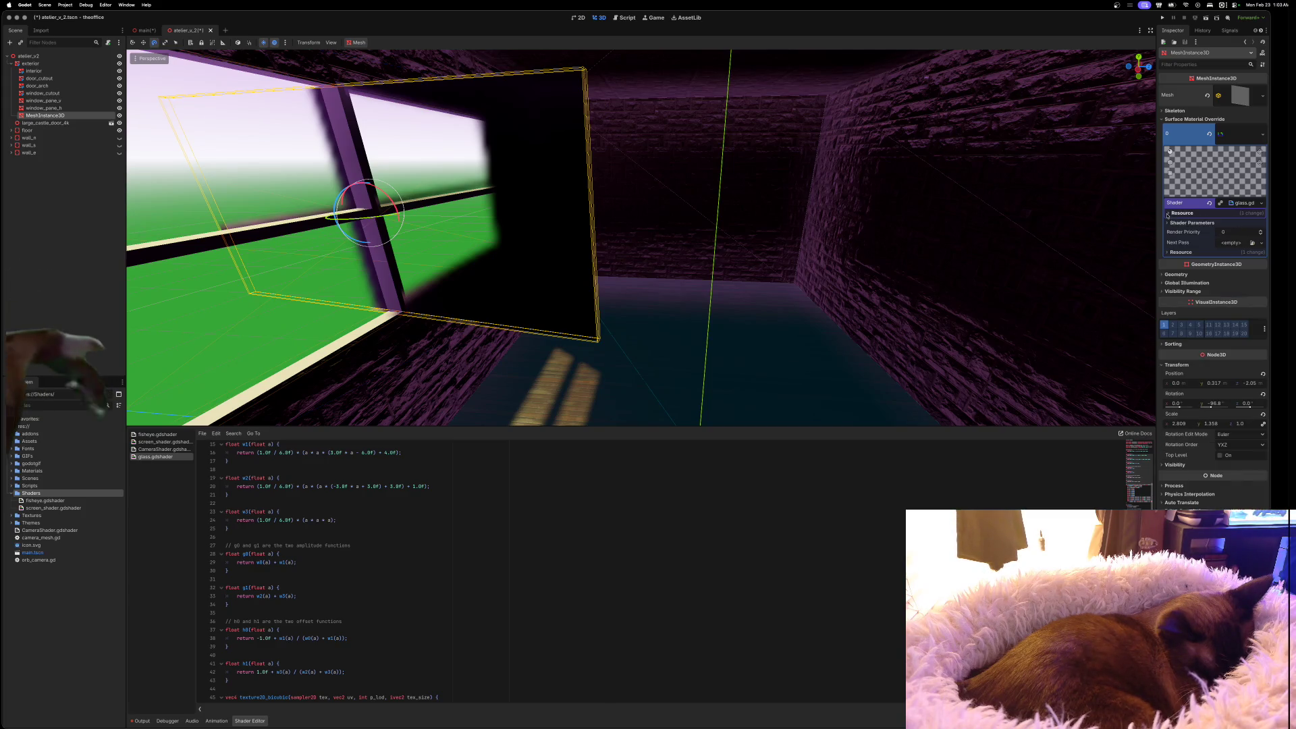
{"action": "left_click", "coordinate": [1260, 243]}
{"action": "left_click", "coordinate": [1260, 243]}
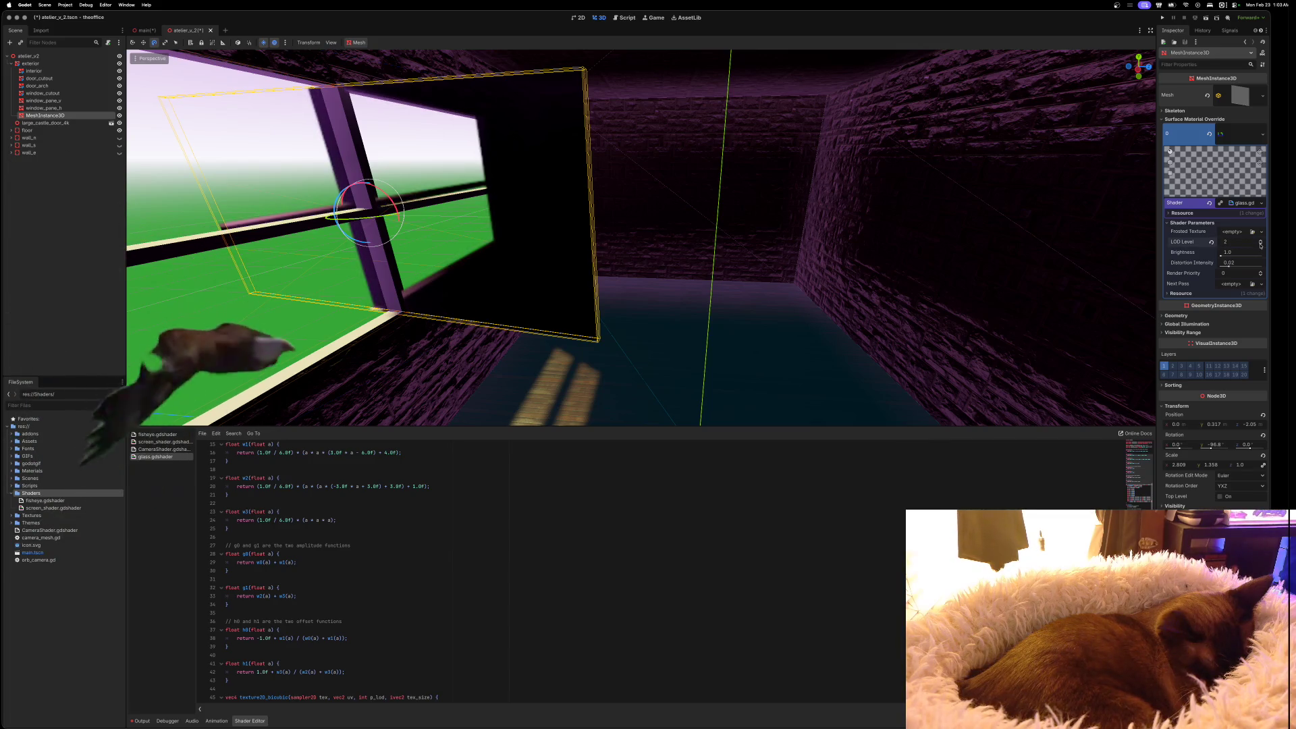
{"action": "left_click", "coordinate": [1260, 244]}
{"action": "left_click", "coordinate": [1260, 244]}
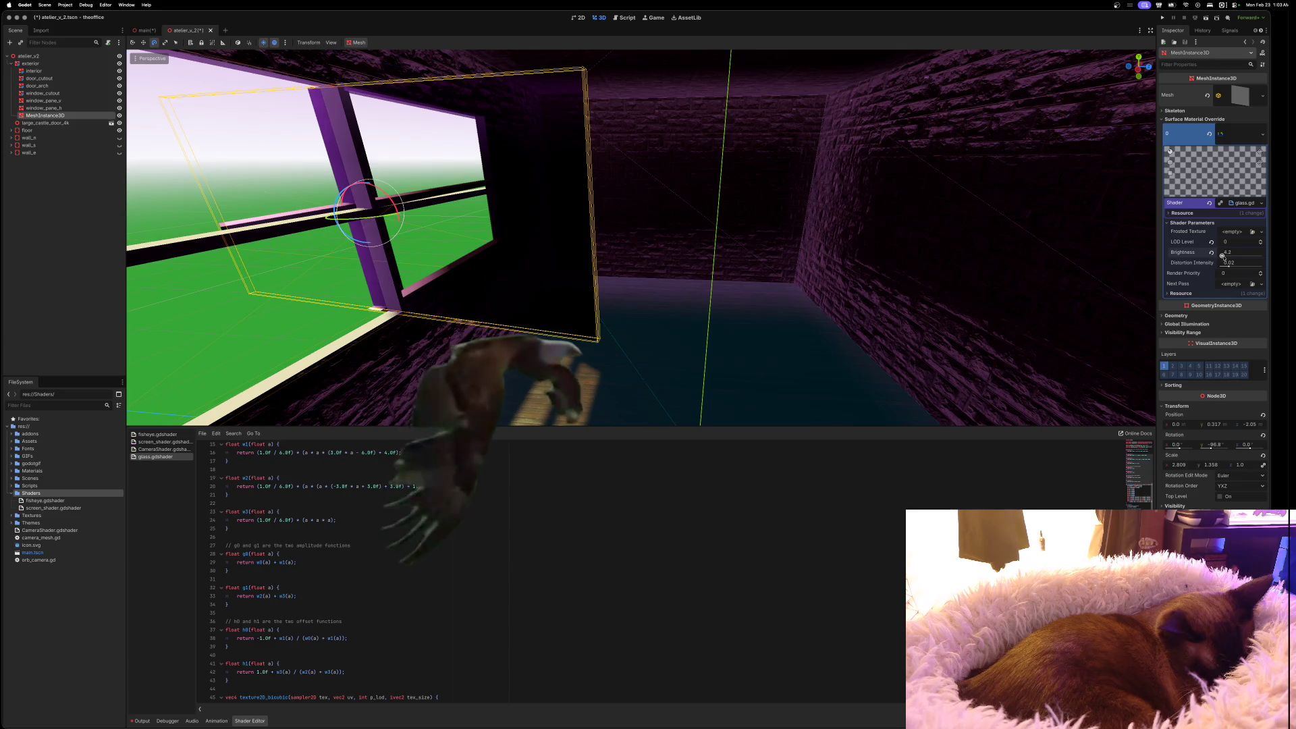
{"action": "mouse_move", "coordinate": [1220, 256]}
{"action": "left_mouse_down"}
{"action": "mouse_move", "coordinate": [1251, 255]}
{"action": "mouse_move", "coordinate": [1231, 256]}
{"action": "left_mouse_up"}
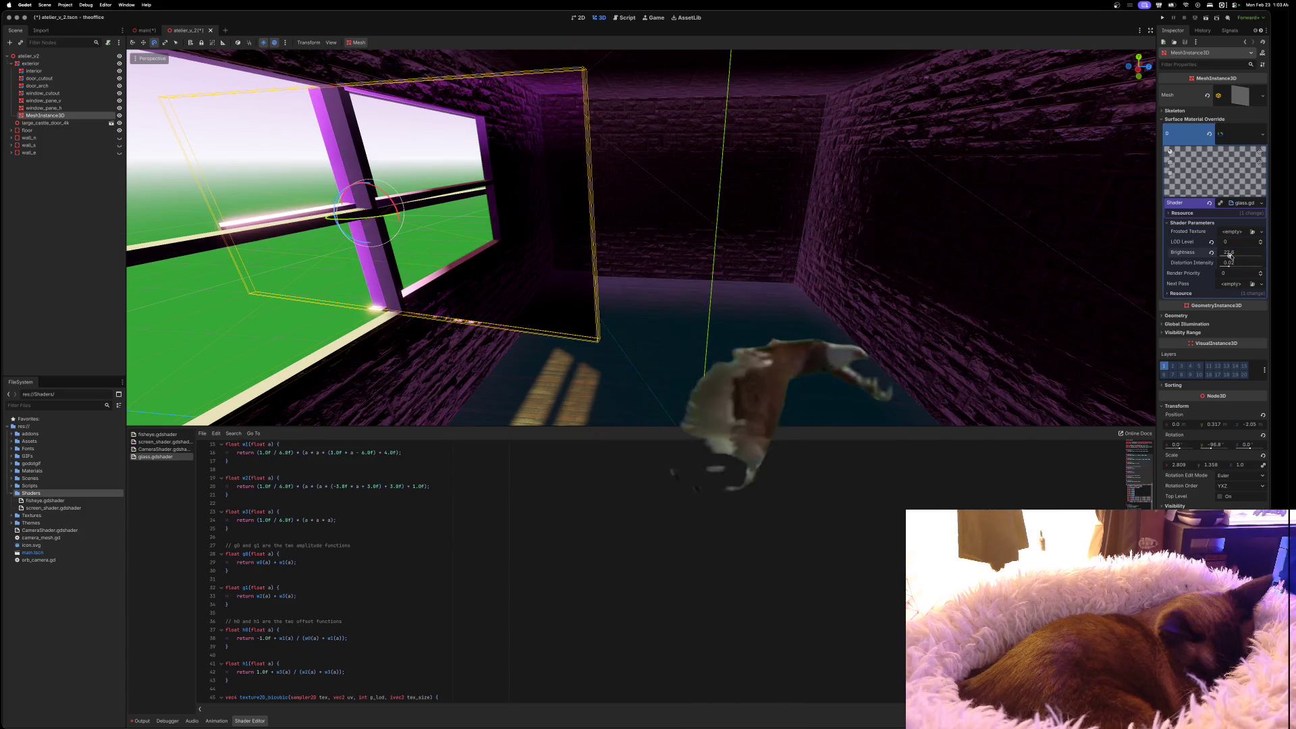
Return the pane to 180° Y rotation, flush in its frame, save atelier, and reopen main
{"action": "mouse_move", "coordinate": [1056, 281]}
{"action": "left_mouse_down"}
{"action": "mouse_move", "coordinate": [843, 283]}
{"action": "mouse_move", "coordinate": [945, 284]}
{"action": "left_mouse_up"}
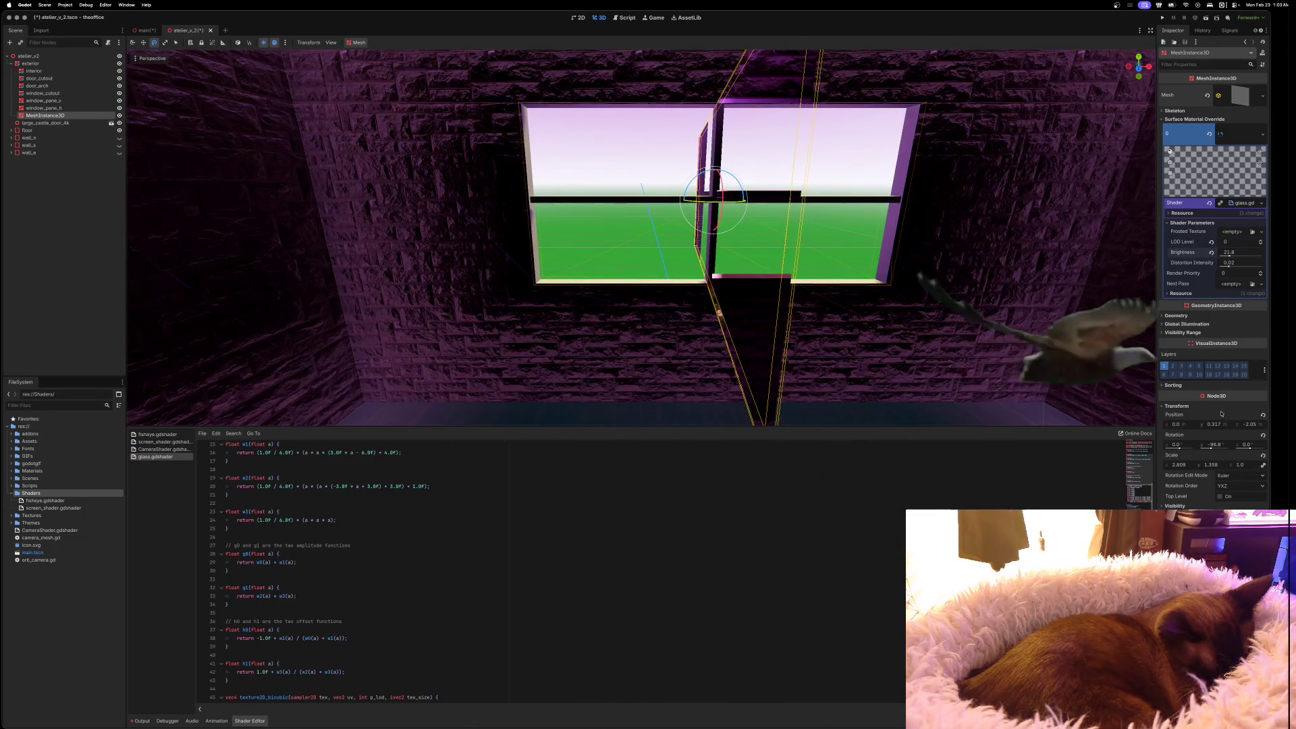
{"action": "left_click", "coordinate": [1213, 444]}
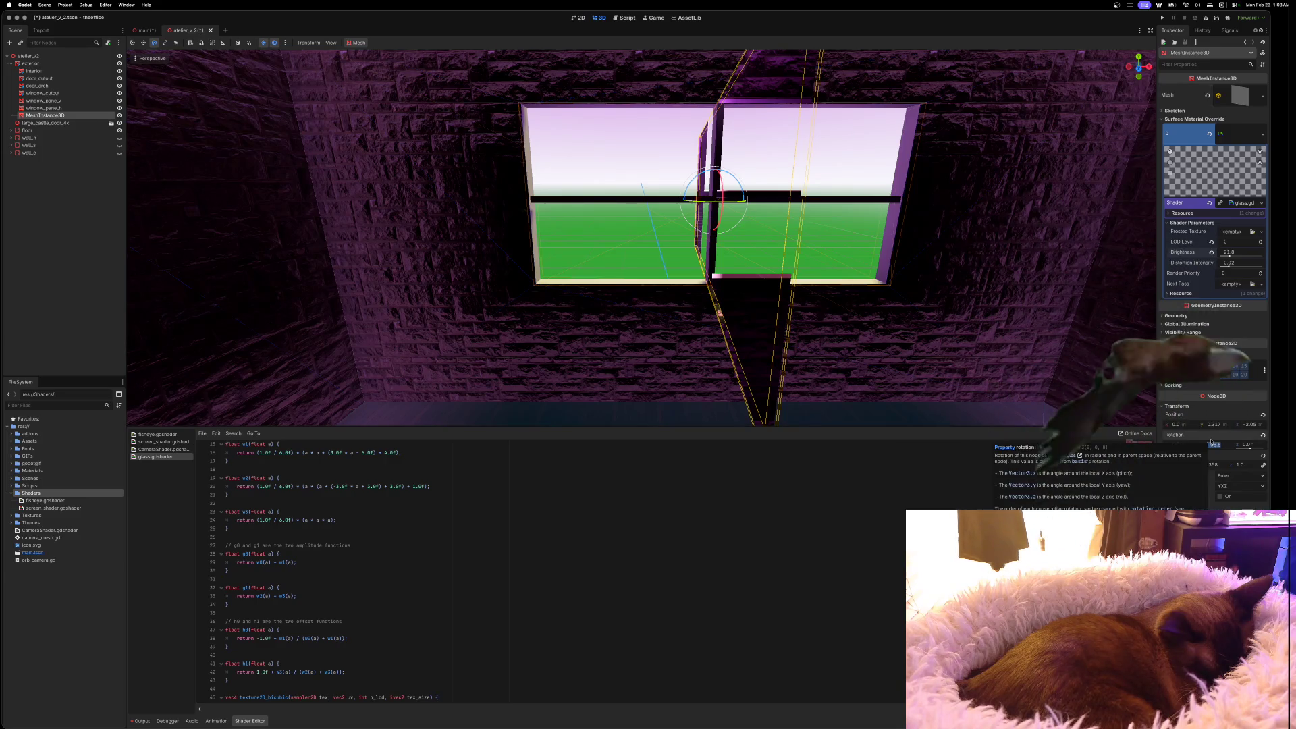
{"action": "type", "text": "180"}
{"action": "key", "text": "Return"}
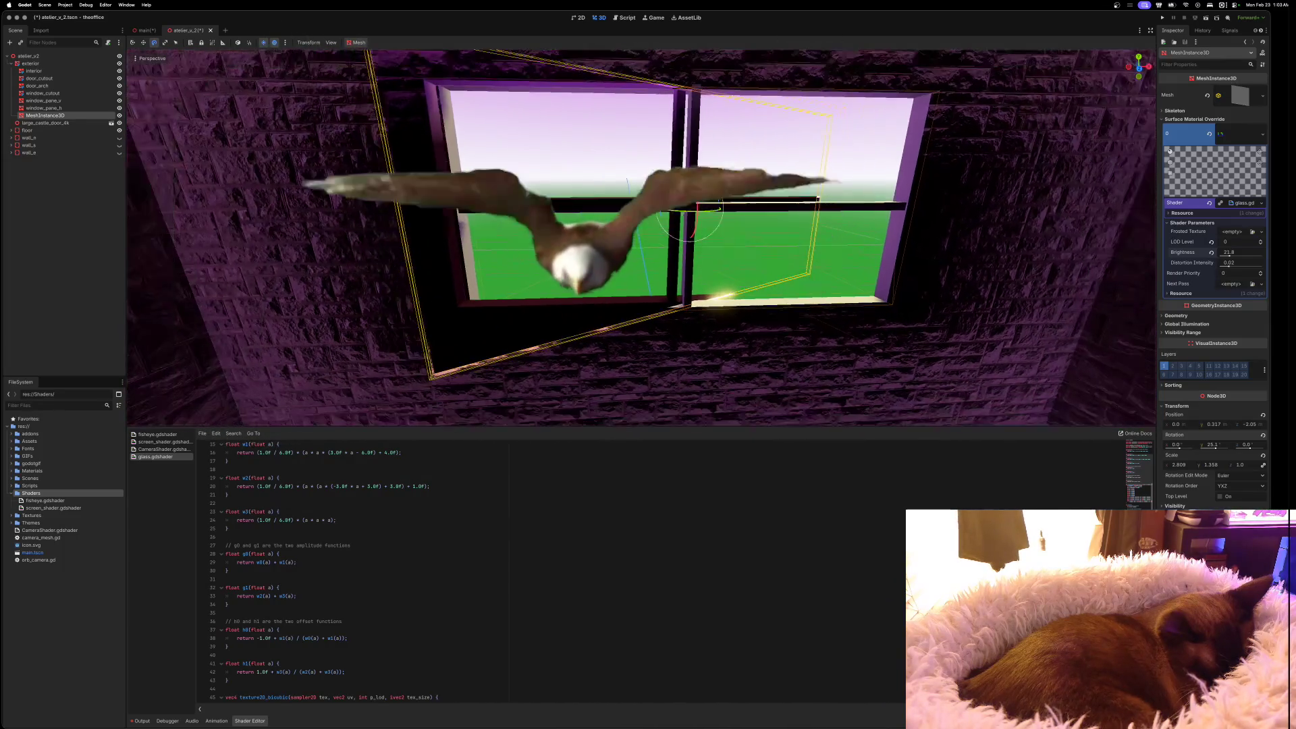
{"action": "key", "text": "ctrl+z"}
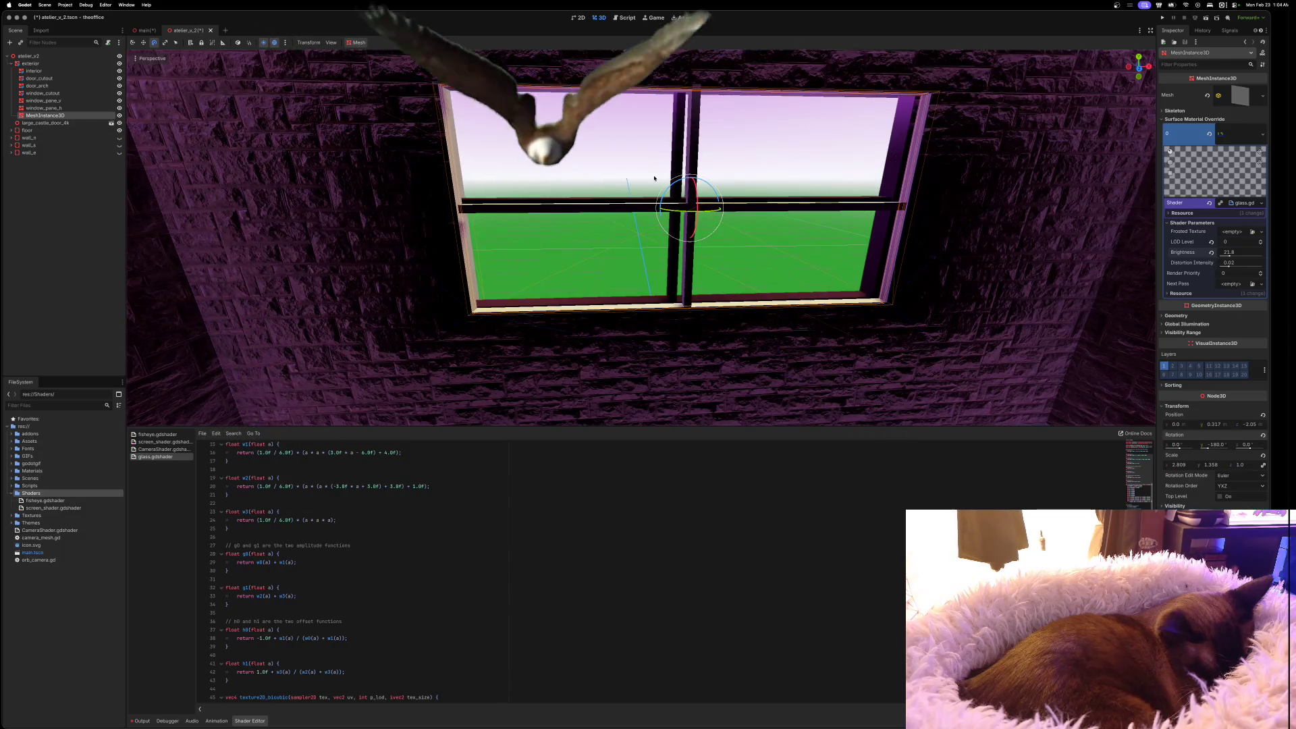
{"action": "key", "text": "ctrl+s"}
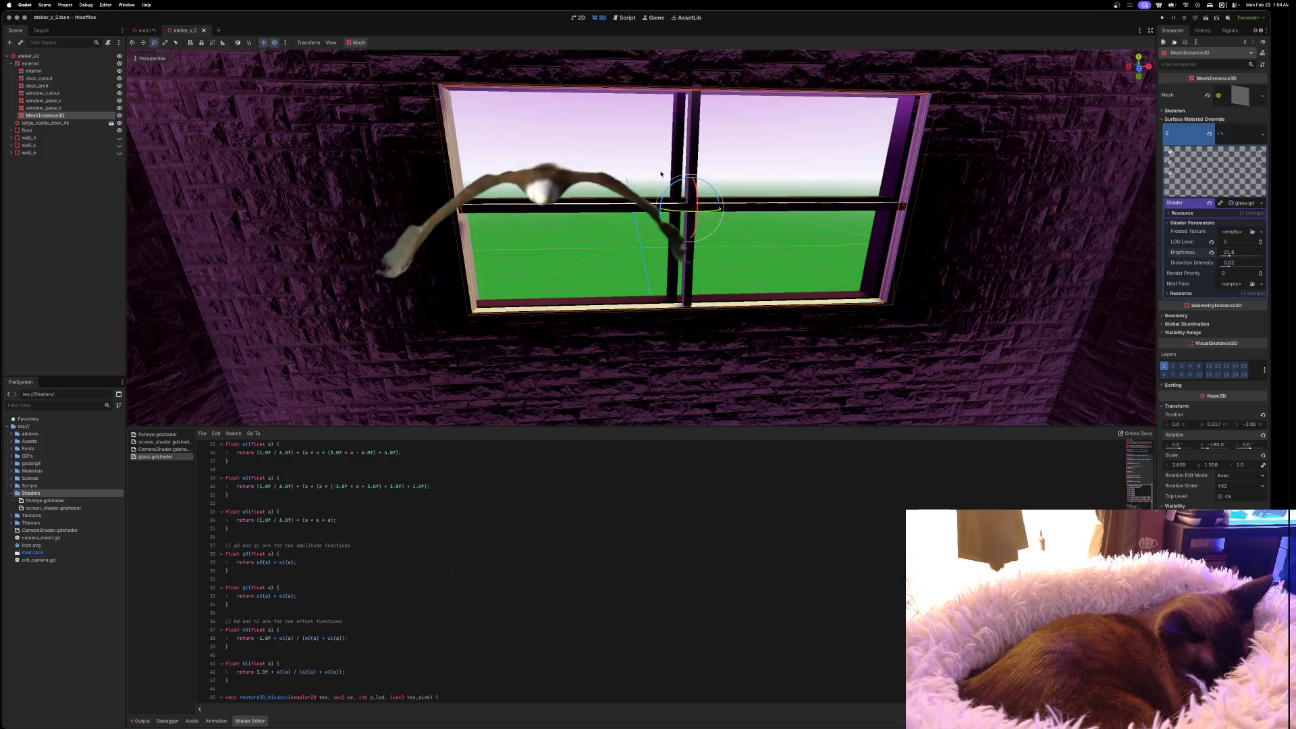
{"action": "left_click", "coordinate": [144, 30]}
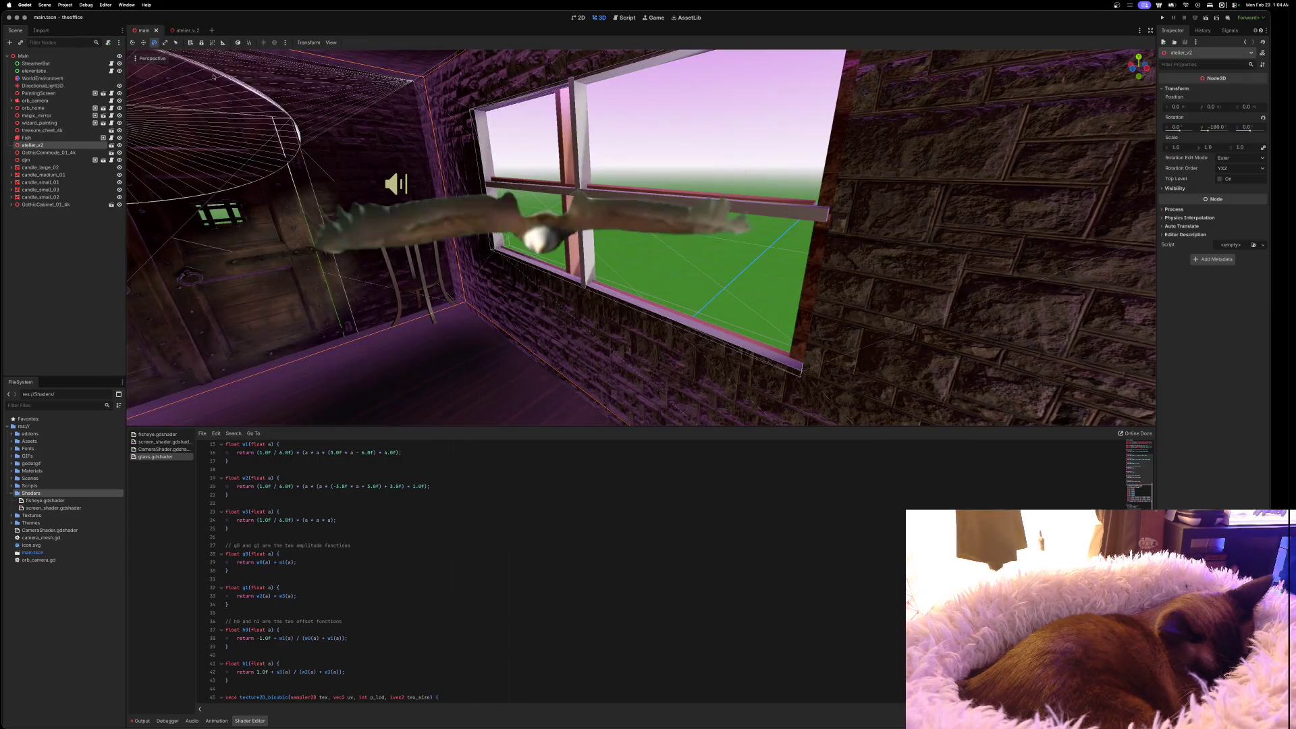
Move the orb_home table to stand just inside the atelier window, at X 1.521
{"action": "scroll", "coordinate": [213, 76], "scroll_direction": "down", "scroll_amount": 5}
{"action": "left_click", "coordinate": [472, 185]}
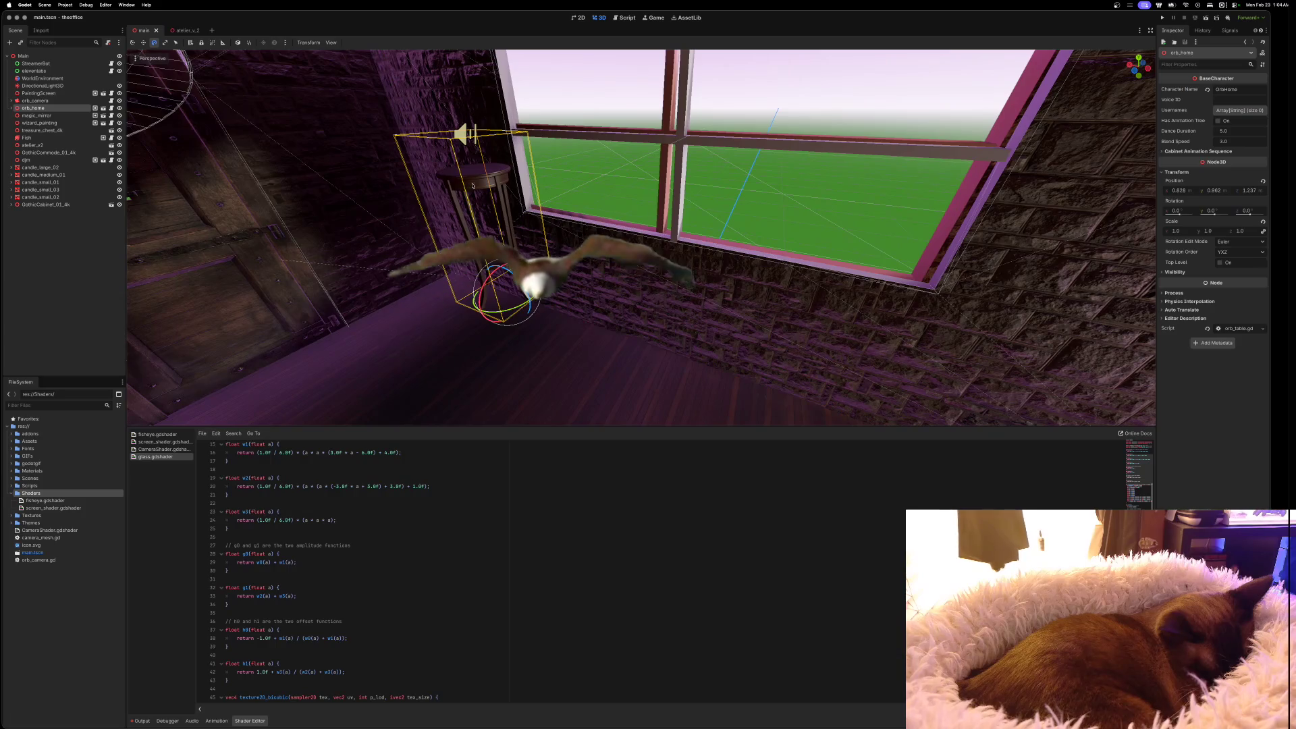
{"action": "key", "text": "w"}
{"action": "mouse_move", "coordinate": [513, 284]}
{"action": "left_mouse_down"}
{"action": "mouse_move", "coordinate": [500, 297]}
{"action": "mouse_move", "coordinate": [601, 226]}
{"action": "mouse_move", "coordinate": [644, 213]}
{"action": "mouse_move", "coordinate": [759, 239]}
{"action": "mouse_move", "coordinate": [729, 261]}
{"action": "mouse_move", "coordinate": [661, 273]}
{"action": "mouse_move", "coordinate": [523, 374]}
{"action": "mouse_move", "coordinate": [574, 317]}
{"action": "mouse_move", "coordinate": [776, 250]}
{"action": "mouse_move", "coordinate": [730, 160]}
{"action": "left_mouse_up"}
{"action": "mouse_move", "coordinate": [730, 161]}
{"action": "left_mouse_down"}
{"action": "mouse_move", "coordinate": [746, 152]}
{"action": "mouse_move", "coordinate": [775, 179]}
{"action": "mouse_move", "coordinate": [776, 229]}
{"action": "left_mouse_up"}
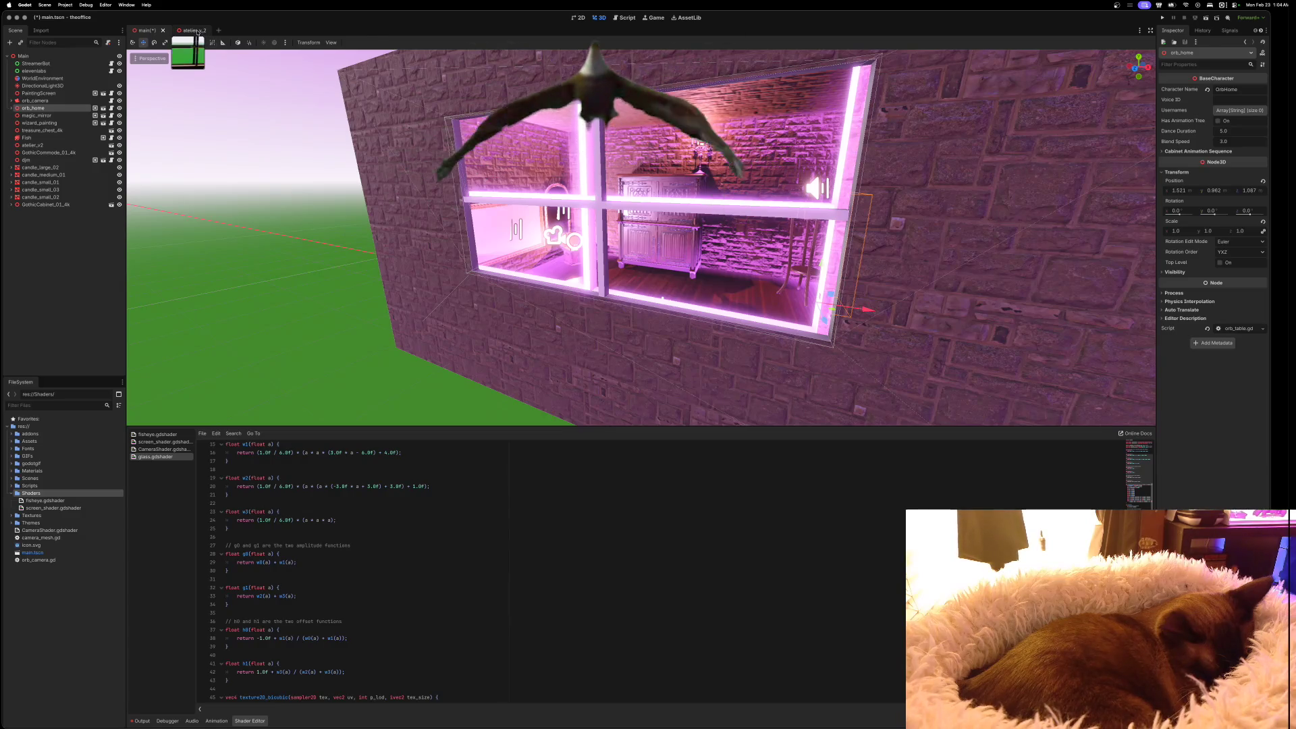
Revert the atelier window glass Brightness to 1.0
{"action": "left_click", "coordinate": [191, 30]}
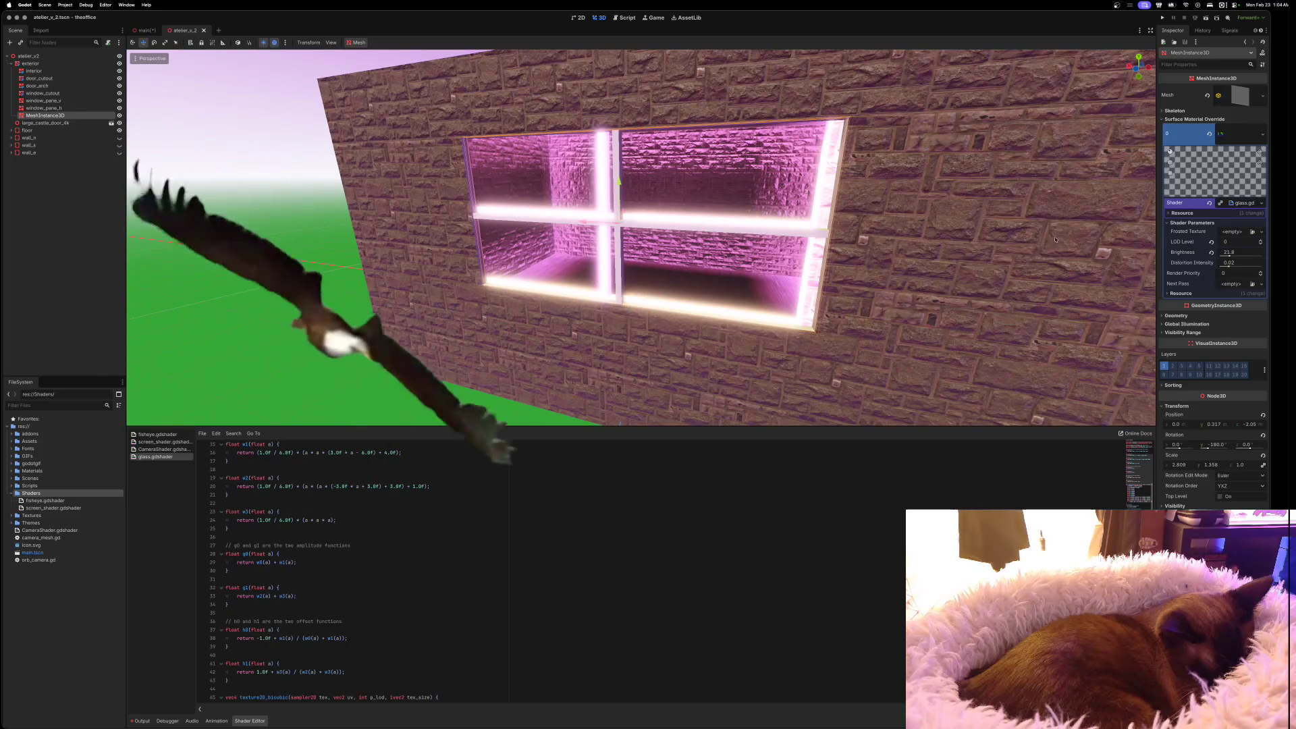
{"action": "left_click", "coordinate": [1211, 251]}
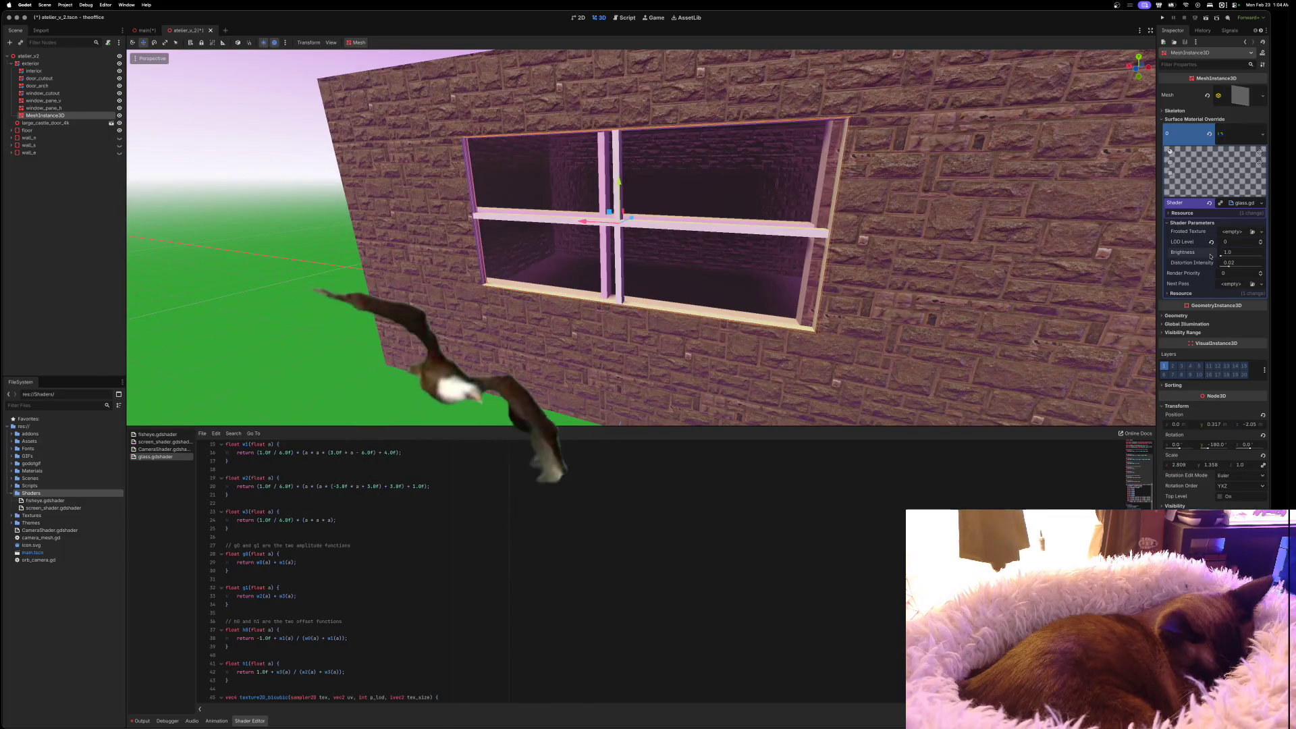
{"action": "left_click_drag", "start_coordinate": [1226, 253], "coordinate": [1220, 256]}
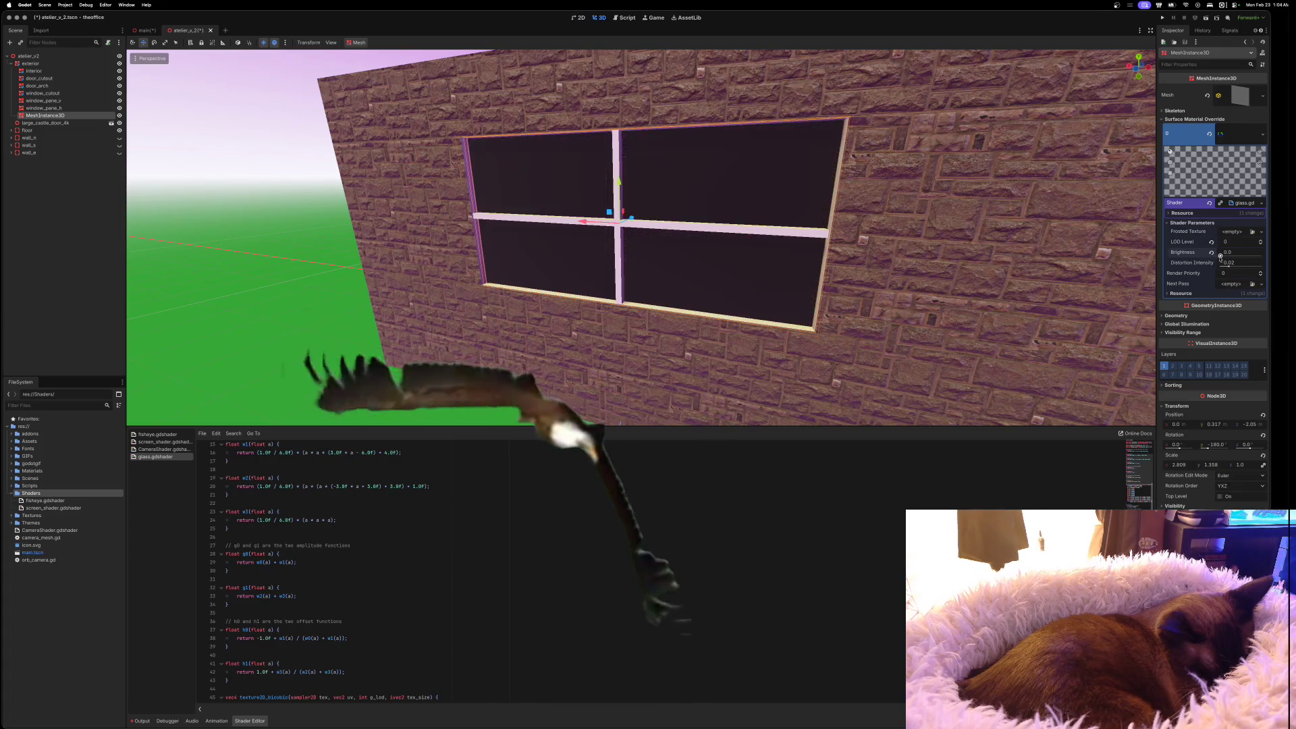
{"action": "key", "text": "ctrl+z"}
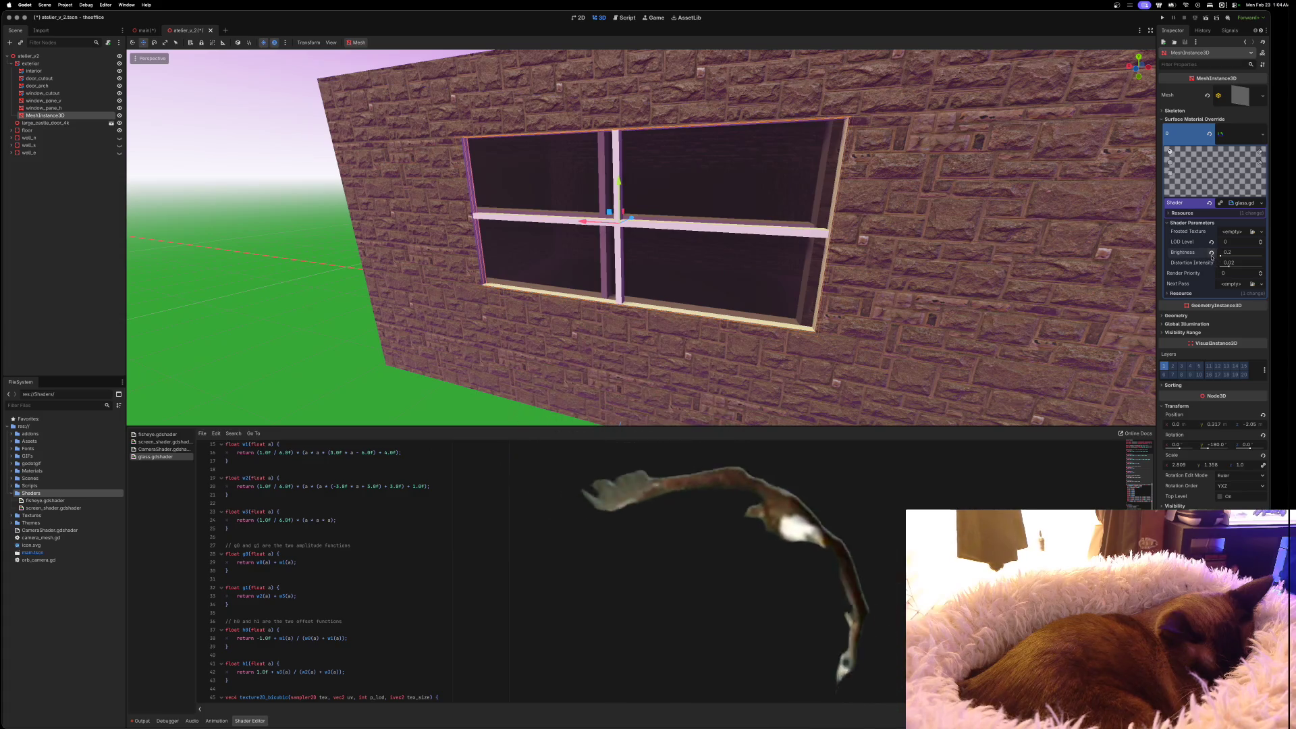
Set the glass Distortion Intensity to a slight value of about -0.002
{"action": "left_click", "coordinate": [1226, 266]}
{"action": "mouse_move", "coordinate": [1226, 266]}
{"action": "left_mouse_down"}
{"action": "mouse_move", "coordinate": [1247, 268]}
{"action": "mouse_move", "coordinate": [1215, 266]}
{"action": "left_mouse_up"}
{"action": "left_click", "coordinate": [1211, 263]}
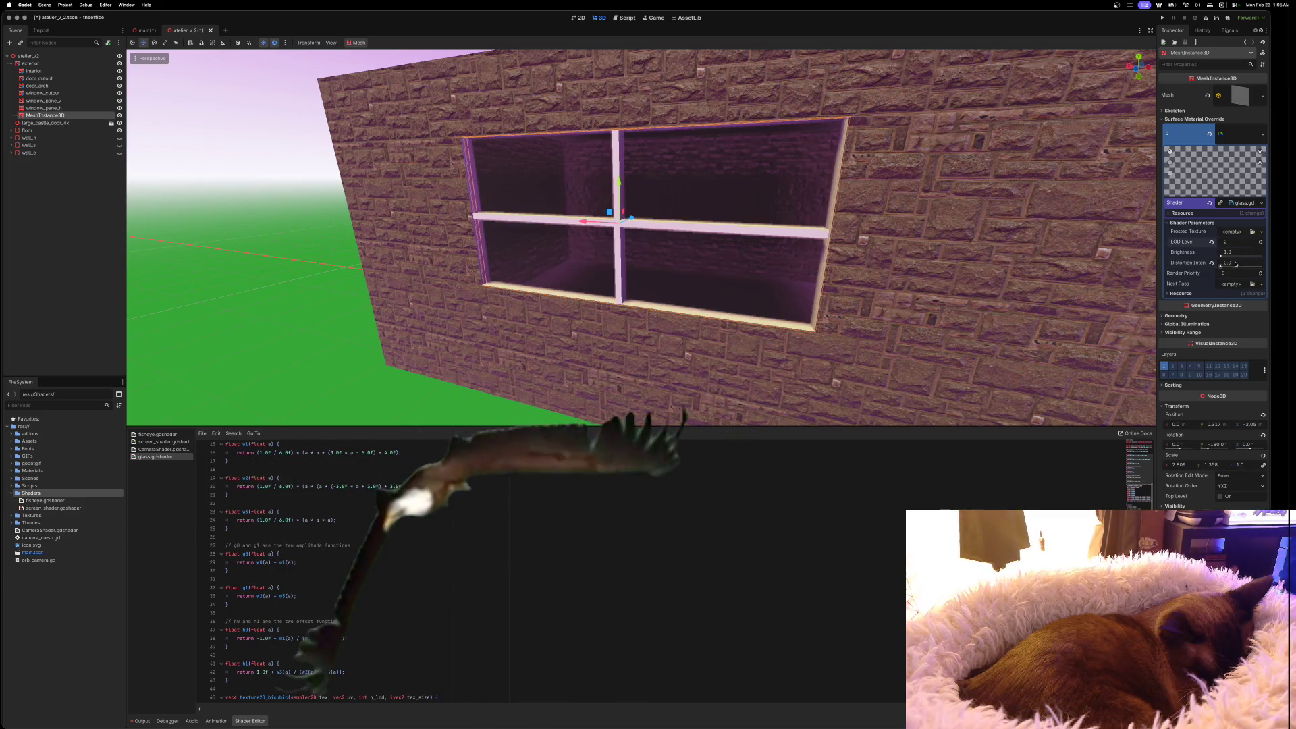
{"action": "left_click_drag", "start_coordinate": [1220, 266], "coordinate": [1224, 265]}
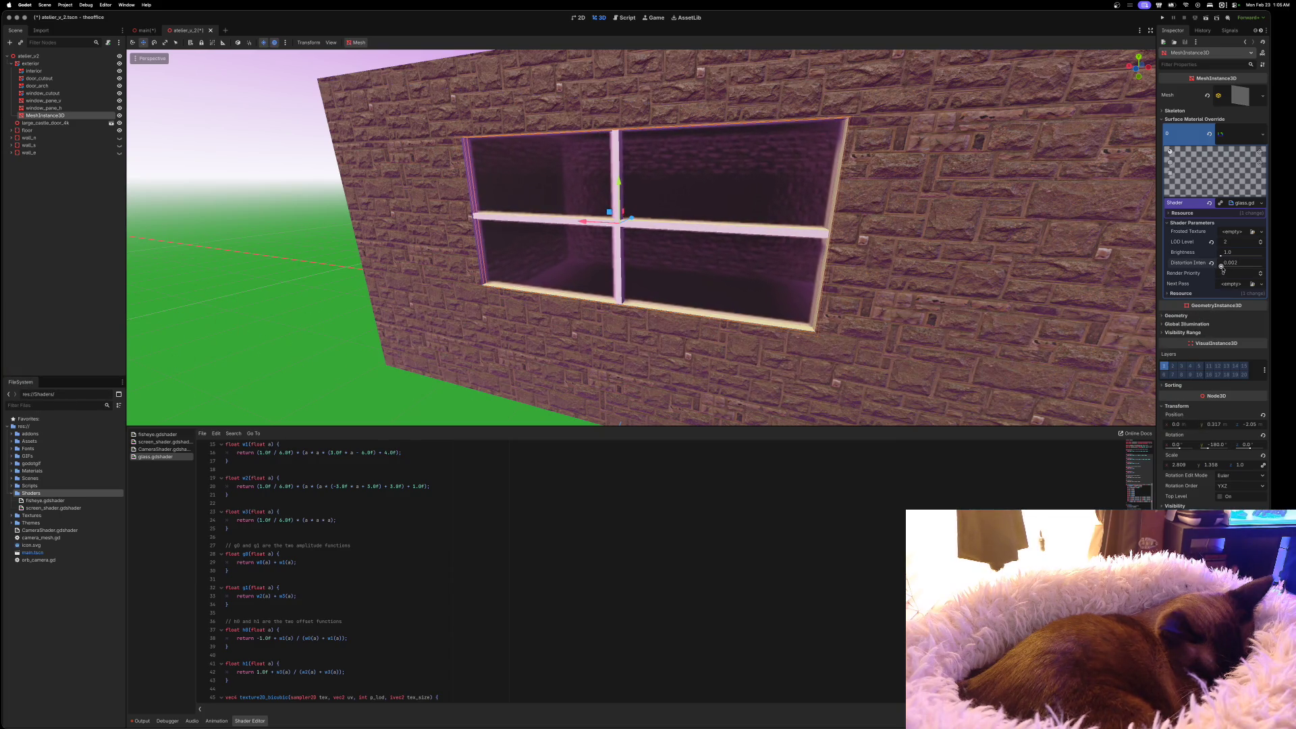
{"action": "scroll", "coordinate": [1077, 276], "scroll_direction": "left", "scroll_amount": 10}
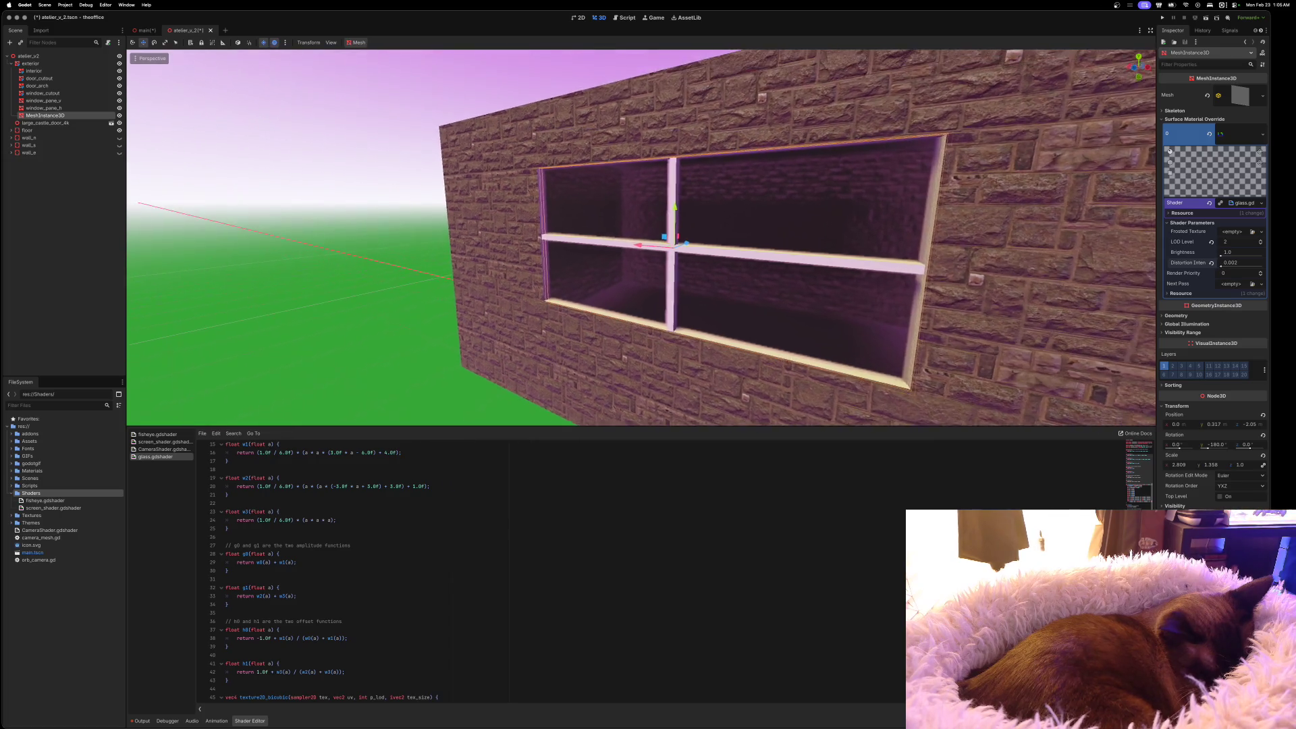
Save the atelier_v_2 scene with the retuned window glass
{"action": "scroll", "coordinate": [641, 236], "scroll_direction": "left", "scroll_amount": 3}
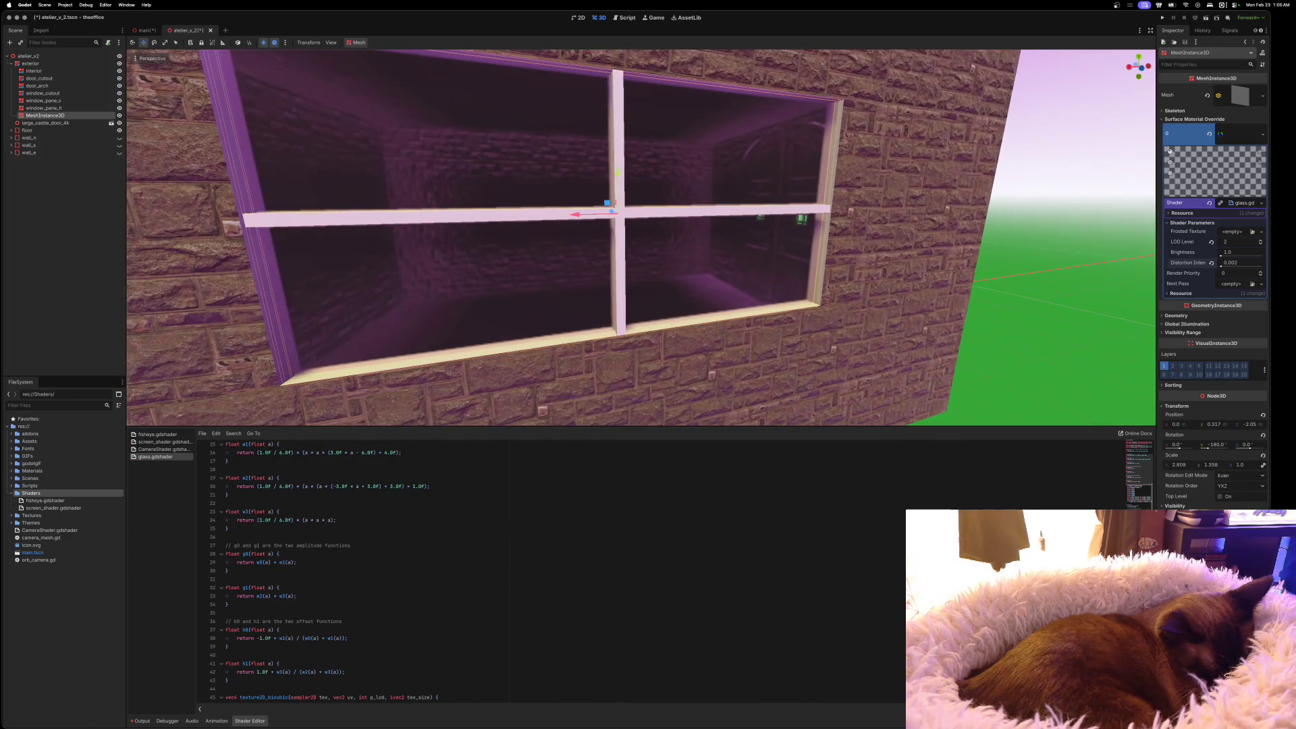
{"action": "scroll", "coordinate": [1150, 259], "scroll_direction": "left", "scroll_amount": 15}
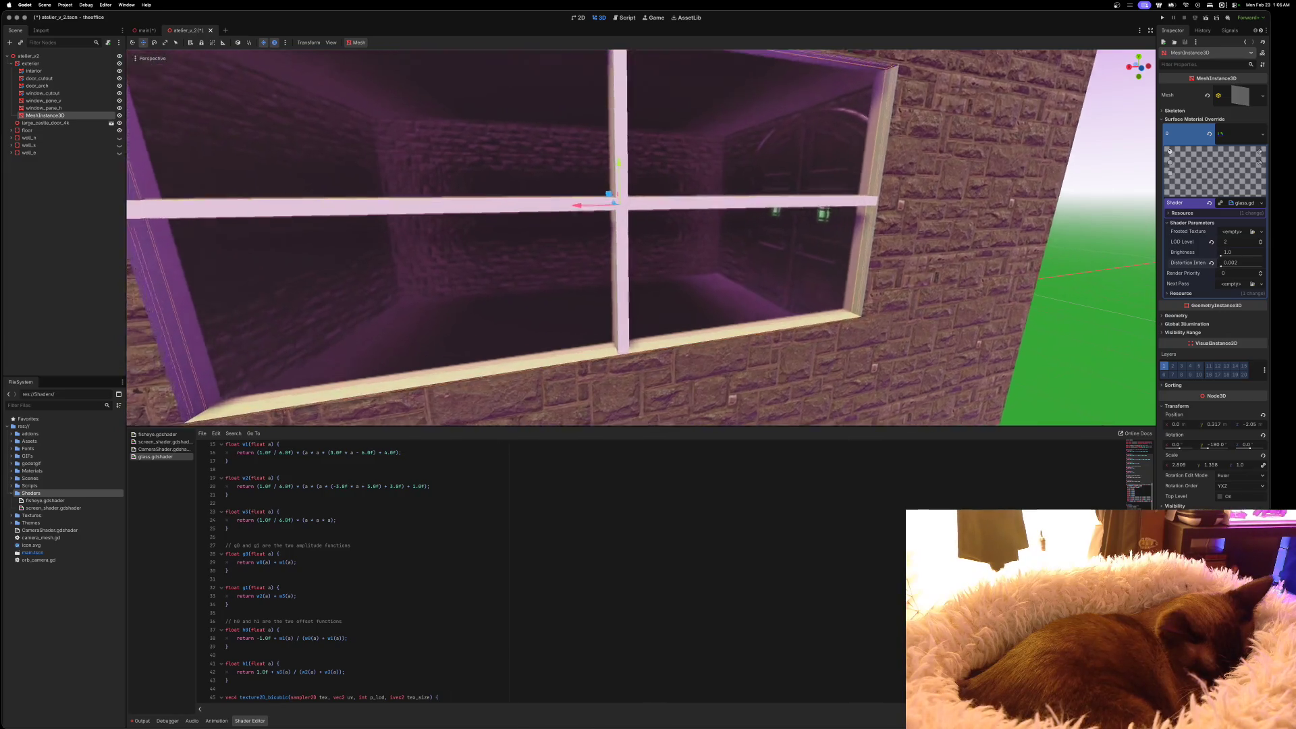
{"action": "scroll", "coordinate": [641, 236], "scroll_direction": "left", "scroll_amount": 15}
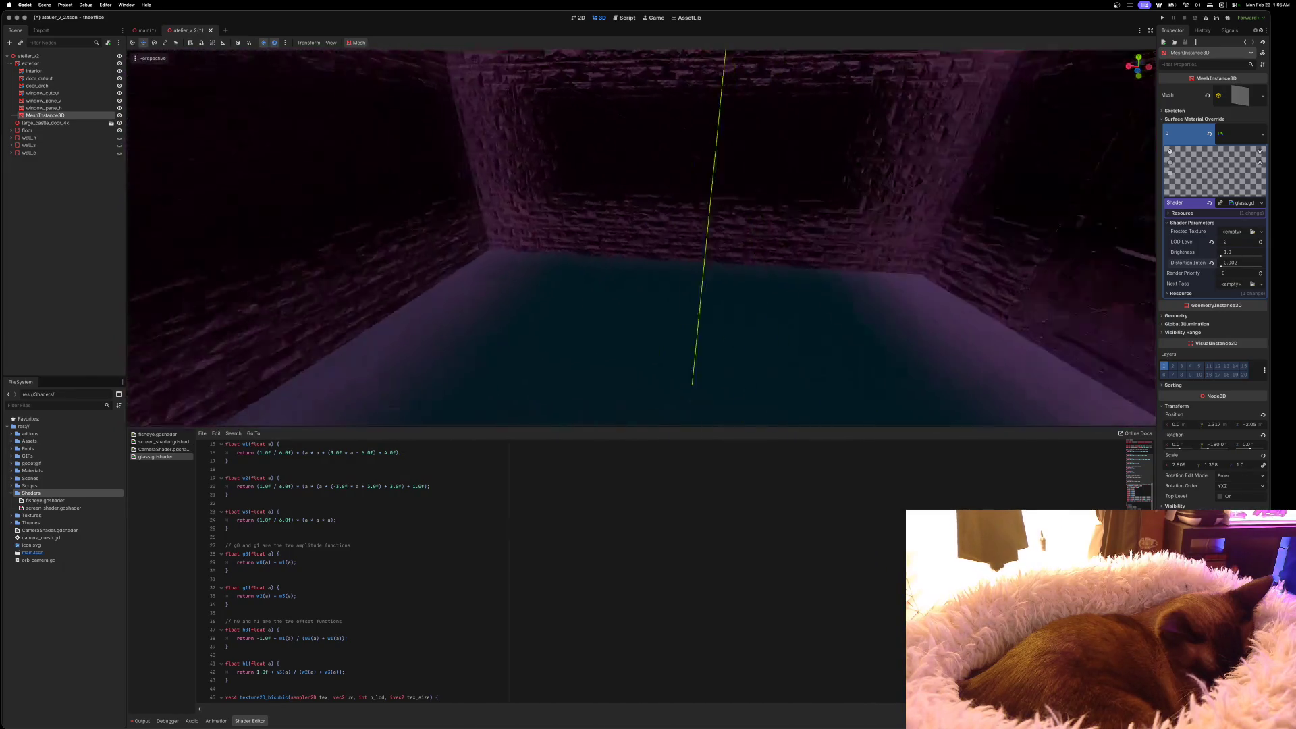
{"action": "scroll", "coordinate": [641, 236], "scroll_direction": "left", "scroll_amount": 8}
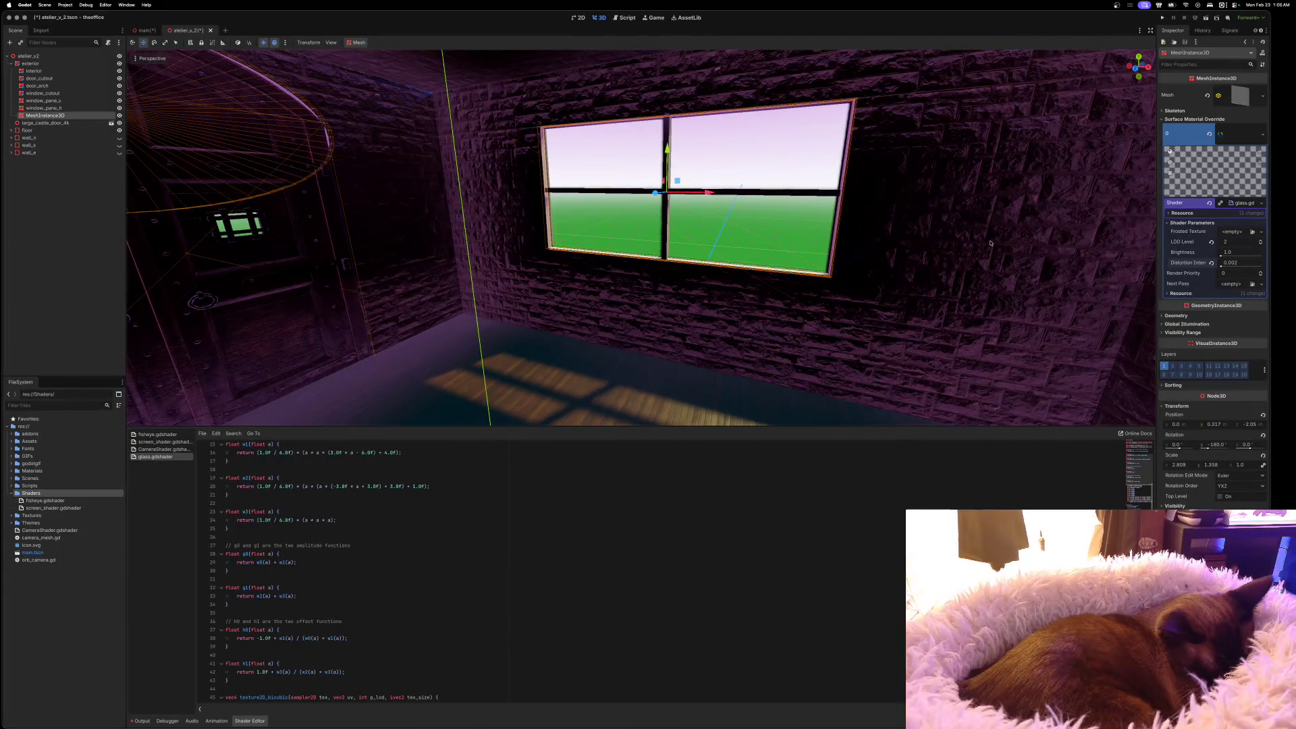
{"action": "key", "text": "super+s"}
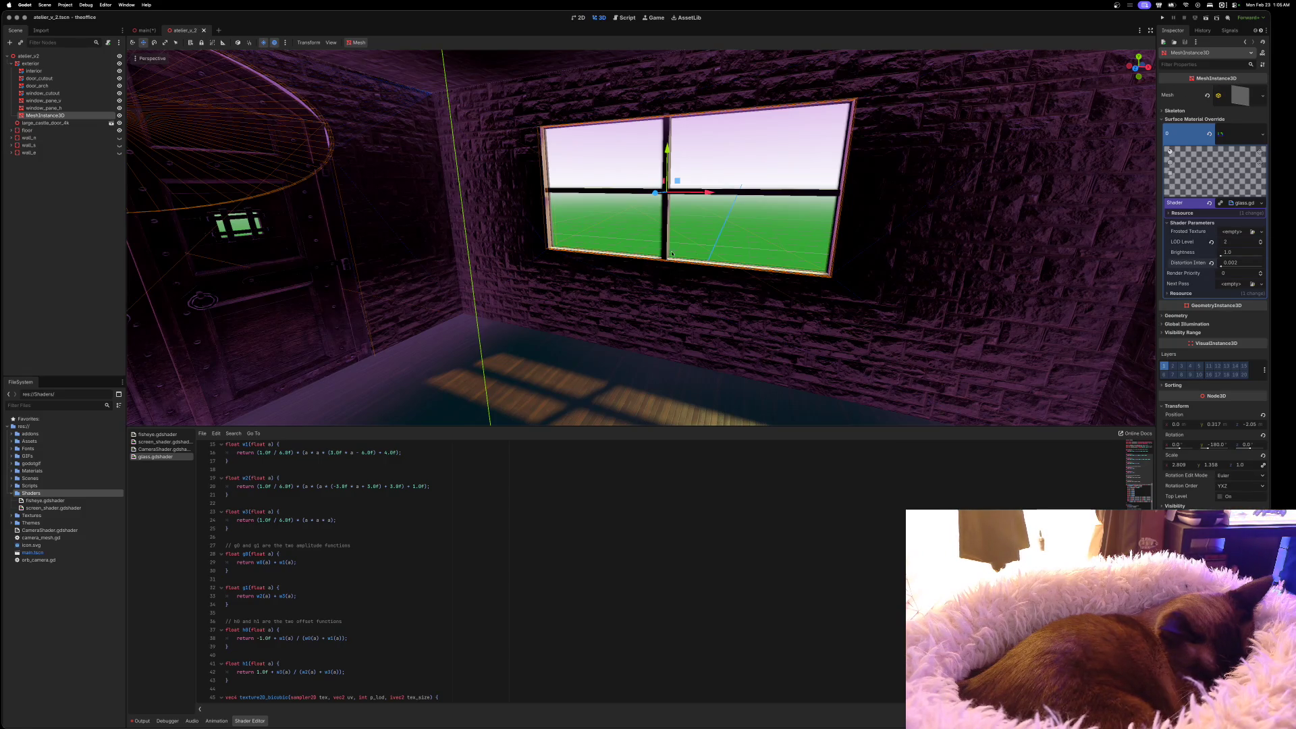
In the main scene, orbit the view around the stone wall's window
{"action": "left_click", "coordinate": [144, 30]}
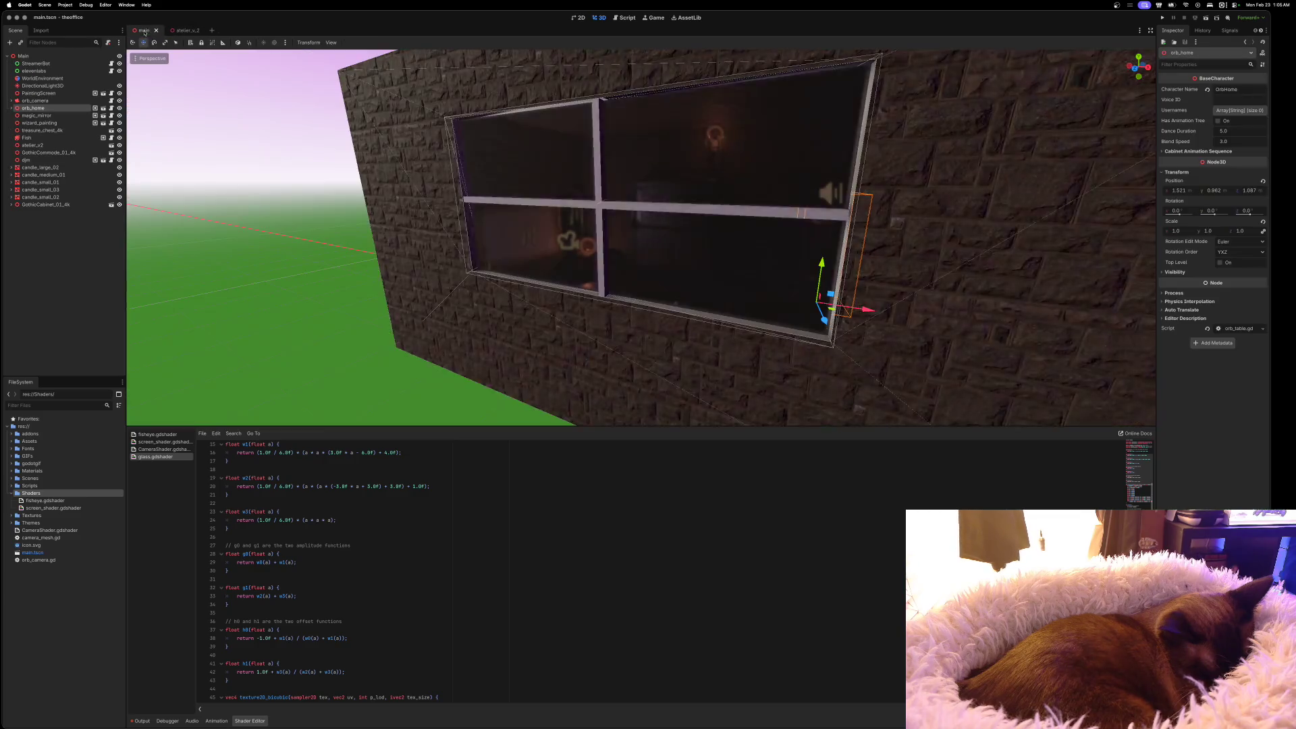
{"action": "scroll", "coordinate": [641, 236], "scroll_direction": "left", "scroll_amount": 10}
{"action": "scroll", "coordinate": [641, 237], "scroll_direction": "up", "scroll_amount": 5}
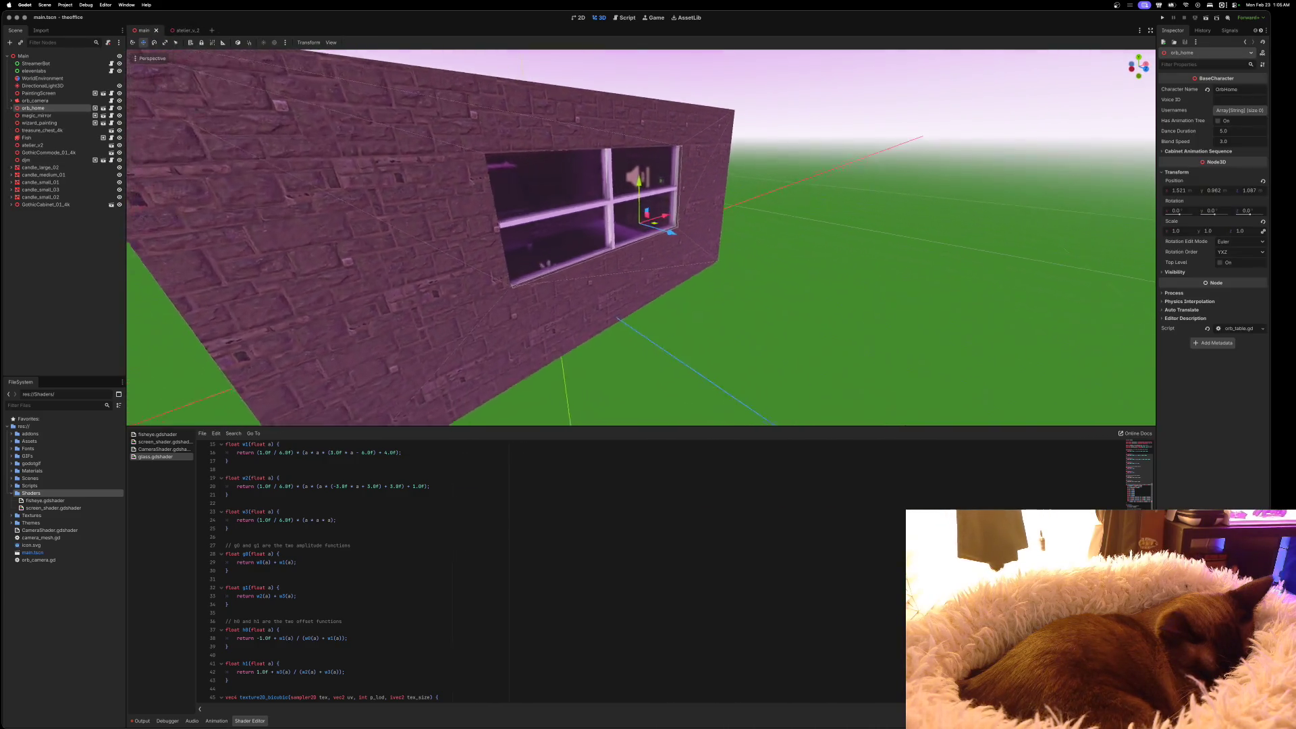
{"action": "scroll", "coordinate": [641, 237], "scroll_direction": "left", "scroll_amount": 5}
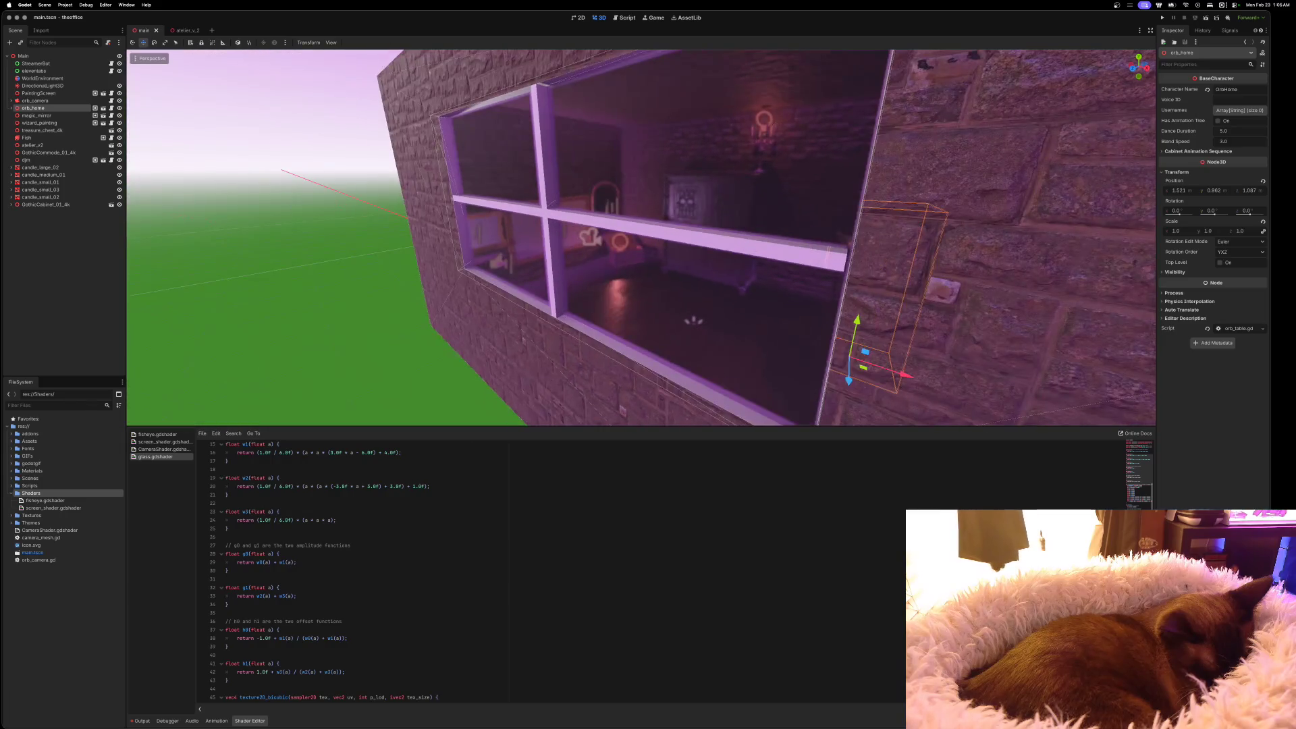
{"action": "scroll", "coordinate": [641, 236], "scroll_direction": "right", "scroll_amount": 5}
{"action": "scroll", "coordinate": [641, 236], "scroll_direction": "right", "scroll_amount": 10}
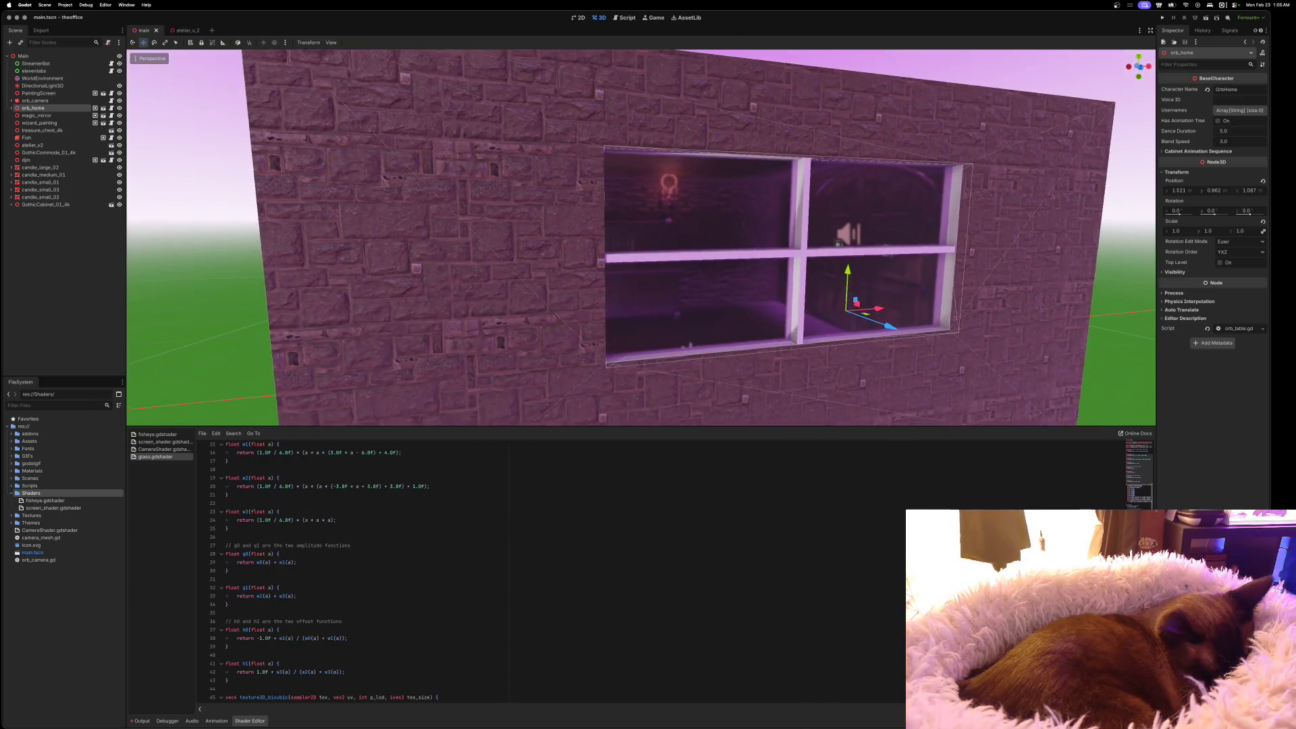
{"action": "scroll", "coordinate": [641, 236], "scroll_direction": "left", "scroll_amount": 10}
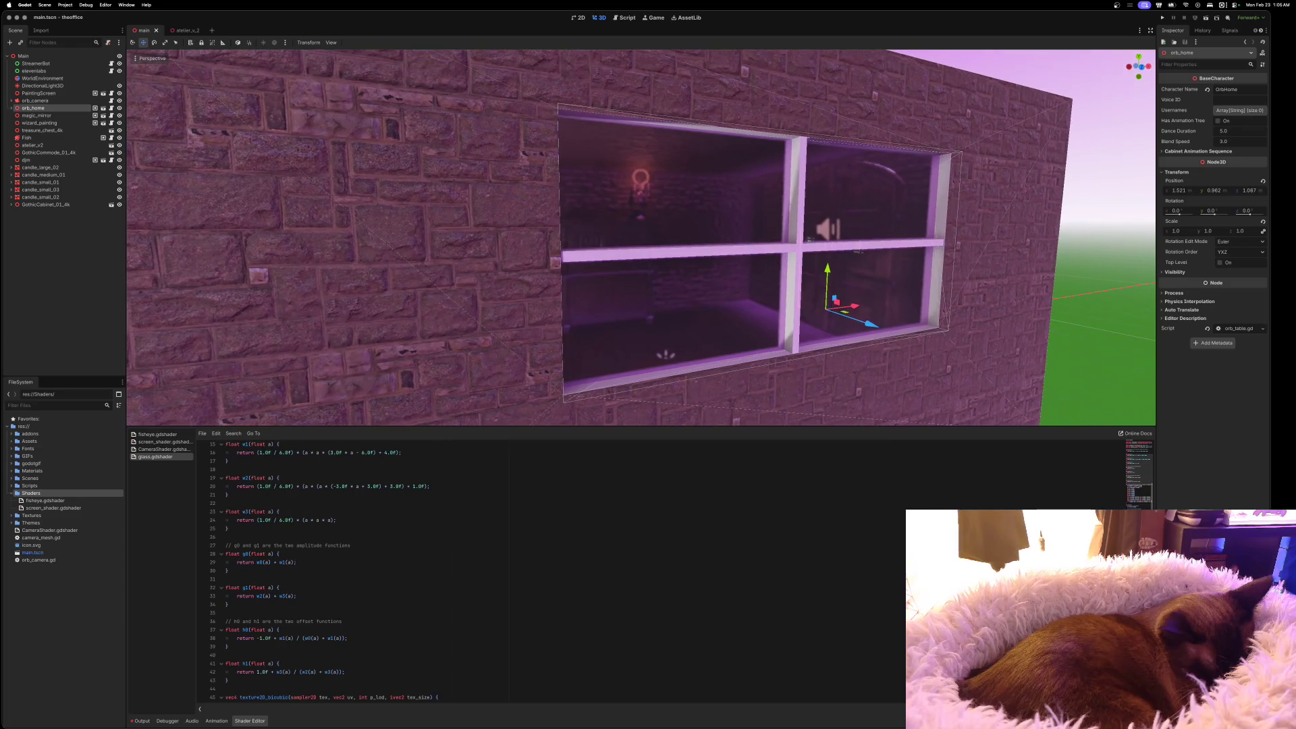
{"action": "scroll", "coordinate": [641, 236], "scroll_direction": "left", "scroll_amount": 5}
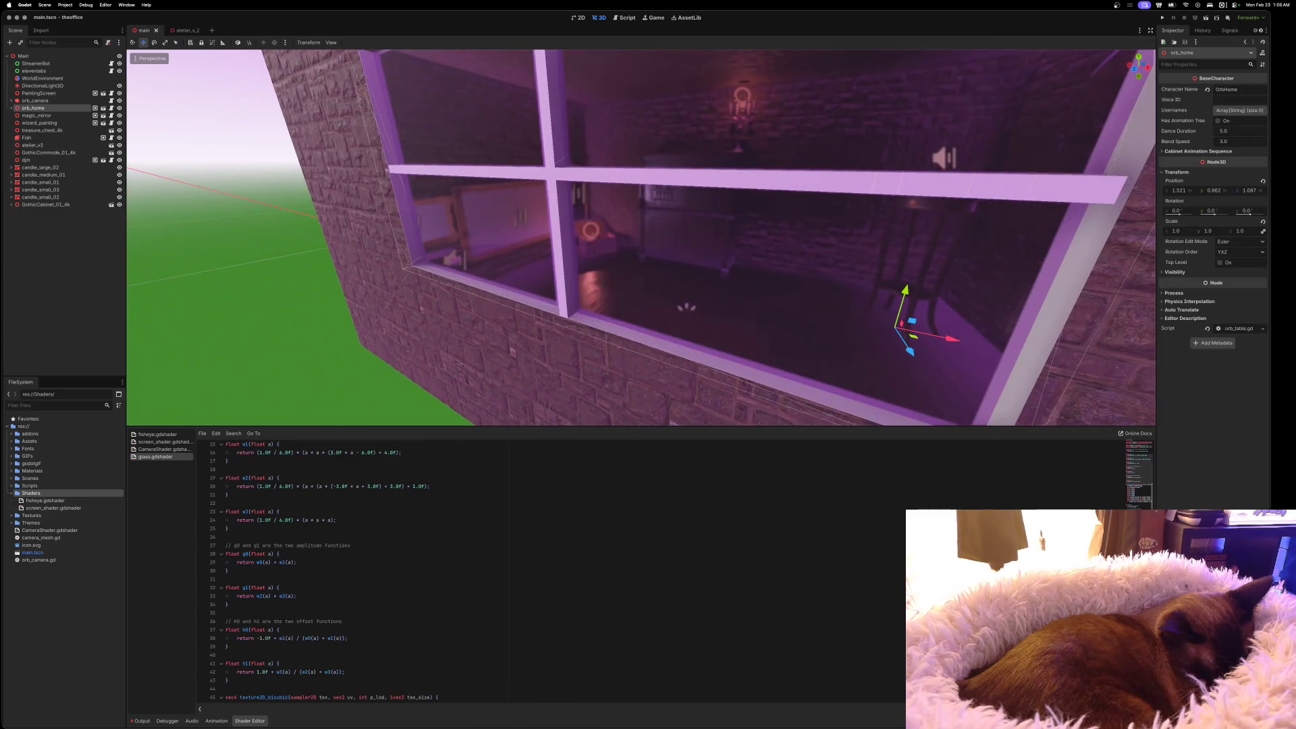
{"action": "scroll", "coordinate": [641, 237], "scroll_direction": "left", "scroll_amount": 10}
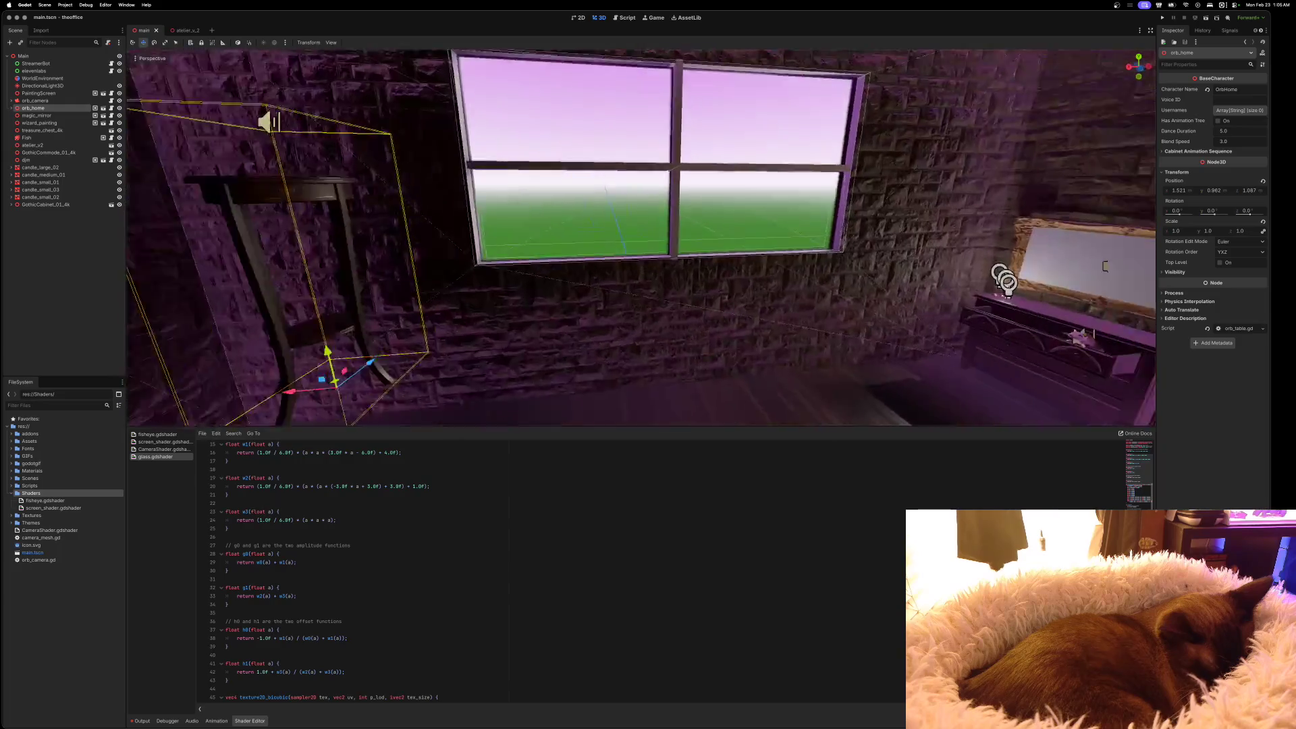
{"action": "scroll", "coordinate": [1105, 265], "scroll_direction": "left", "scroll_amount": 10}
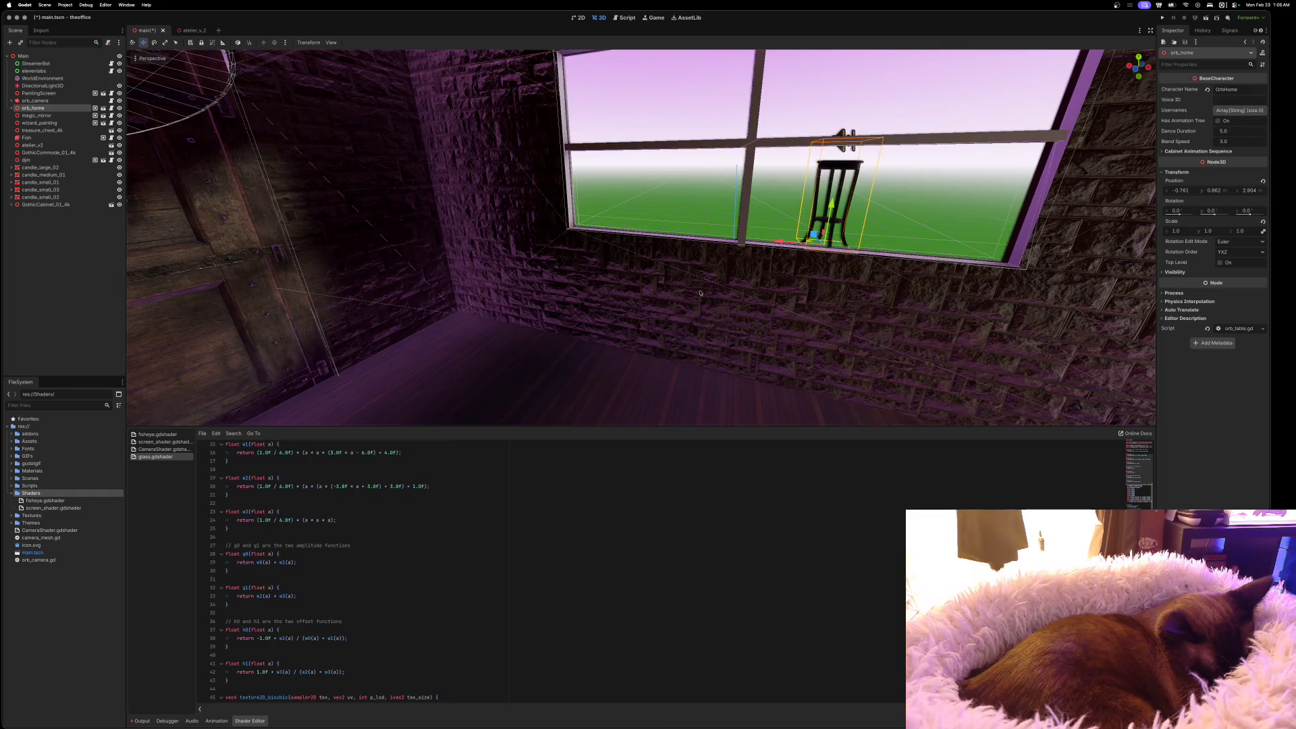
Pull orb_home along Z off the window ledge into the room, to about 1.275
{"action": "scroll", "coordinate": [700, 293], "scroll_direction": "right", "scroll_amount": 10}
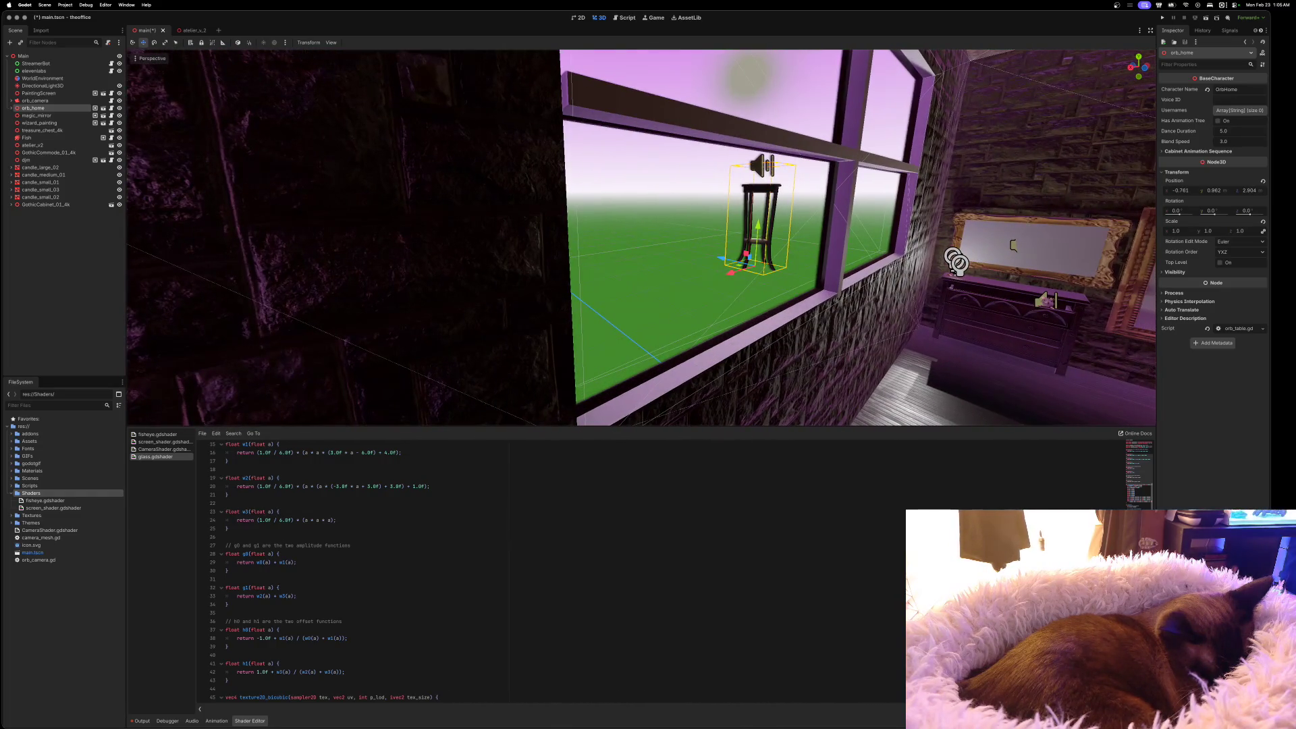
{"action": "scroll", "coordinate": [689, 290], "scroll_direction": "right", "scroll_amount": 10}
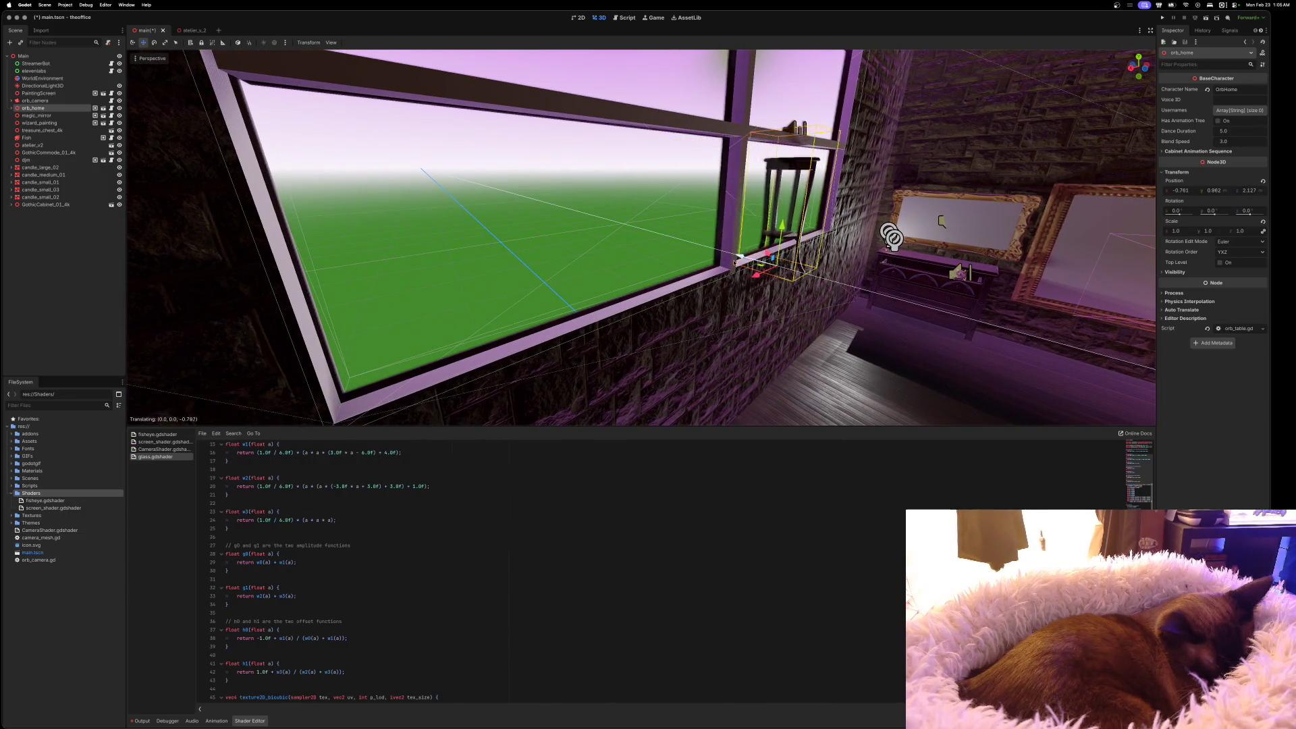
{"action": "scroll", "coordinate": [742, 265], "scroll_direction": "left", "scroll_amount": 15}
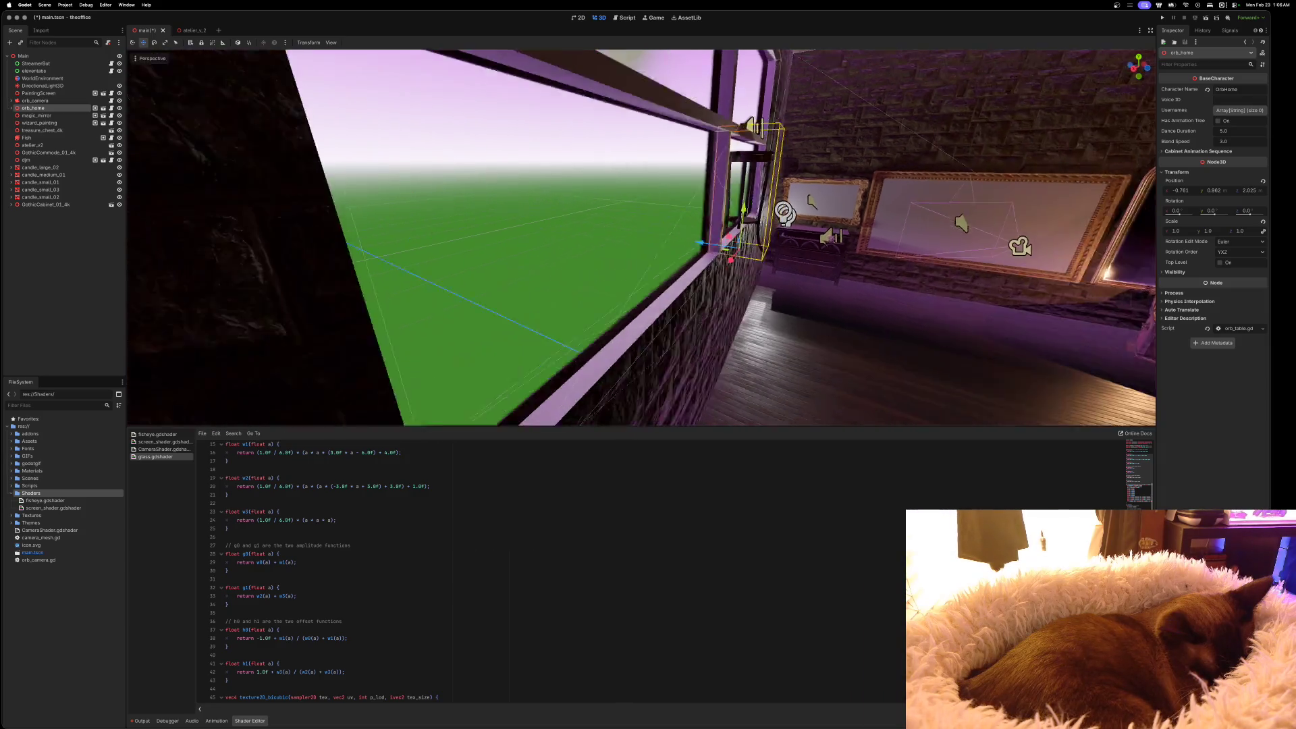
{"action": "scroll", "coordinate": [770, 277], "scroll_direction": "right", "scroll_amount": 5}
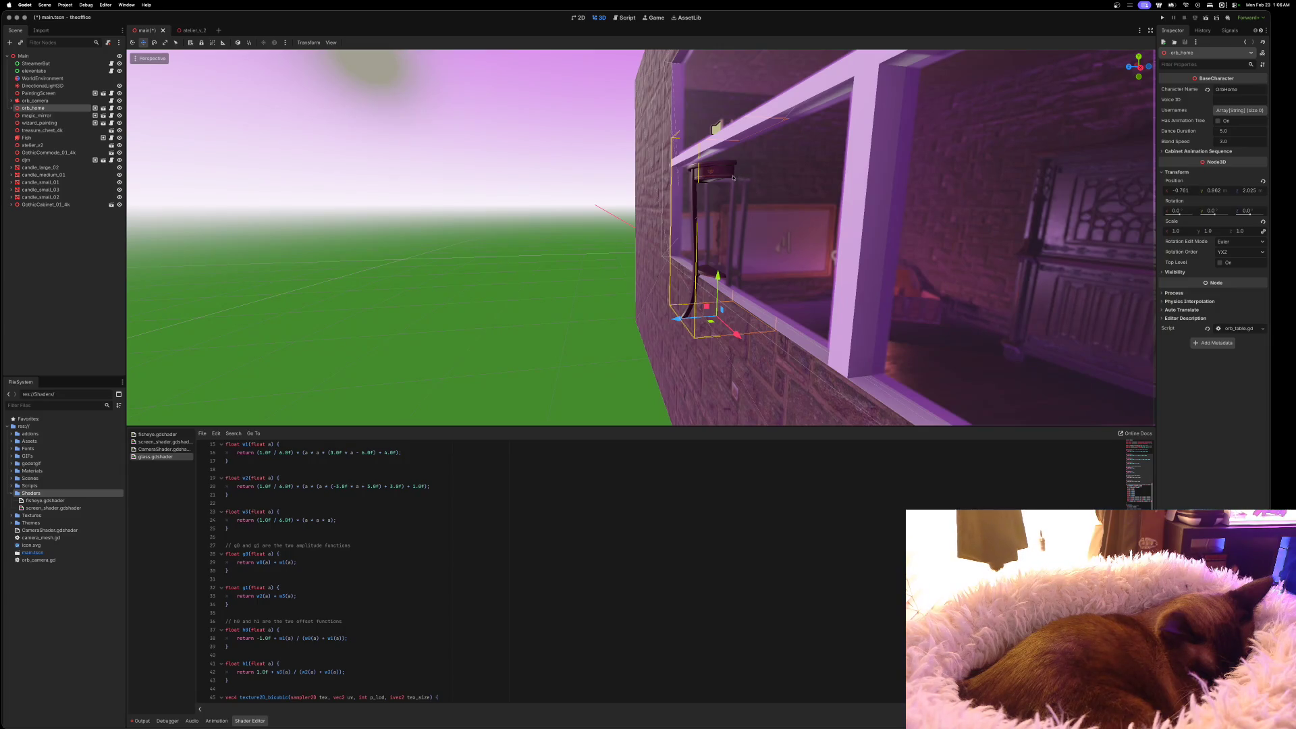
{"action": "scroll", "coordinate": [895, 211], "scroll_direction": "left", "scroll_amount": 15}
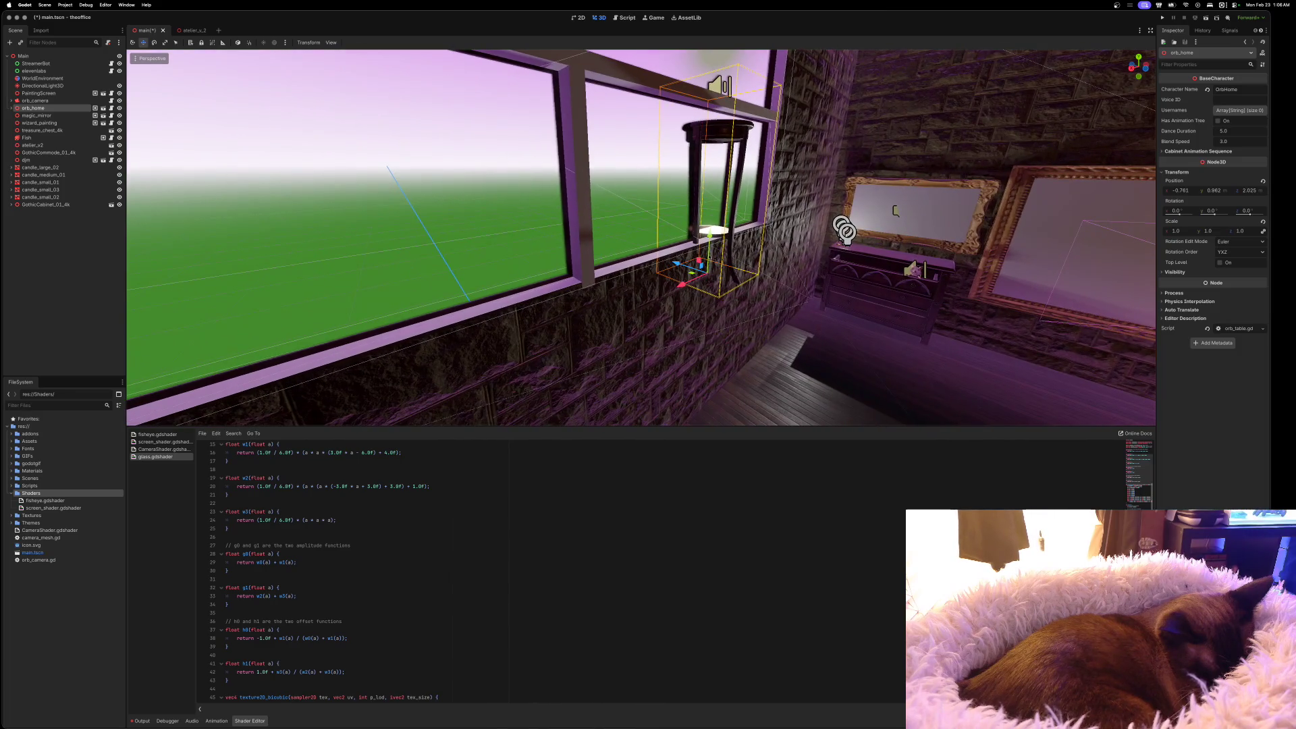
{"action": "mouse_move", "coordinate": [675, 262]}
{"action": "left_mouse_down"}
{"action": "mouse_move", "coordinate": [853, 275]}
{"action": "mouse_move", "coordinate": [868, 297]}
{"action": "left_mouse_up"}
{"action": "scroll", "coordinate": [868, 297], "scroll_direction": "left", "scroll_amount": 10}
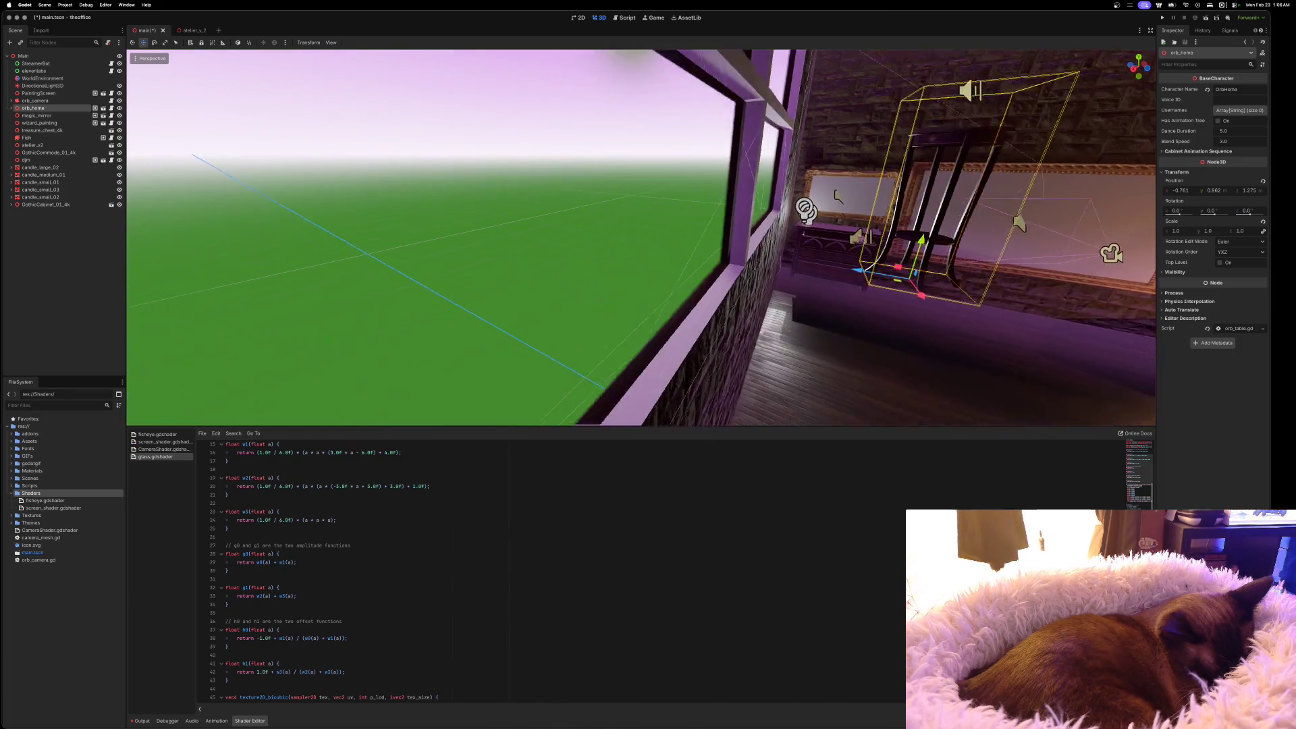
{"action": "scroll", "coordinate": [641, 238], "scroll_direction": "right", "scroll_amount": 10}
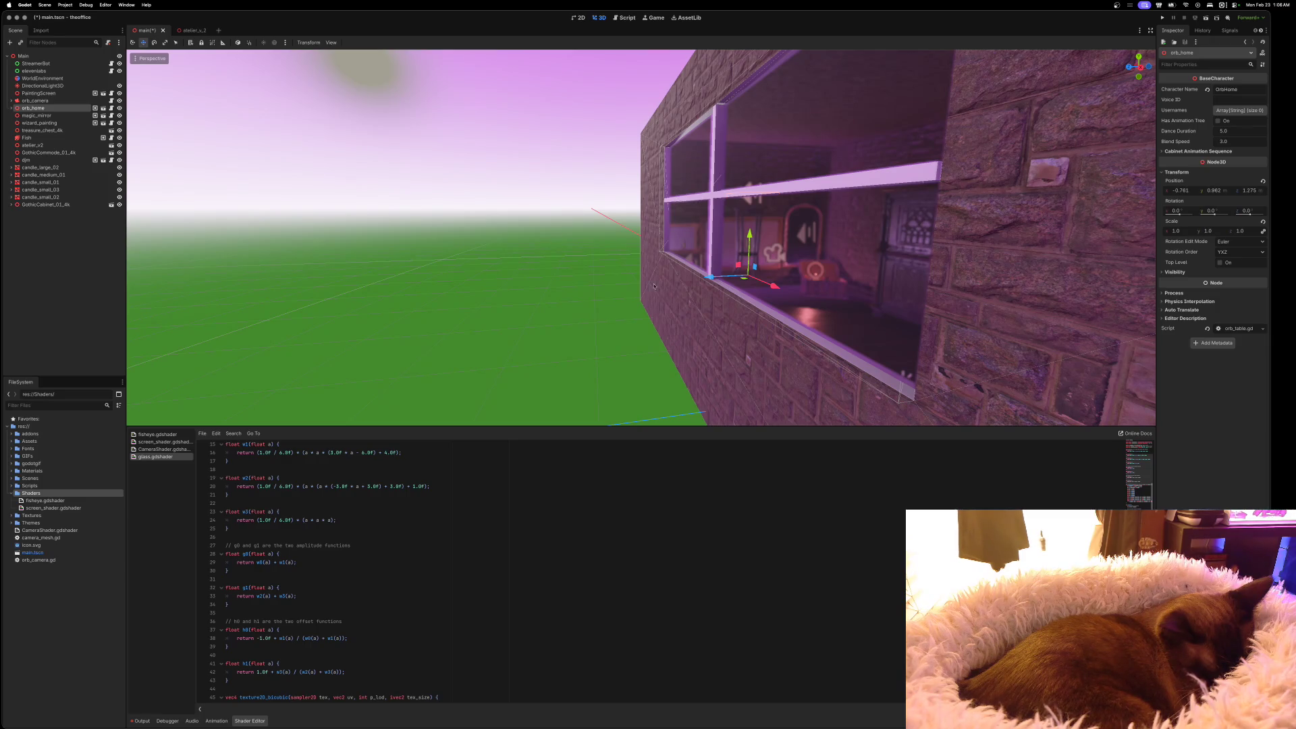
Move the atelier_v_2 glass pane forward along Z to about -0.863, then return to main
{"action": "left_click", "coordinate": [189, 30]}
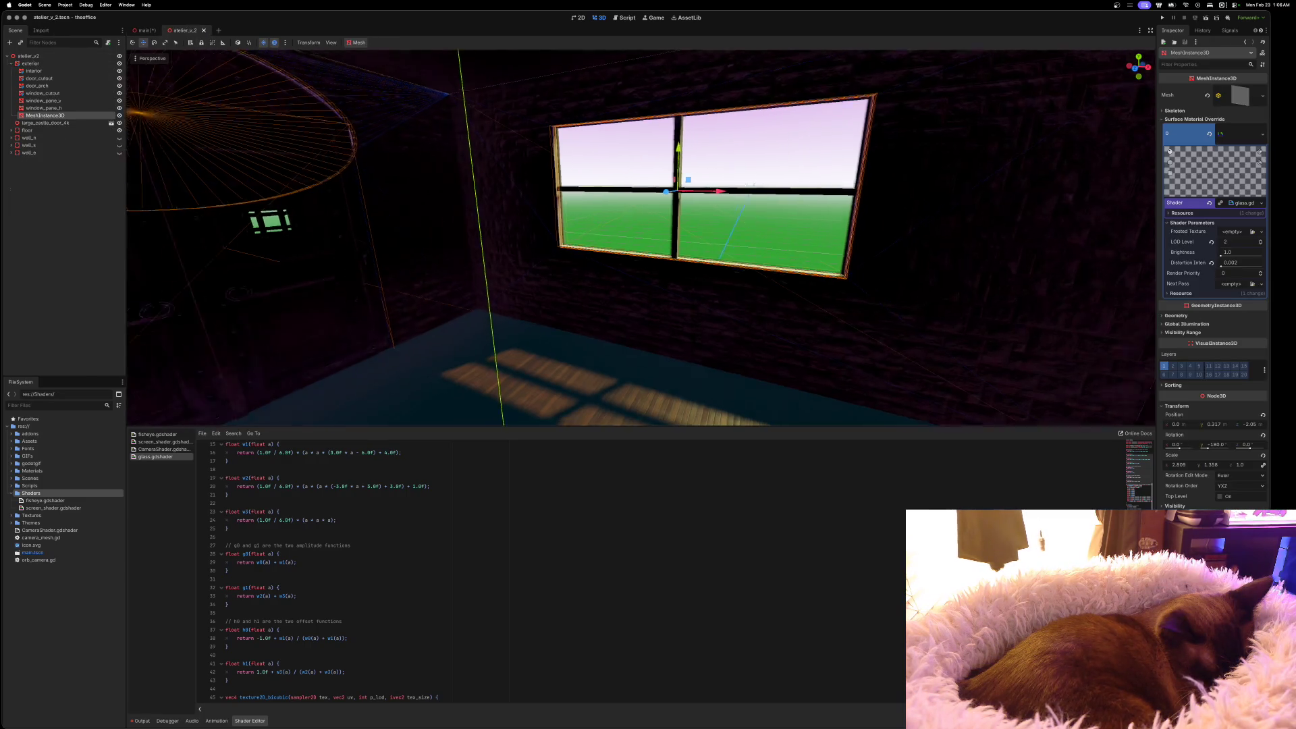
{"action": "left_click_drag", "start_coordinate": [646, 204], "coordinate": [502, 232]}
{"action": "mouse_move", "coordinate": [587, 234]}
{"action": "left_mouse_down"}
{"action": "mouse_move", "coordinate": [391, 228]}
{"action": "mouse_move", "coordinate": [641, 233]}
{"action": "mouse_move", "coordinate": [517, 217]}
{"action": "left_mouse_up"}
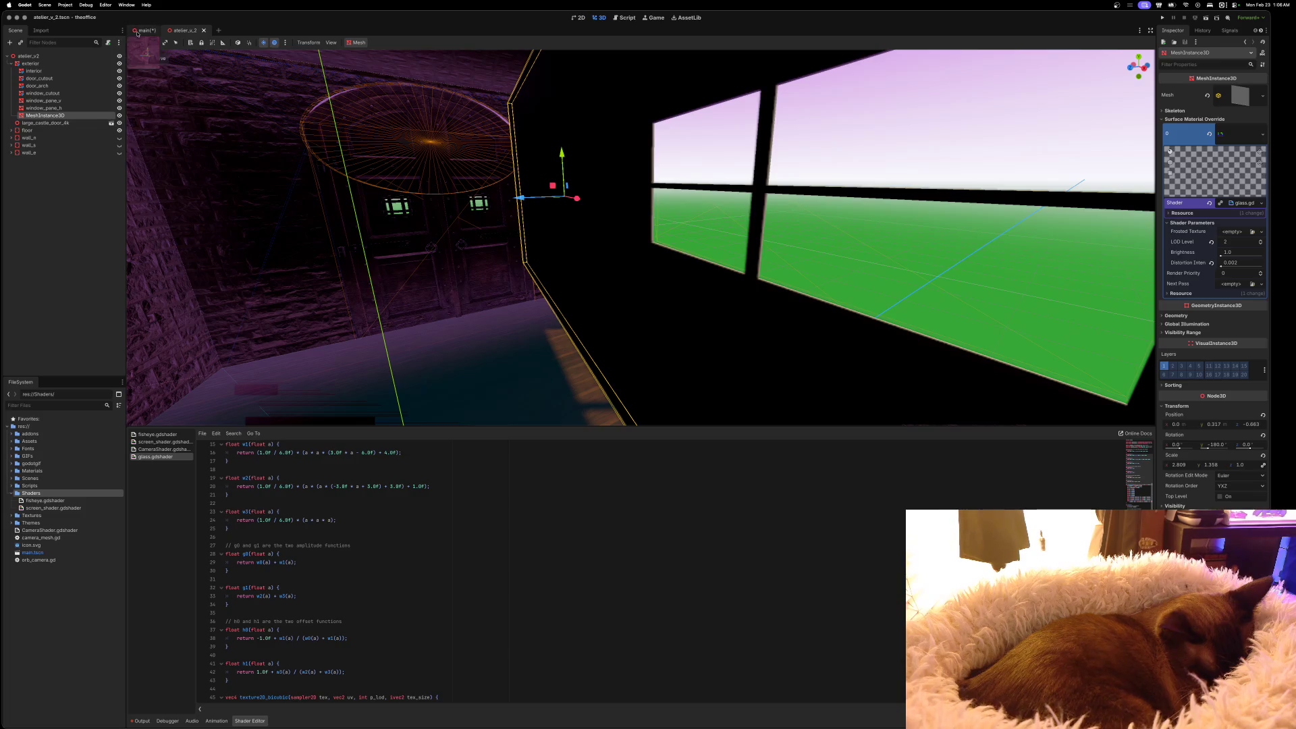
{"action": "left_click", "coordinate": [142, 30]}
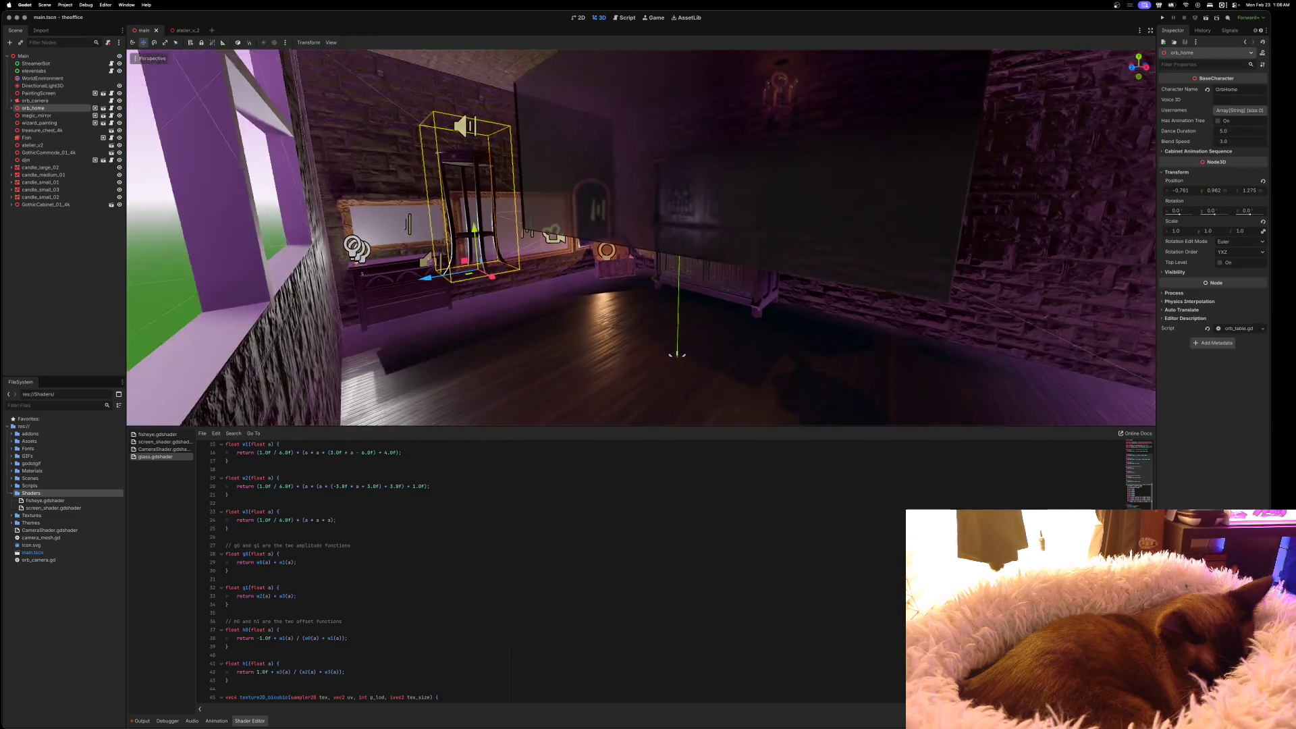
{"action": "left_click_drag", "start_coordinate": [641, 236], "coordinate": [573, 238]}
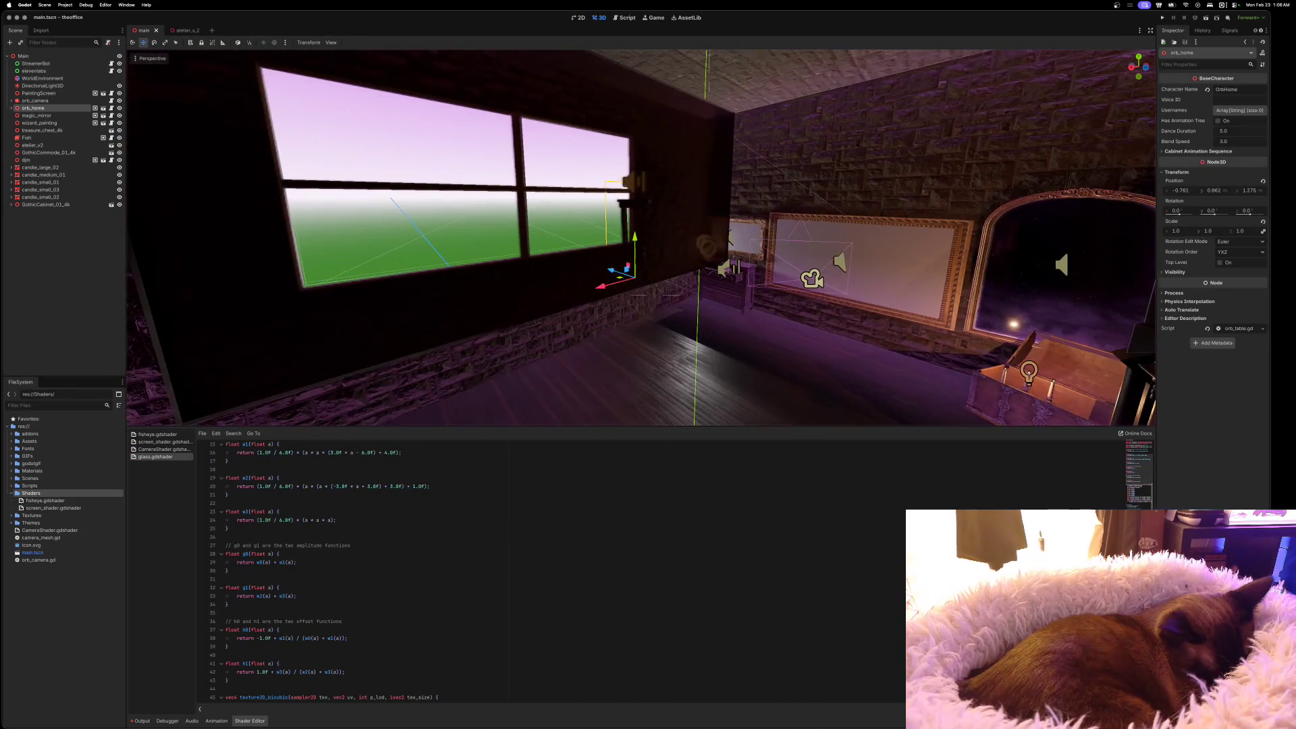
Slide the orb_home table further into the room to Z 1.04, briefly checking atelier_v_2
{"action": "mouse_move", "coordinate": [574, 238]}
{"action": "left_mouse_down"}
{"action": "mouse_move", "coordinate": [458, 238]}
{"action": "mouse_move", "coordinate": [496, 237]}
{"action": "left_mouse_up"}
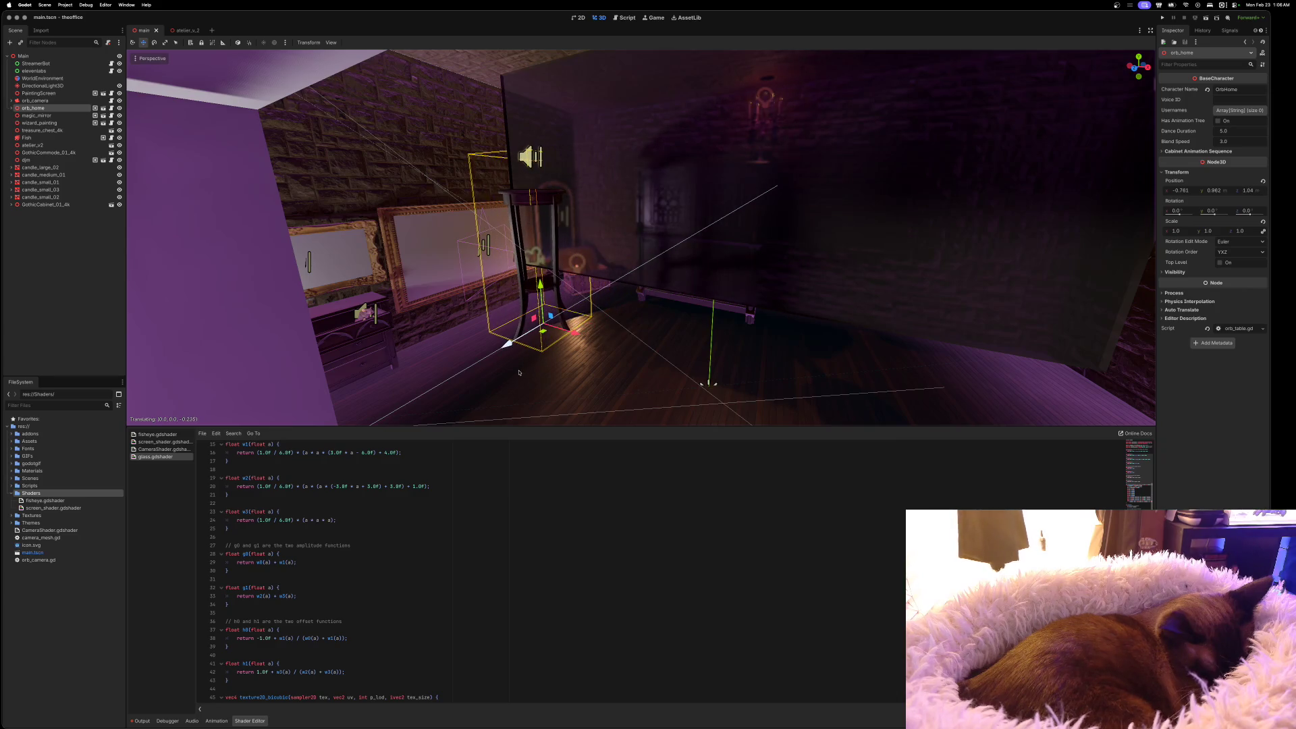
{"action": "mouse_move", "coordinate": [590, 368]}
{"action": "left_mouse_down"}
{"action": "mouse_move", "coordinate": [560, 368]}
{"action": "mouse_move", "coordinate": [634, 368]}
{"action": "mouse_move", "coordinate": [540, 368]}
{"action": "mouse_move", "coordinate": [560, 367]}
{"action": "left_mouse_up"}
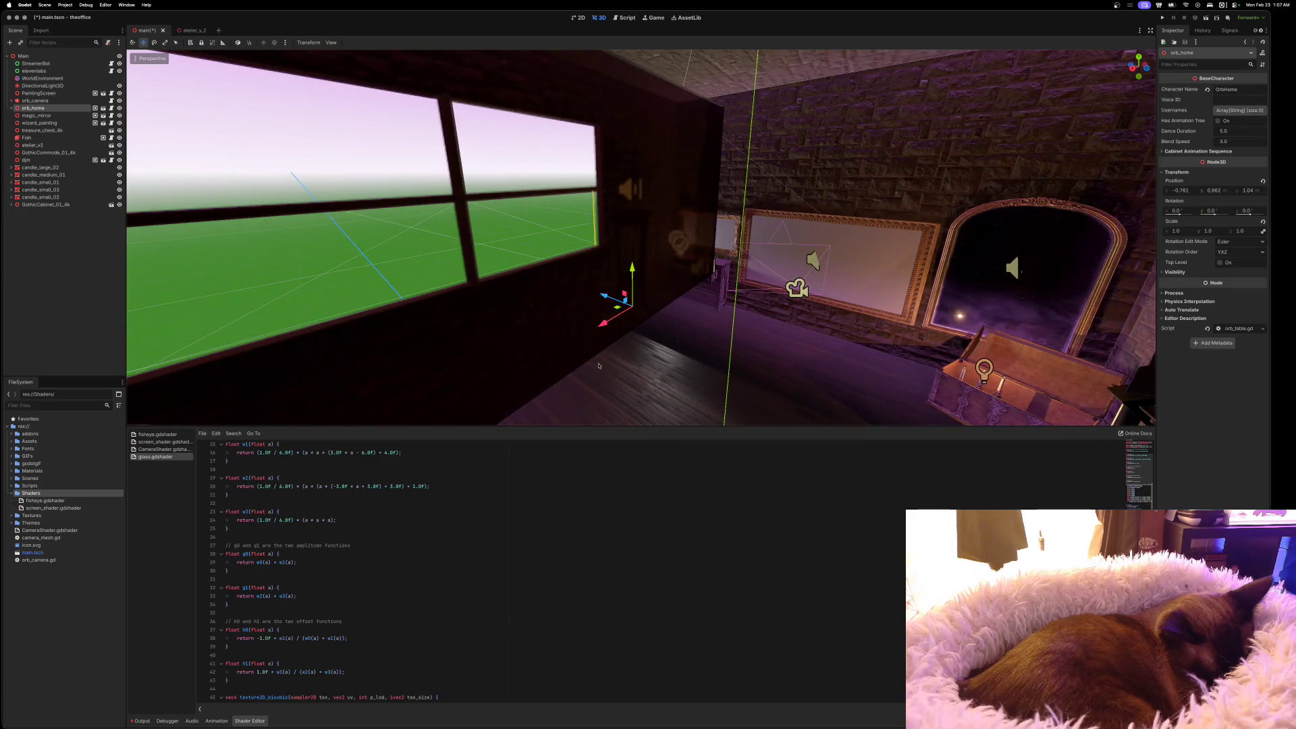
{"action": "left_click", "coordinate": [187, 31]}
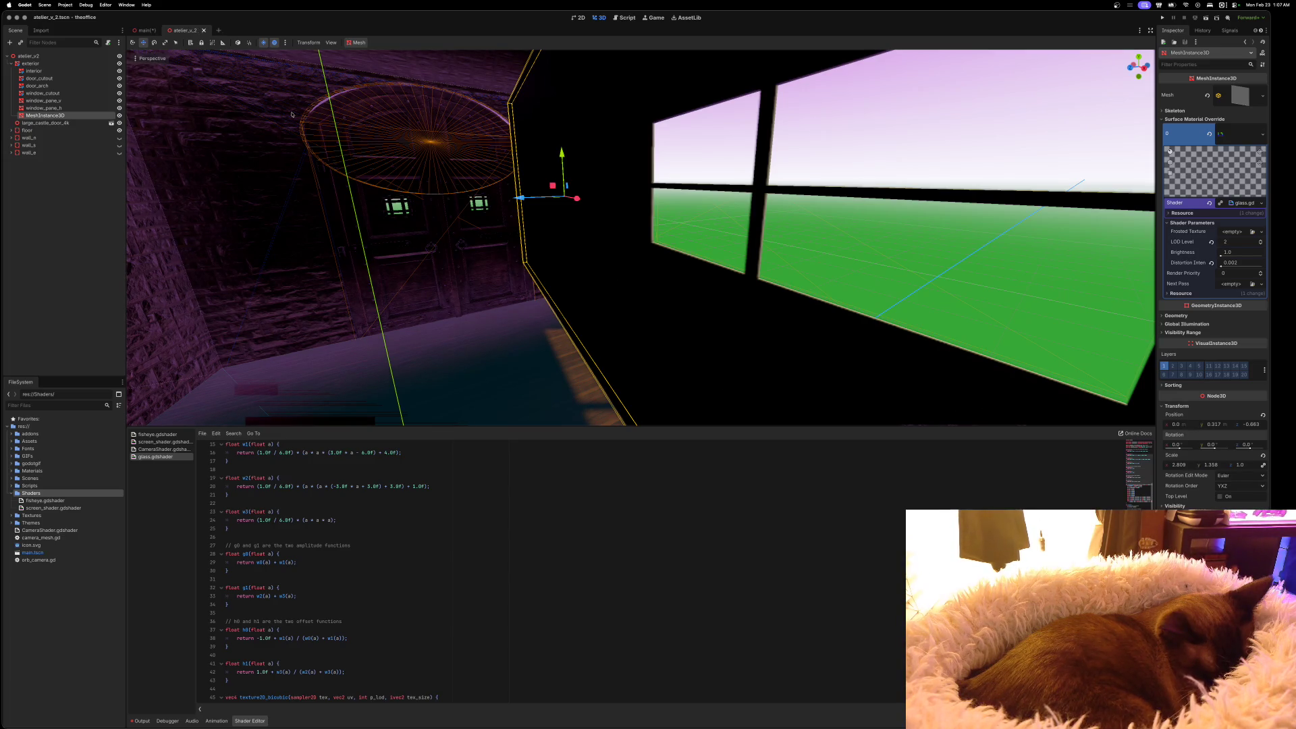
{"action": "left_click", "coordinate": [147, 32]}
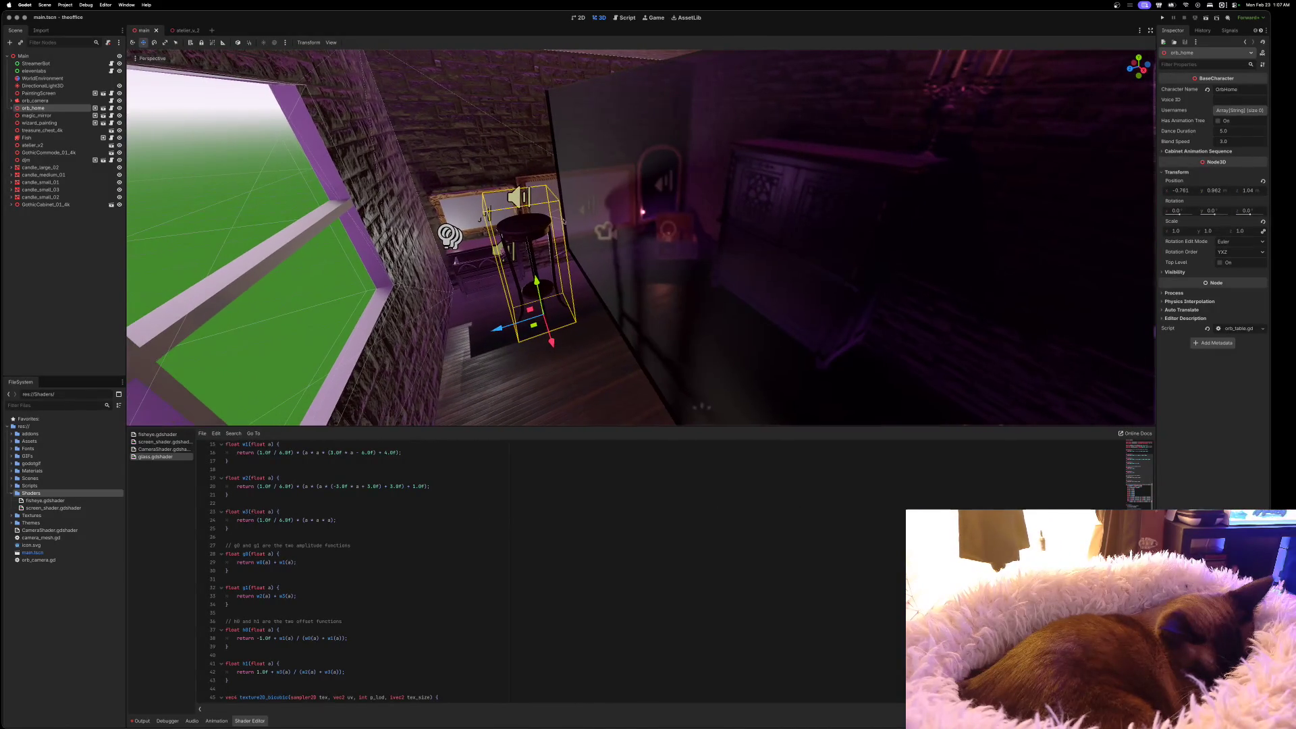
Nudge the orb_home table along Z to settle it at 1.066
{"action": "left_click_drag", "start_coordinate": [492, 329], "coordinate": [526, 326]}
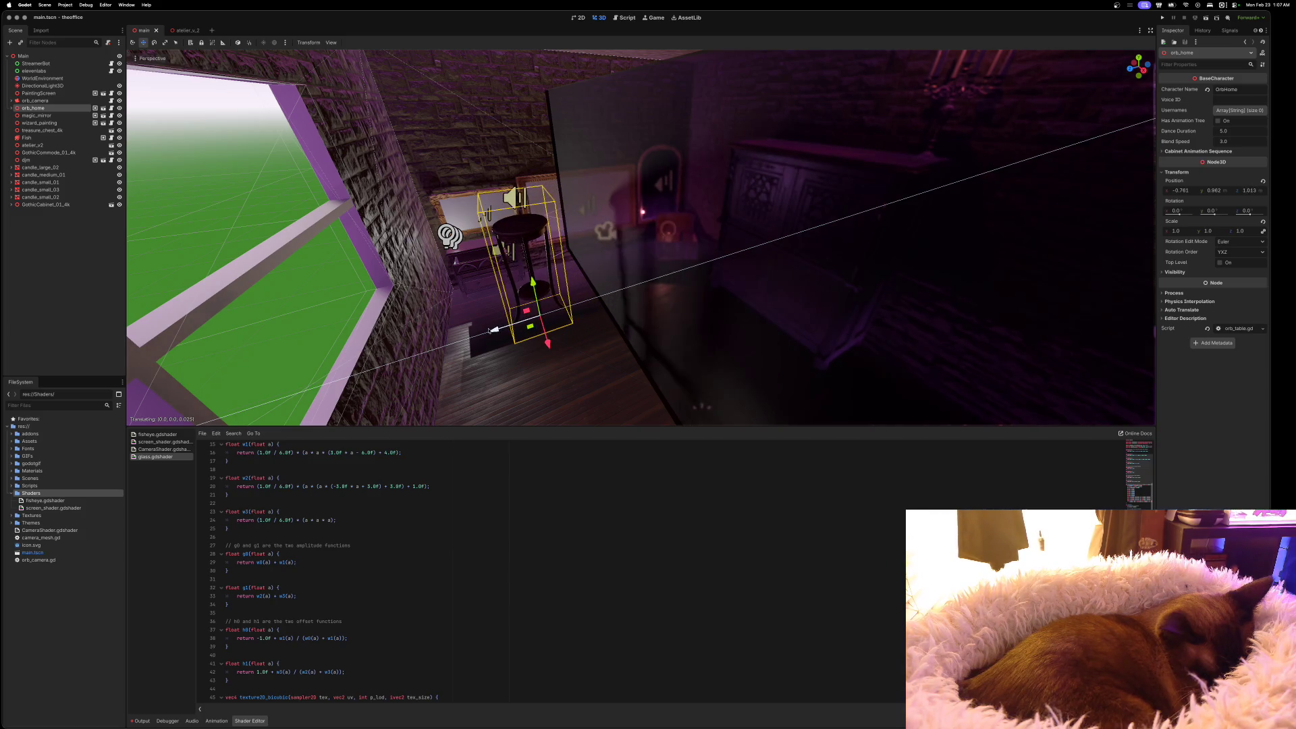
{"action": "left_click_drag", "start_coordinate": [489, 331], "coordinate": [496, 330]}
{"action": "scroll", "coordinate": [513, 329], "scroll_direction": "up", "scroll_amount": 10}
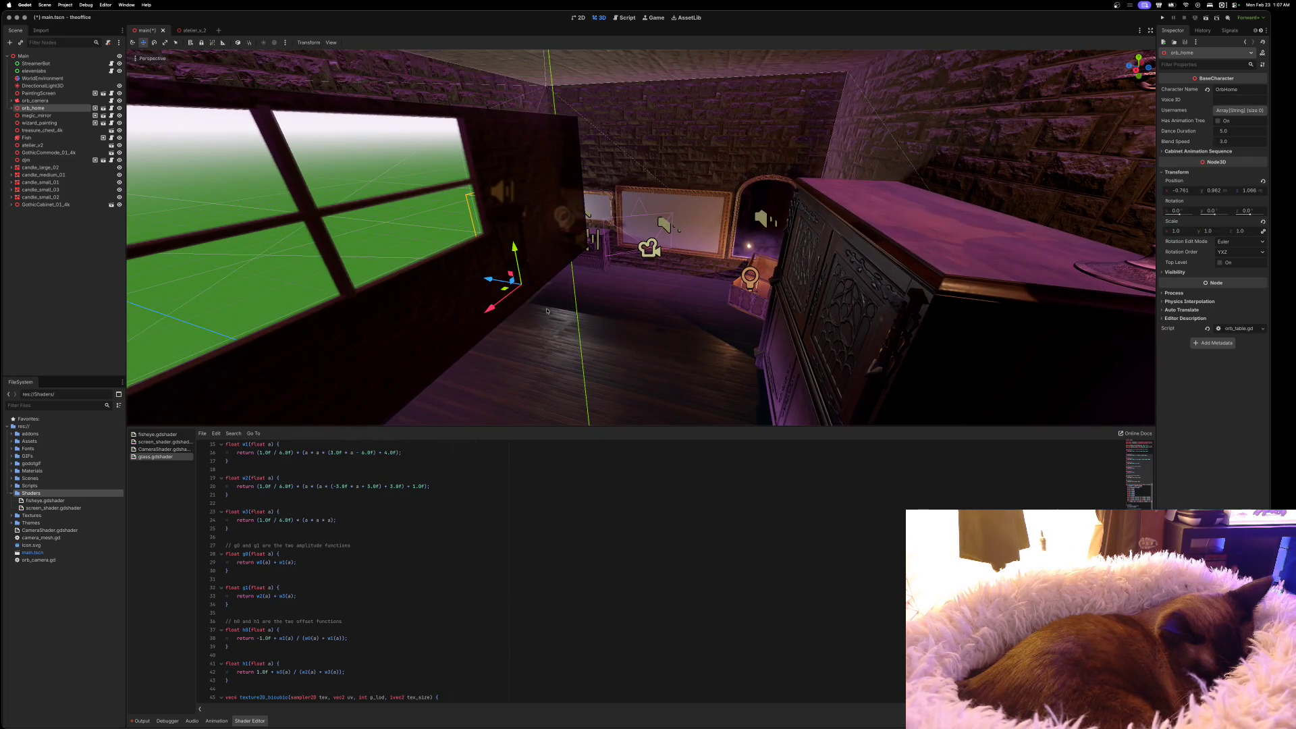
{"action": "scroll", "coordinate": [546, 310], "scroll_direction": "up", "scroll_amount": 5}
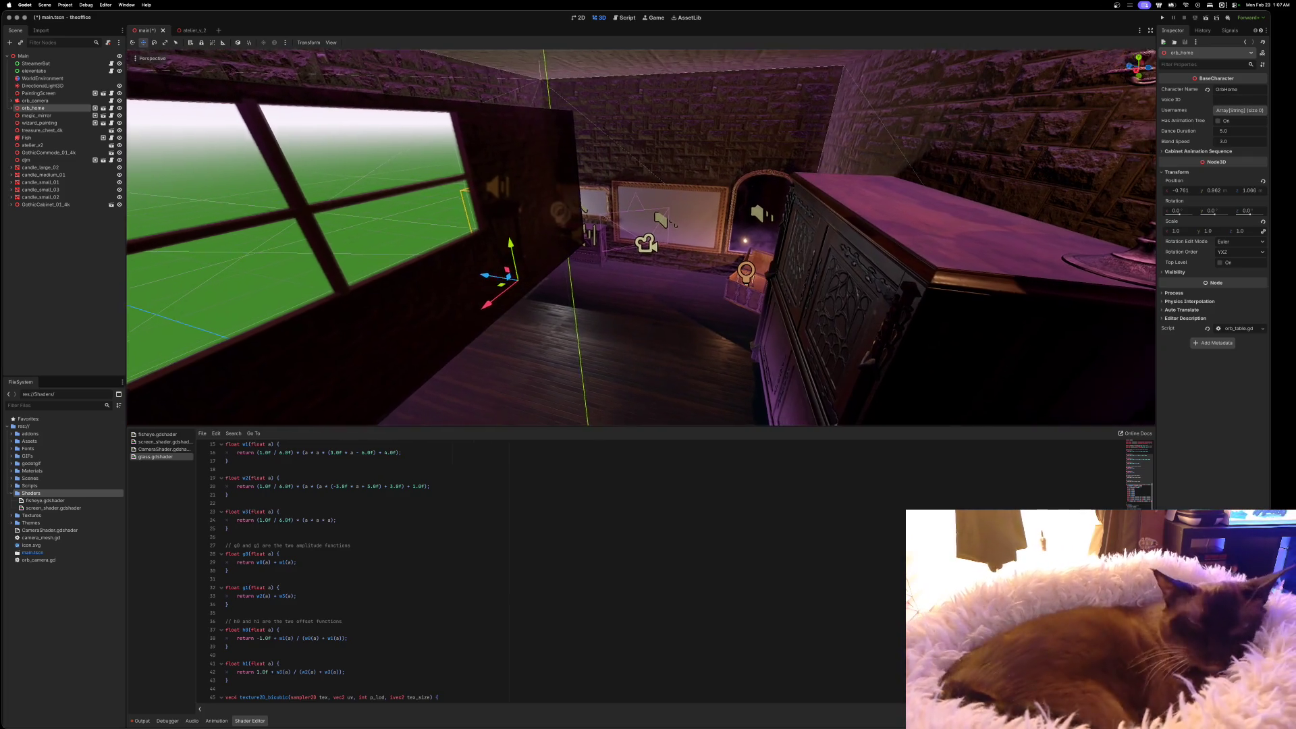
{"action": "scroll", "coordinate": [641, 236], "scroll_direction": "left", "scroll_amount": 5}
{"action": "key", "text": "w"}
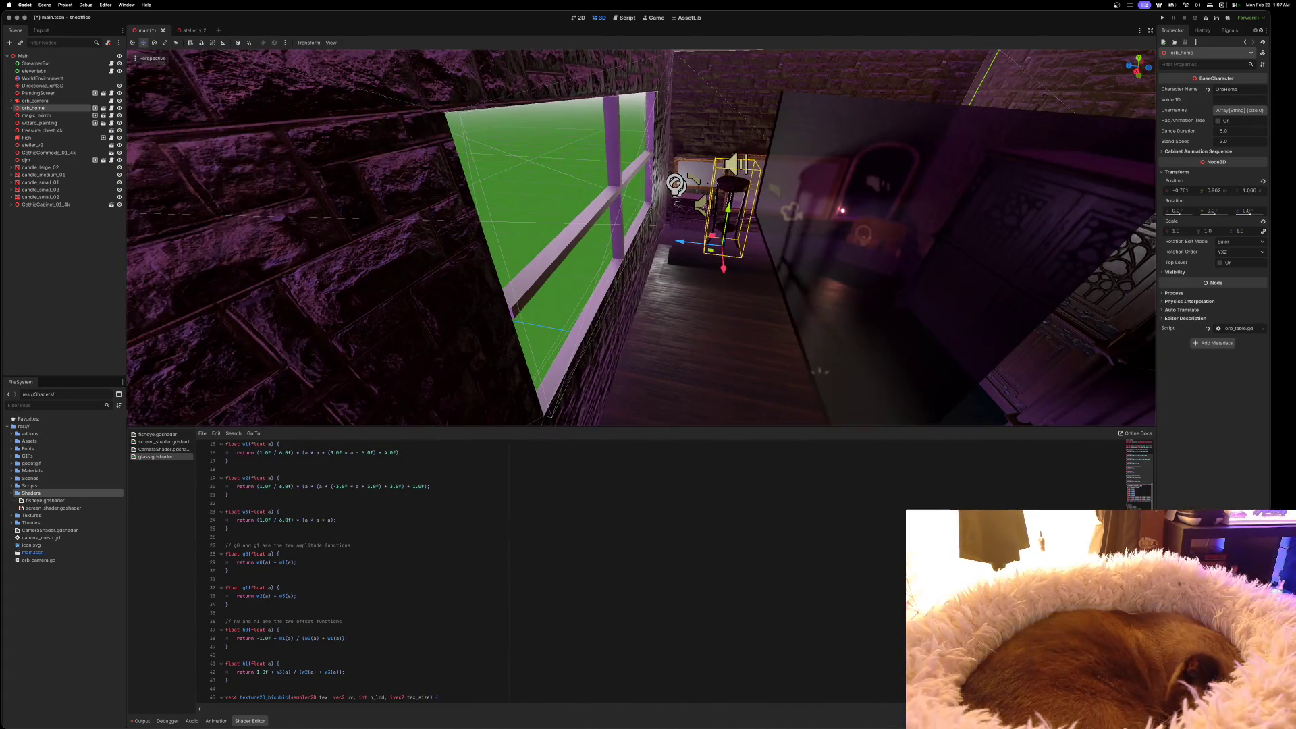
{"action": "key", "text": "w"}
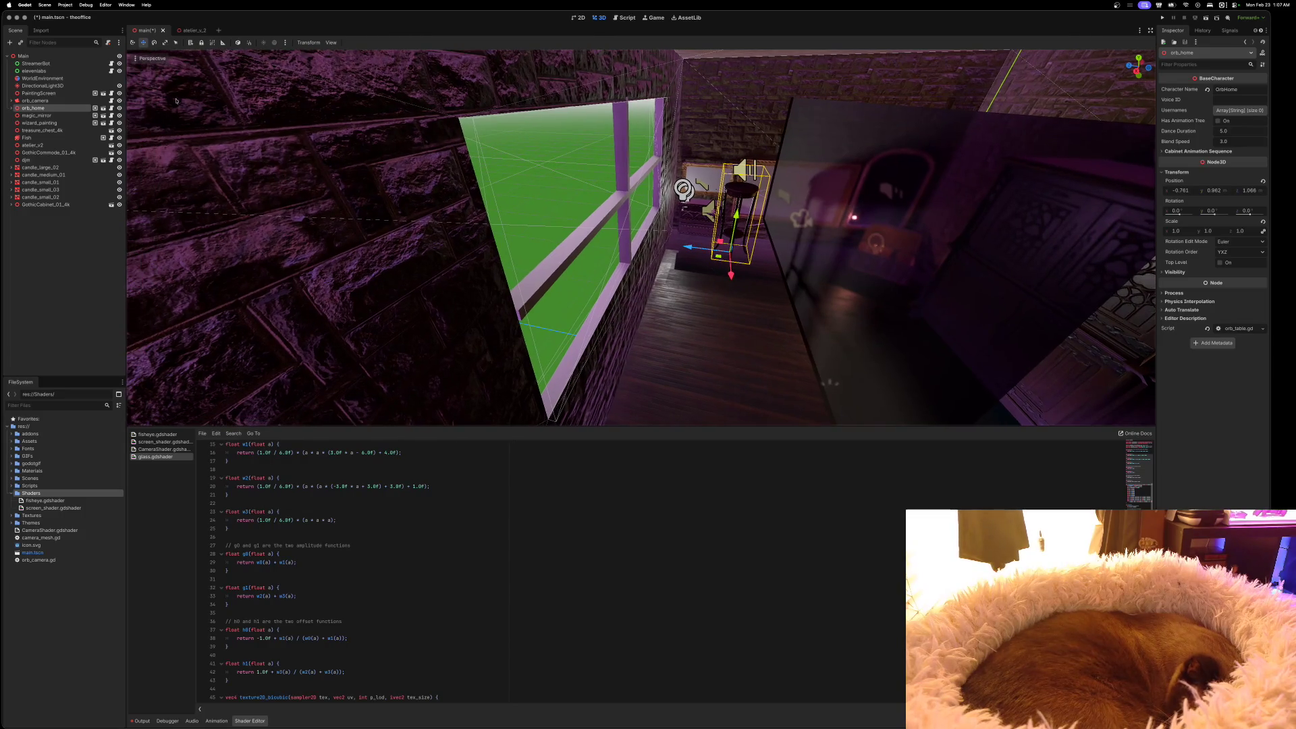
Slide orb_home out onto the window at Z about 3.71, then switch to atelier_v_2
{"action": "left_click", "coordinate": [192, 30]}
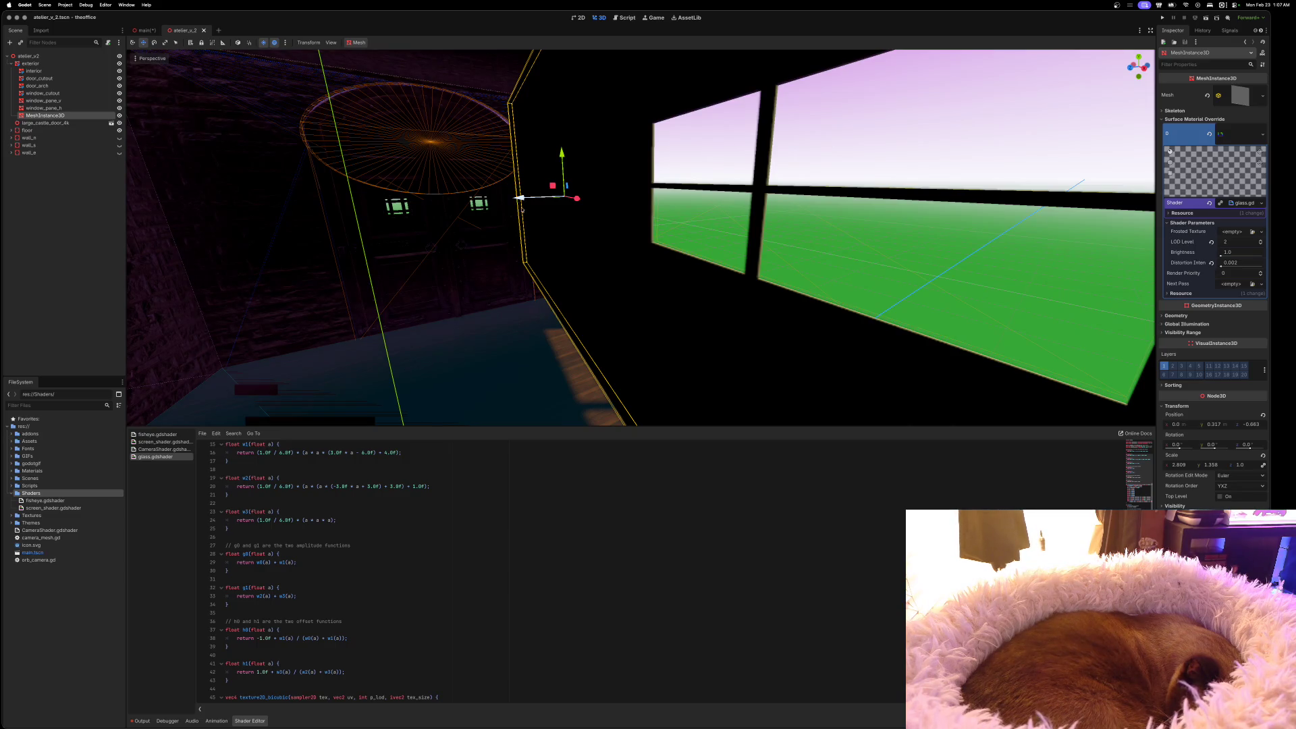
{"action": "left_click", "coordinate": [145, 30]}
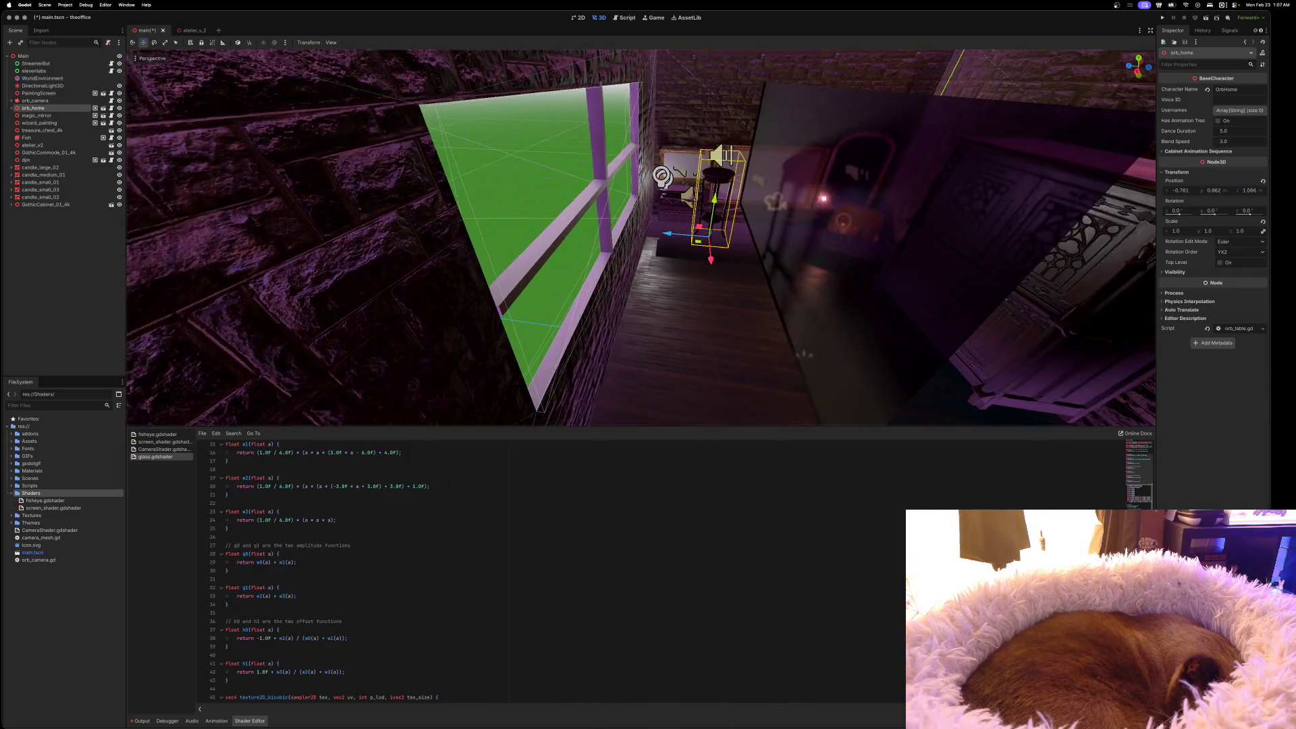
{"action": "left_click_drag", "start_coordinate": [612, 242], "coordinate": [403, 205]}
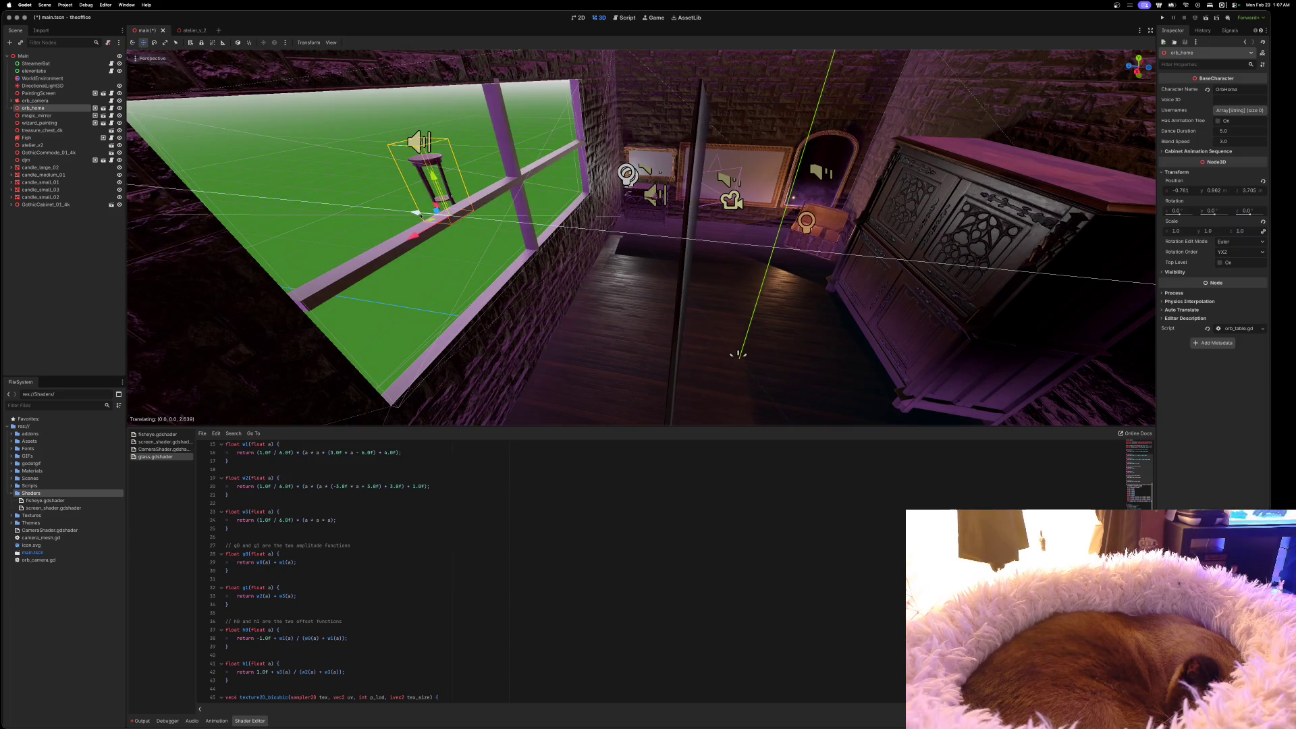
{"action": "mouse_move", "coordinate": [703, 351]}
{"action": "left_mouse_down"}
{"action": "mouse_move", "coordinate": [836, 252]}
{"action": "mouse_move", "coordinate": [898, 318]}
{"action": "mouse_move", "coordinate": [859, 294]}
{"action": "mouse_move", "coordinate": [1081, 380]}
{"action": "mouse_move", "coordinate": [881, 312]}
{"action": "left_mouse_up"}
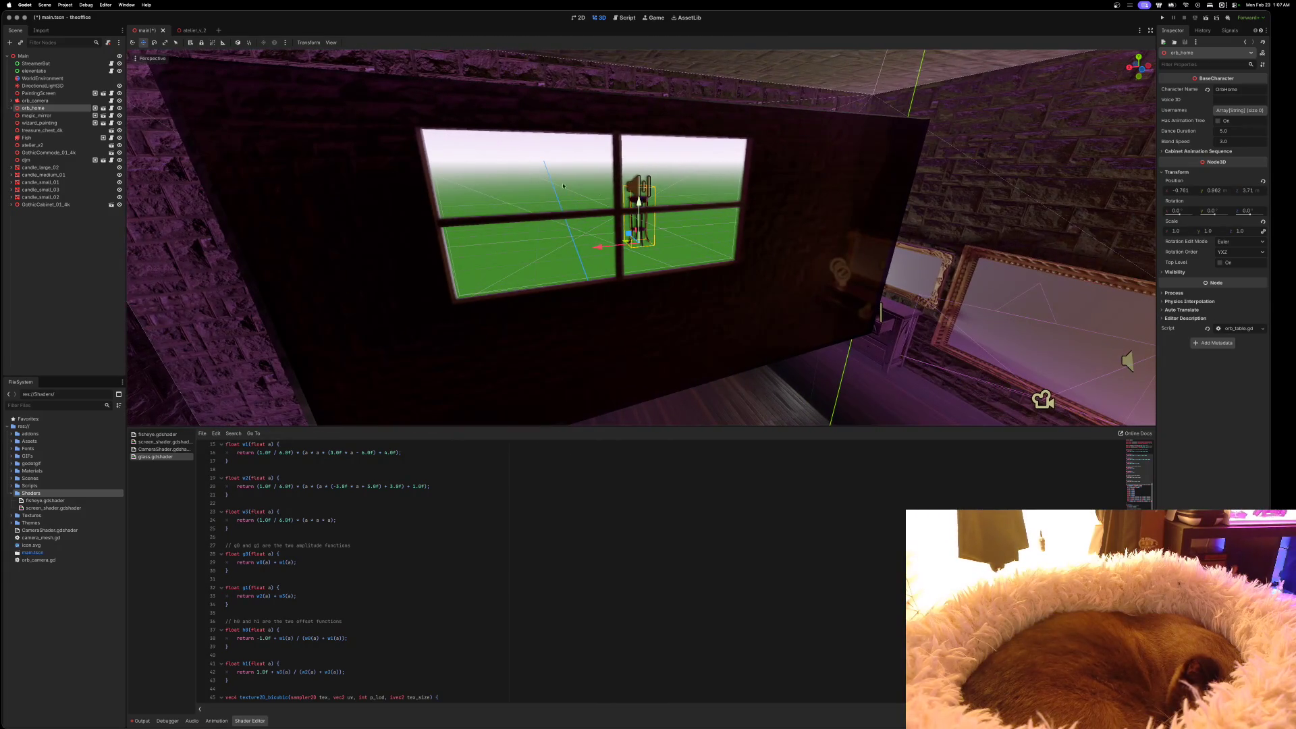
{"action": "left_click", "coordinate": [195, 31]}
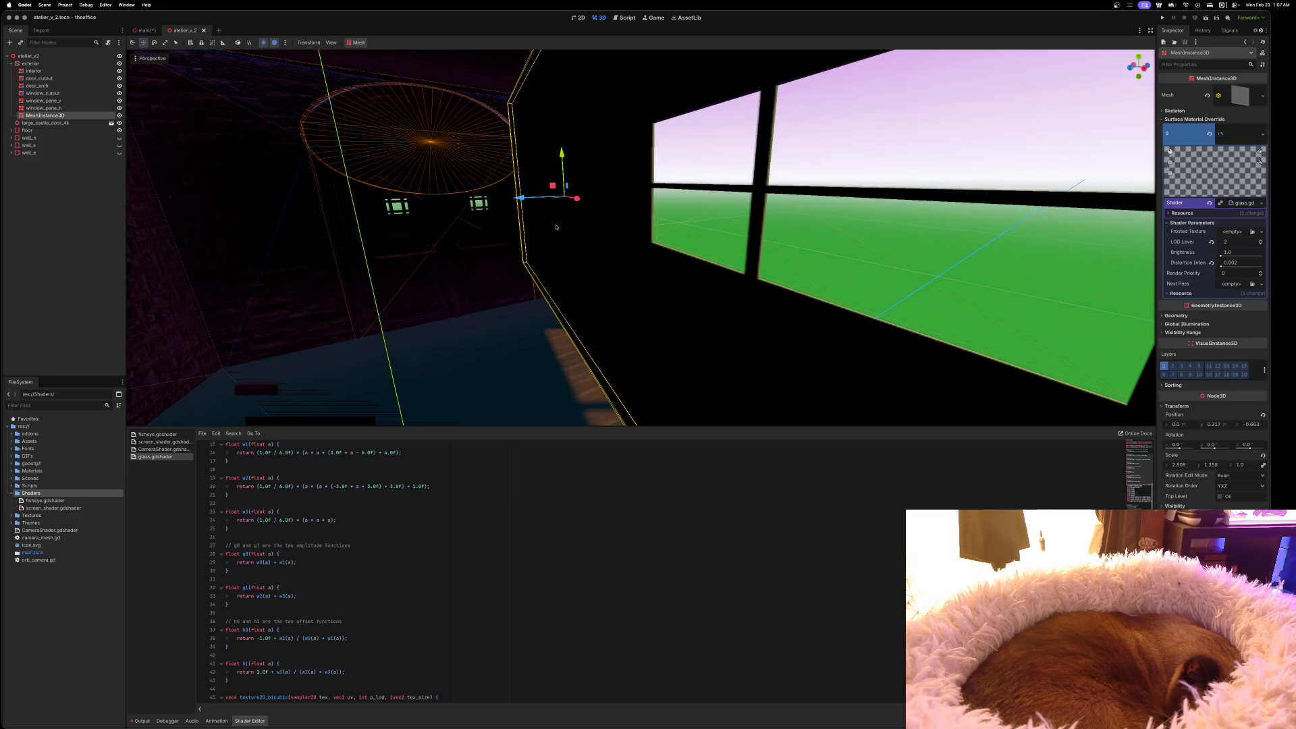
Push the atelier_v_2 window pane back along Z to -2.372, then return to main
{"action": "left_click_drag", "start_coordinate": [519, 198], "coordinate": [769, 193]}
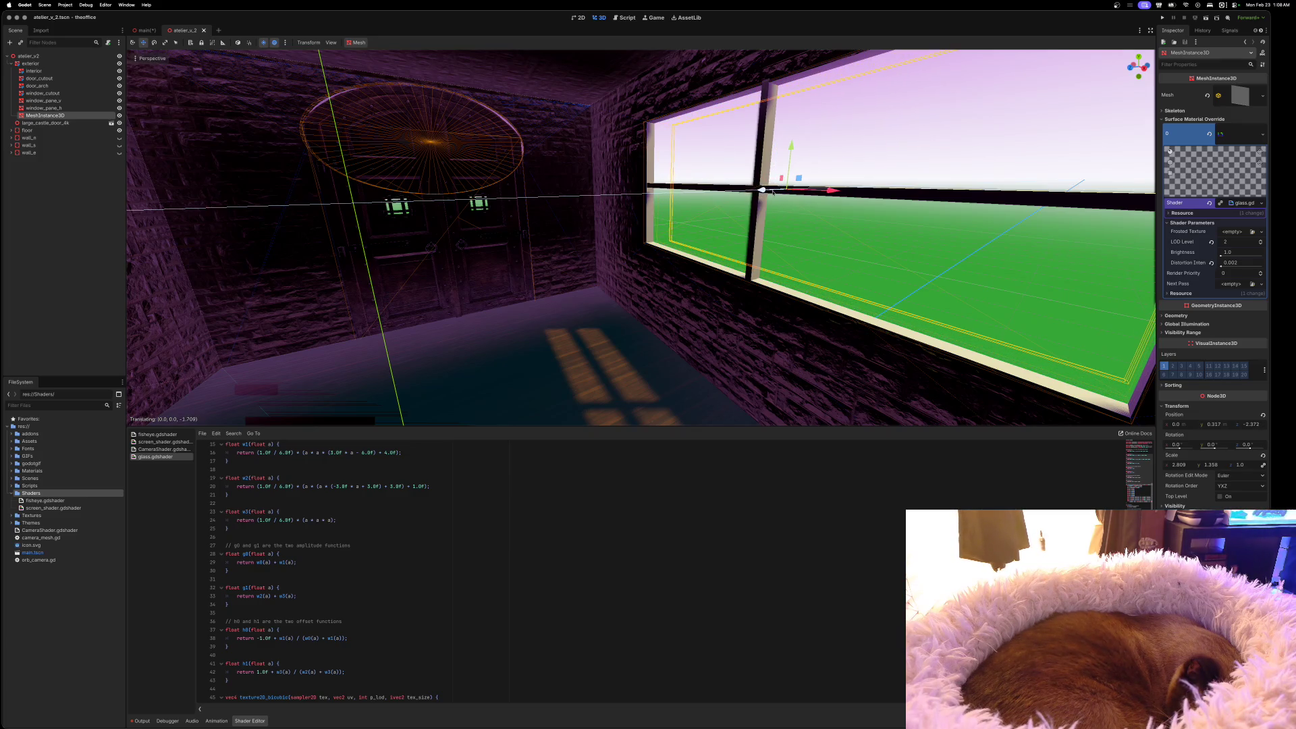
{"action": "scroll", "coordinate": [641, 236], "scroll_direction": "up", "scroll_amount": 5}
{"action": "scroll", "coordinate": [641, 236], "scroll_direction": "down", "scroll_amount": 5}
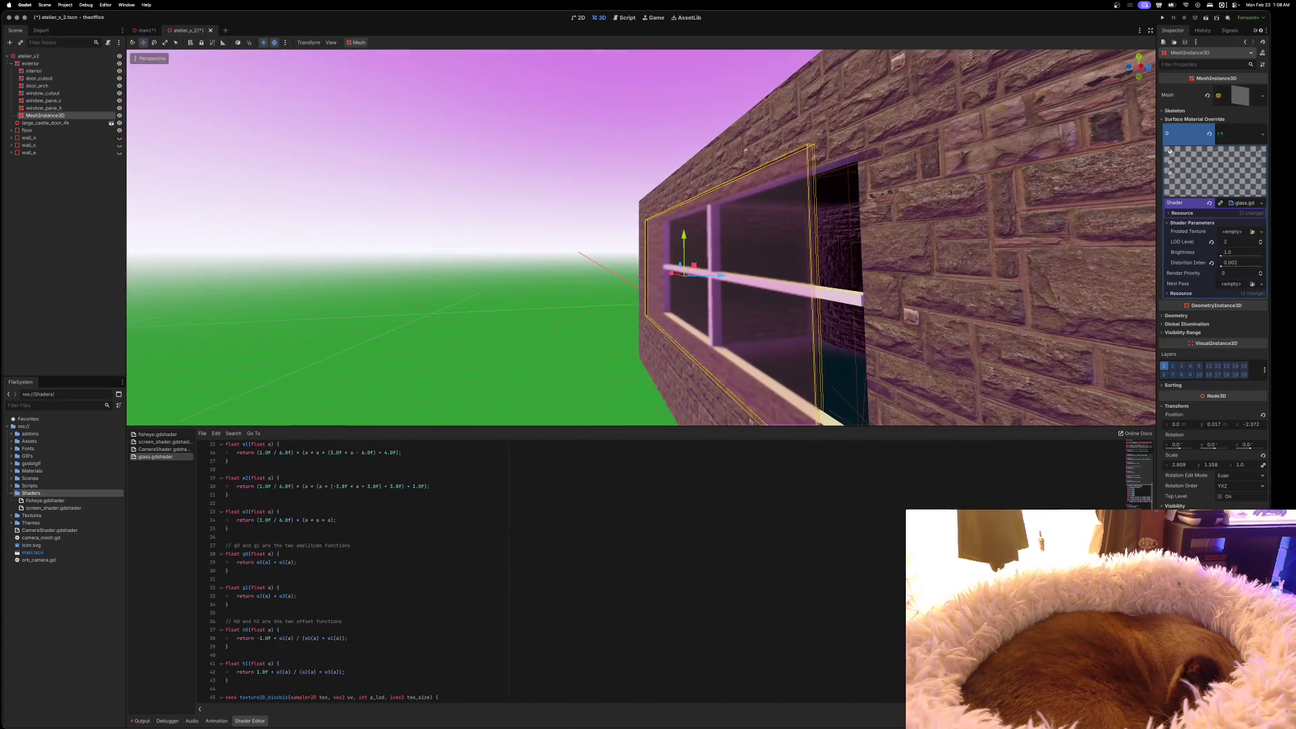
{"action": "scroll", "coordinate": [641, 236], "scroll_direction": "left", "scroll_amount": 5}
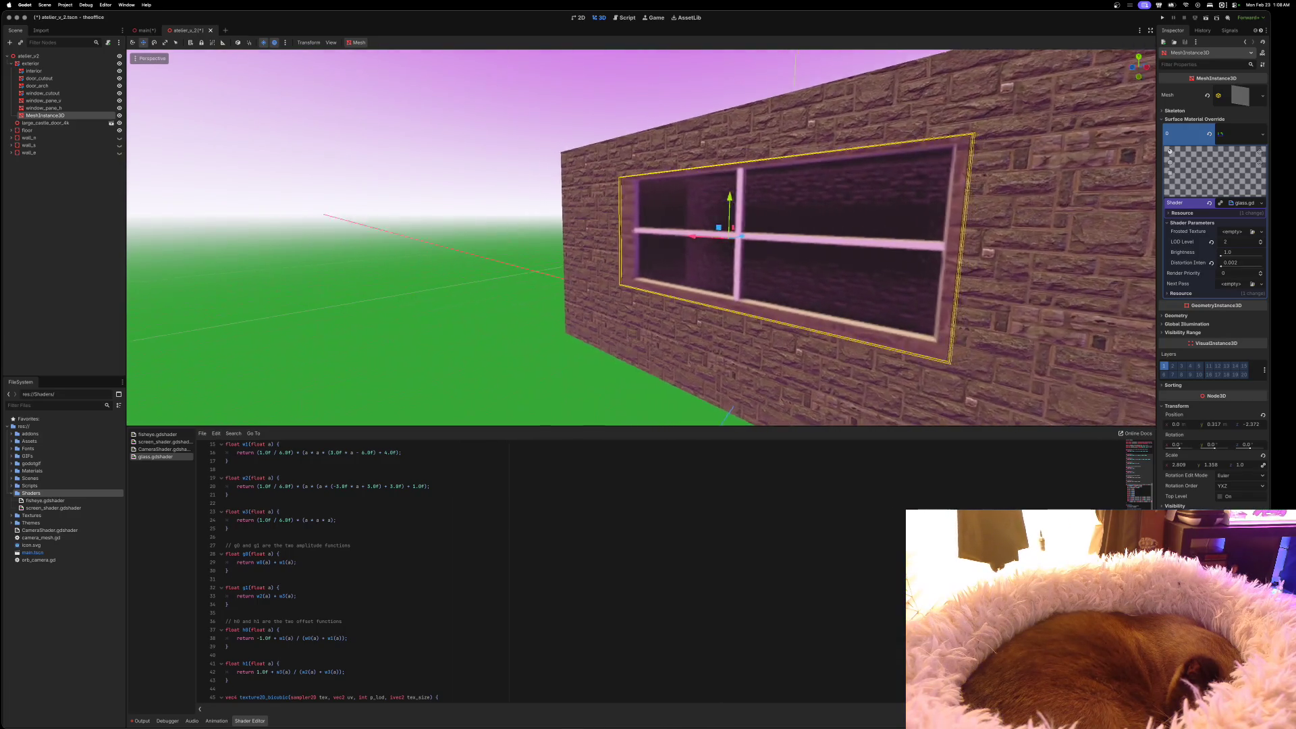
{"action": "scroll", "coordinate": [769, 195], "scroll_direction": "up", "scroll_amount": 5}
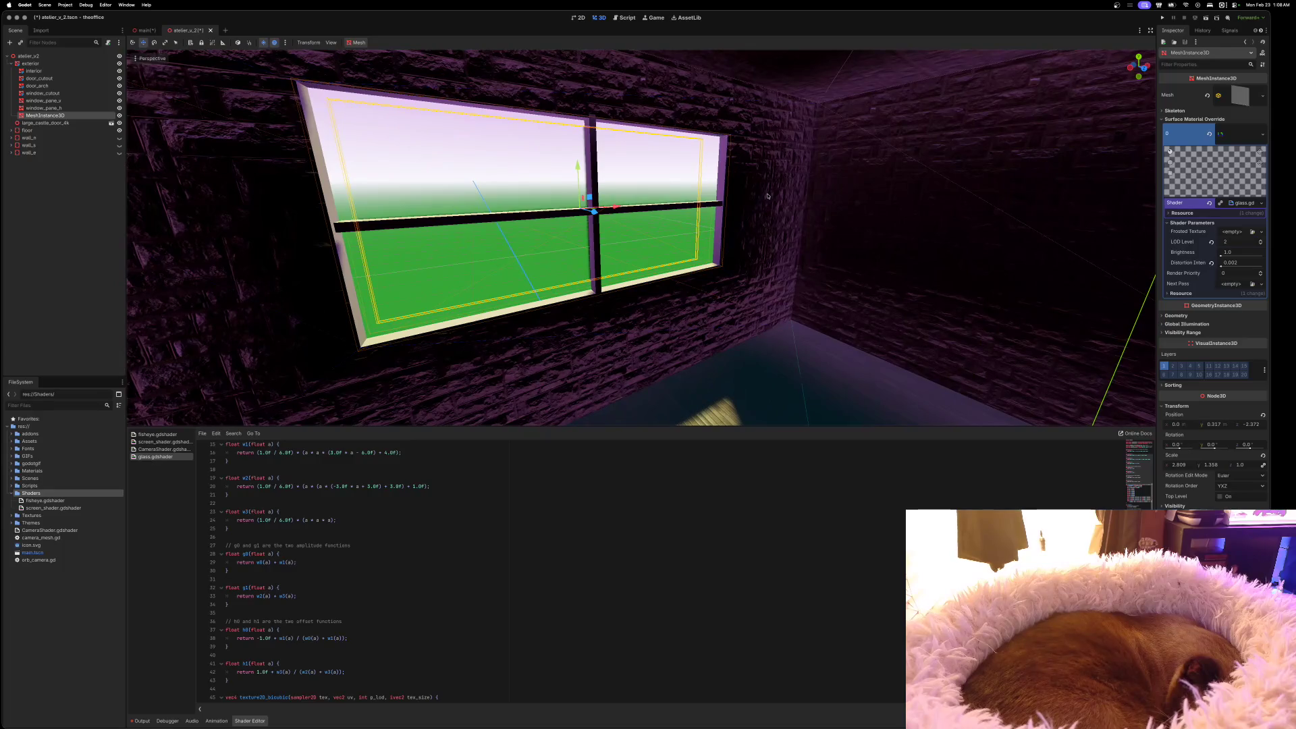
{"action": "key", "text": "ctrl+Tab"}
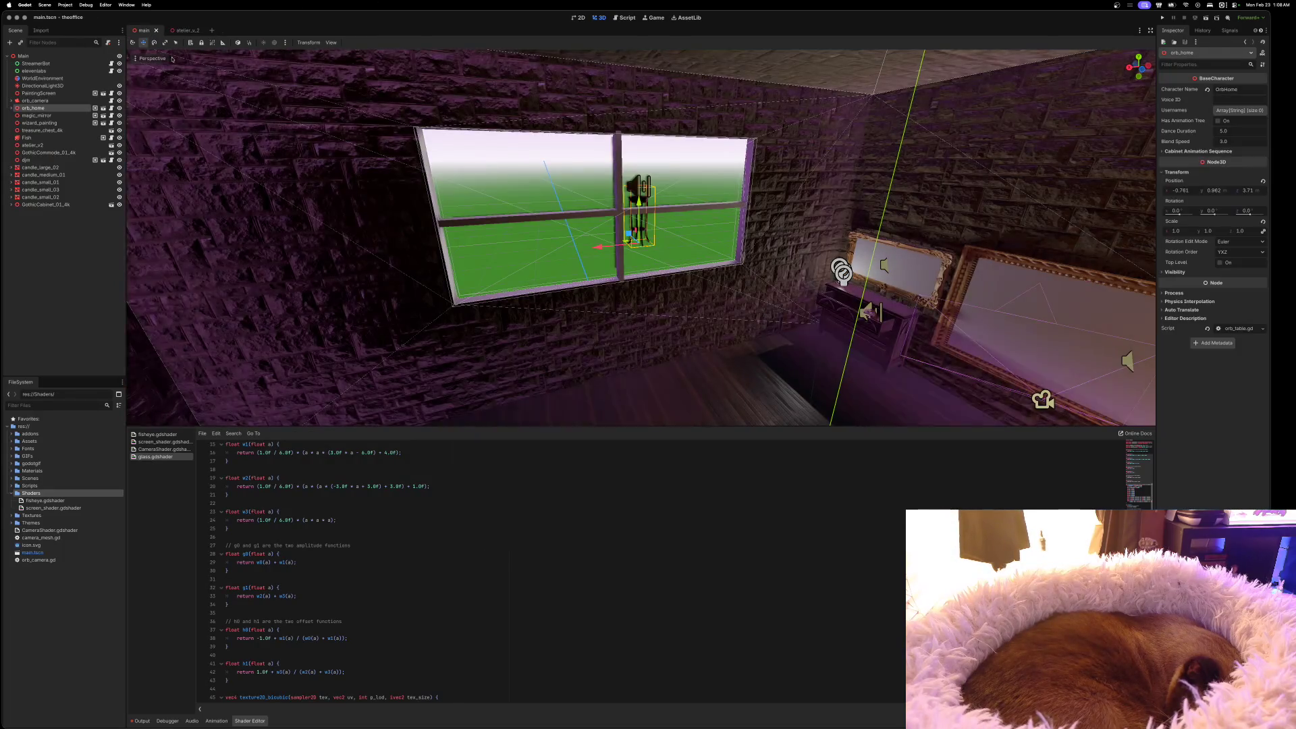
Look over the window in the main scene, then switch back to atelier_v_2
{"action": "scroll", "coordinate": [641, 236], "scroll_direction": "up", "scroll_amount": 10}
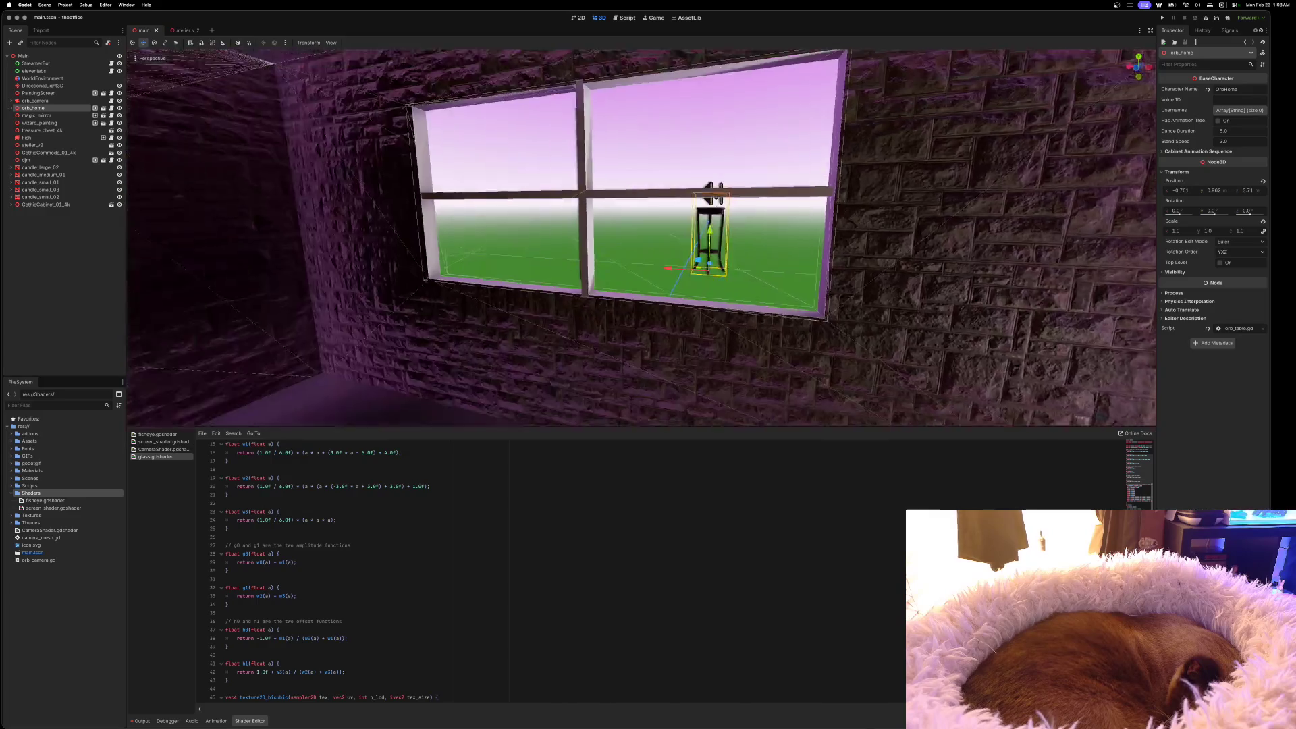
{"action": "scroll", "coordinate": [641, 236], "scroll_direction": "down", "scroll_amount": 5}
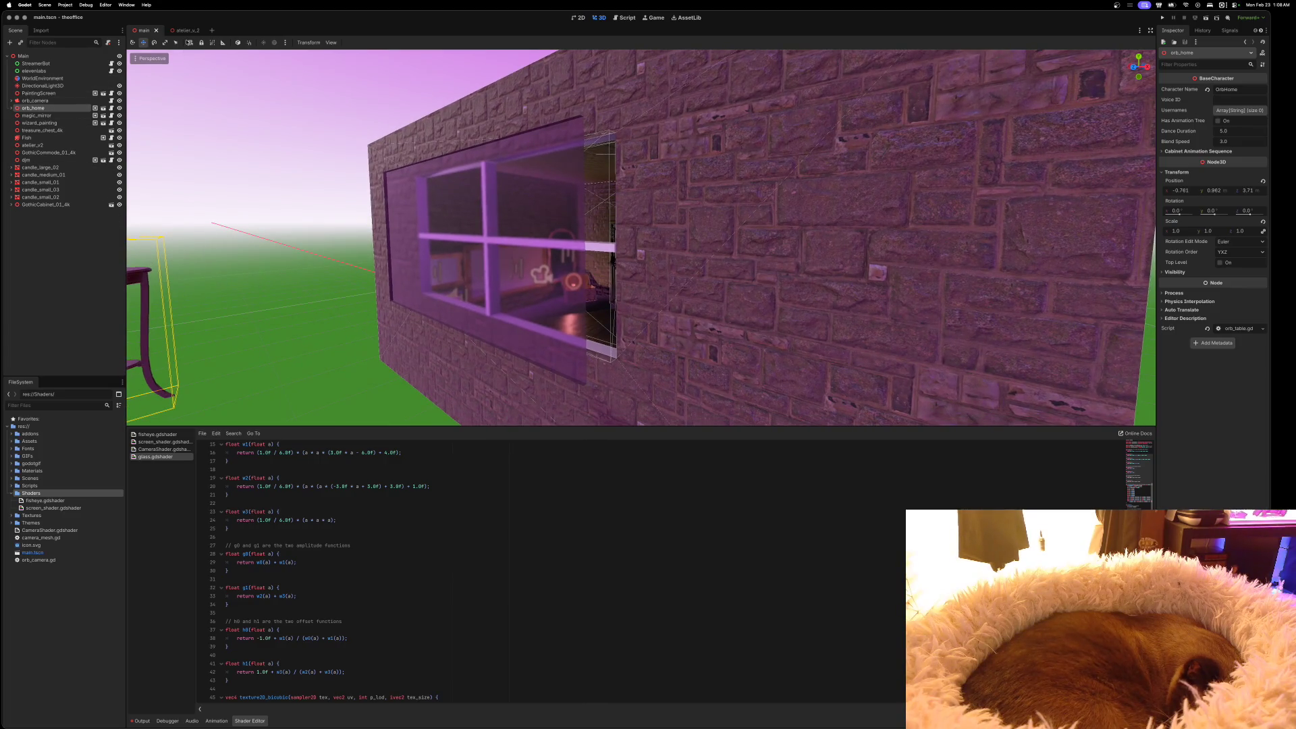
{"action": "left_click", "coordinate": [186, 30]}
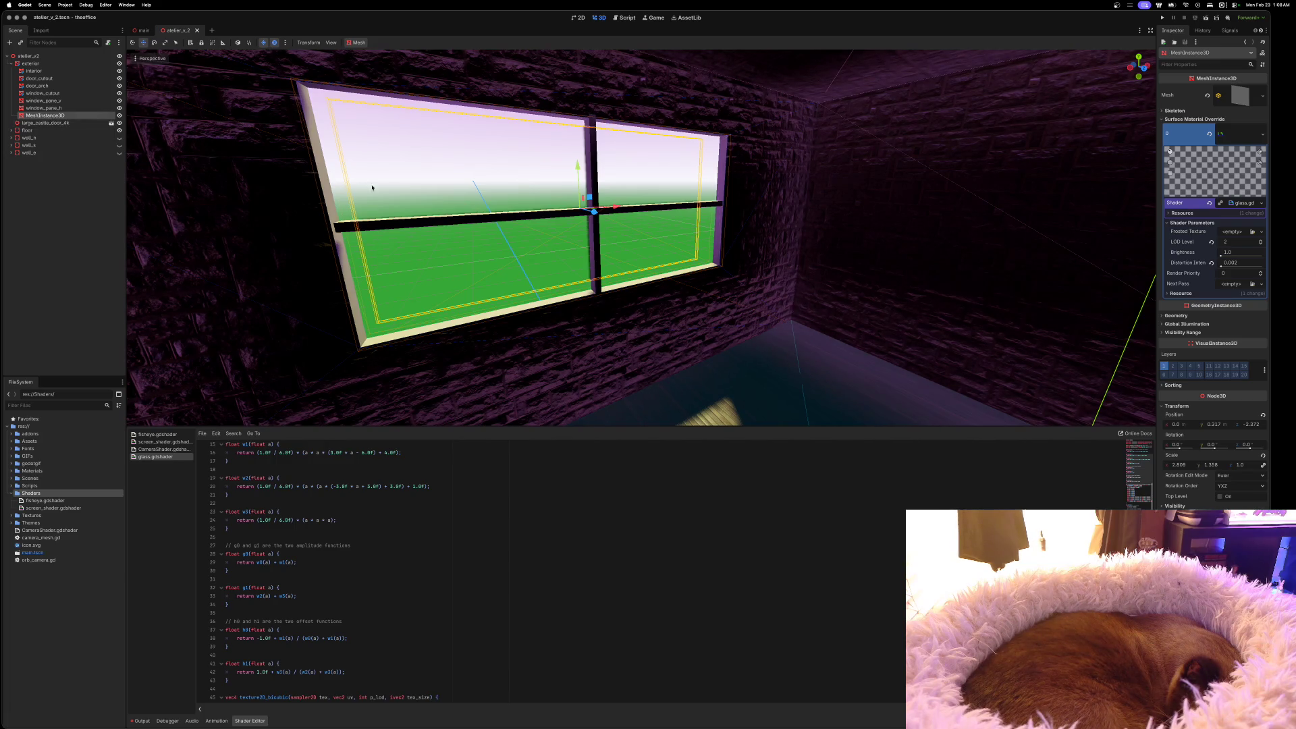
Drag the glass pane MeshInstance3D forward along Z to about -1.897
{"action": "mouse_move", "coordinate": [593, 218]}
{"action": "left_mouse_down"}
{"action": "mouse_move", "coordinate": [610, 202]}
{"action": "mouse_move", "coordinate": [642, 216]}
{"action": "mouse_move", "coordinate": [578, 238]}
{"action": "mouse_move", "coordinate": [595, 222]}
{"action": "mouse_move", "coordinate": [641, 239]}
{"action": "mouse_move", "coordinate": [631, 251]}
{"action": "mouse_move", "coordinate": [648, 230]}
{"action": "mouse_move", "coordinate": [674, 279]}
{"action": "mouse_move", "coordinate": [623, 225]}
{"action": "mouse_move", "coordinate": [604, 233]}
{"action": "mouse_move", "coordinate": [634, 255]}
{"action": "left_mouse_up"}
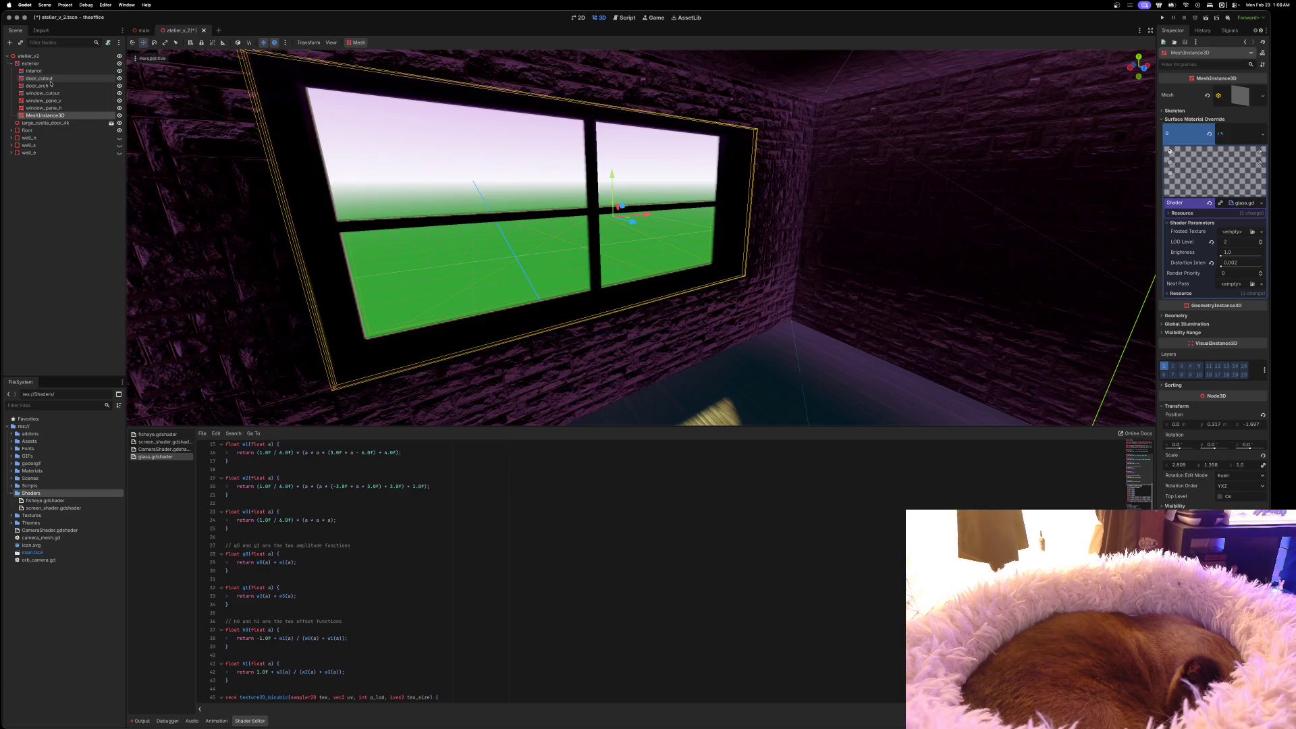
Give window_cutout a new ShaderMaterial that uses glass.gdshader as its shader
{"action": "left_click", "coordinate": [49, 94]}
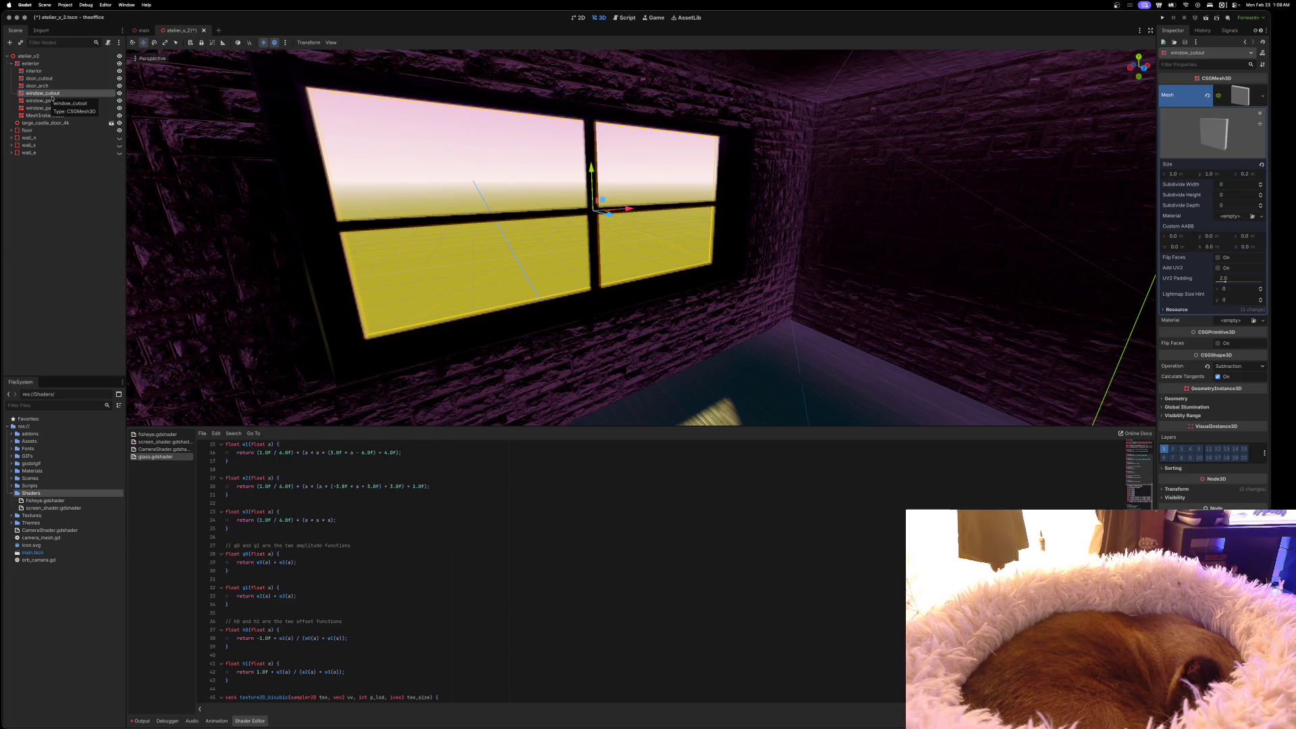
{"action": "left_click", "coordinate": [1242, 100]}
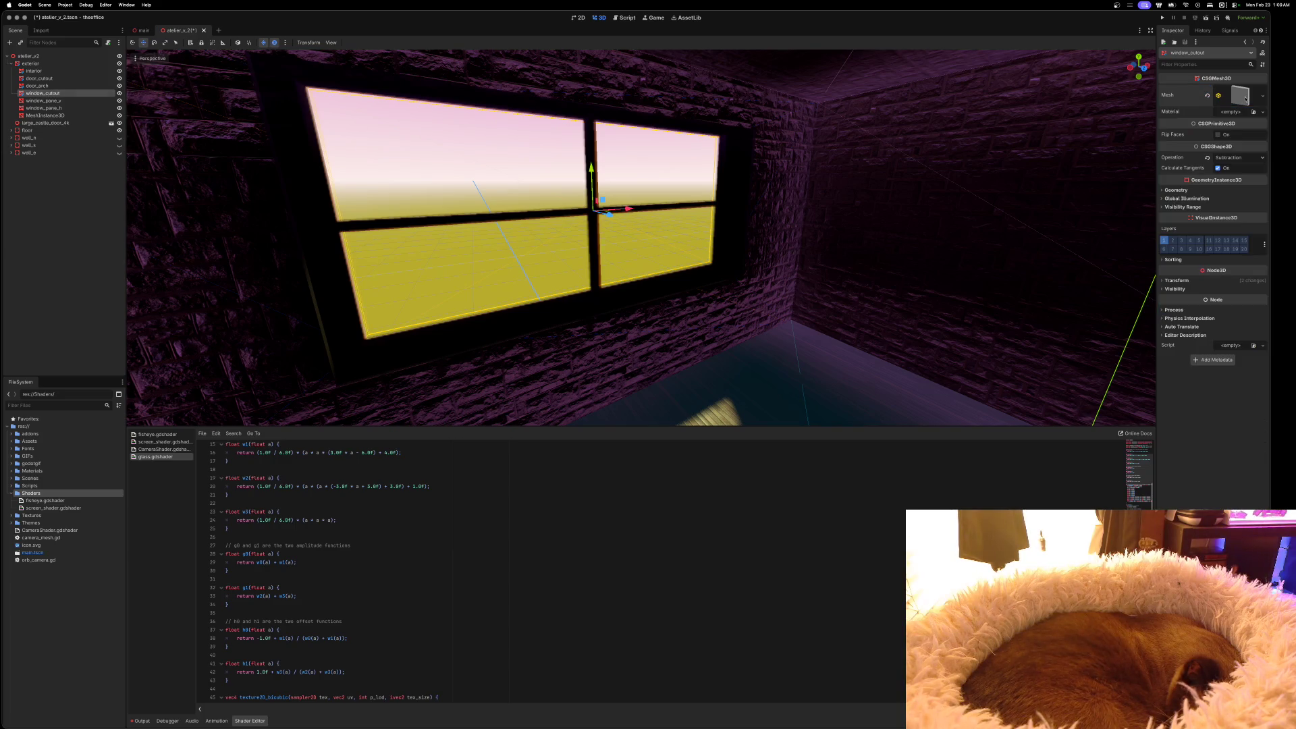
{"action": "left_click", "coordinate": [1232, 112]}
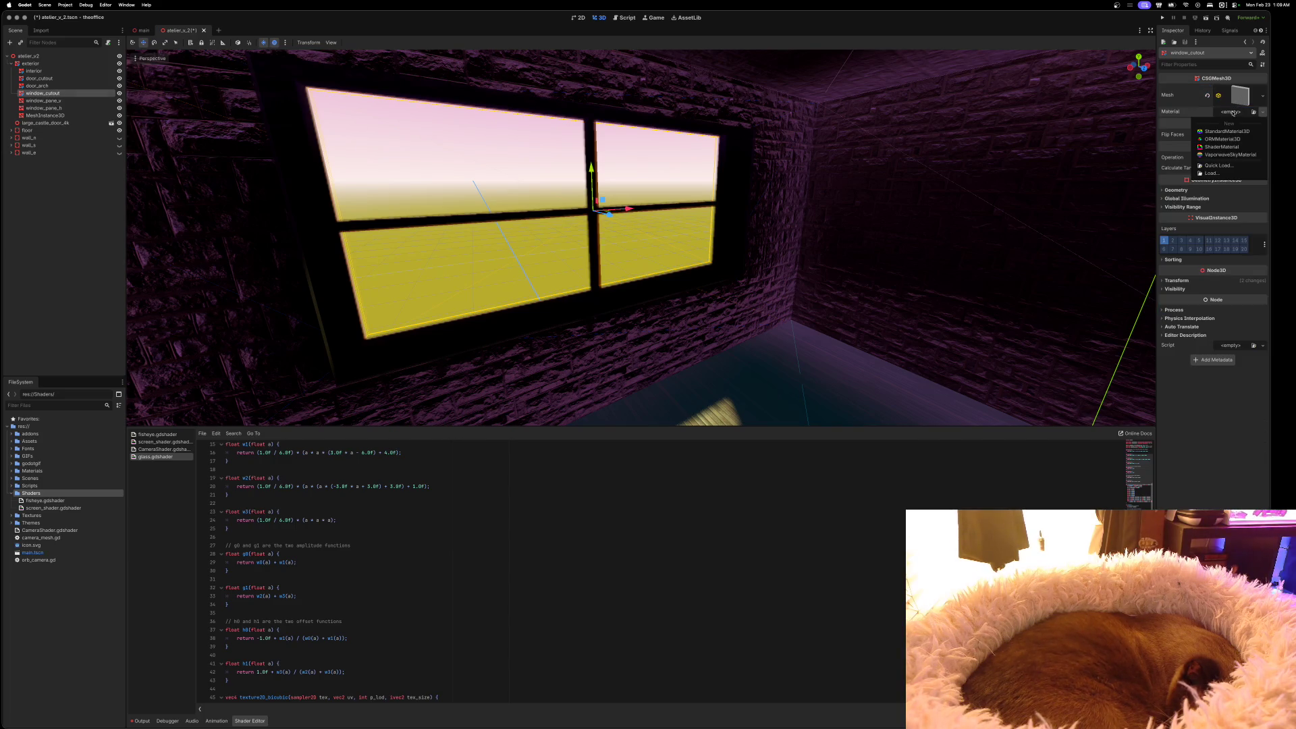
{"action": "left_click", "coordinate": [1225, 146]}
{"action": "left_click", "coordinate": [1236, 121]}
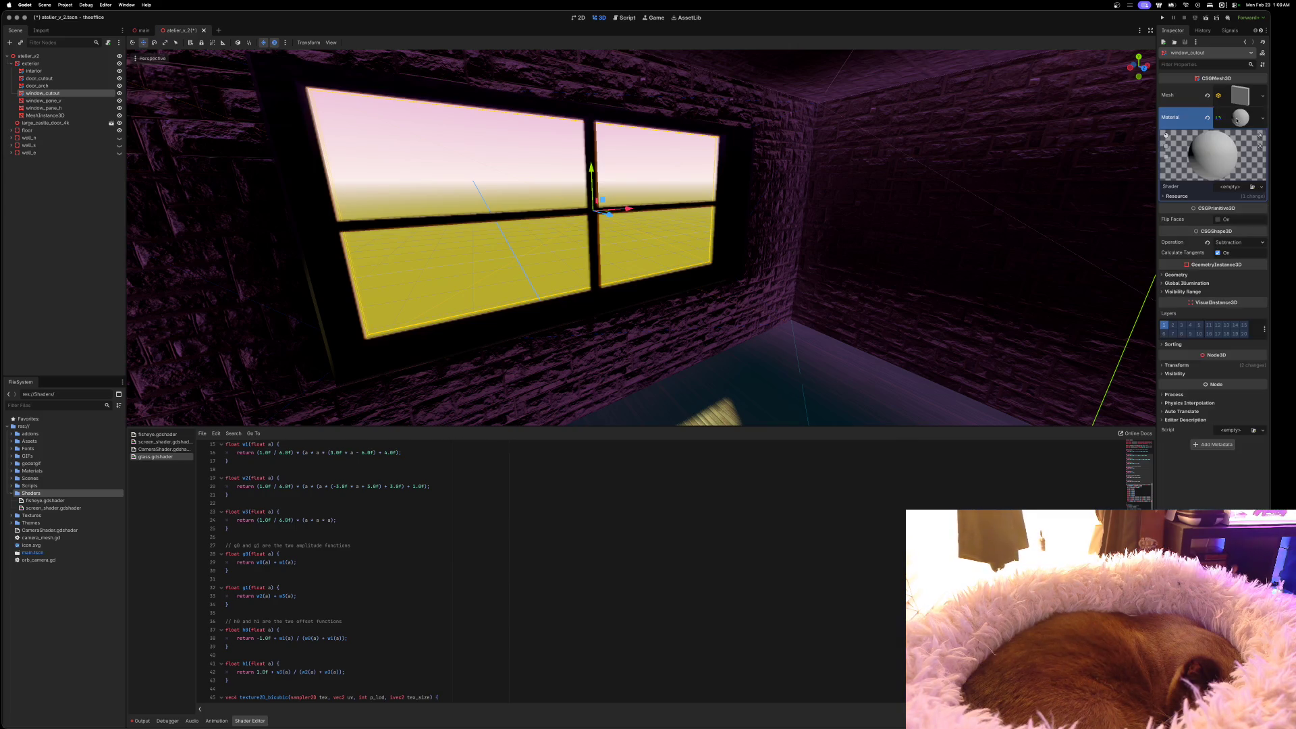
{"action": "left_click", "coordinate": [1232, 187]}
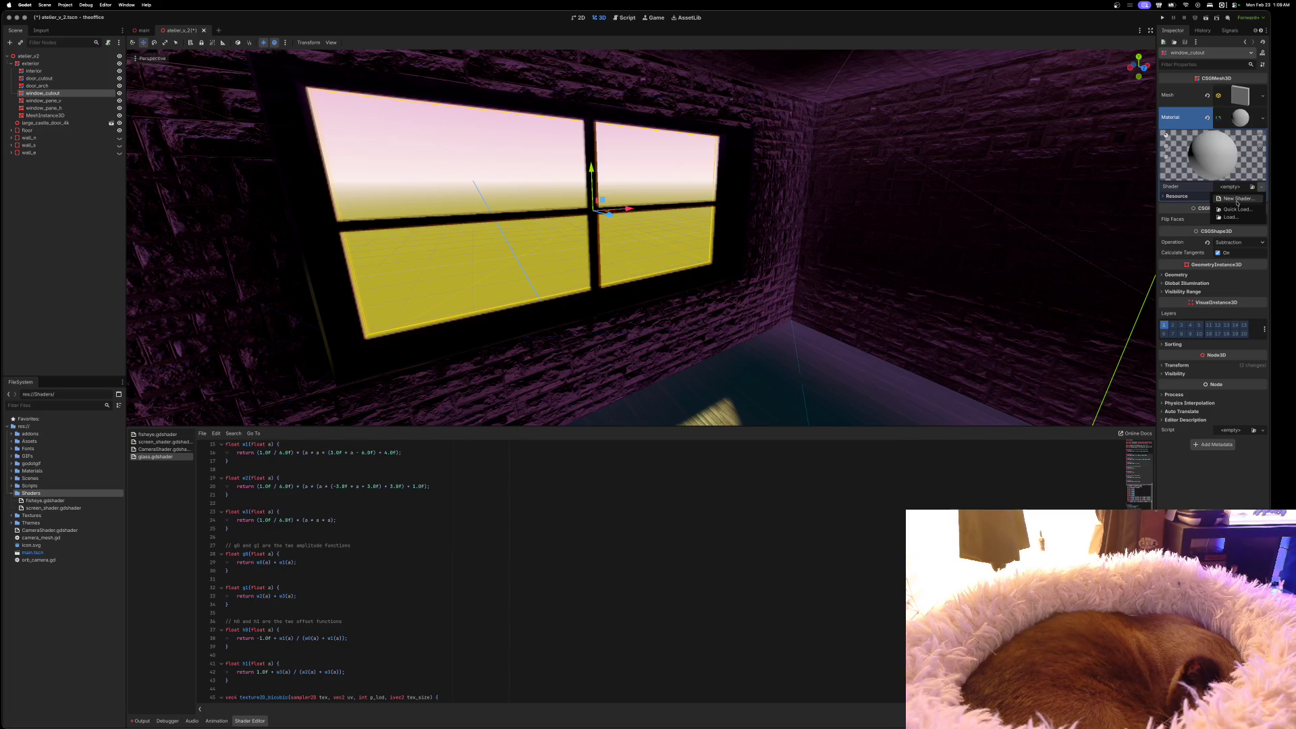
{"action": "left_click", "coordinate": [1236, 209]}
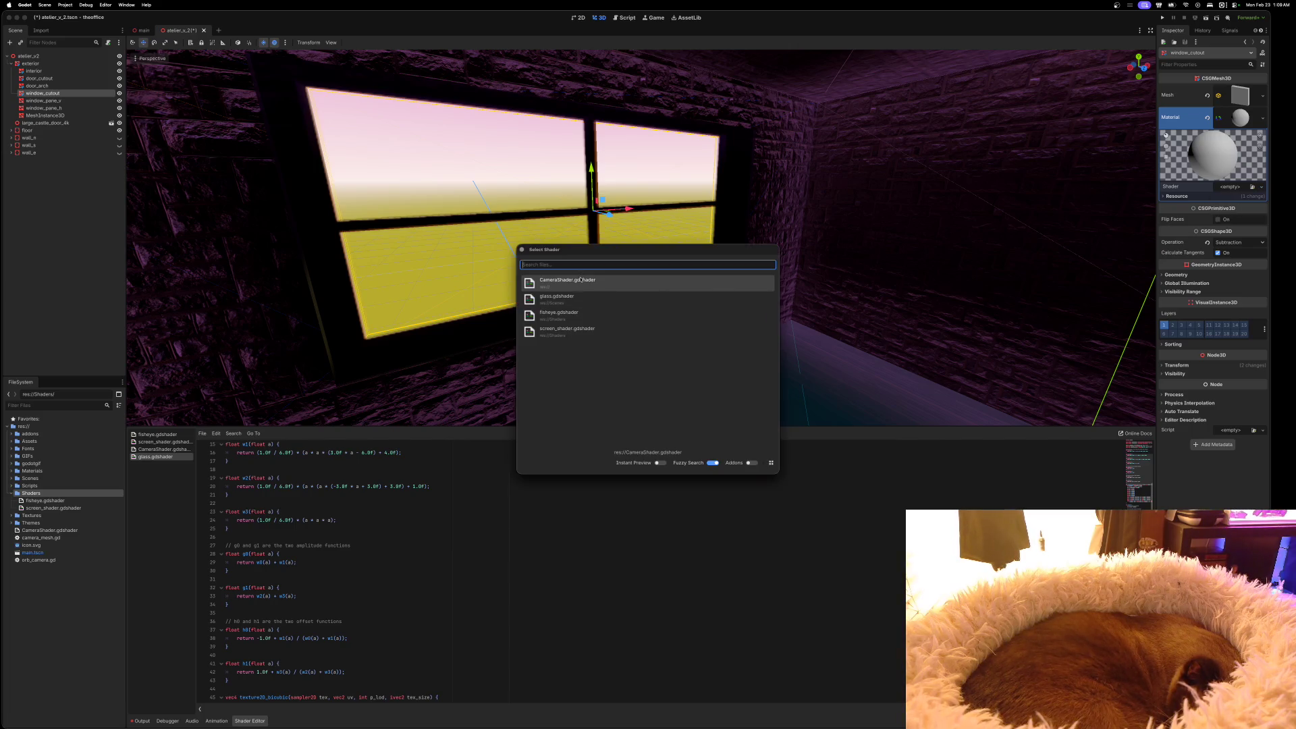
{"action": "left_click", "coordinate": [586, 298]}
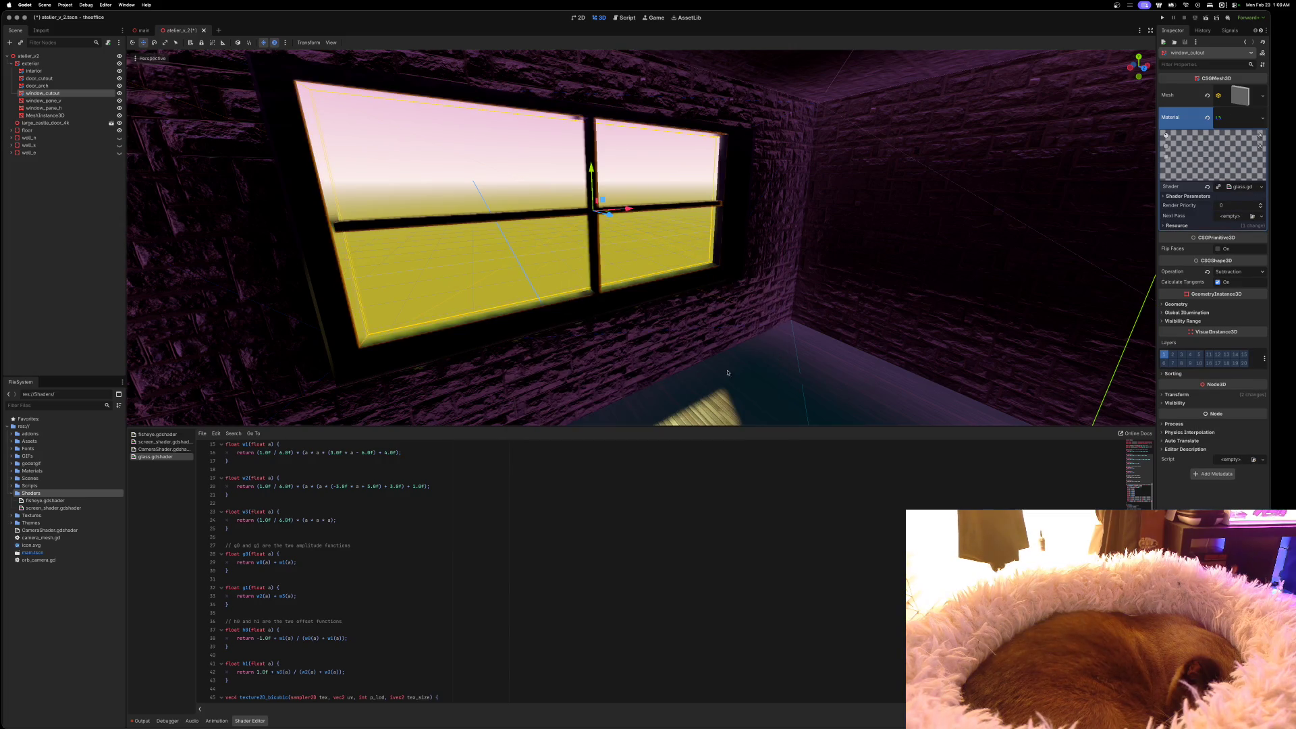
Drag the window pane mesh along Z to about -1.895, just behind the window opening
{"action": "mouse_move", "coordinate": [641, 236]}
{"action": "left_mouse_down"}
{"action": "mouse_move", "coordinate": [985, 218]}
{"action": "mouse_move", "coordinate": [786, 382]}
{"action": "left_mouse_up"}
{"action": "left_click", "coordinate": [119, 116]}
{"action": "mouse_move", "coordinate": [472, 236]}
{"action": "left_mouse_down"}
{"action": "mouse_move", "coordinate": [642, 236]}
{"action": "mouse_move", "coordinate": [704, 363]}
{"action": "mouse_move", "coordinate": [702, 253]}
{"action": "mouse_move", "coordinate": [608, 246]}
{"action": "mouse_move", "coordinate": [574, 263]}
{"action": "mouse_move", "coordinate": [727, 255]}
{"action": "mouse_move", "coordinate": [662, 259]}
{"action": "mouse_move", "coordinate": [602, 309]}
{"action": "left_mouse_up"}
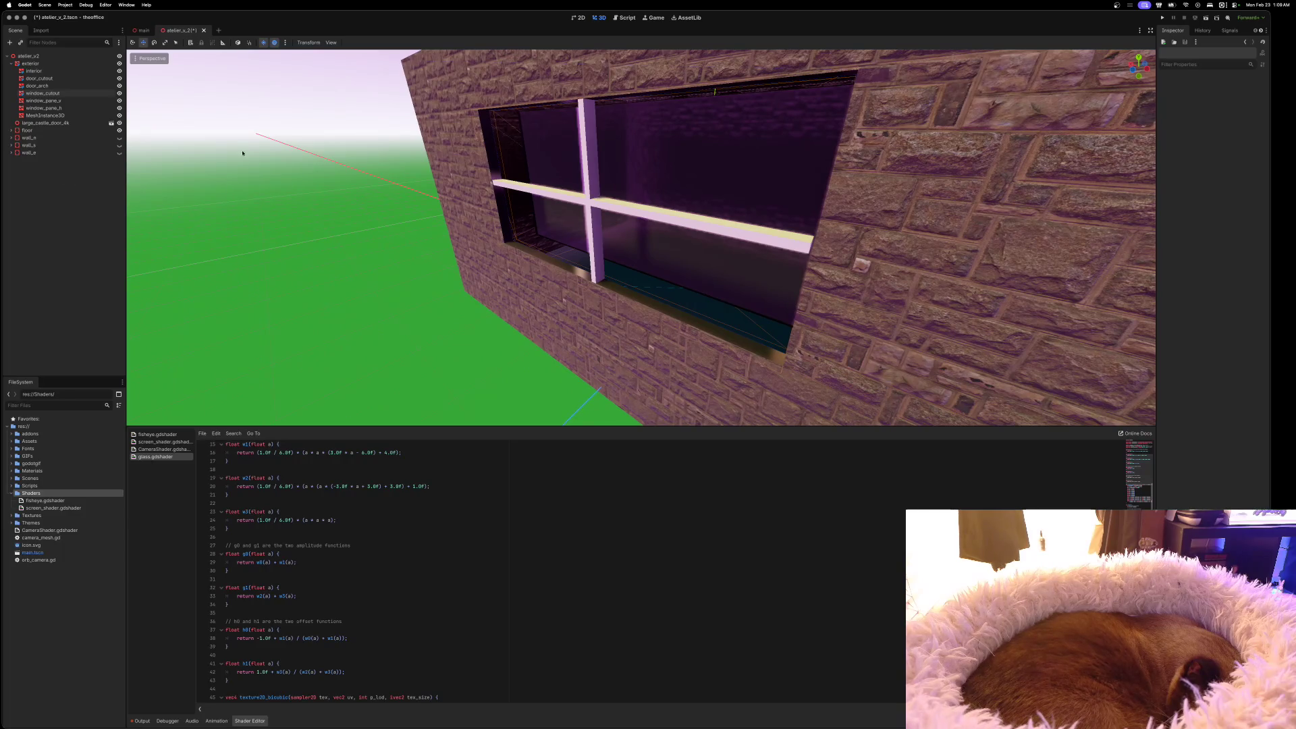
{"action": "left_click", "coordinate": [45, 116]}
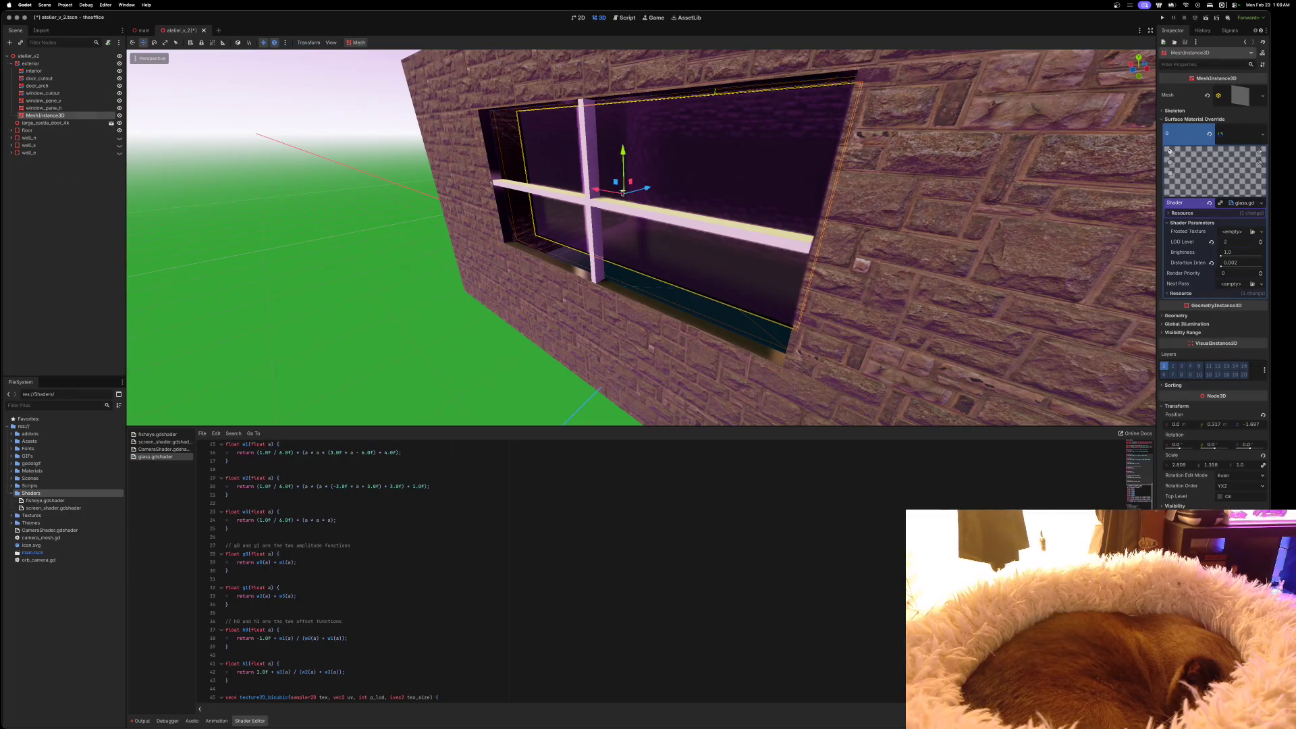
{"action": "mouse_move", "coordinate": [646, 189]}
{"action": "left_mouse_down"}
{"action": "mouse_move", "coordinate": [638, 143]}
{"action": "mouse_move", "coordinate": [533, 201]}
{"action": "mouse_move", "coordinate": [598, 204]}
{"action": "mouse_move", "coordinate": [311, 210]}
{"action": "mouse_move", "coordinate": [378, 202]}
{"action": "mouse_move", "coordinate": [525, 251]}
{"action": "left_mouse_up"}
{"action": "left_click_drag", "start_coordinate": [645, 206], "coordinate": [740, 279]}
{"action": "scroll", "coordinate": [641, 236], "scroll_direction": "left", "scroll_amount": 10}
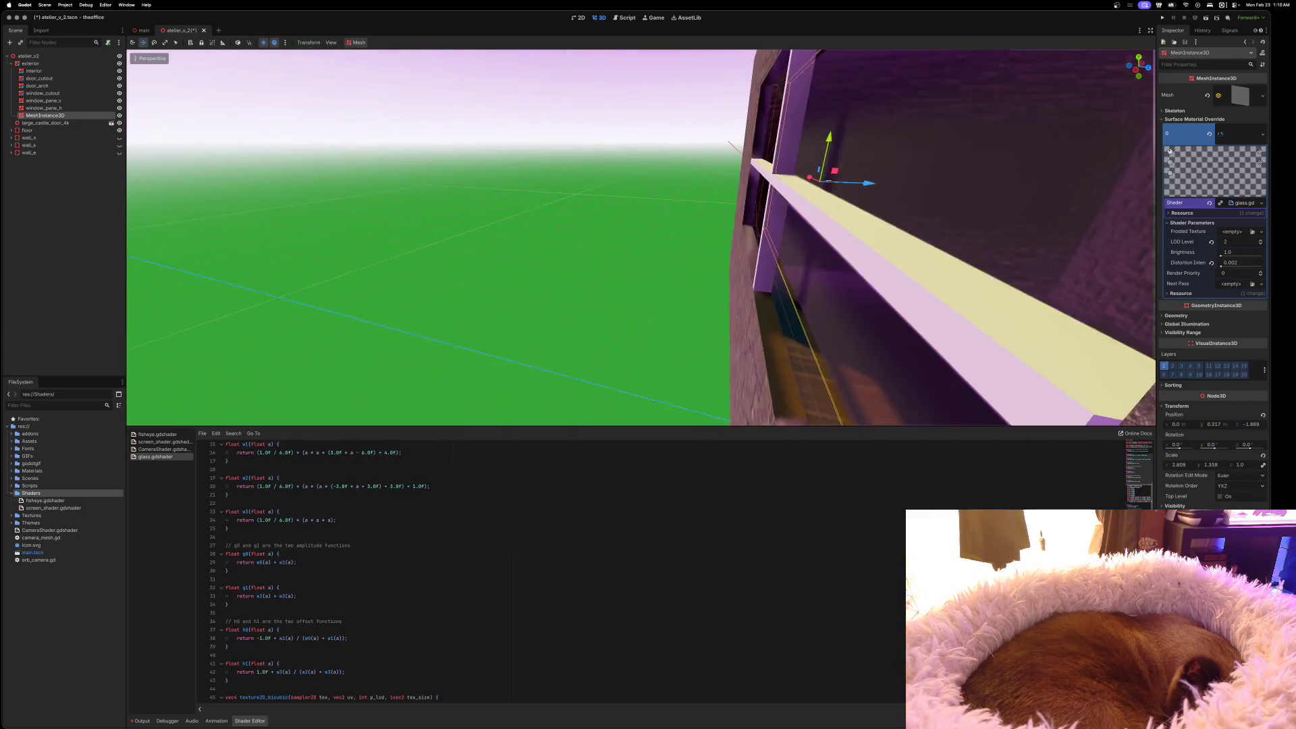
{"action": "scroll", "coordinate": [432, 214], "scroll_direction": "left", "scroll_amount": 2}
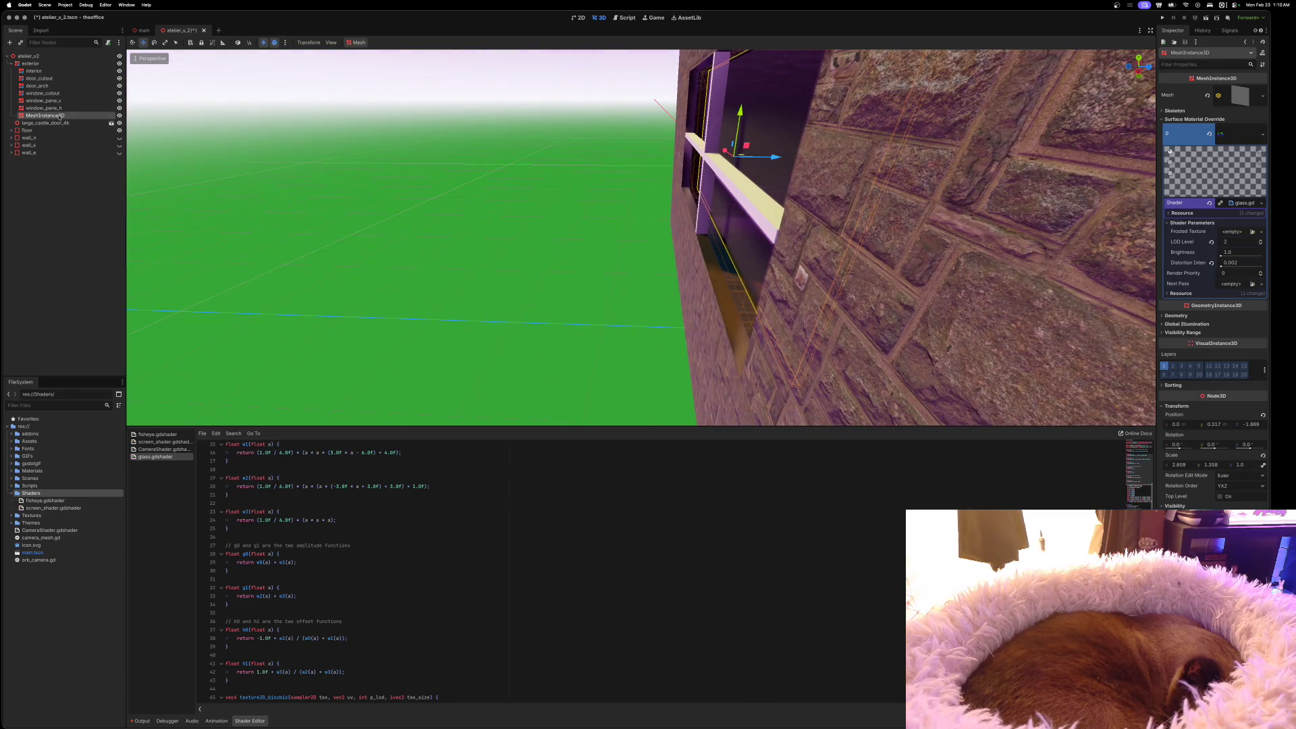
{"action": "left_click", "coordinate": [42, 93]}
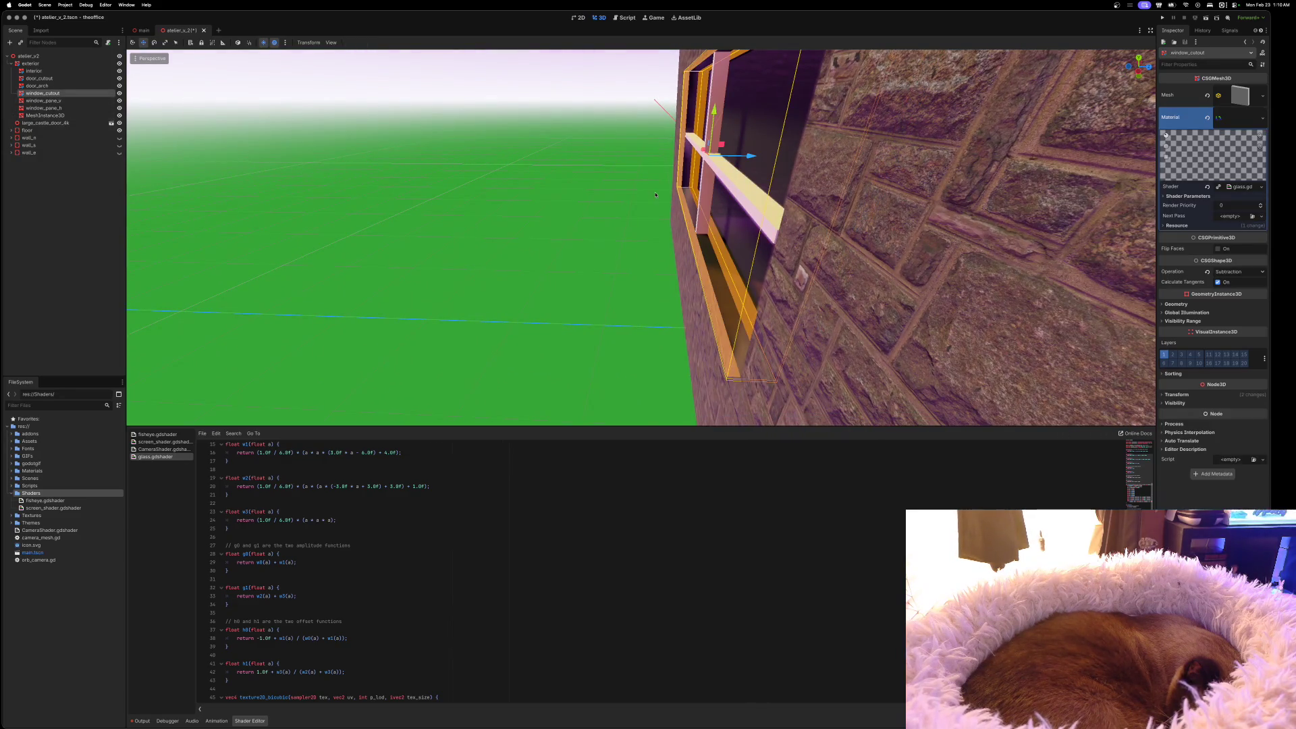
Nudge window_cutout slightly and scale it a little thinner in depth, then reselect the pane mesh
{"action": "scroll", "coordinate": [804, 159], "scroll_direction": "left", "scroll_amount": 15}
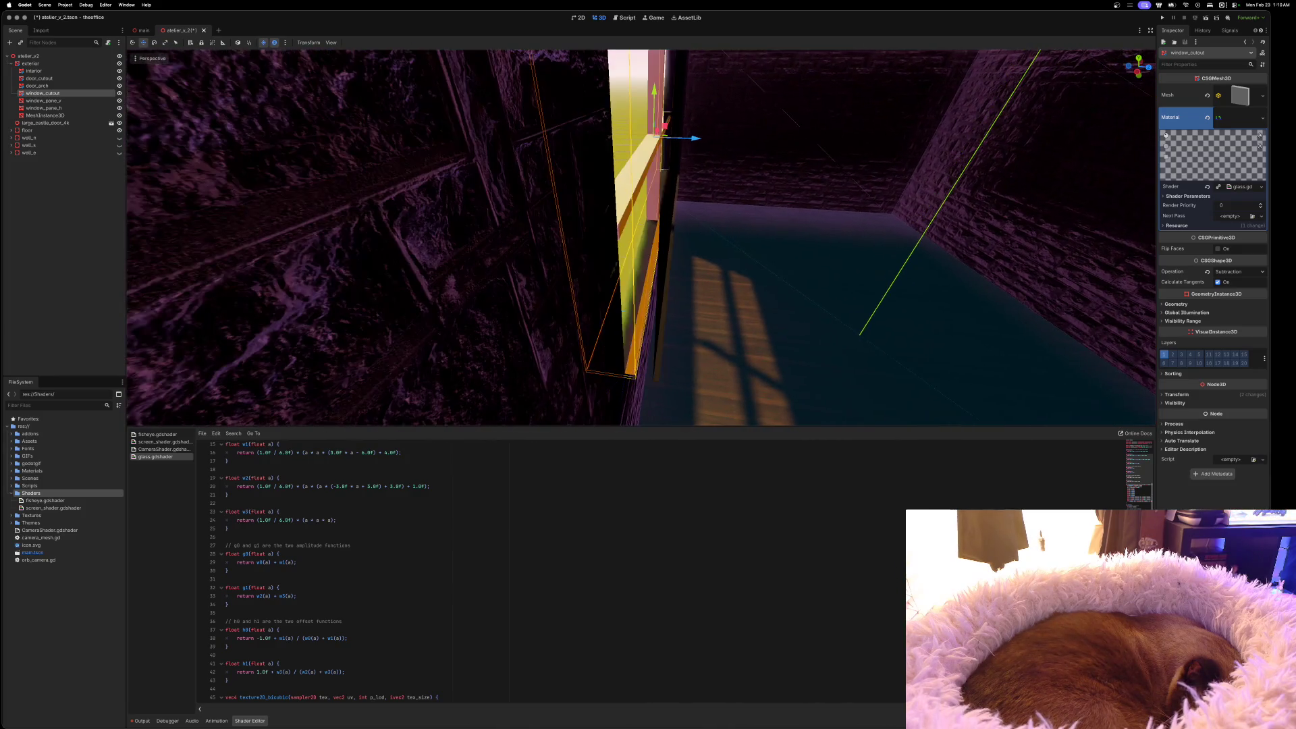
{"action": "left_click_drag", "start_coordinate": [664, 159], "coordinate": [656, 162]}
{"action": "key", "text": "e"}
{"action": "key", "text": "r"}
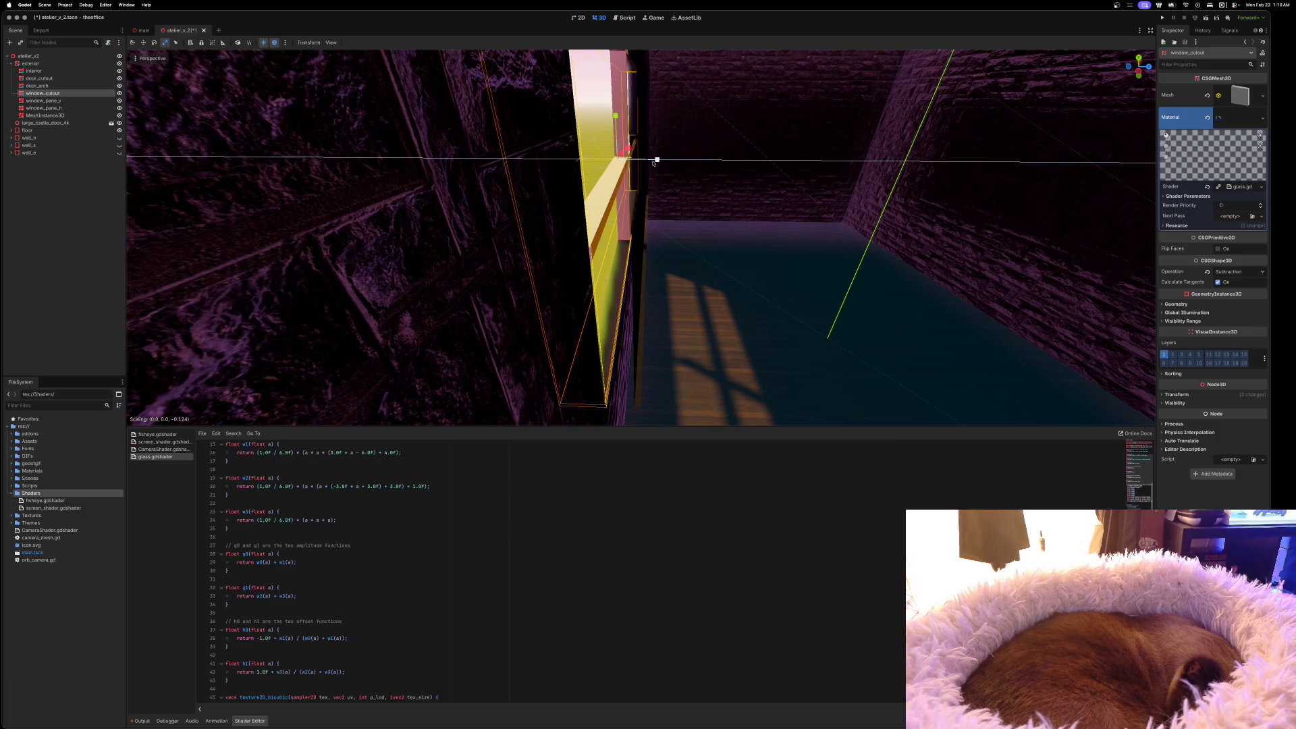
{"action": "left_click_drag", "start_coordinate": [653, 163], "coordinate": [652, 162]}
{"action": "scroll", "coordinate": [653, 162], "scroll_direction": "left", "scroll_amount": 10}
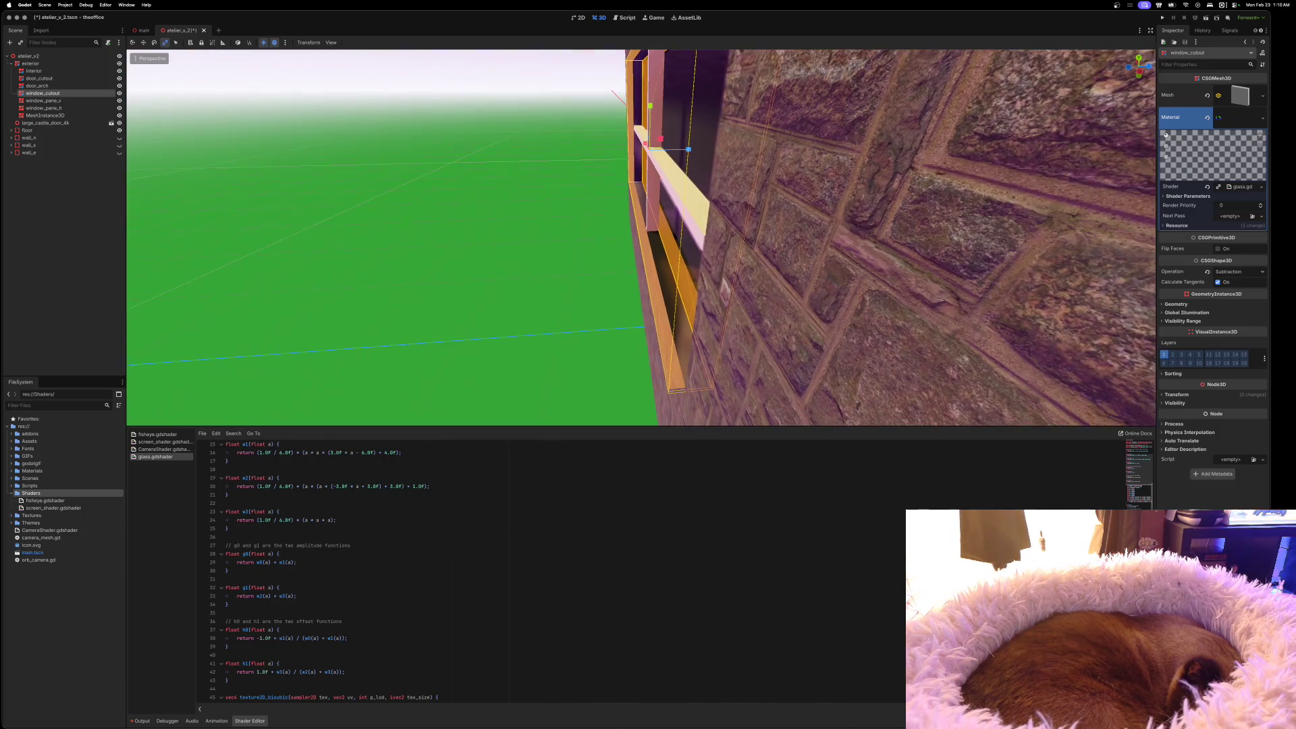
{"action": "scroll", "coordinate": [653, 162], "scroll_direction": "left", "scroll_amount": 10}
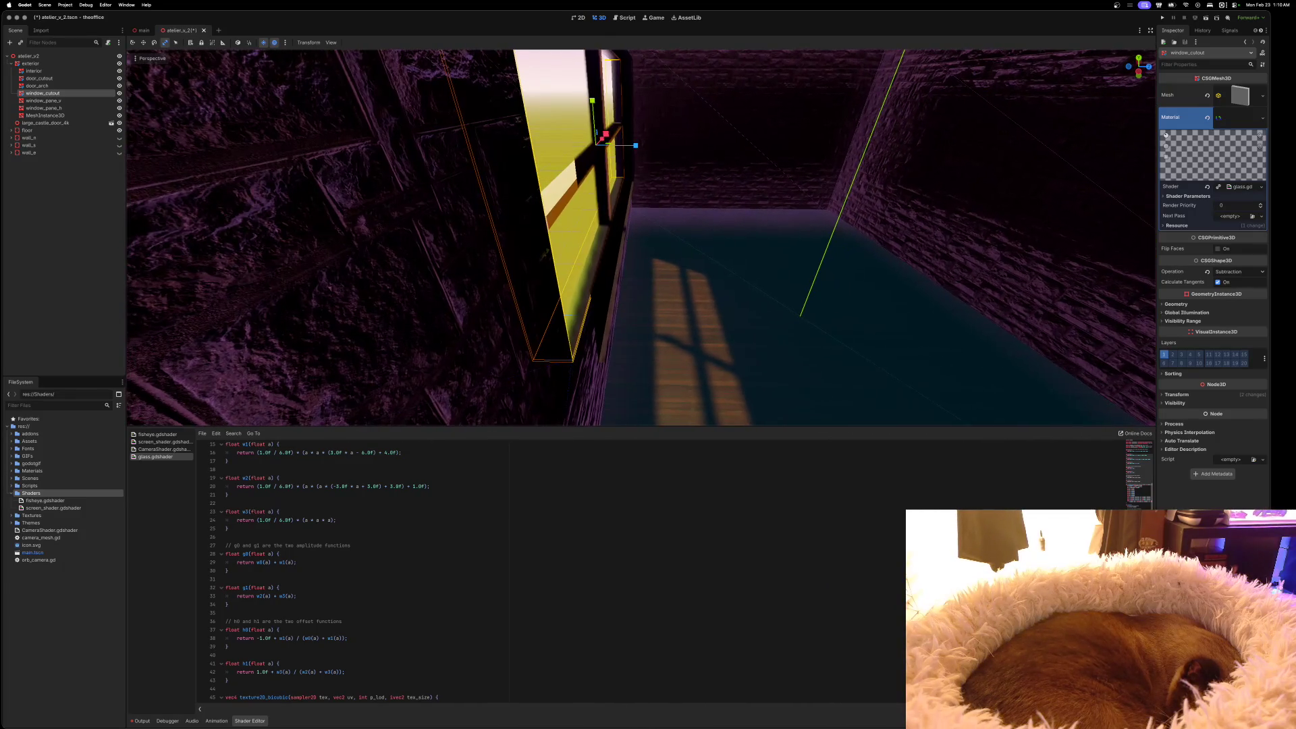
{"action": "scroll", "coordinate": [665, 166], "scroll_direction": "up", "scroll_amount": 2}
{"action": "scroll", "coordinate": [692, 171], "scroll_direction": "left", "scroll_amount": 10}
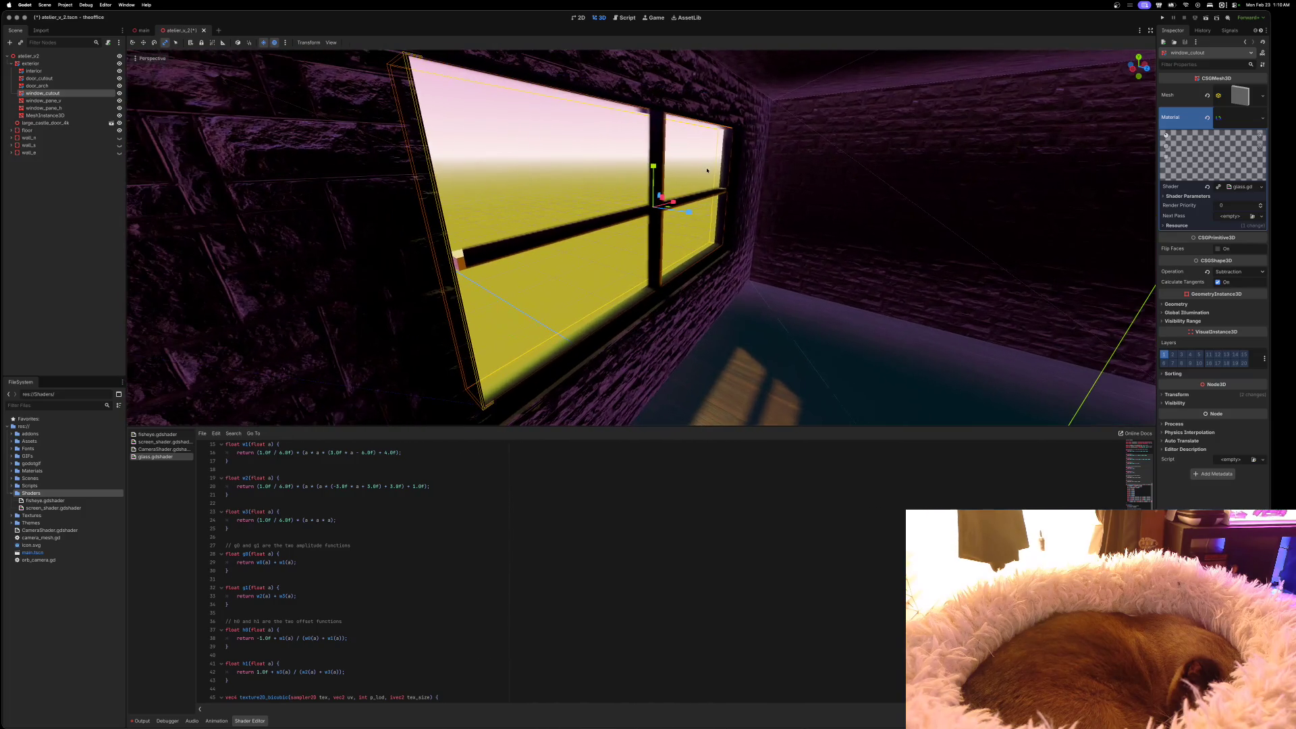
{"action": "left_click", "coordinate": [46, 115]}
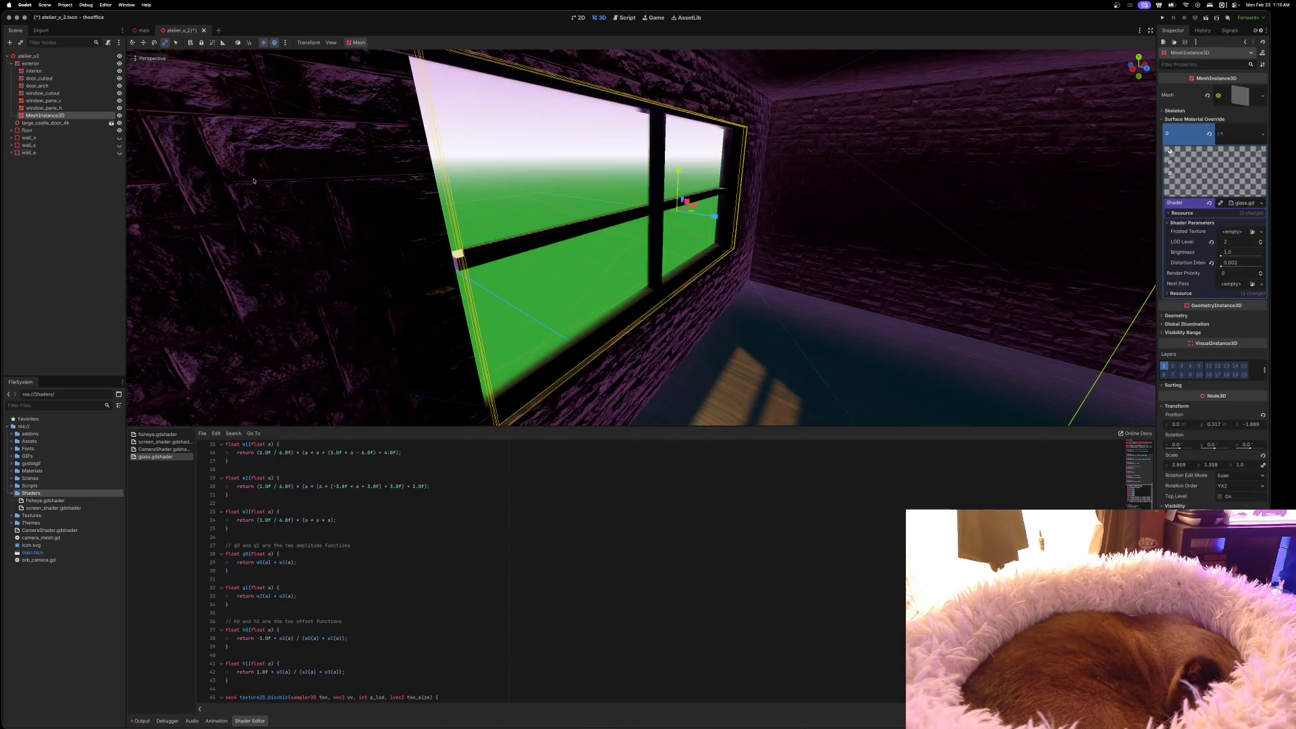
{"action": "type", "text": "w"}
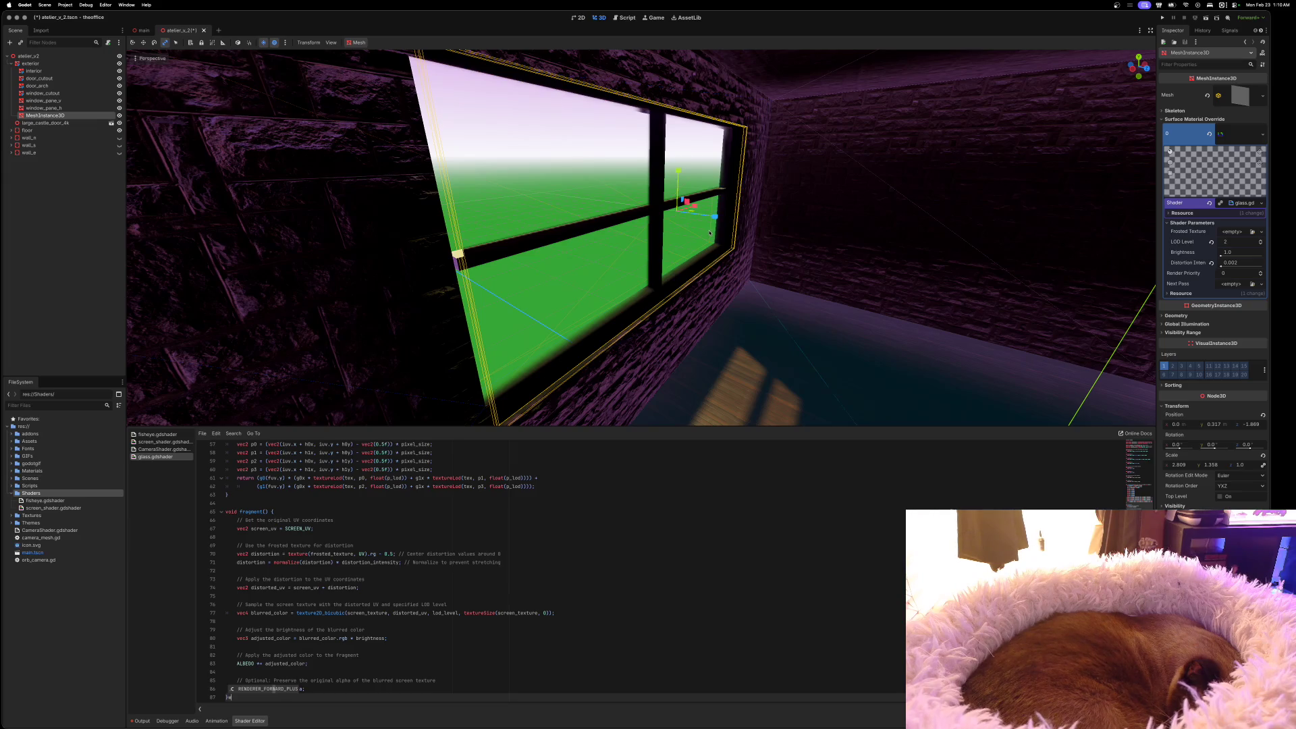
Remove a stray letter, then clear window_cutout's glass shader and its whole material
{"action": "key", "text": "BackSpace"}
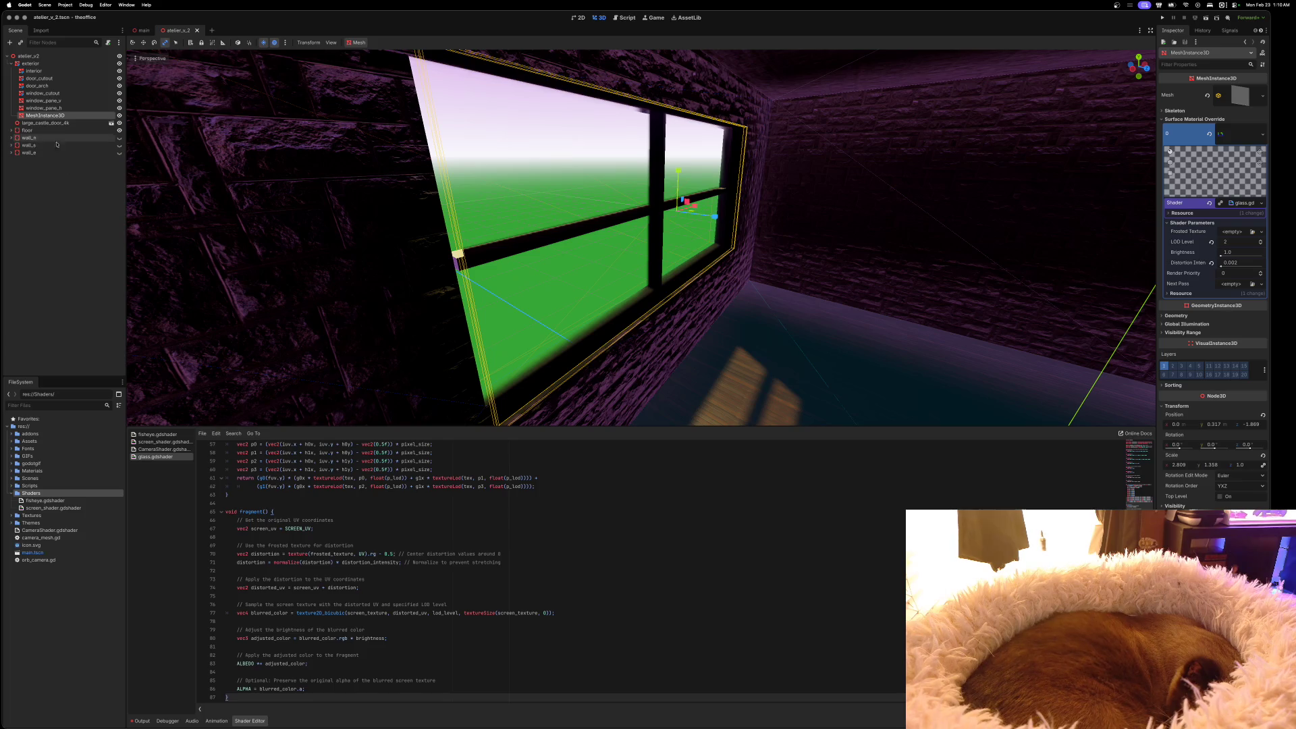
{"action": "left_click", "coordinate": [42, 94]}
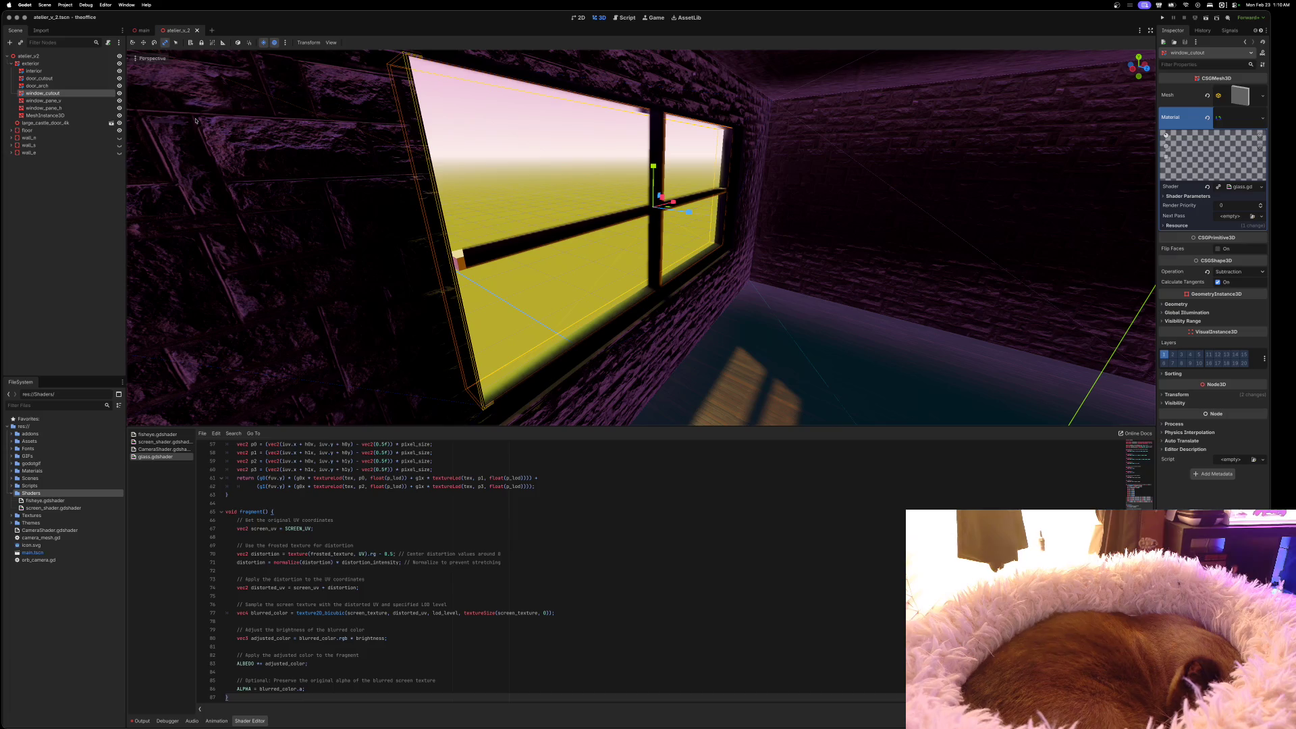
{"action": "left_click", "coordinate": [1206, 188]}
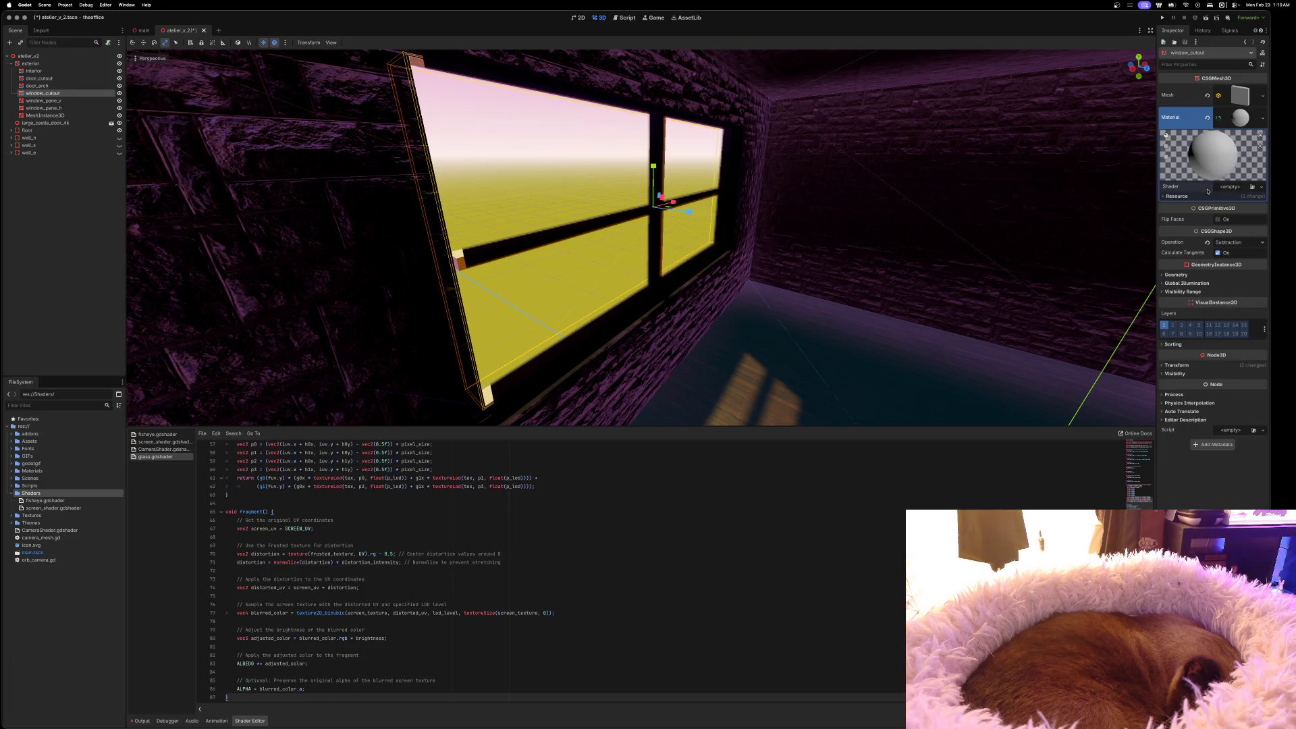
{"action": "left_click", "coordinate": [1207, 120]}
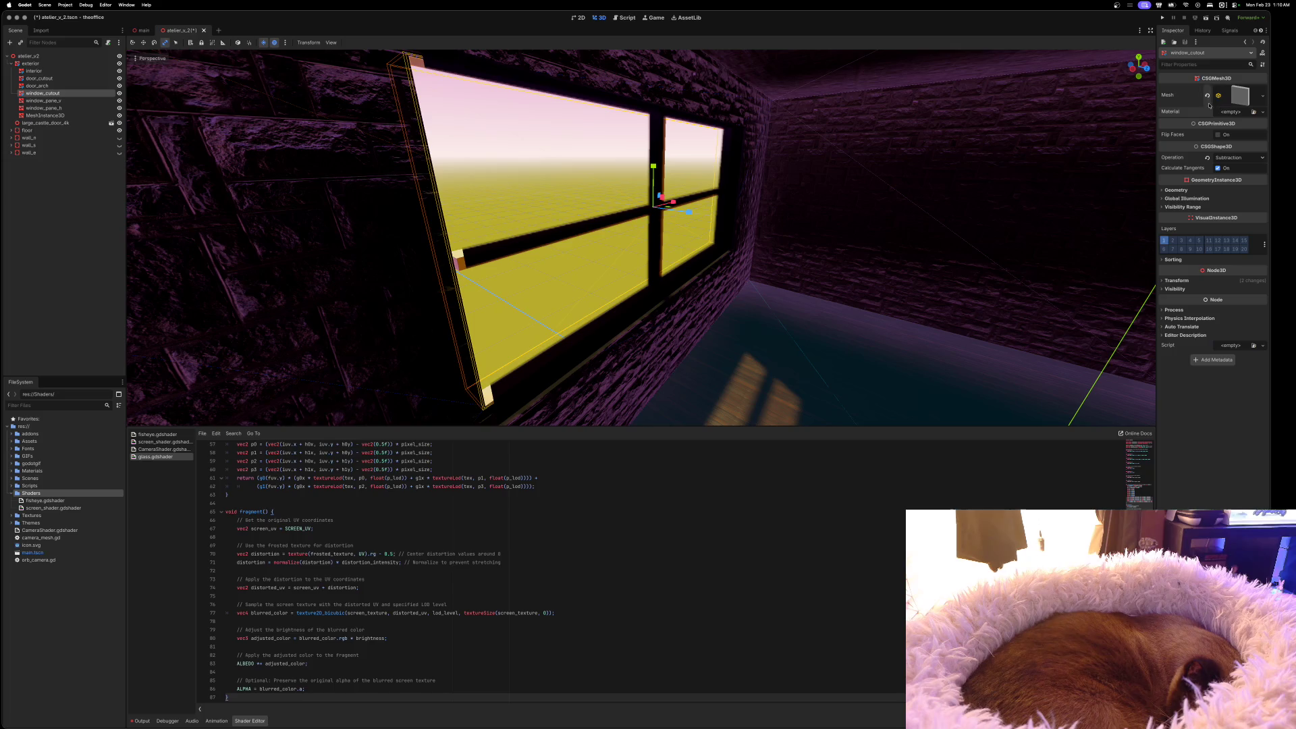
Delete the stray 'w' from glass.gdshader and show the Output log's shader errors
{"action": "left_click", "coordinate": [64, 116]}
{"action": "type", "text": "r"}
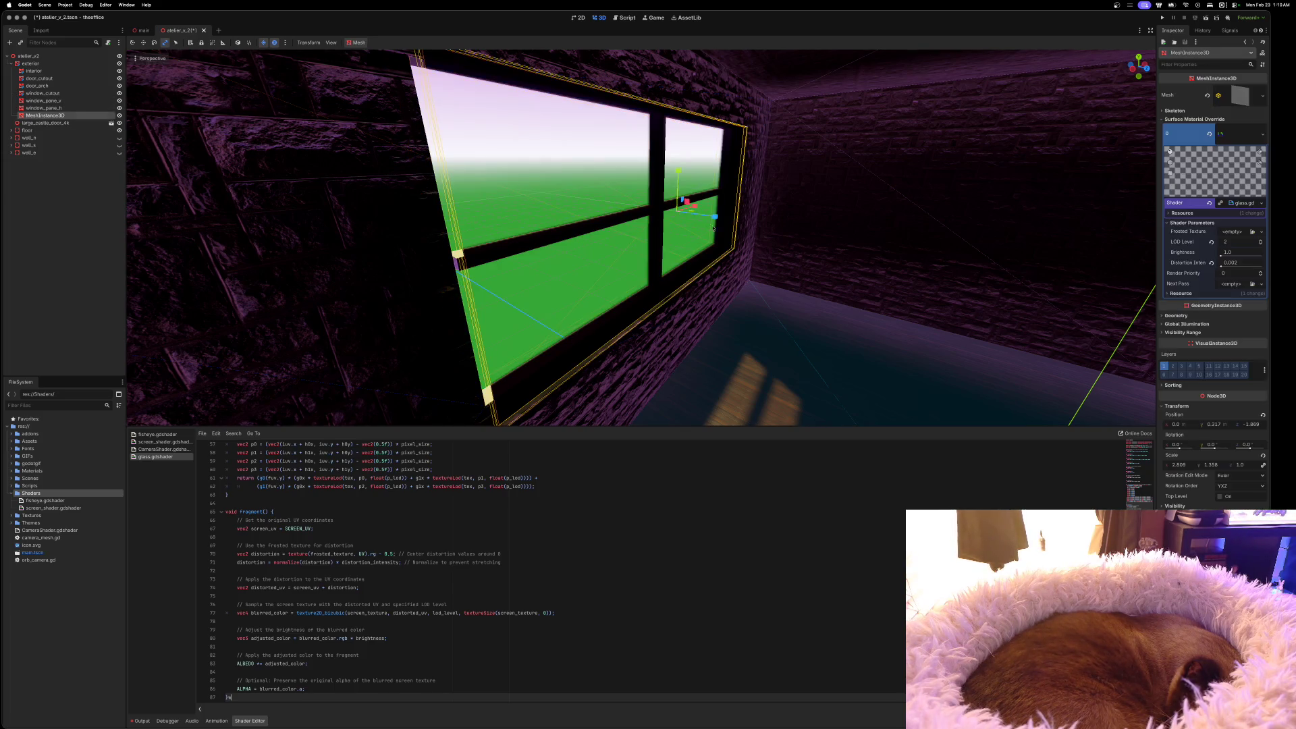
{"action": "key", "text": "BackSpace"}
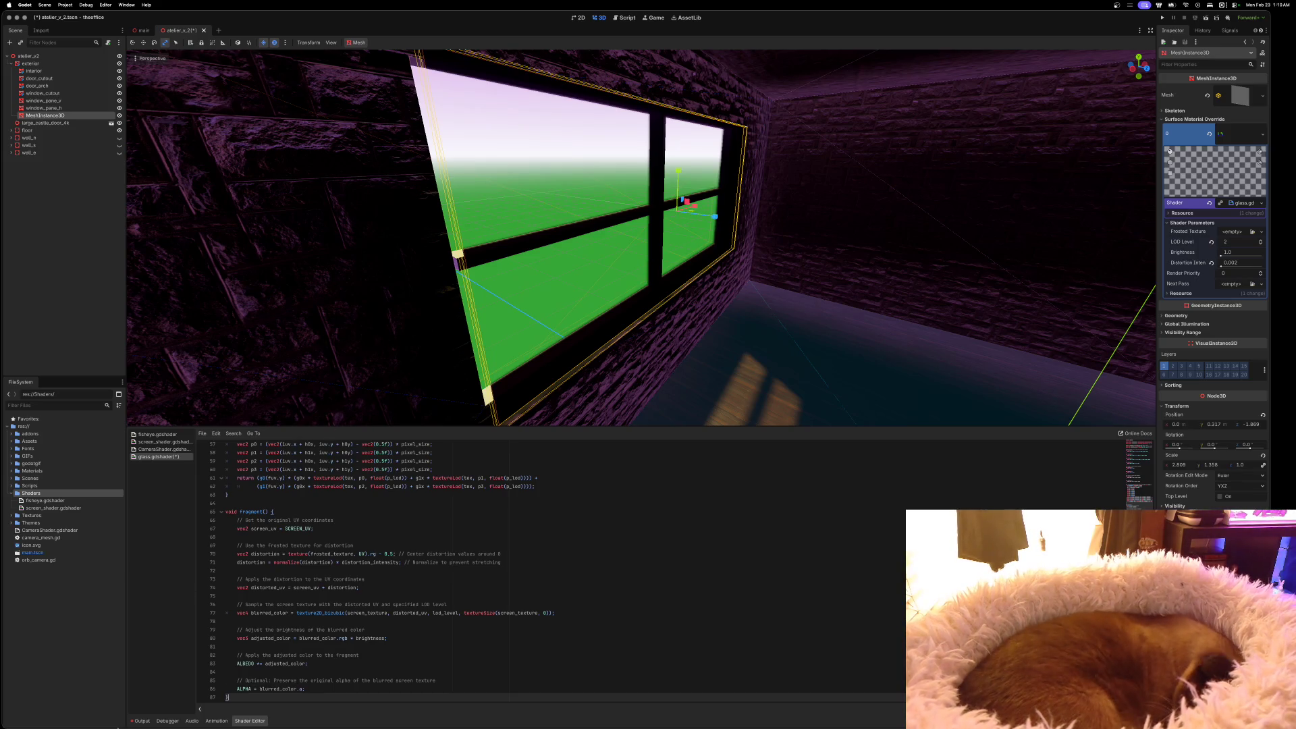
{"action": "key", "text": "alt+o"}
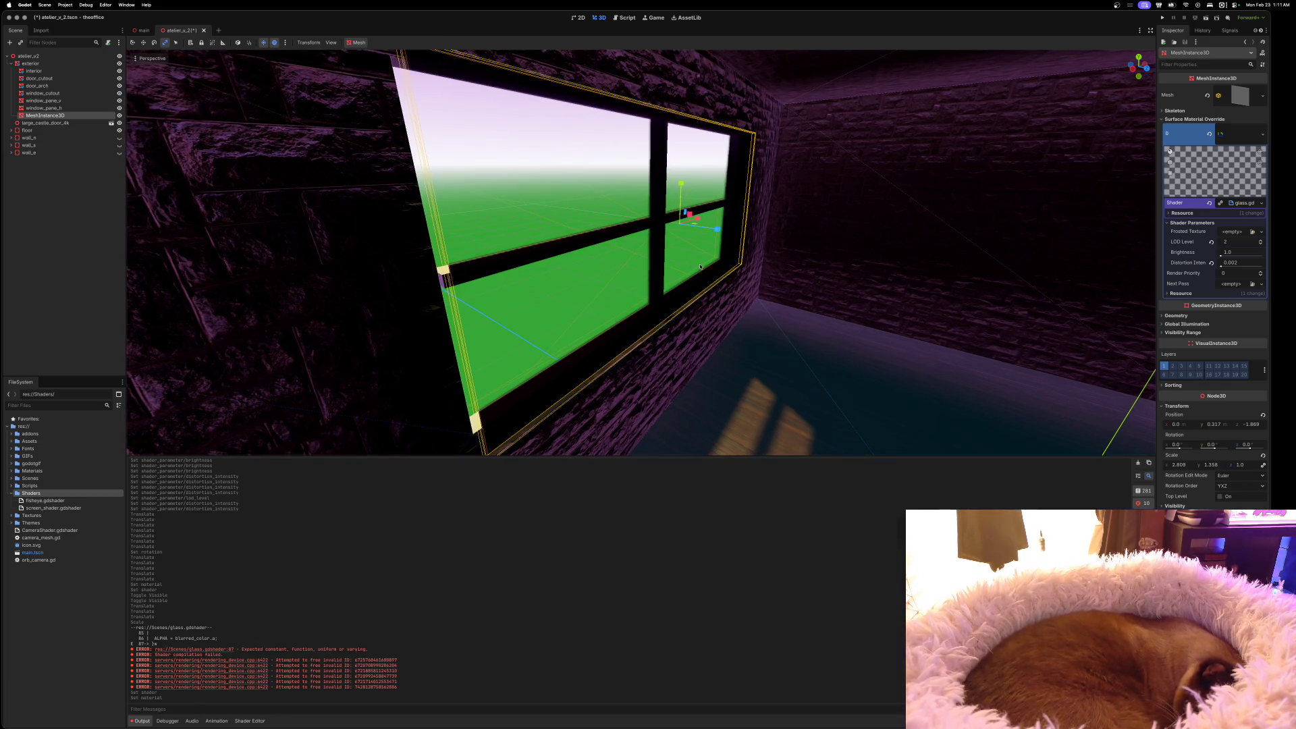
Push the glass pane back along Z to about -1.98 and view the window head-on
{"action": "key", "text": "w"}
{"action": "mouse_move", "coordinate": [717, 230]}
{"action": "left_mouse_down"}
{"action": "mouse_move", "coordinate": [689, 225]}
{"action": "mouse_move", "coordinate": [700, 228]}
{"action": "left_mouse_up"}
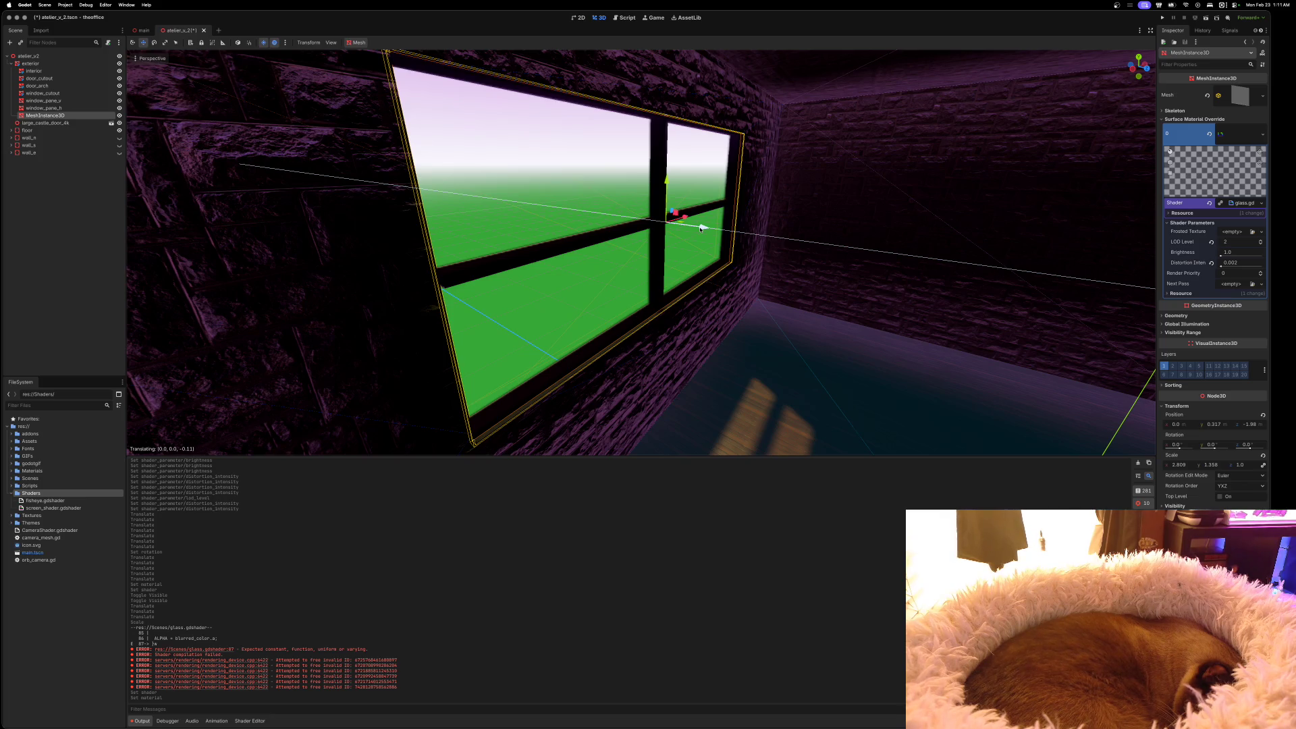
{"action": "left_click_drag", "start_coordinate": [700, 228], "coordinate": [701, 228]}
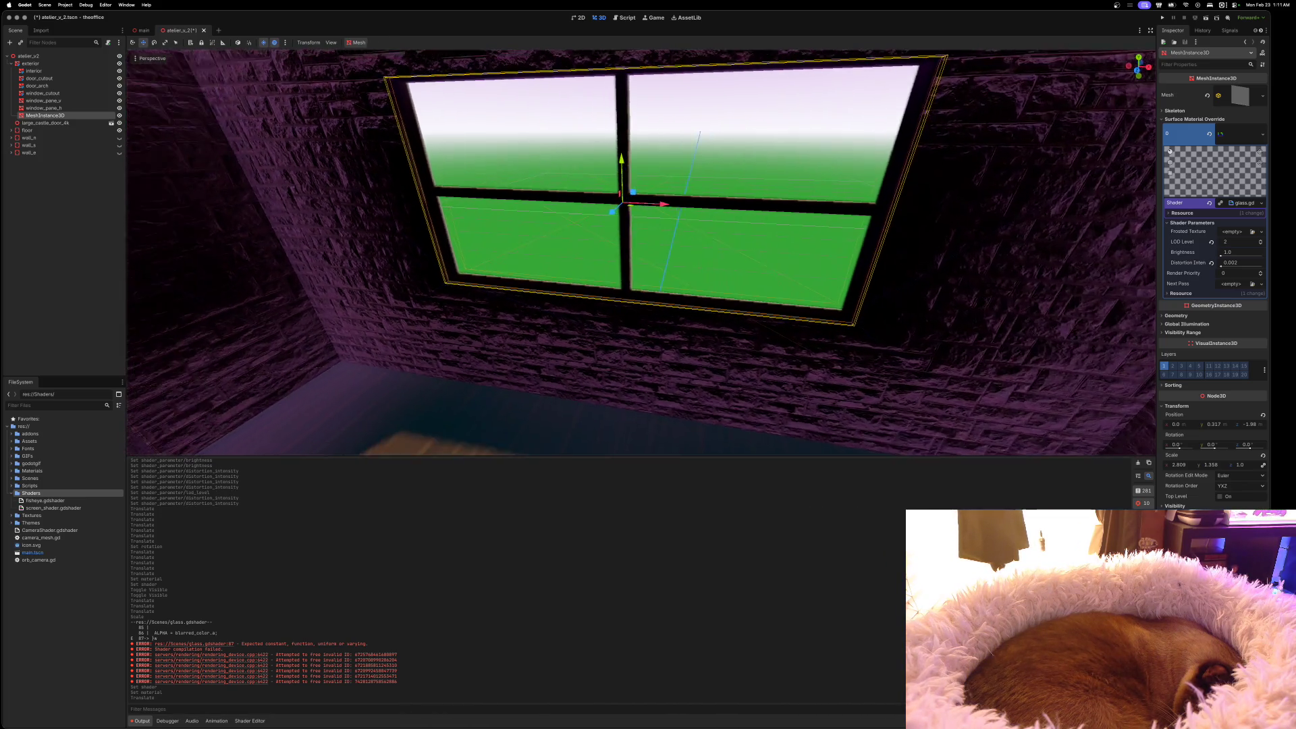
{"action": "key", "text": "s"}
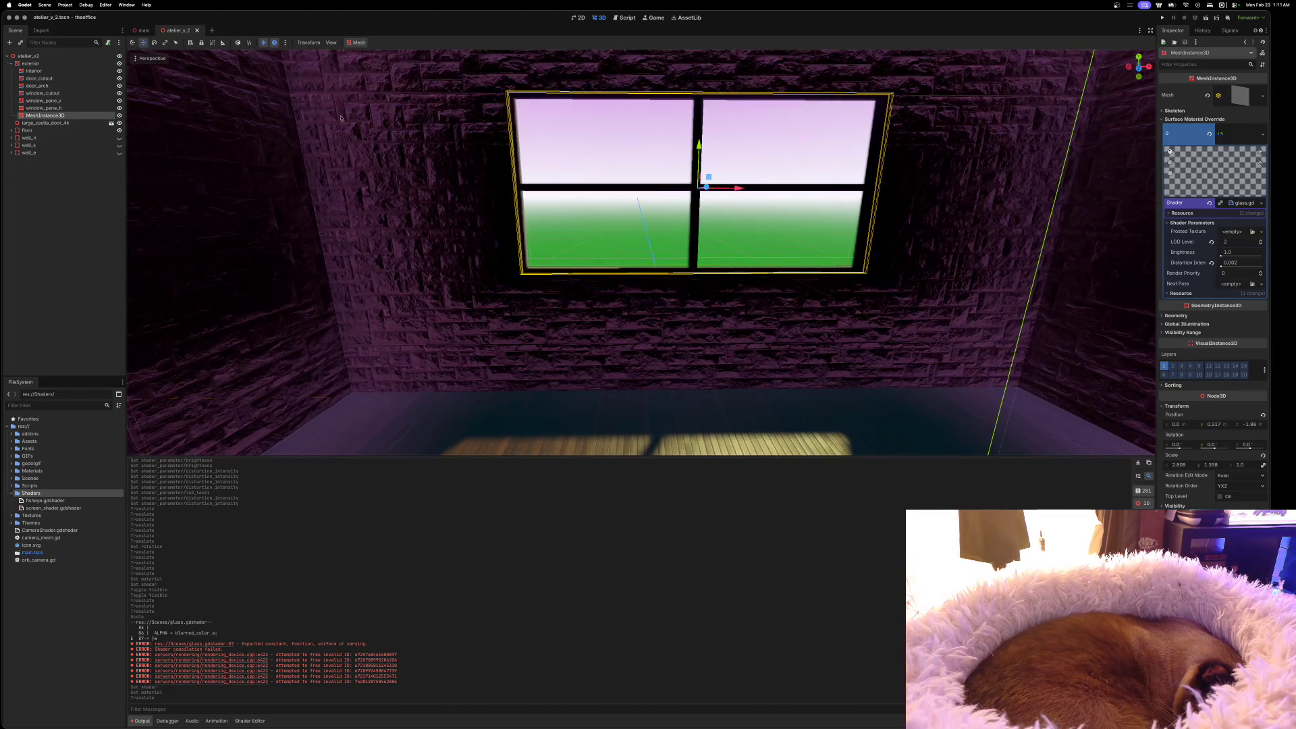
In the main scene, slide the orb_home stand along Z toward the window
{"action": "left_click", "coordinate": [142, 30]}
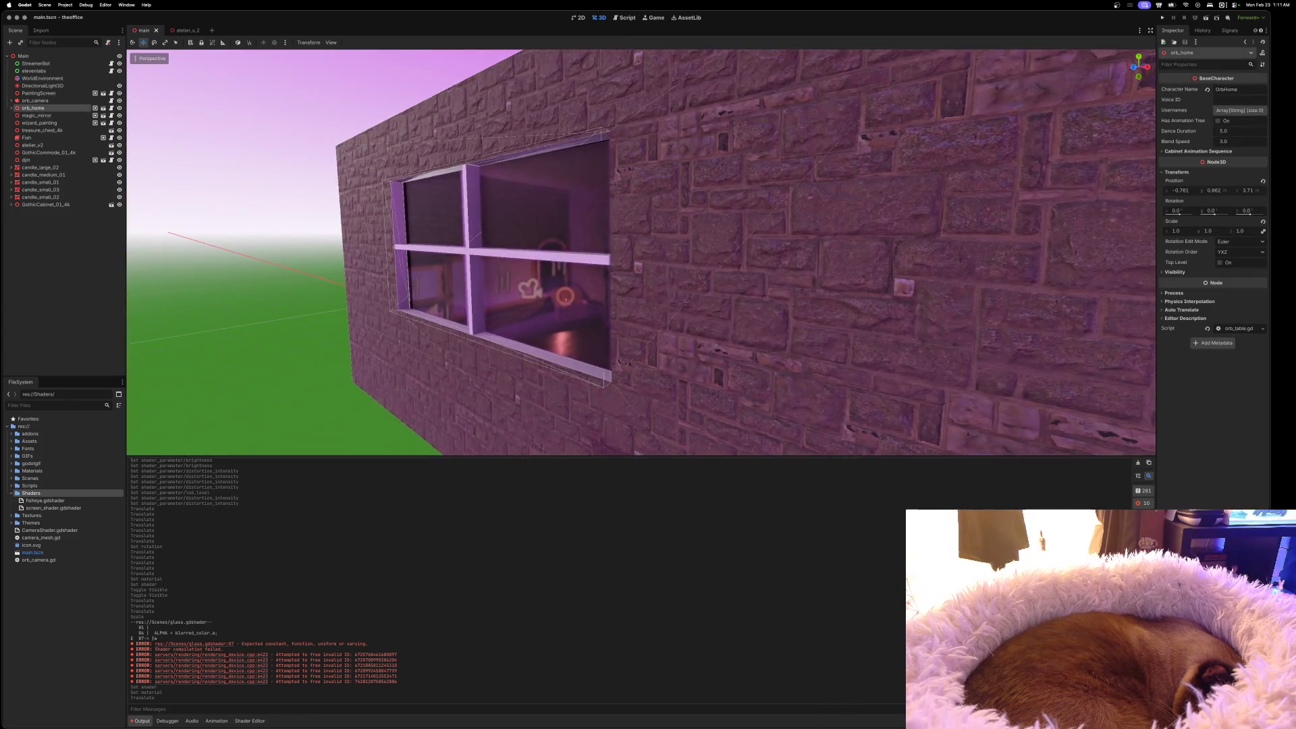
{"action": "key", "text": "w"}
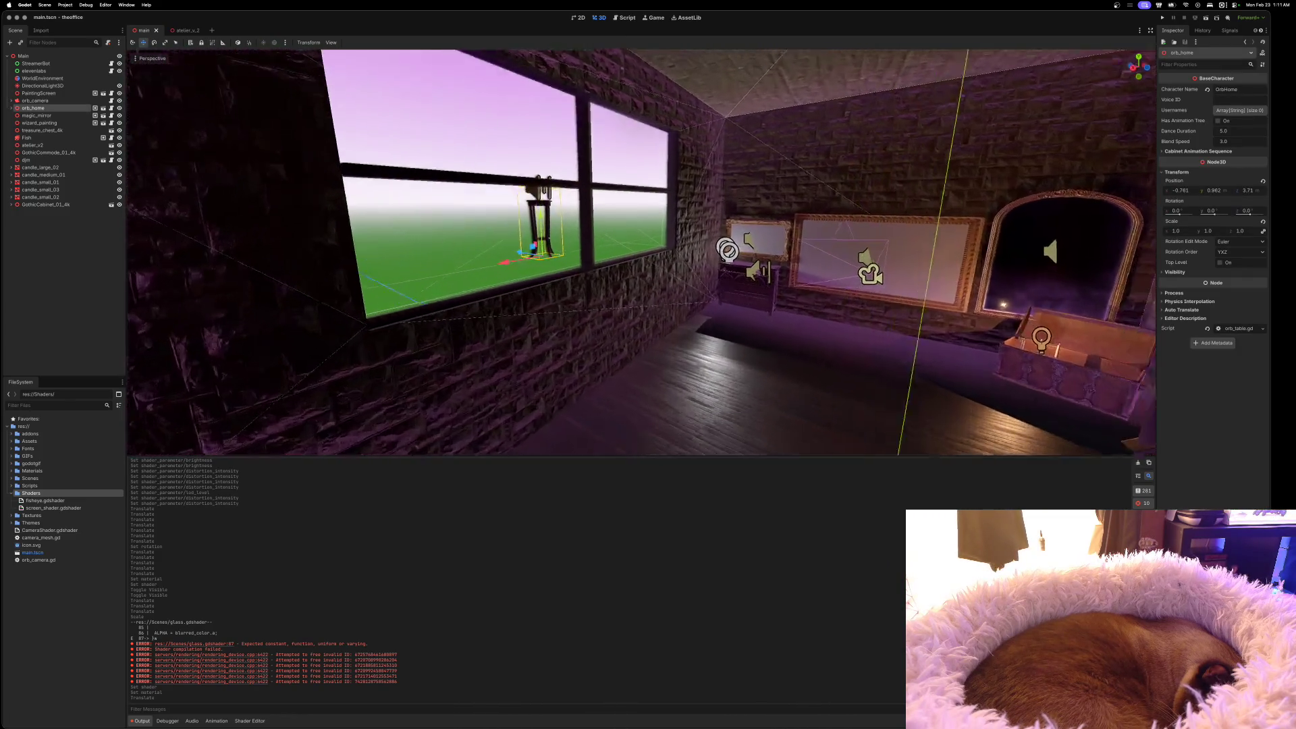
{"action": "key", "text": "w"}
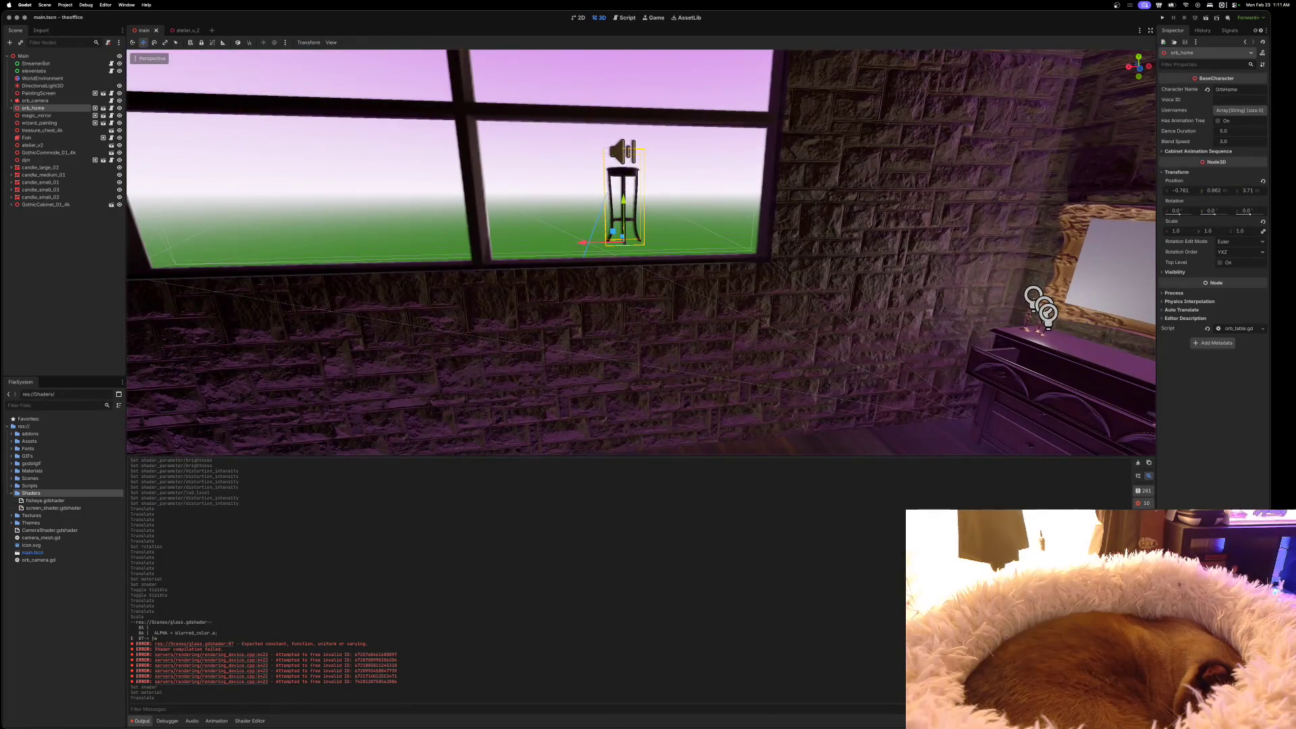
{"action": "key", "text": "s"}
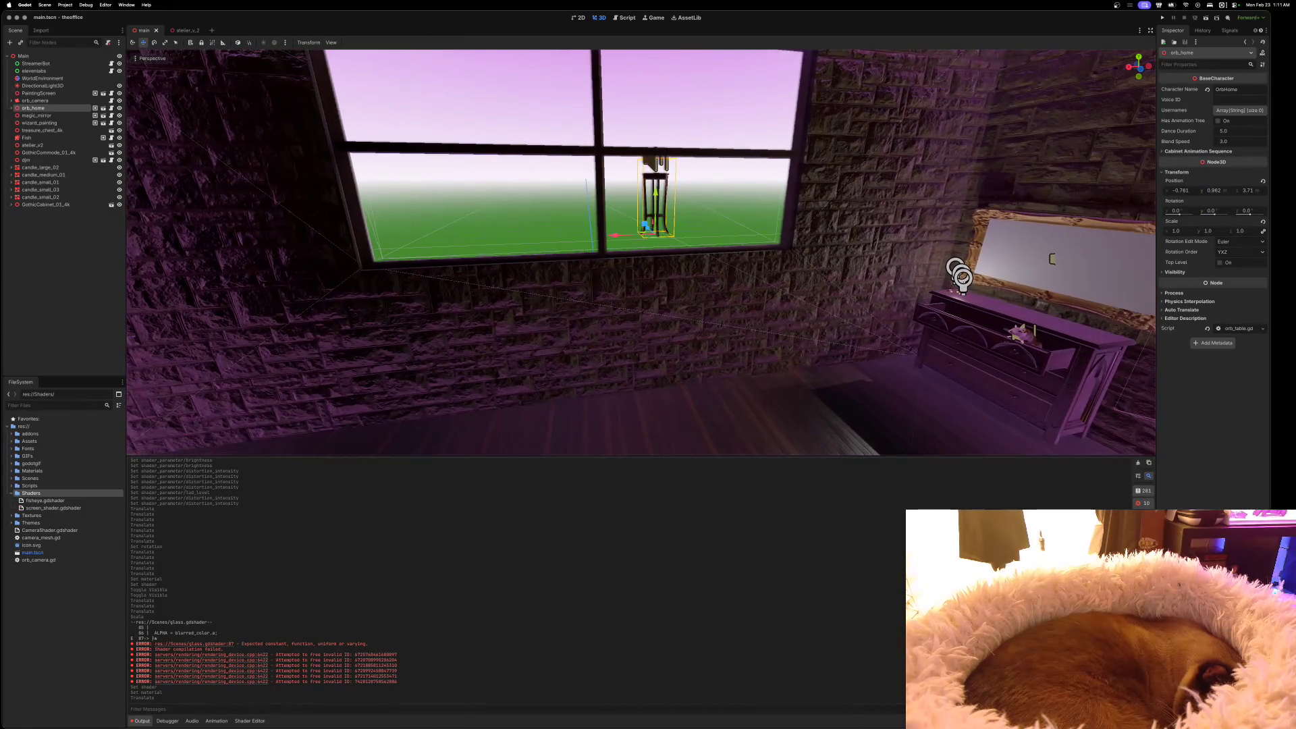
{"action": "key", "text": "w"}
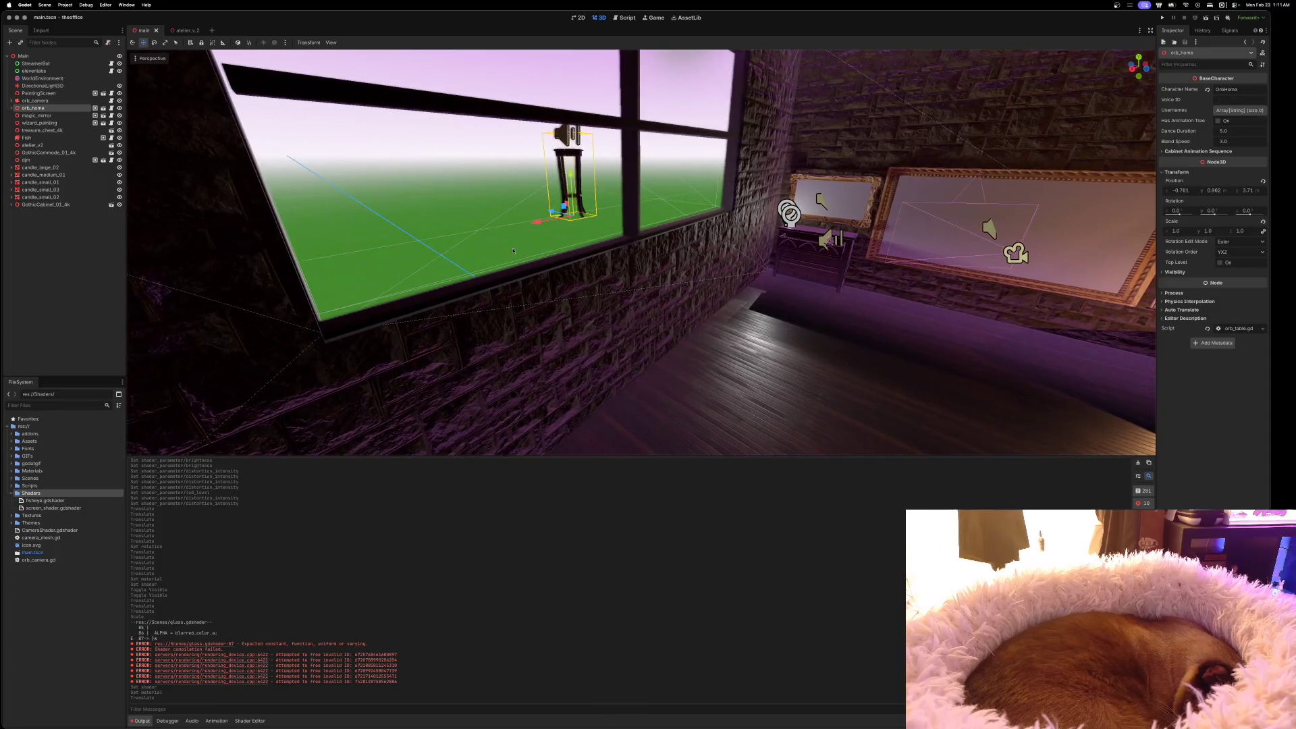
{"action": "left_click_drag", "start_coordinate": [548, 204], "coordinate": [646, 251]}
Fine-tune the stand beside the window, leaving its Z position at about 1.662
{"action": "key", "text": "w"}
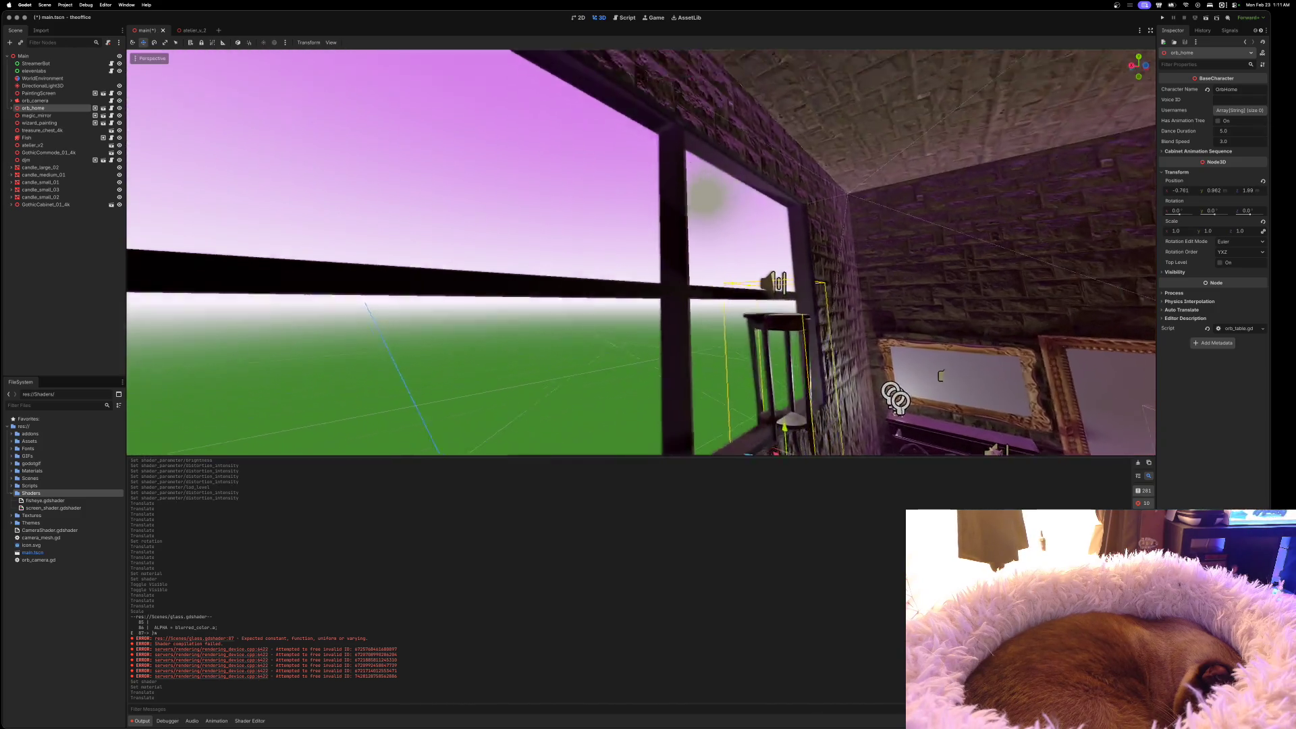
{"action": "key", "text": "w"}
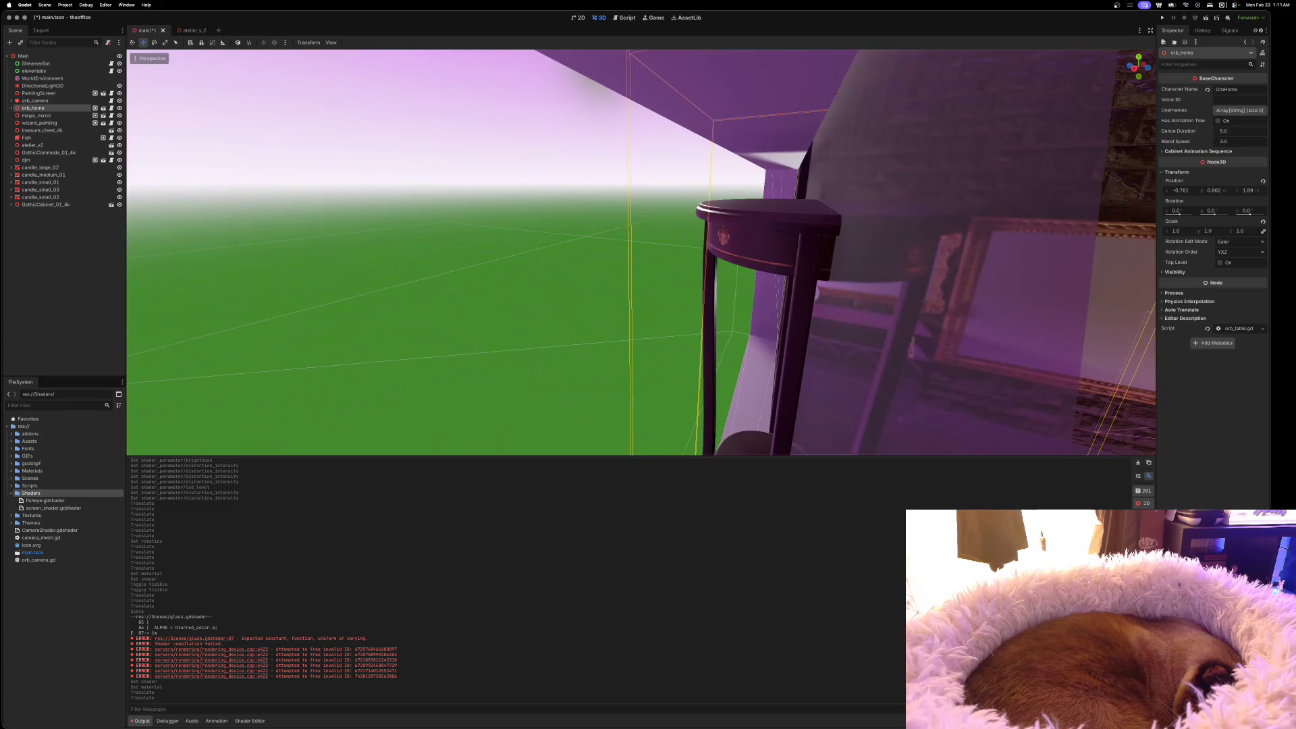
{"action": "key", "text": "s"}
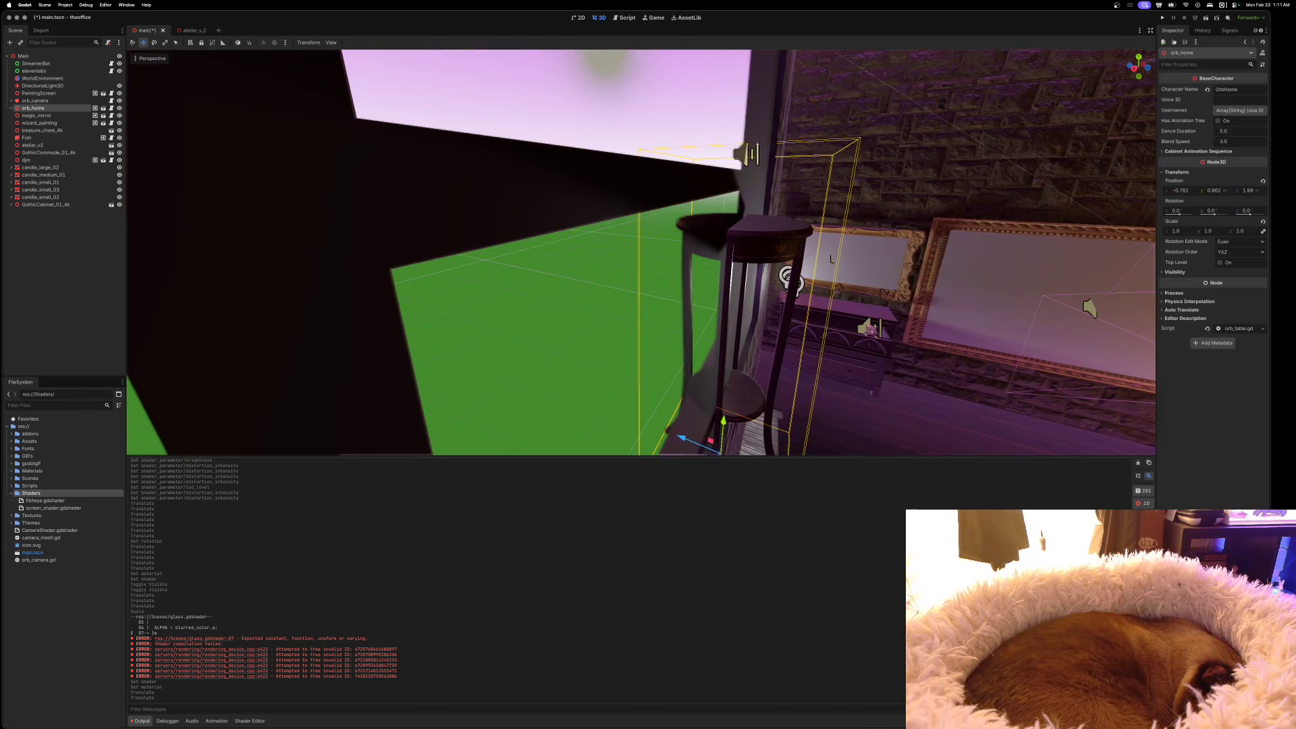
{"action": "key", "text": "s"}
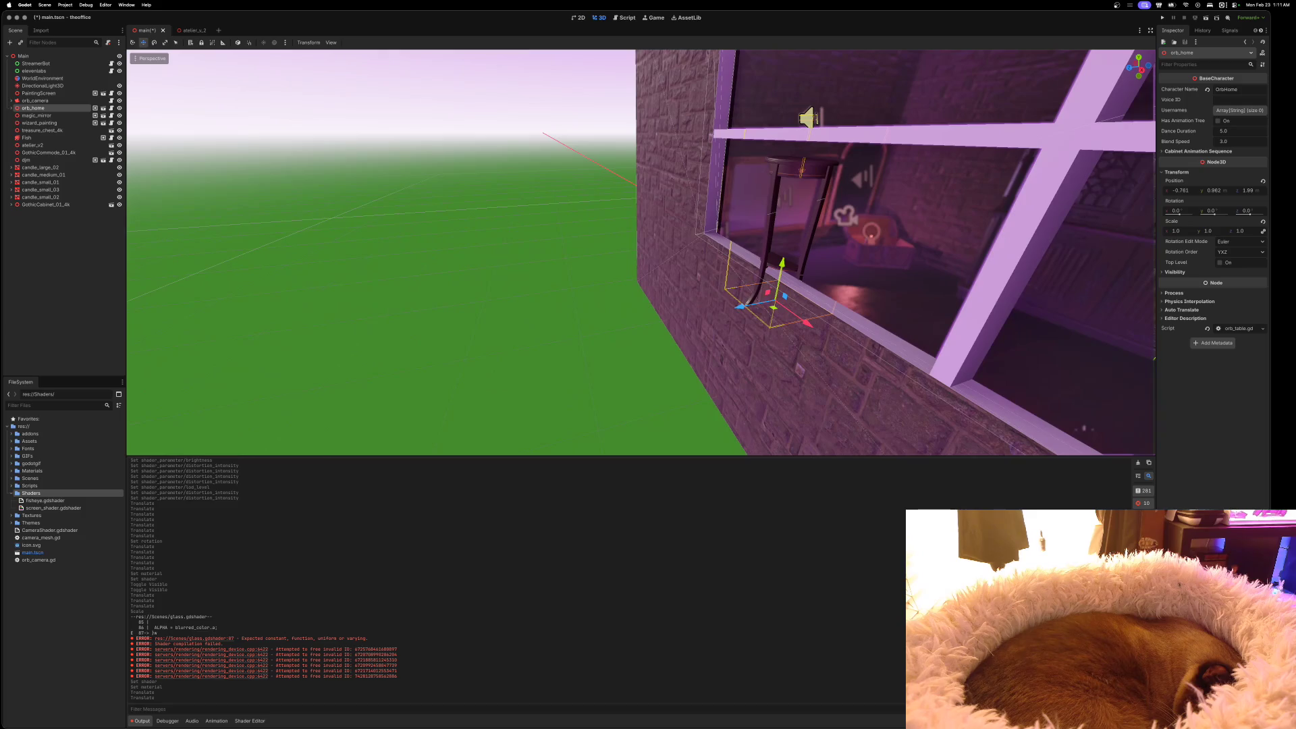
{"action": "key", "text": "w"}
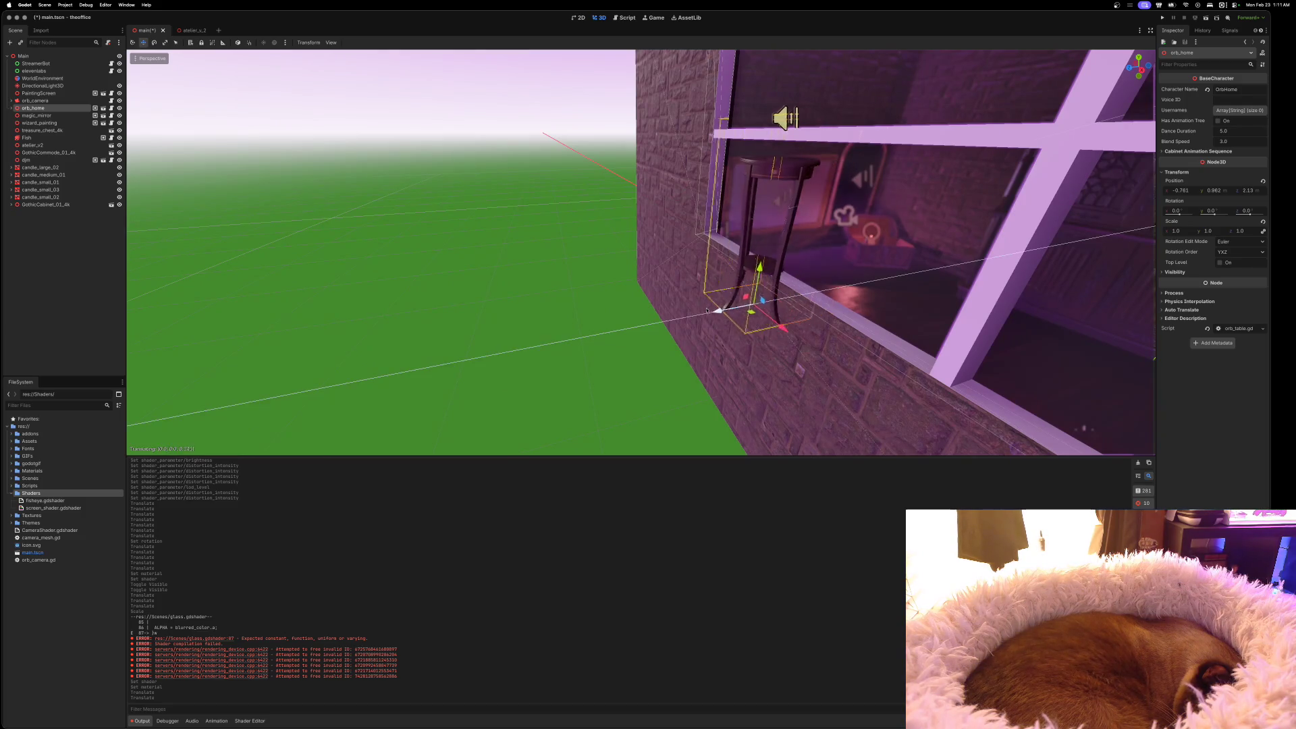
{"action": "key", "text": "w"}
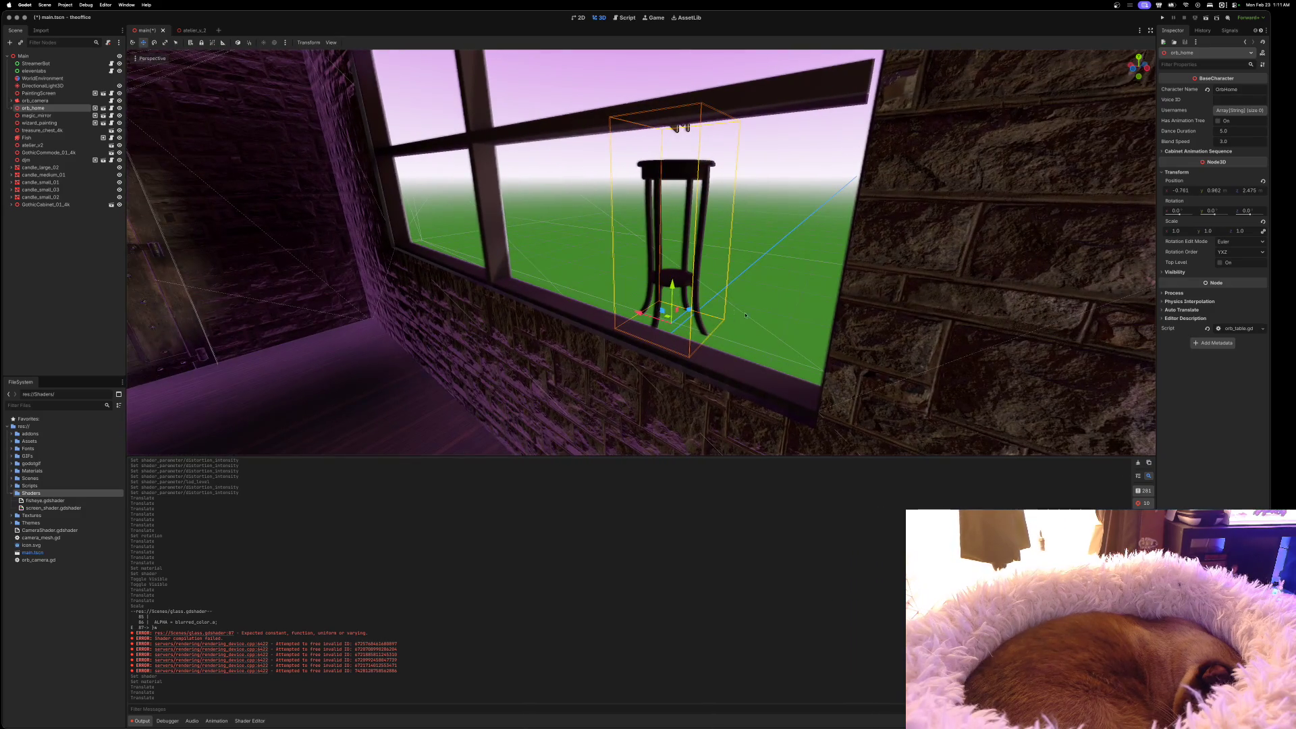
{"action": "mouse_move", "coordinate": [695, 311]}
{"action": "left_mouse_down"}
{"action": "mouse_move", "coordinate": [574, 368]}
{"action": "mouse_move", "coordinate": [715, 307]}
{"action": "left_mouse_up"}
{"action": "key", "text": "s"}
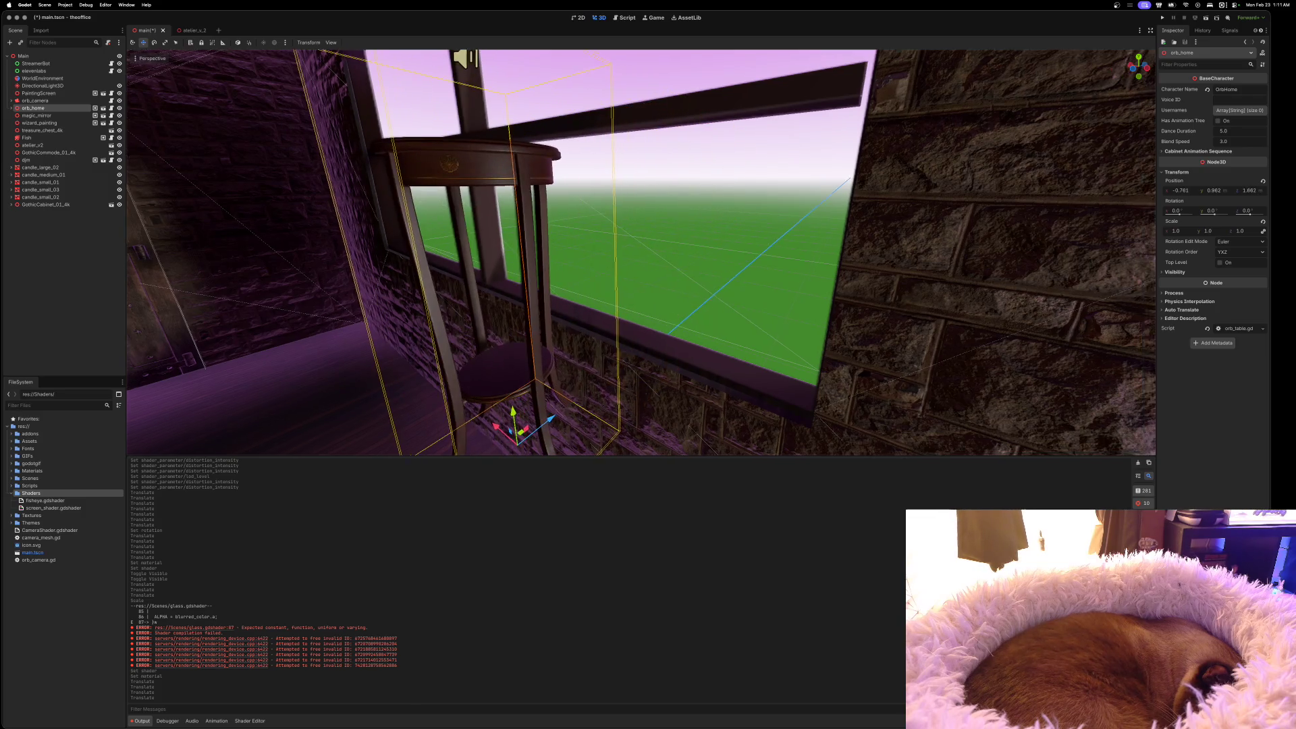
{"action": "key", "text": "d"}
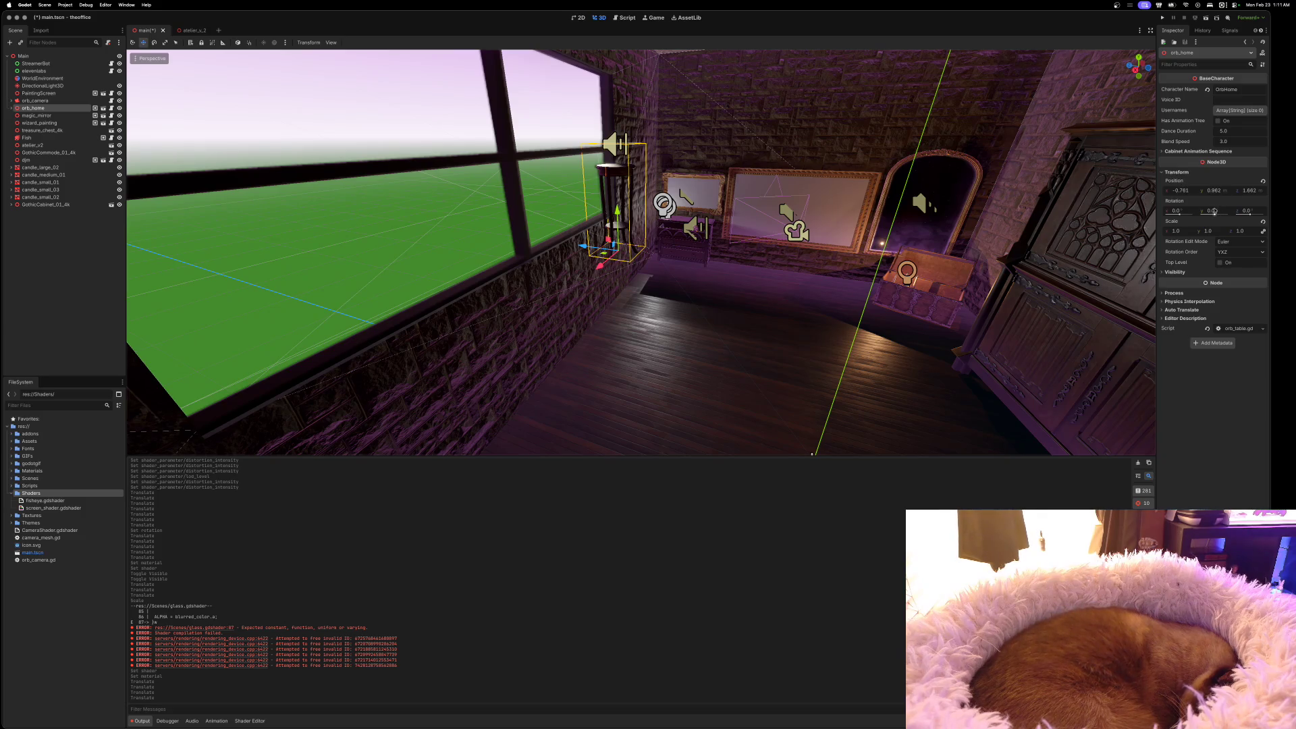
Revert orb_home's position to 0, 0, 0 and bring Safari to the front
{"action": "left_click", "coordinate": [1262, 182]}
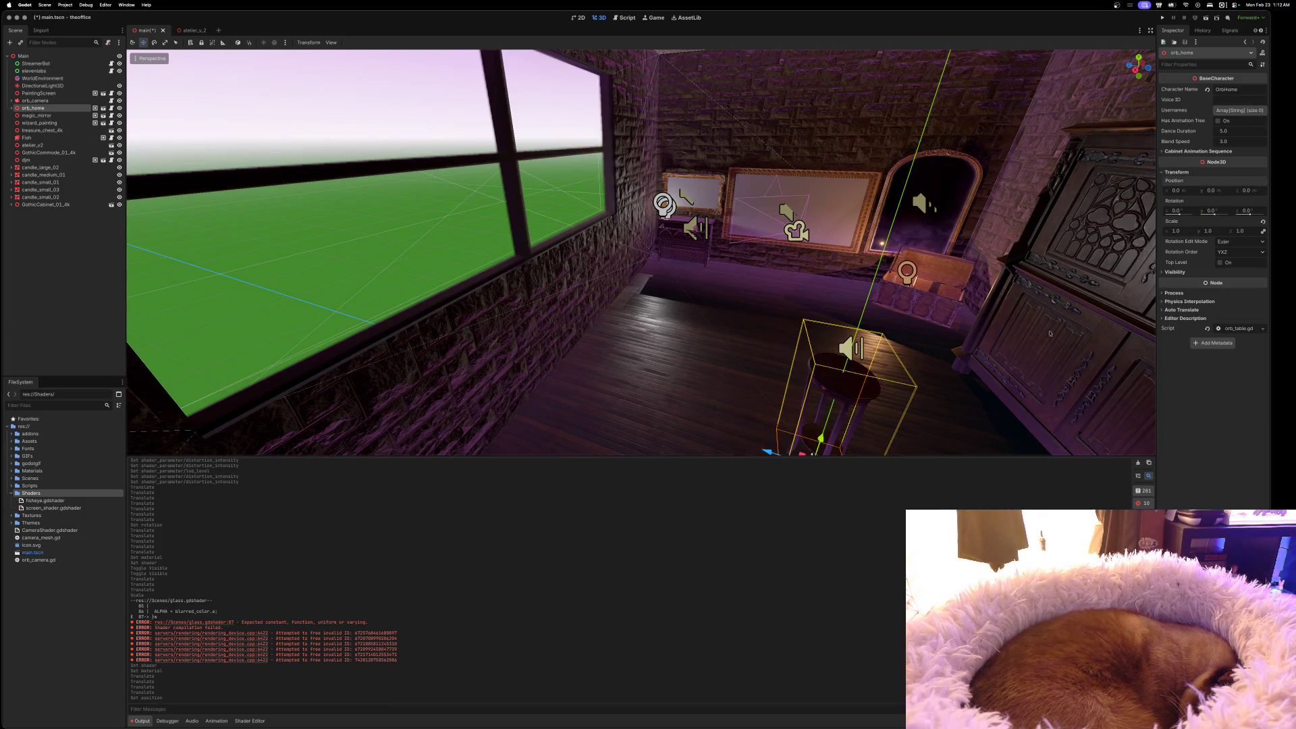
{"action": "scroll", "coordinate": [1049, 333], "scroll_direction": "up", "scroll_amount": 3}
{"action": "scroll", "coordinate": [1049, 333], "scroll_direction": "up", "scroll_amount": 2}
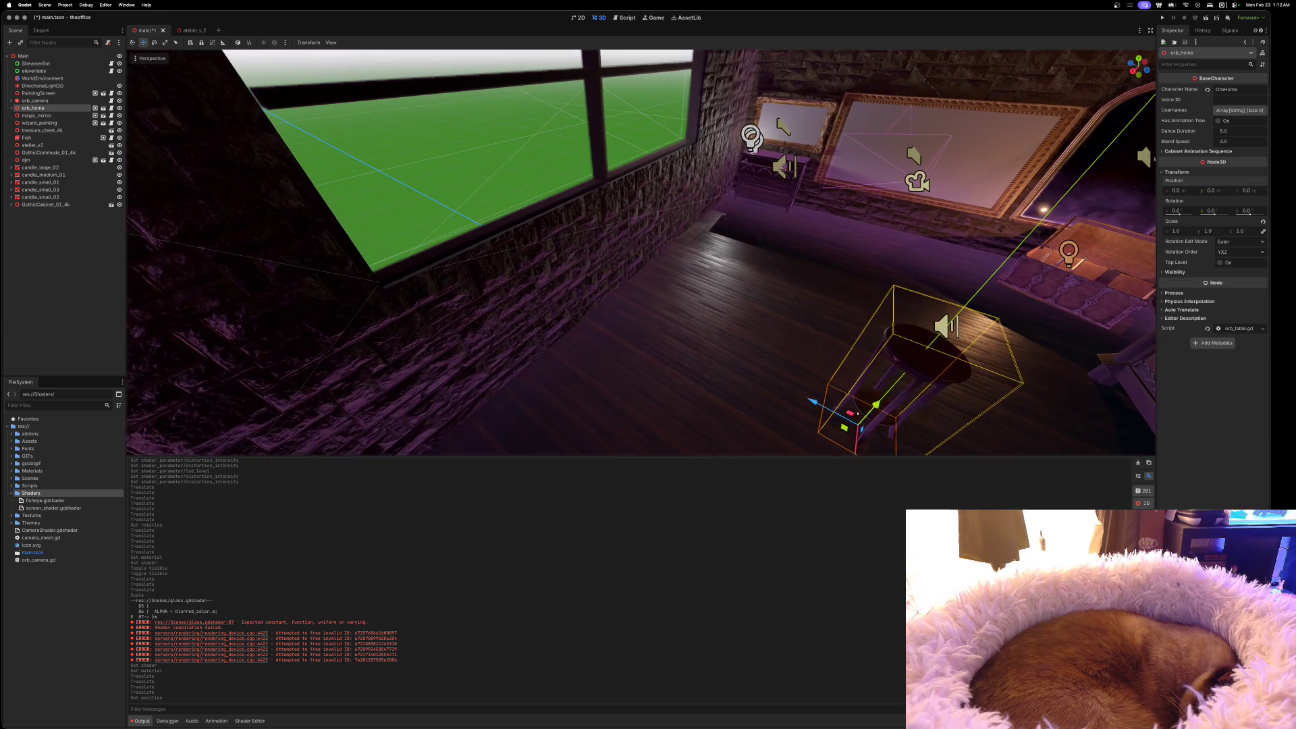
{"action": "scroll", "coordinate": [1049, 333], "scroll_direction": "down", "scroll_amount": 5}
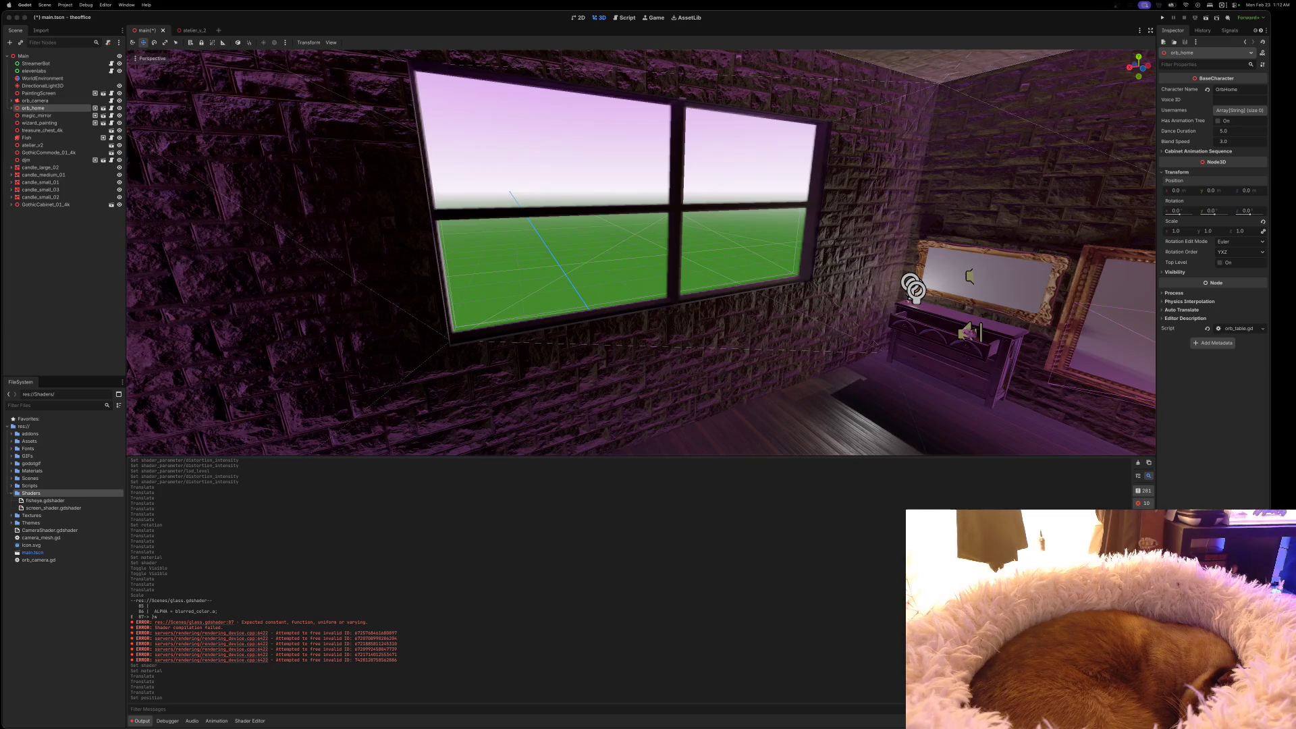
{"action": "key", "text": "super+Tab"}
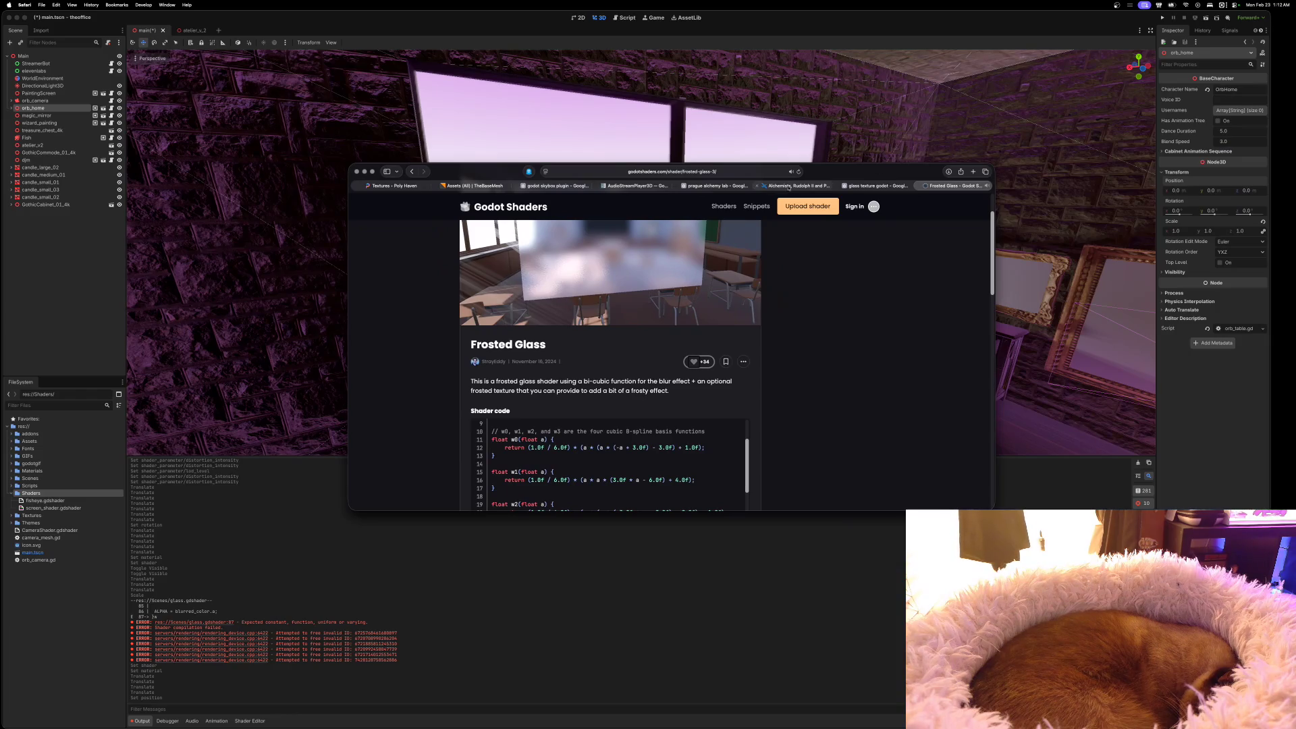
Close the Frosted Glass, glass texture godot, prague alchemy lab and AudioStreamPlayer3D tabs
{"action": "left_click", "coordinate": [924, 186]}
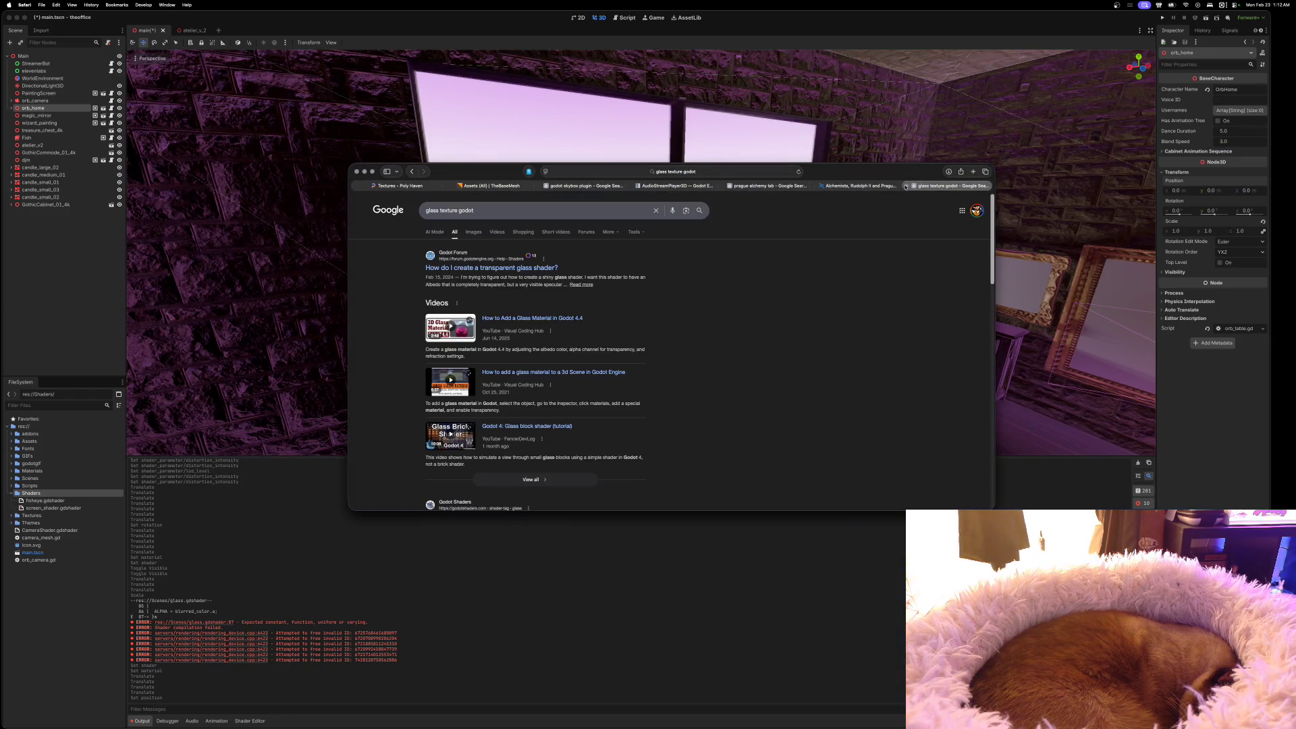
{"action": "left_click", "coordinate": [906, 187]}
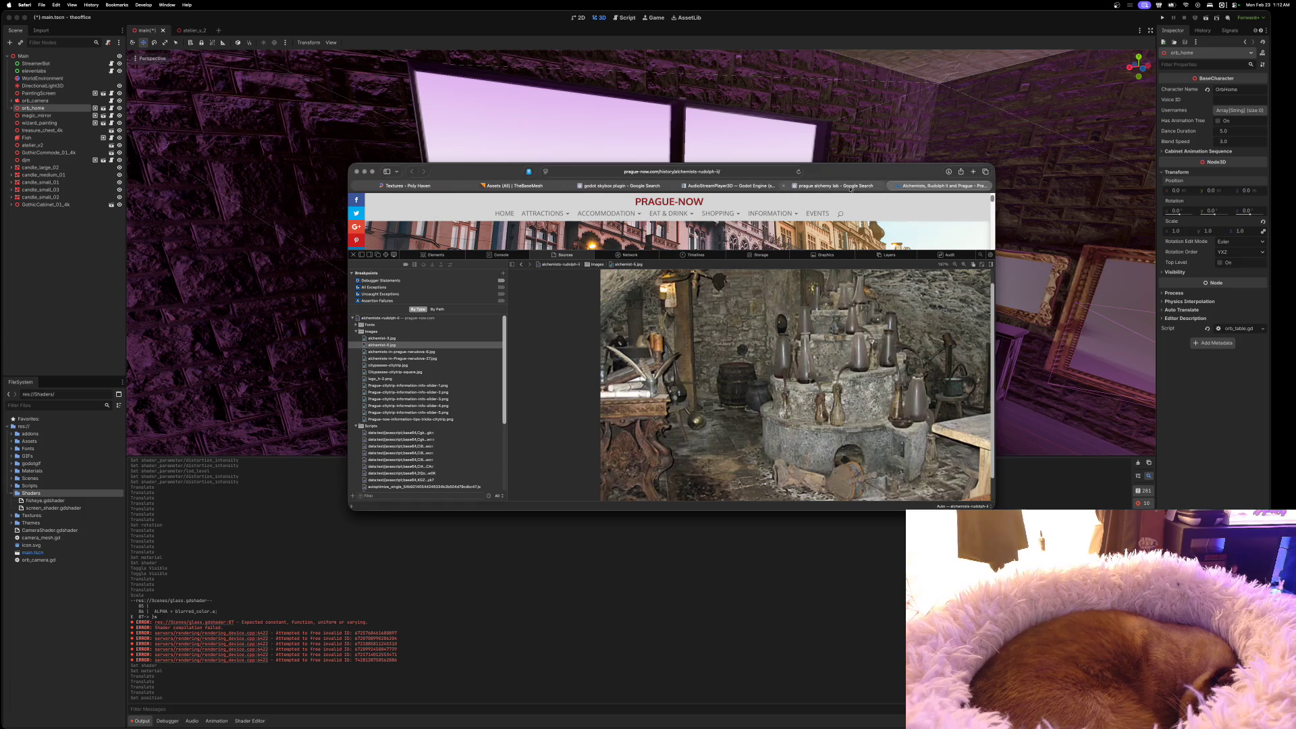
{"action": "left_click", "coordinate": [784, 186]}
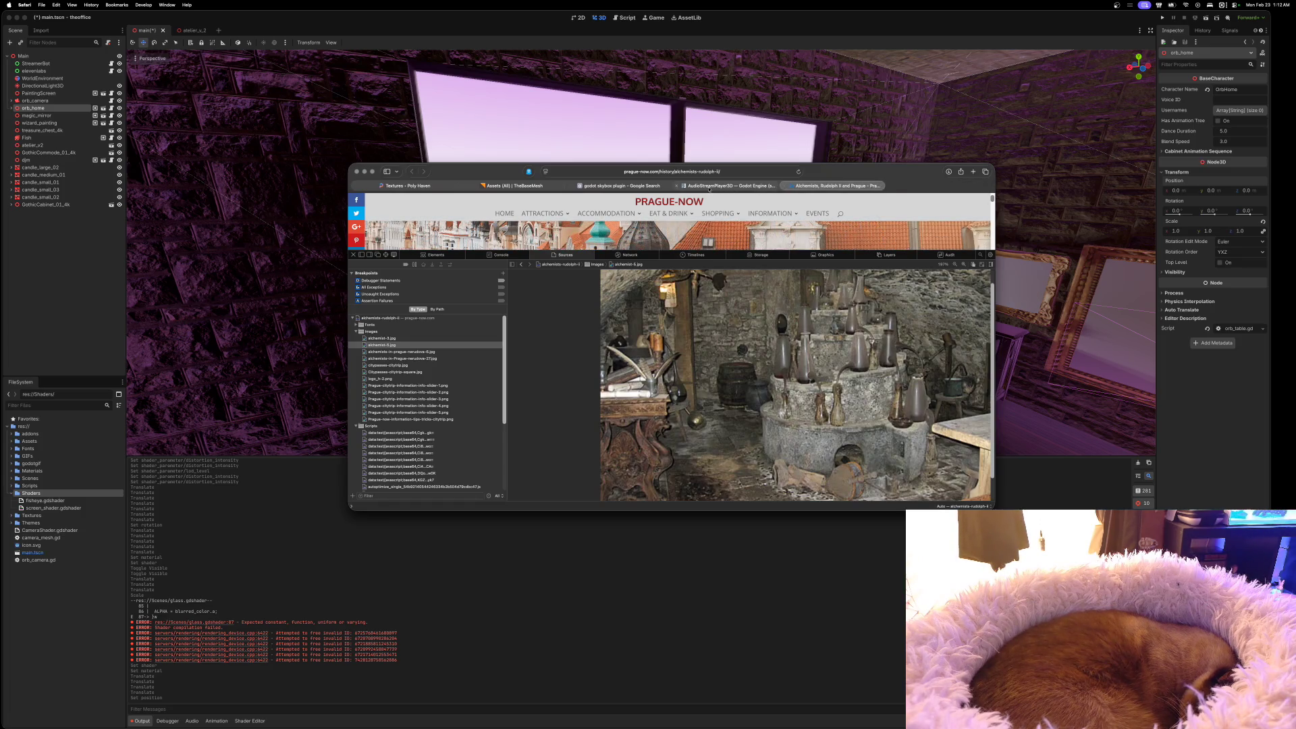
{"action": "left_click", "coordinate": [677, 186]}
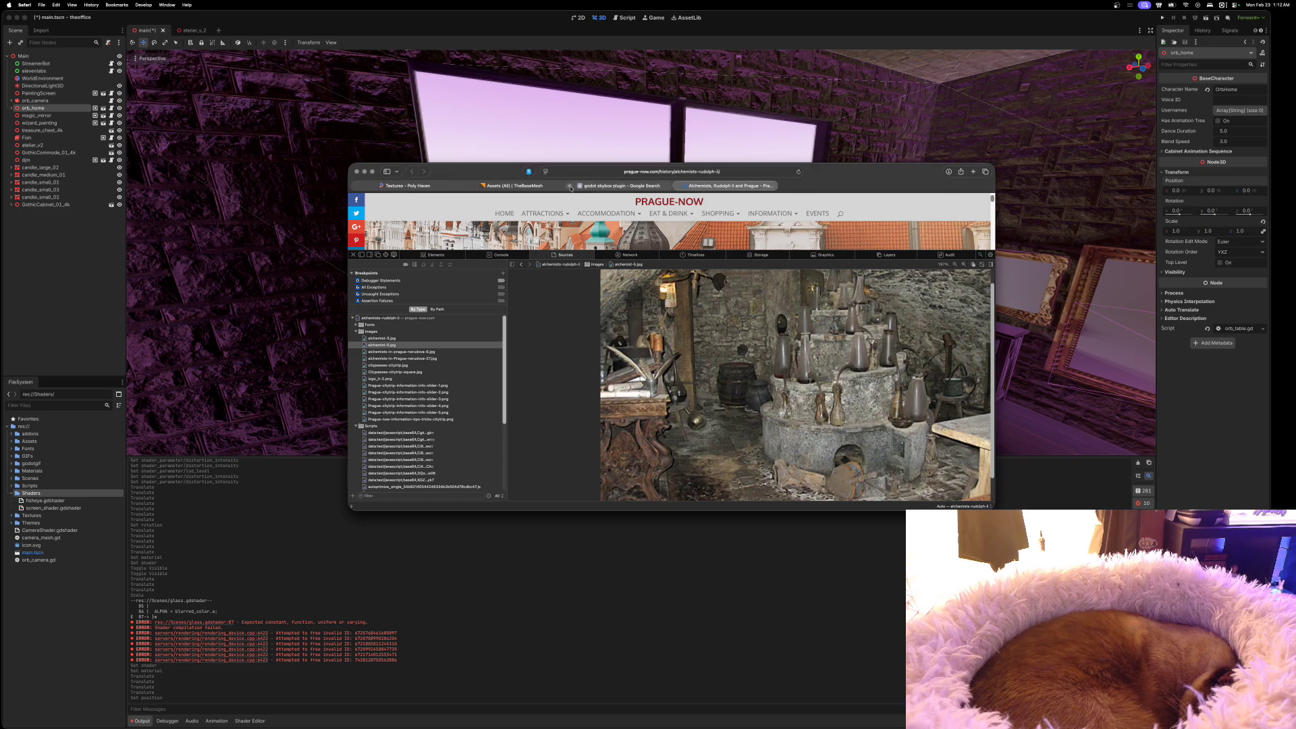